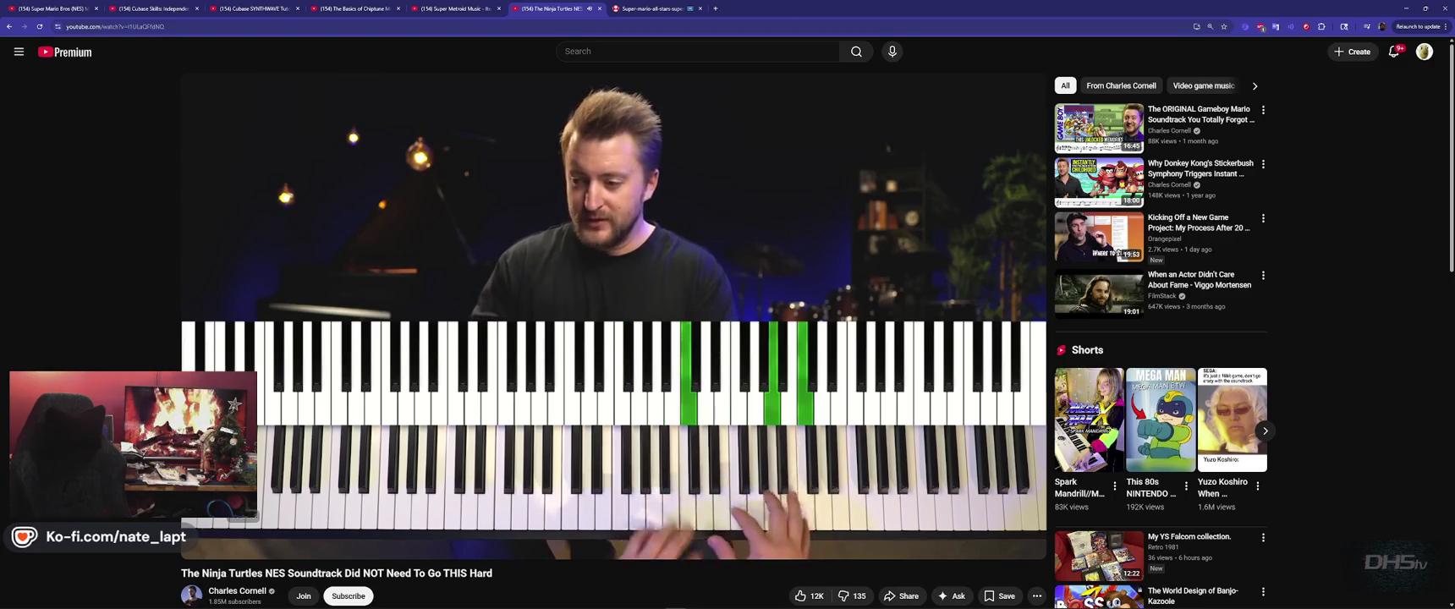
# - Rewind the Ninja Turtles NES soundtrack video 5 seconds and let it play to the end screen
pyautogui.press('Left')
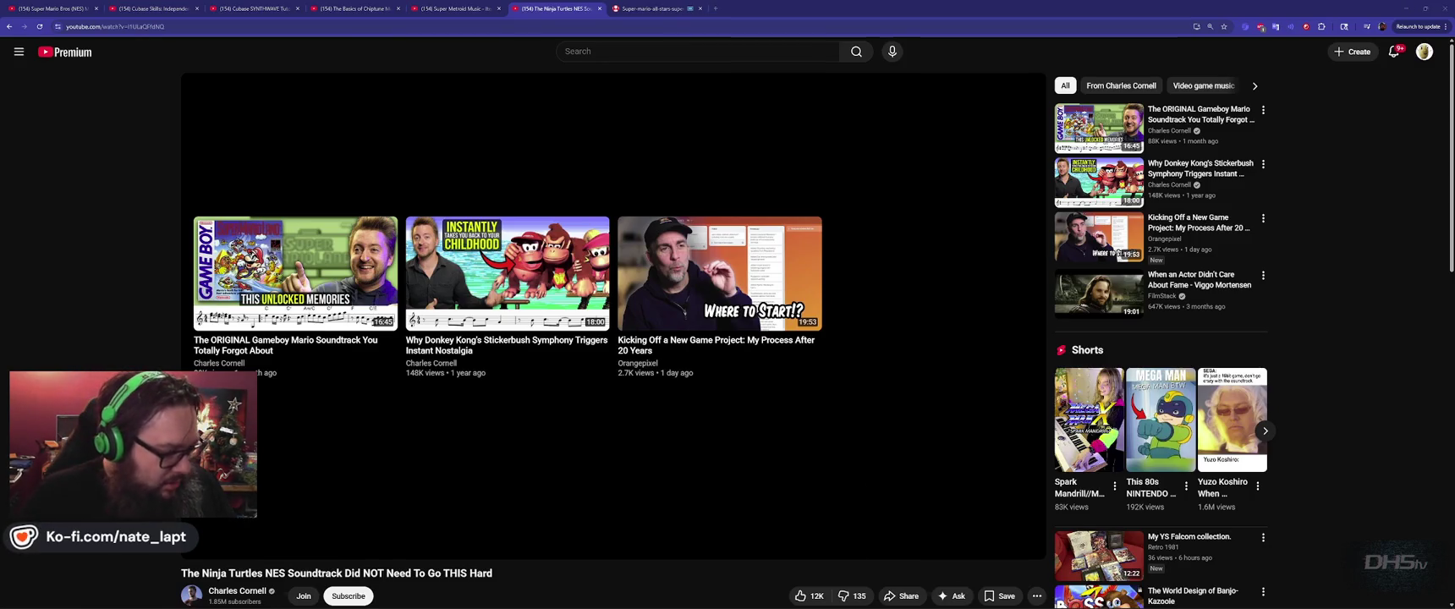
# - Start the Gameboy Mario soundtrack video from the end-screen suggestions
pyautogui.press('super')
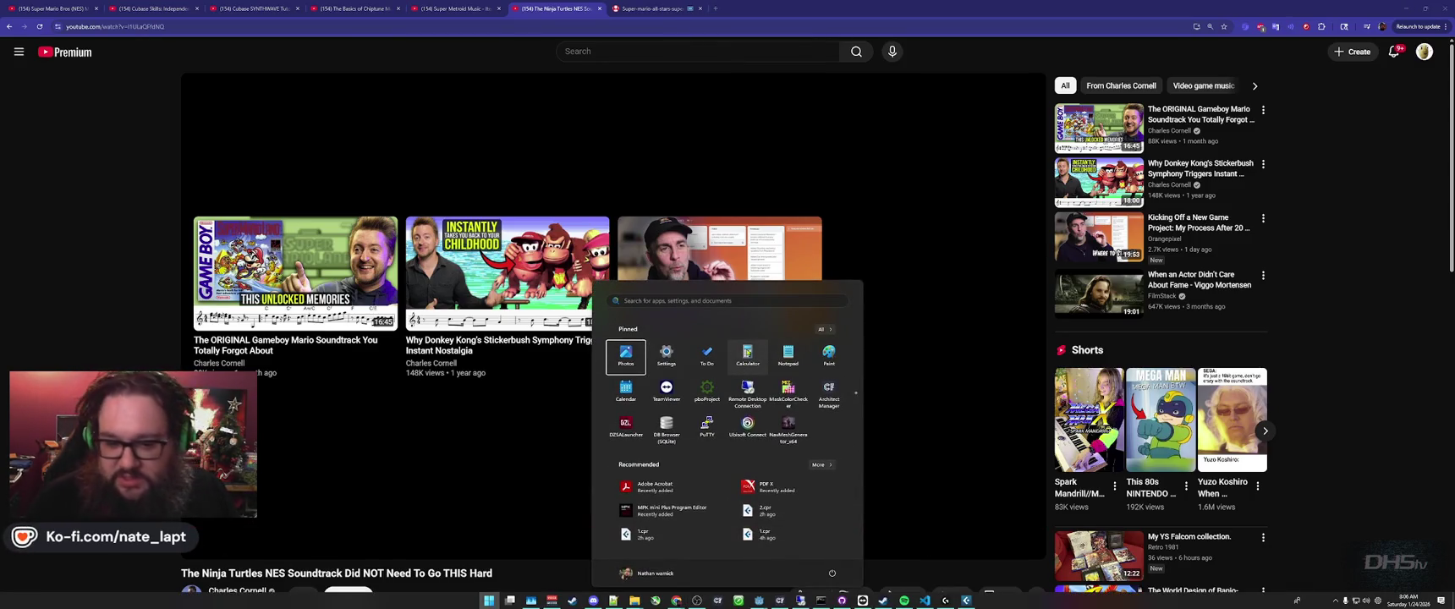
pyautogui.press('super')
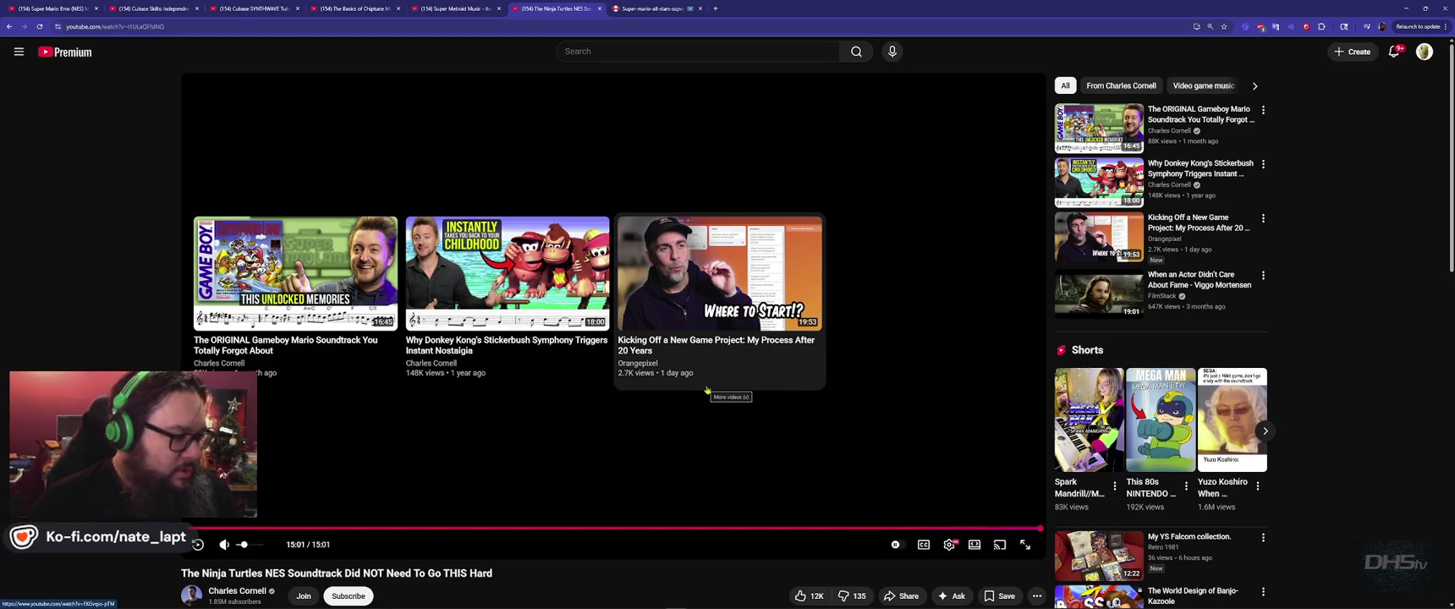
pyautogui.click(260, 281)
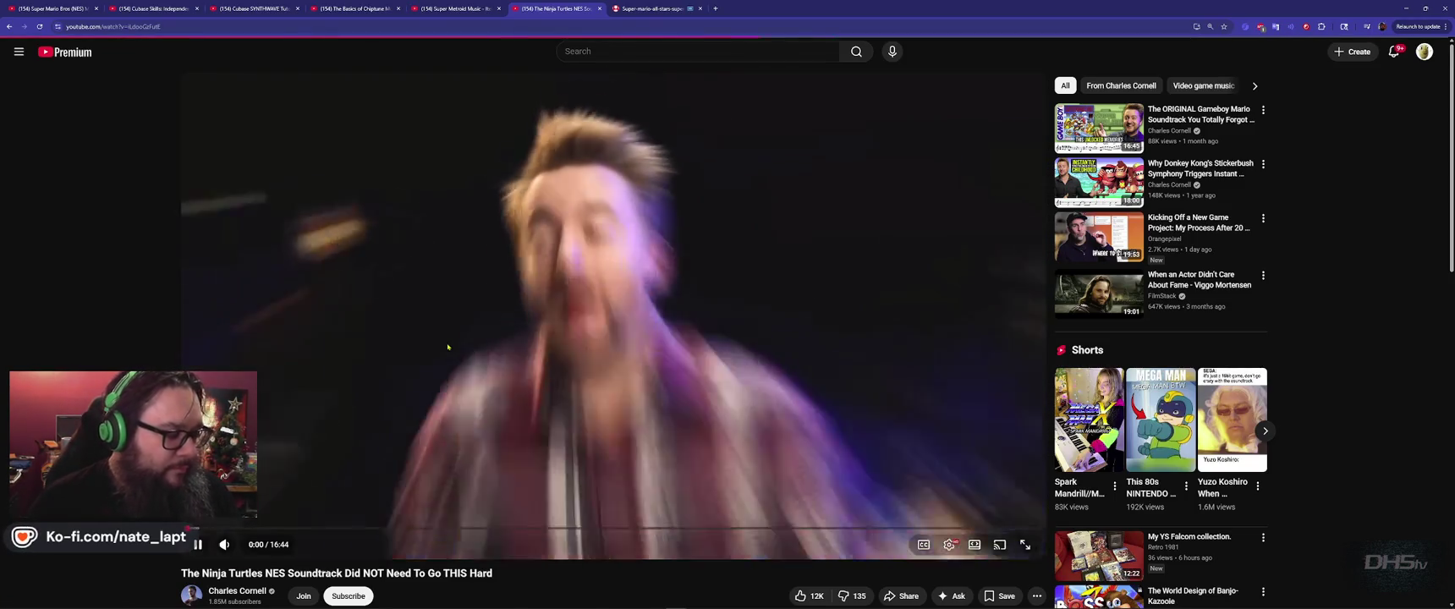
# - Switch from YouTube over to the Godot level project
pyautogui.hotkey('alt', 'Tab')
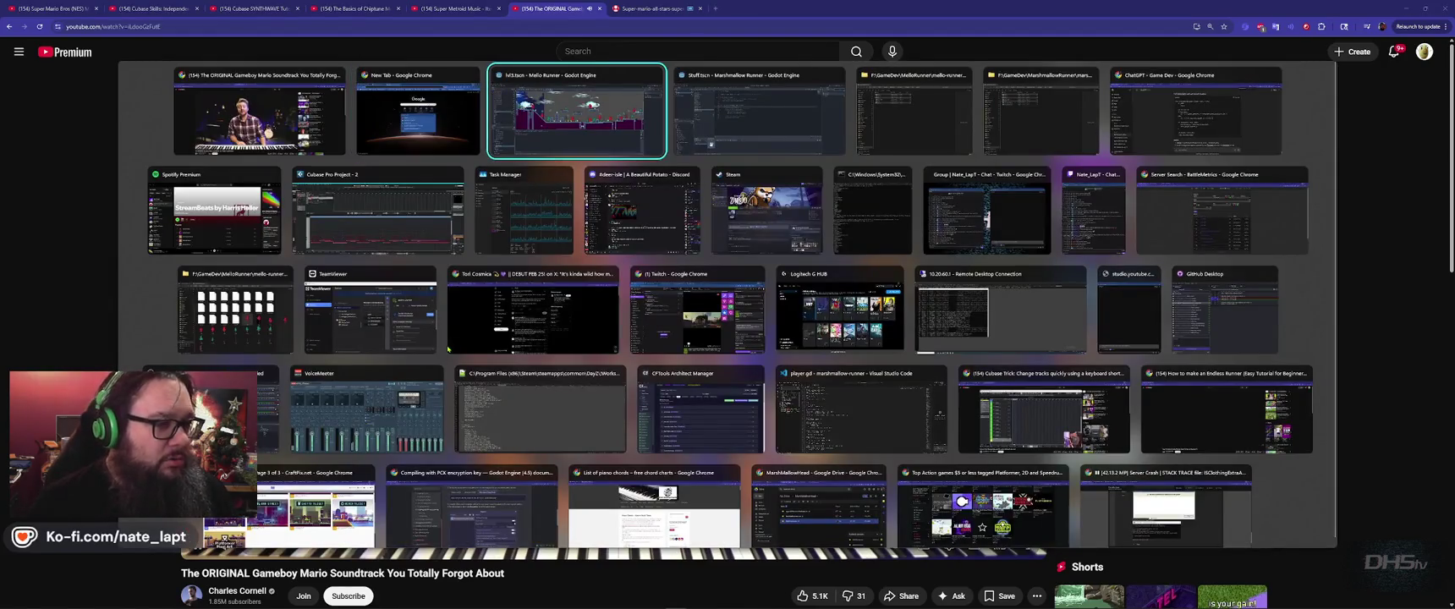
pyautogui.press('Escape')
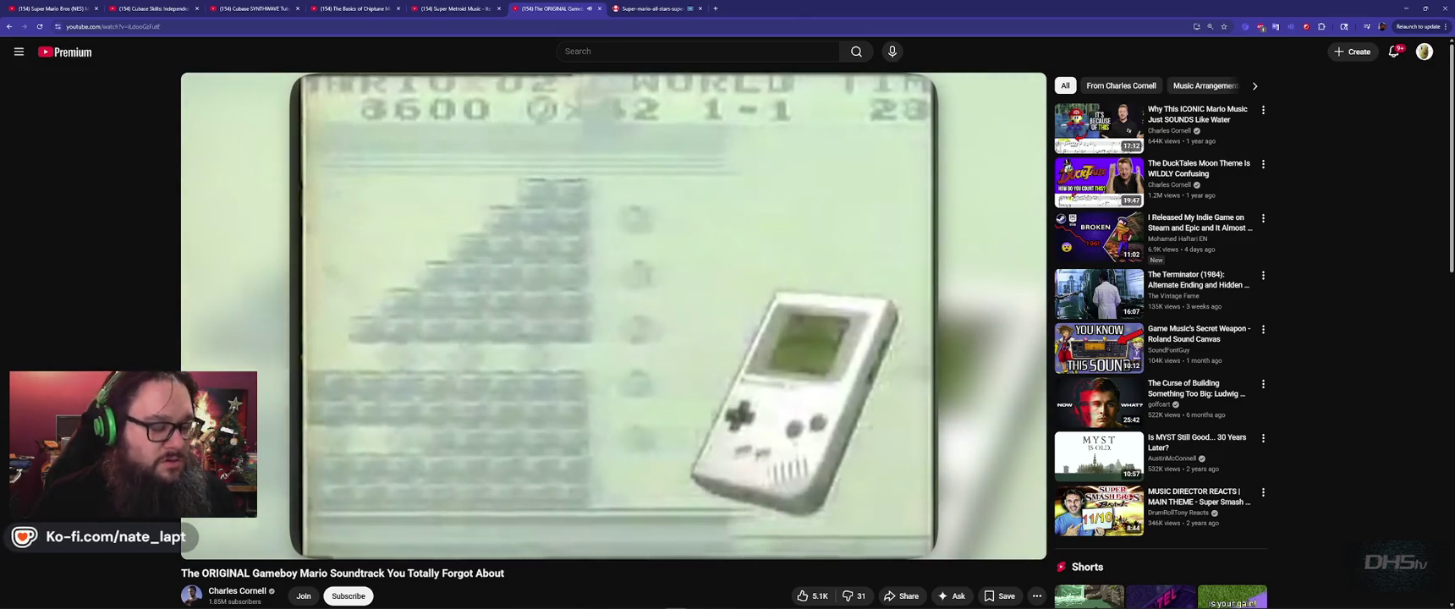
pyautogui.hotkey('alt', 'Tab')
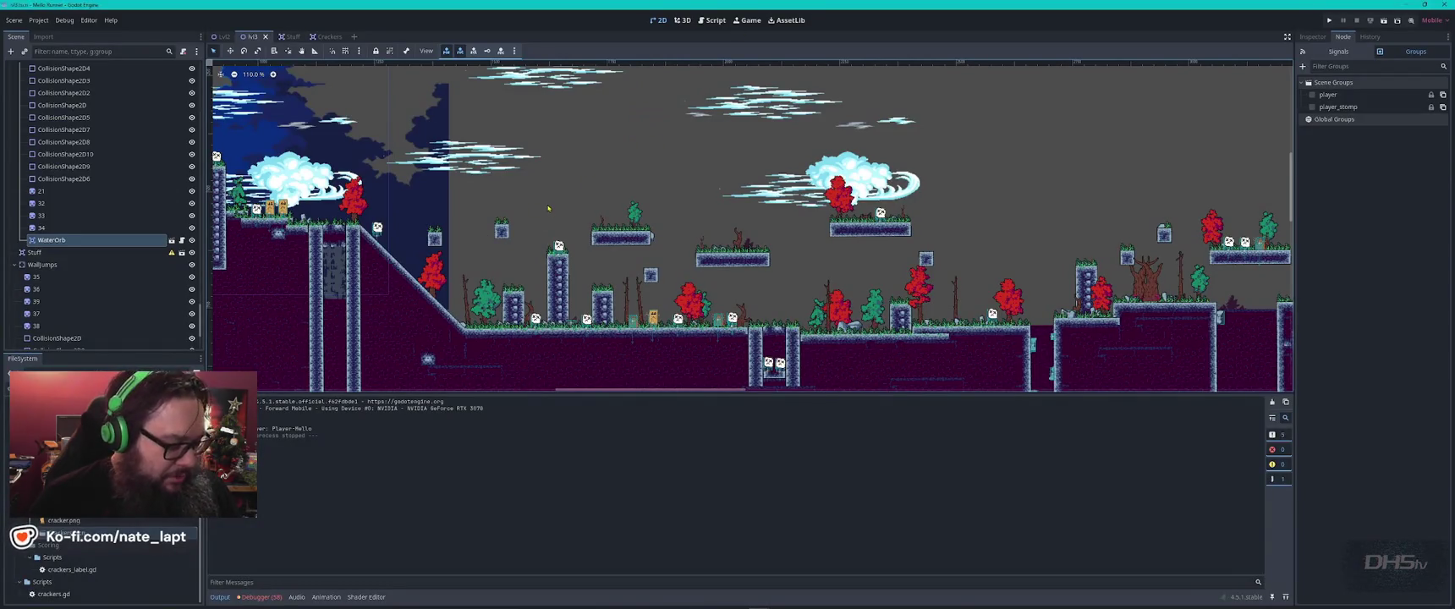
# - On TileMapLayerBase, copy a stretch of grass-topped platform tiles for reuse
pyautogui.scroll(-2, 818, 235)
pyautogui.scroll(-1, 819, 234)
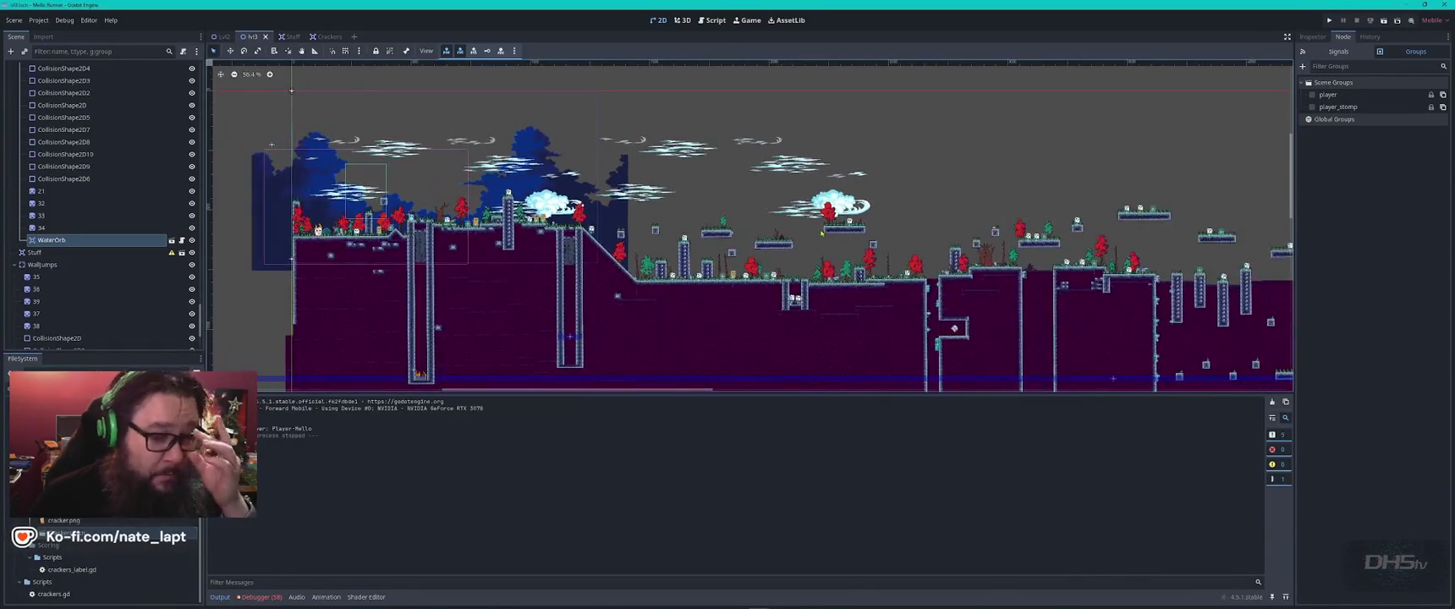
pyautogui.scroll(3, 499, 277)
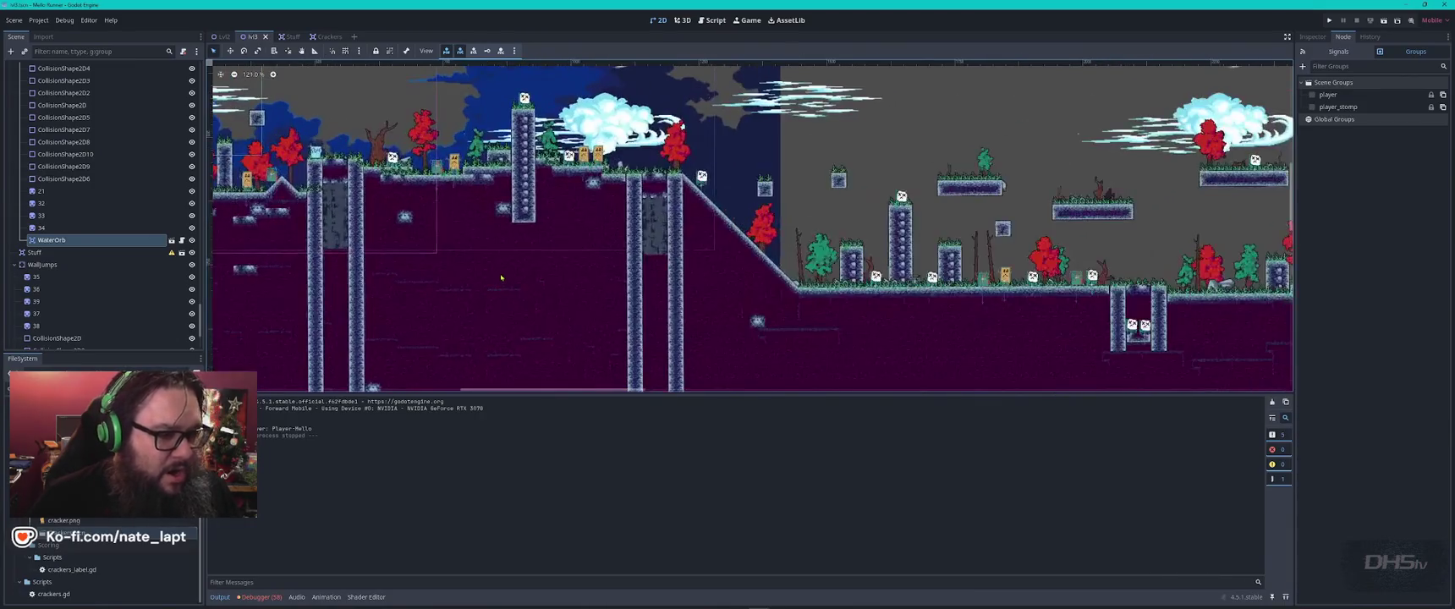
pyautogui.click(896, 279)
pyautogui.moveTo(896, 279); pyautogui.dragTo(414, 137)
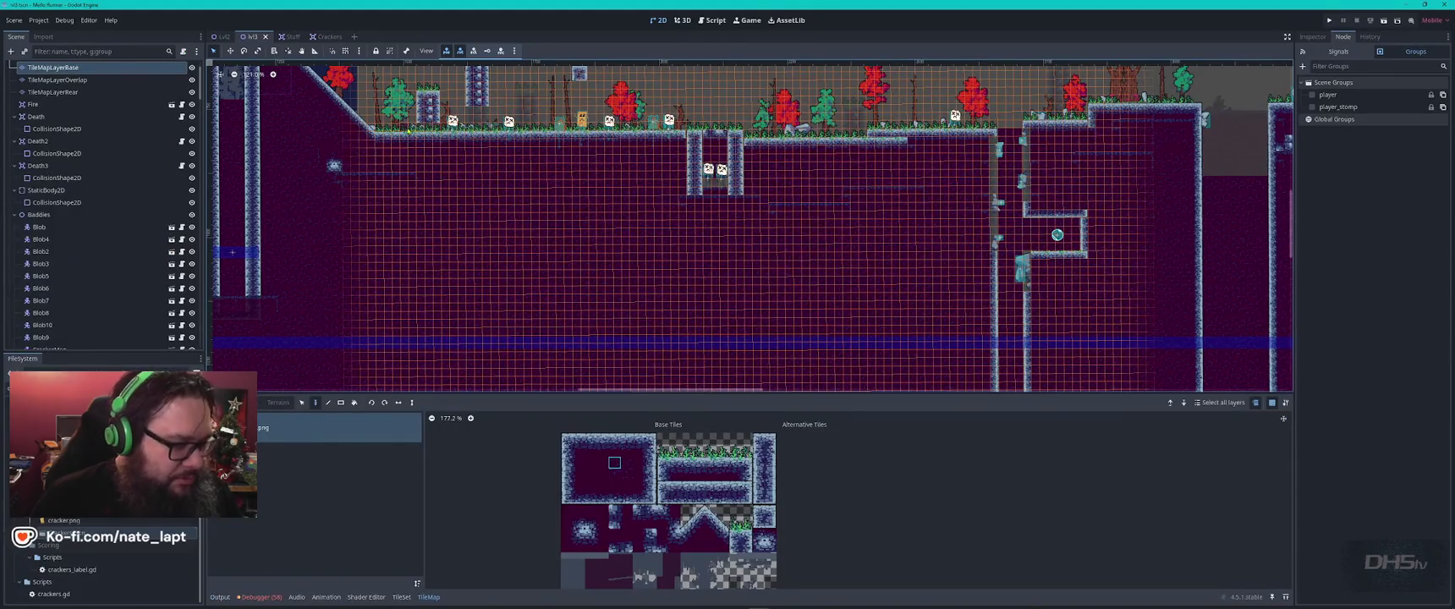
pyautogui.moveTo(406, 129)
pyautogui.mouseDown()
pyautogui.moveTo(589, 170)
pyautogui.moveTo(670, 169)
pyautogui.moveTo(701, 195)
pyautogui.mouseUp()
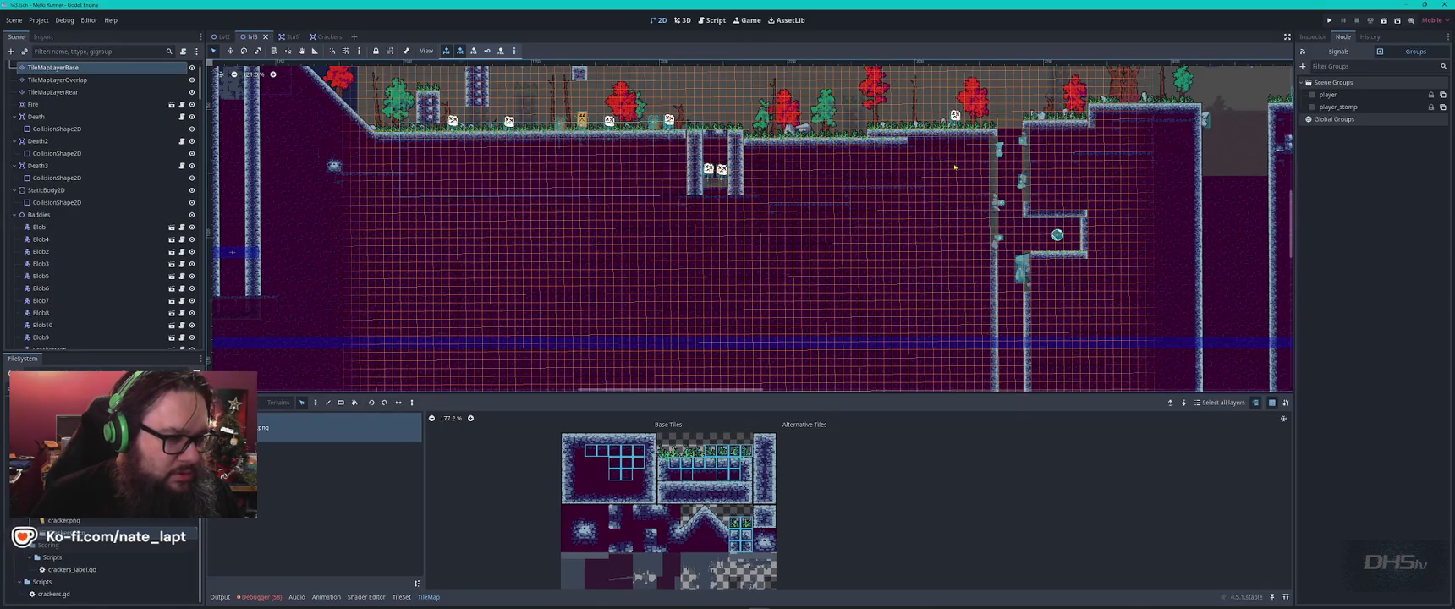
pyautogui.scroll(-4, 700, 195)
pyautogui.hscroll(5, 700, 196)
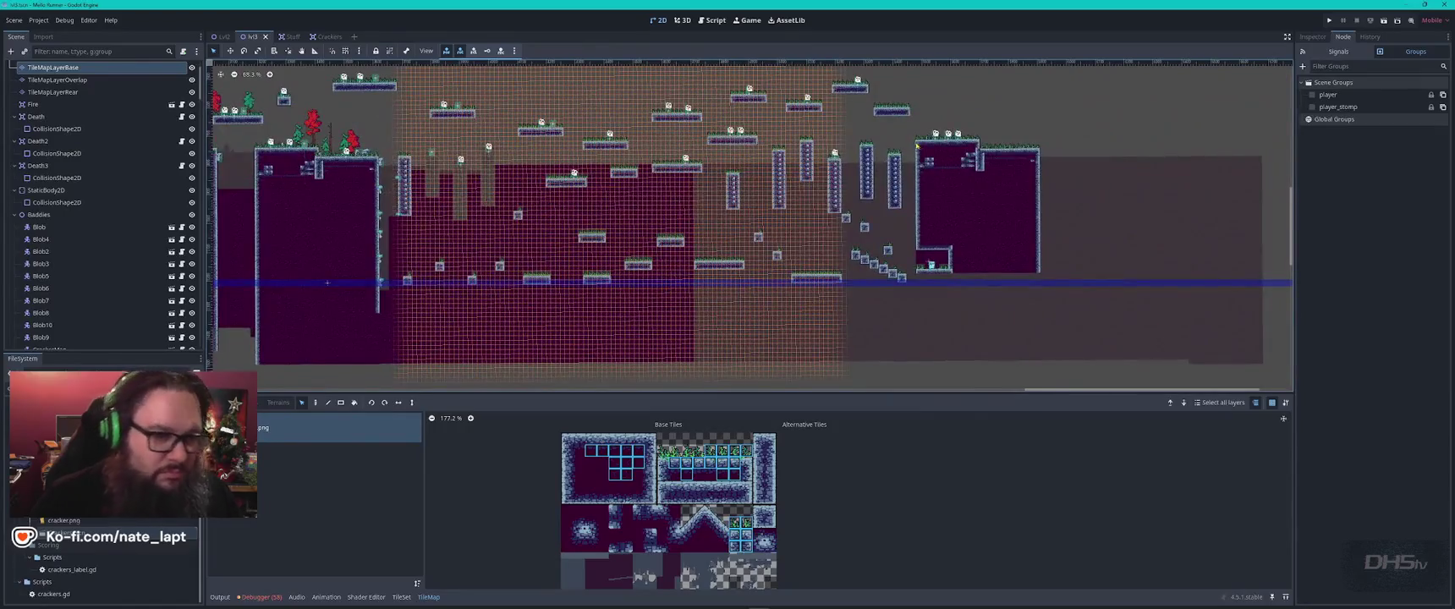
pyautogui.hscroll(5, 916, 146)
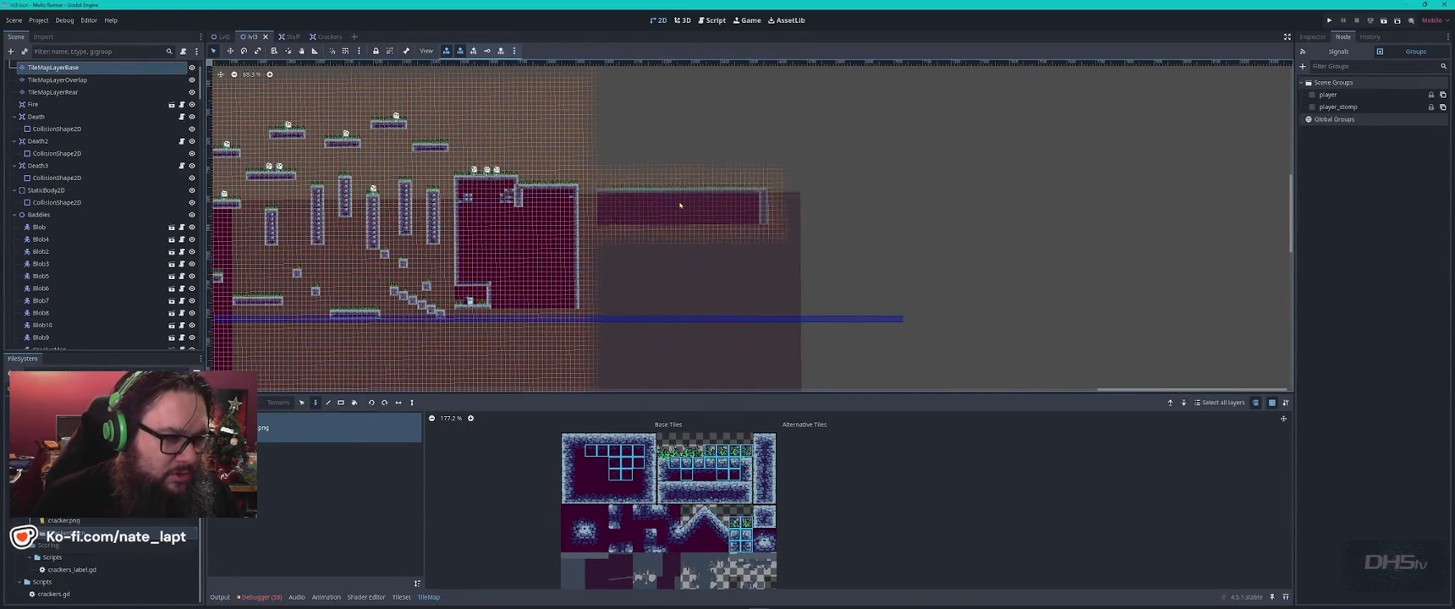
pyautogui.scroll(5, 662, 201)
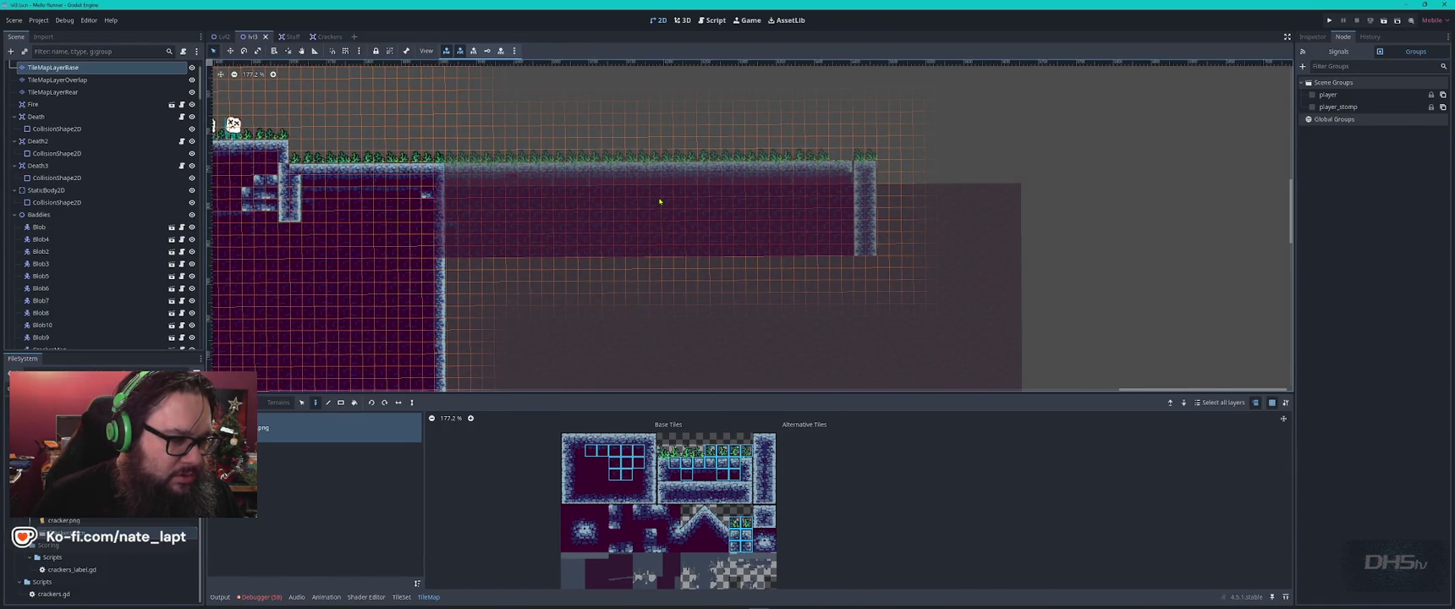
# - Place the copied platform and paint a stone column down from its left edge
pyautogui.click(711, 208)
pyautogui.moveTo(919, 158); pyautogui.dragTo(924, 250)
pyautogui.press('d')
pyautogui.click(504, 205)
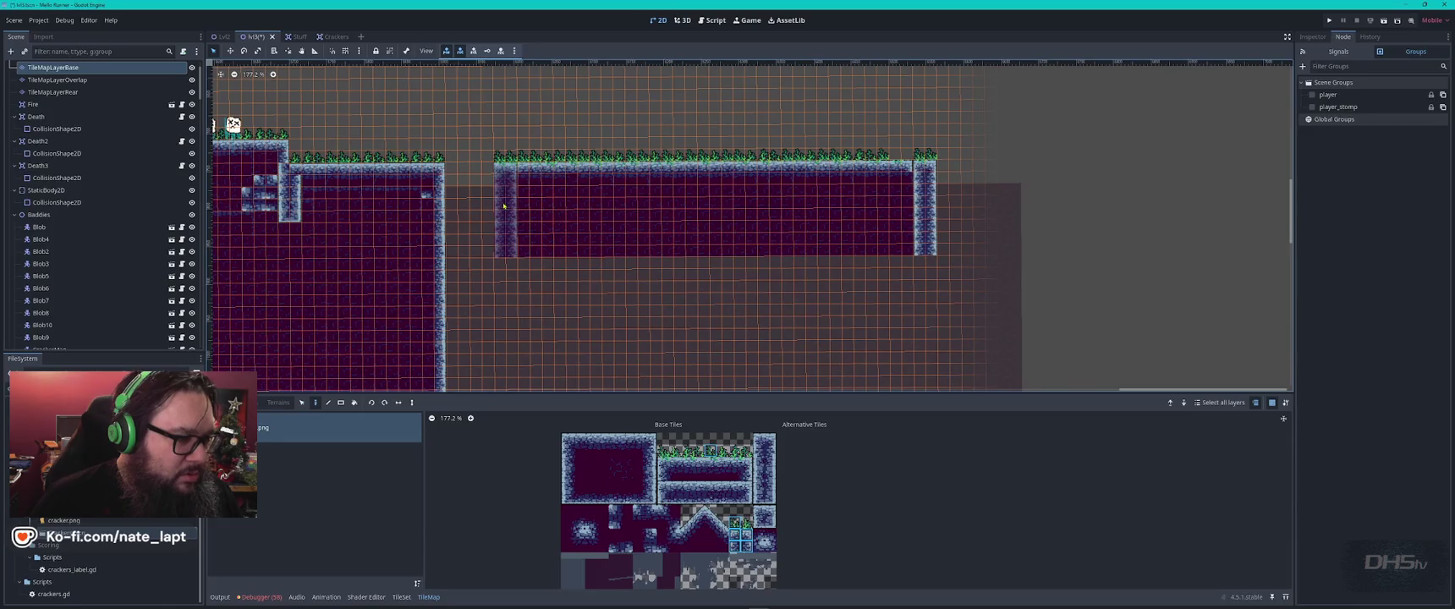
pyautogui.click(498, 206)
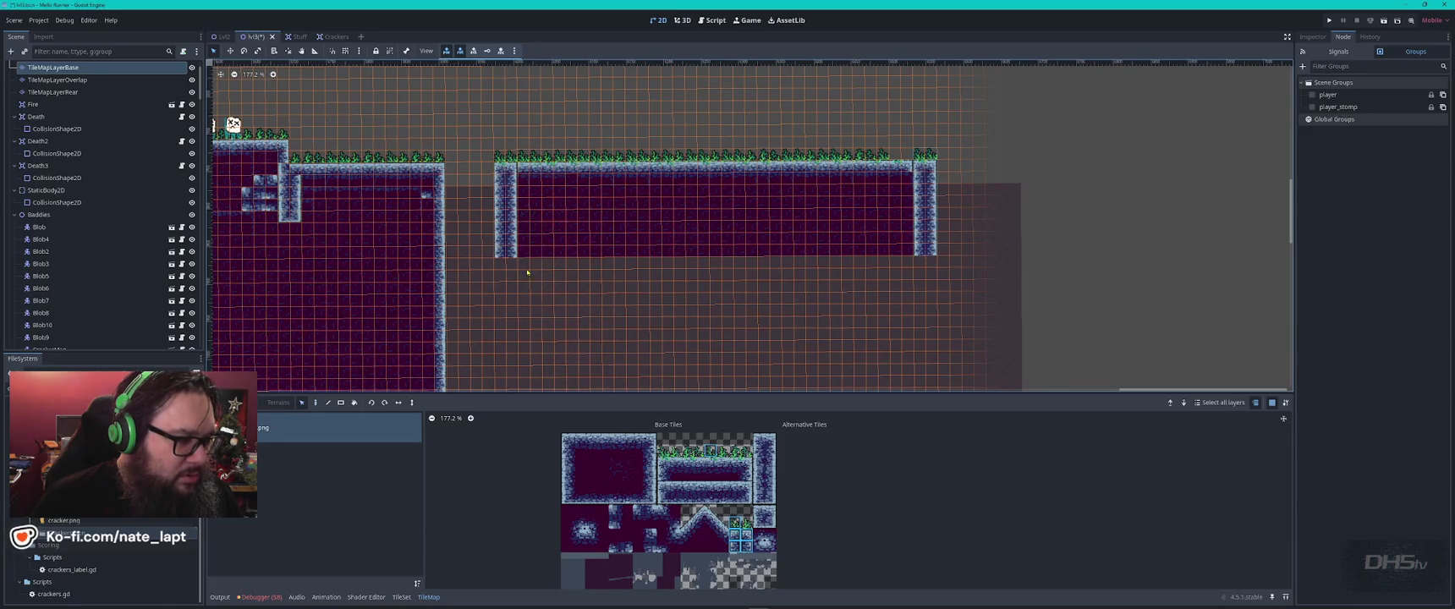
pyautogui.press('d')
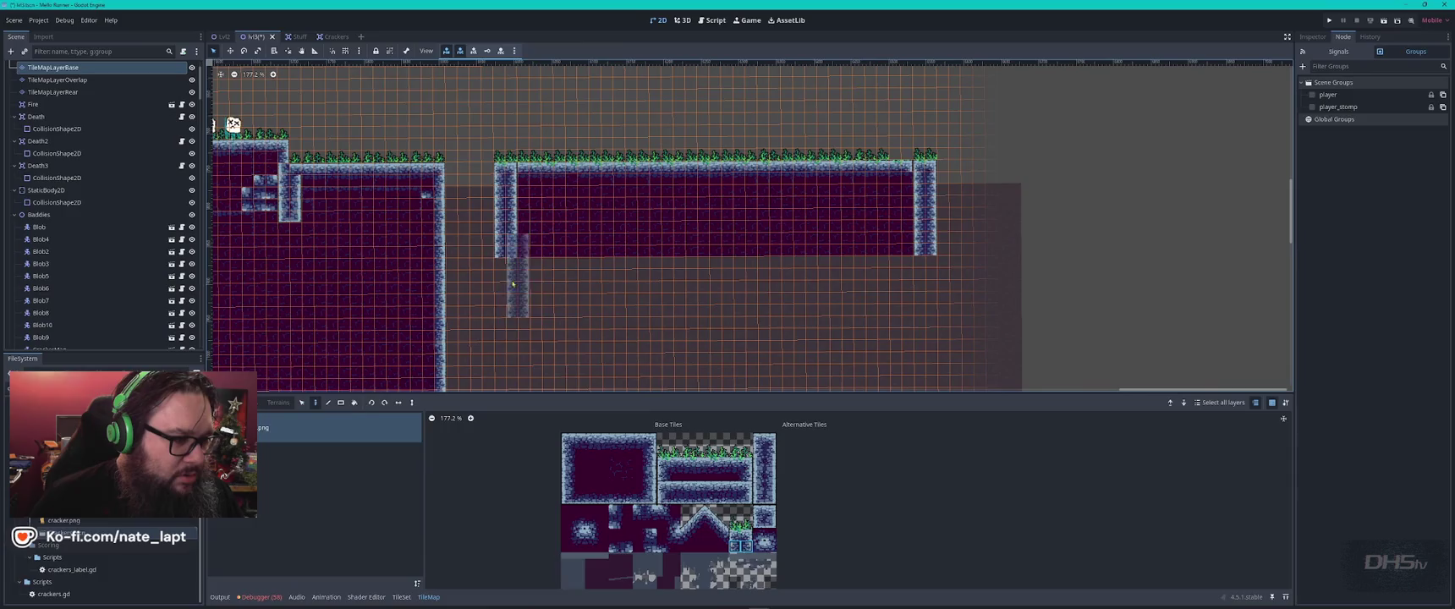
pyautogui.click(507, 306)
pyautogui.scroll(-3, 507, 306)
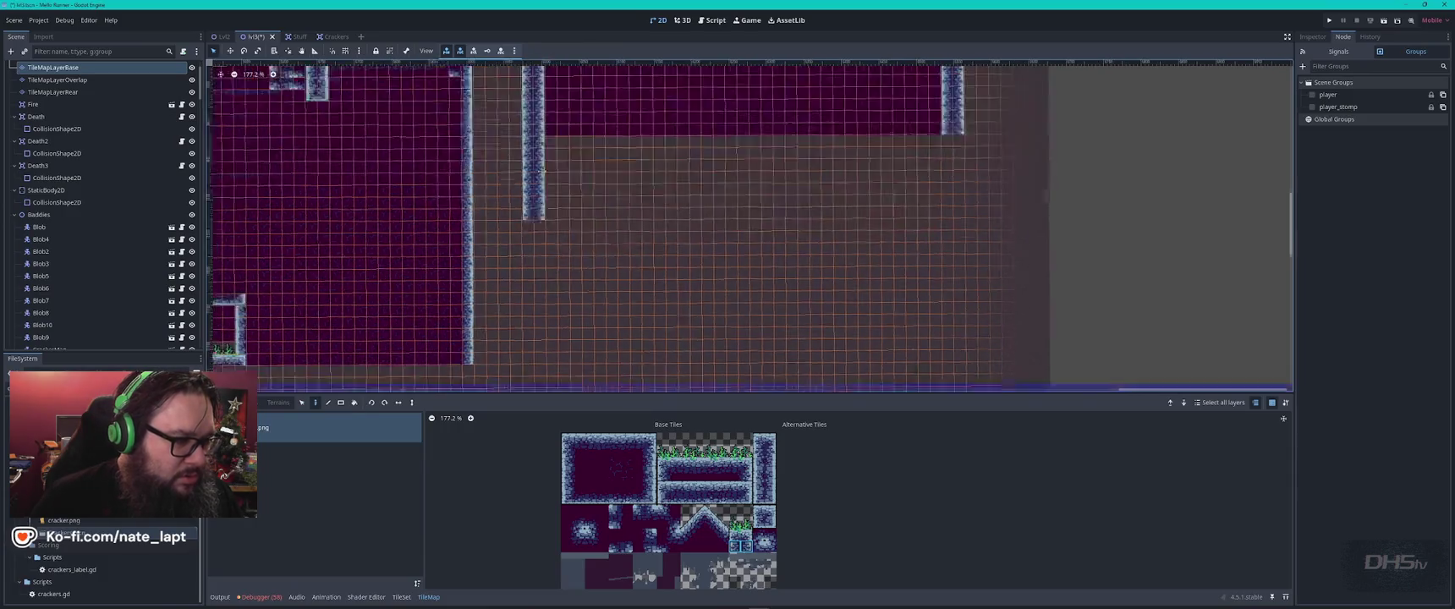
pyautogui.moveTo(542, 205); pyautogui.dragTo(543, 263)
pyautogui.scroll(-3, 578, 238)
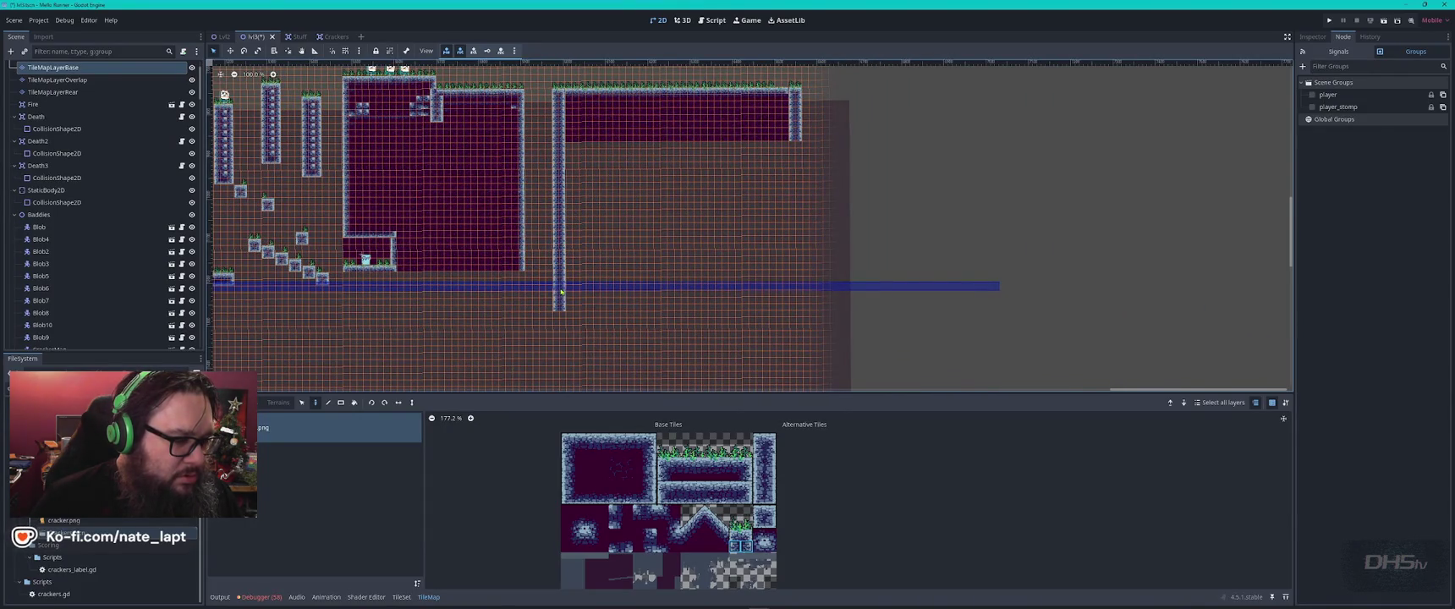
pyautogui.click(568, 332)
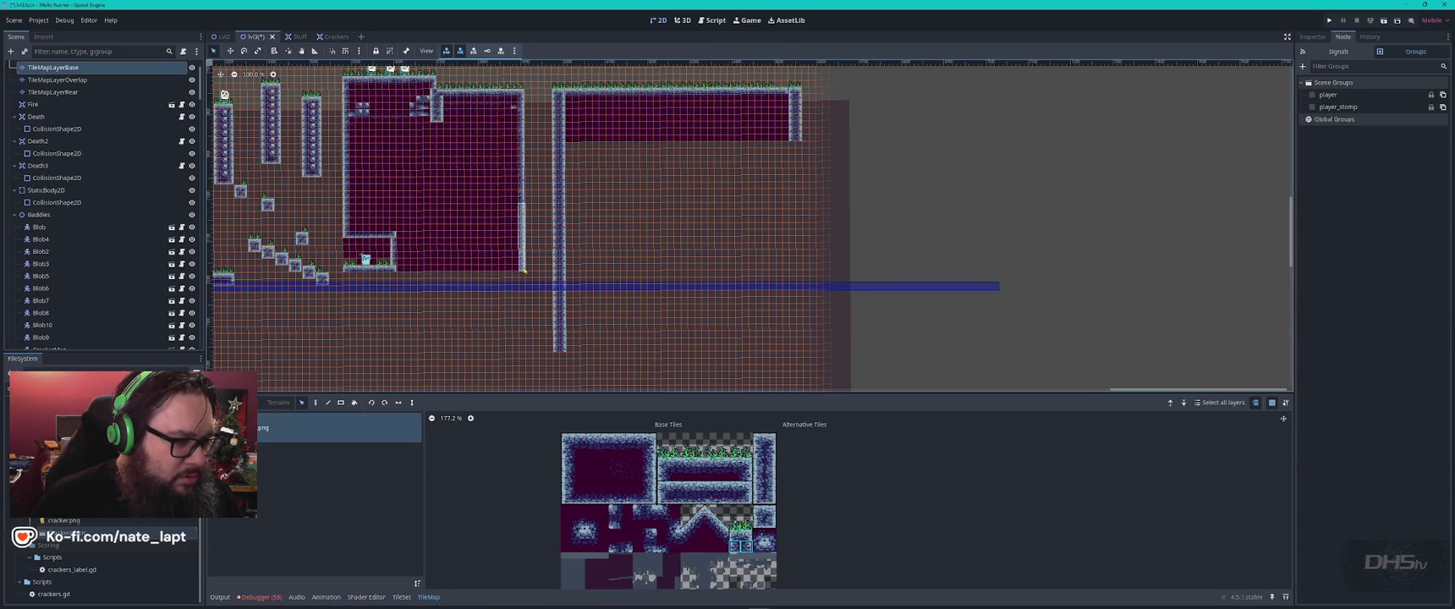
# - Fill magenta ground tiles beside the new stone column
pyautogui.keyDown('ctrl'); pyautogui.moveTo(522, 271); pyautogui.dragTo(472, 204); pyautogui.keyUp('ctrl')
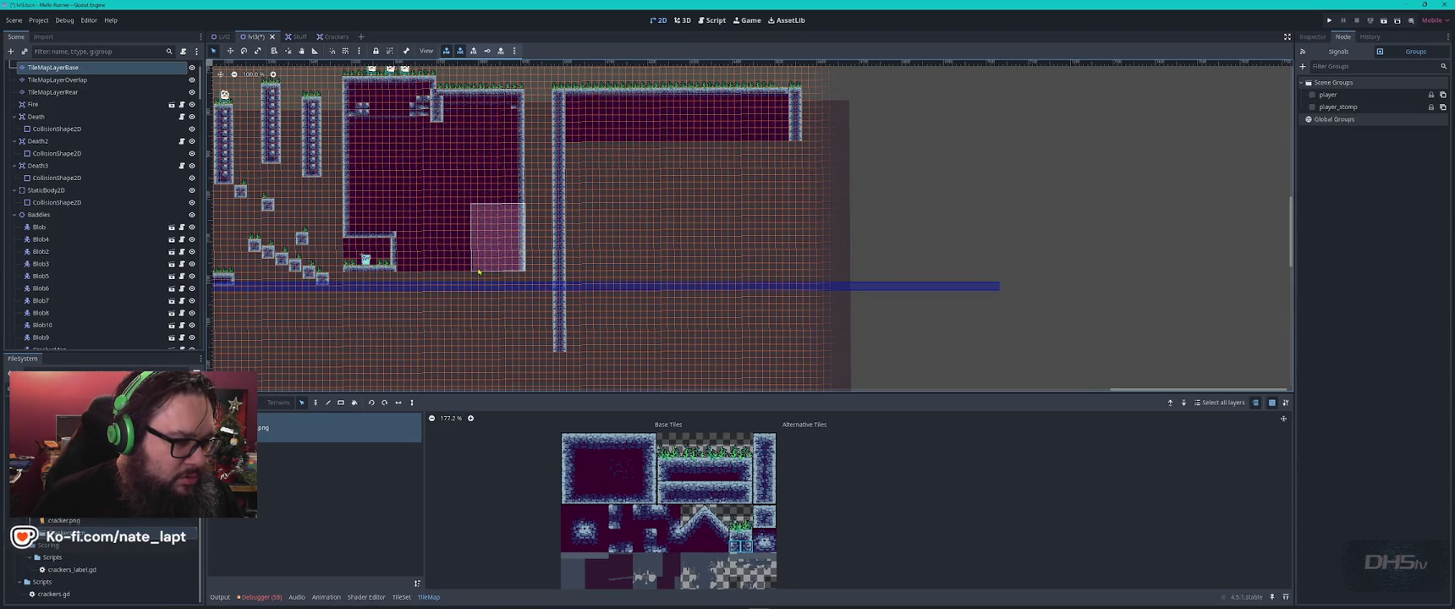
pyautogui.click(499, 310)
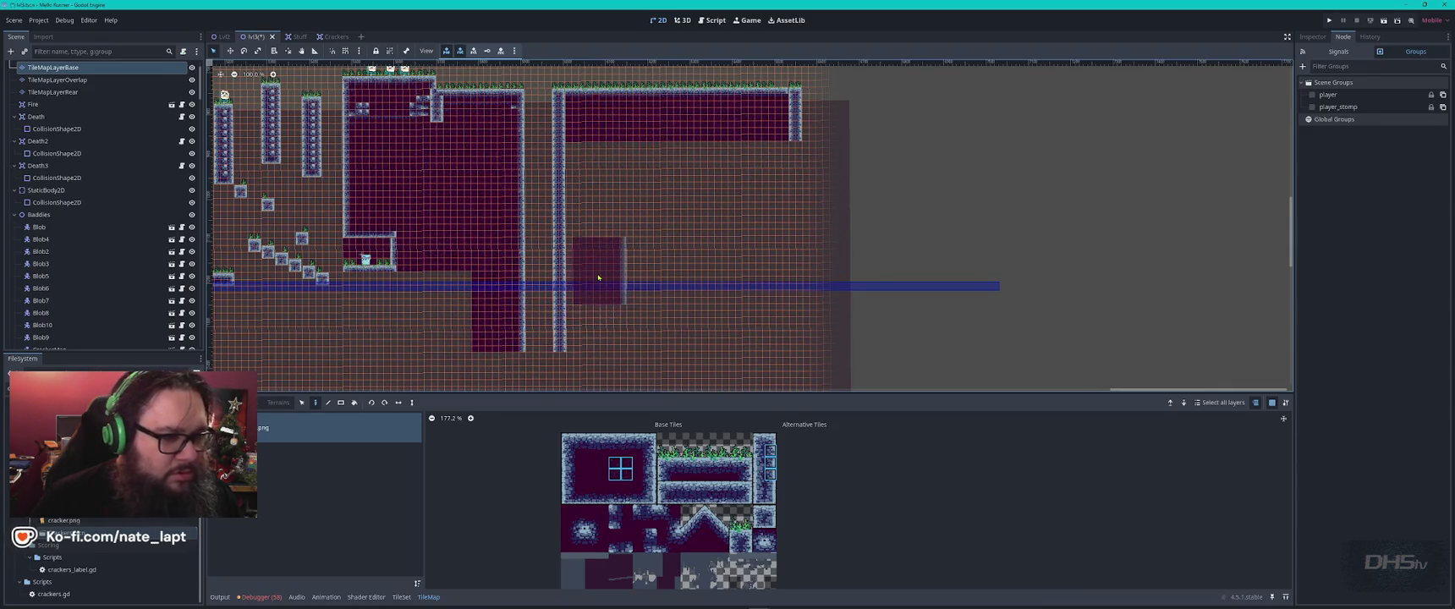
pyautogui.press('s')
pyautogui.scroll(5, 538, 182)
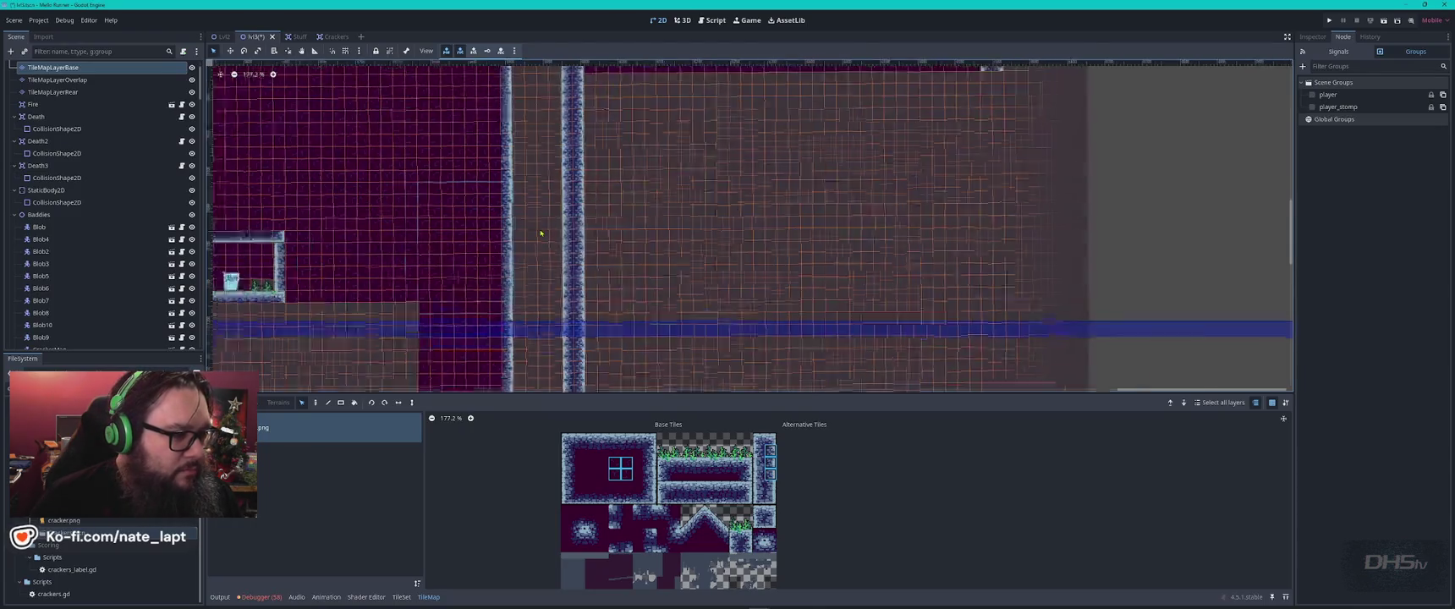
pyautogui.scroll(-3, 537, 233)
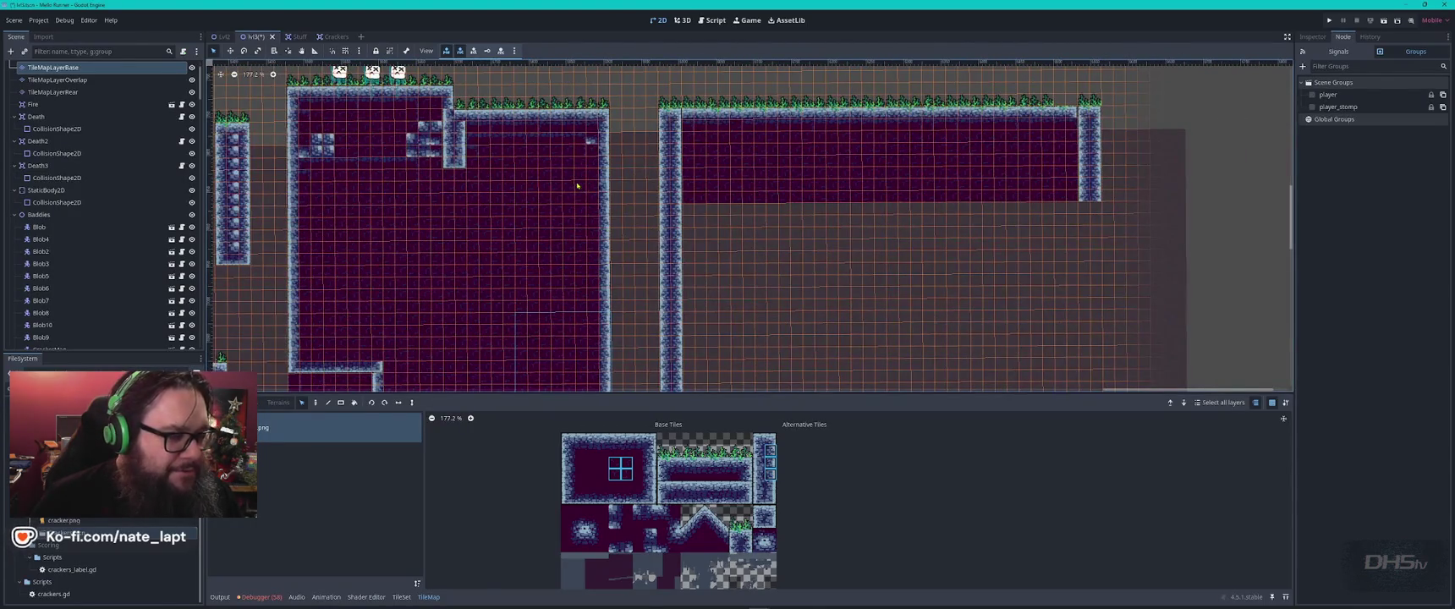
pyautogui.hscroll(-10, 407, 185)
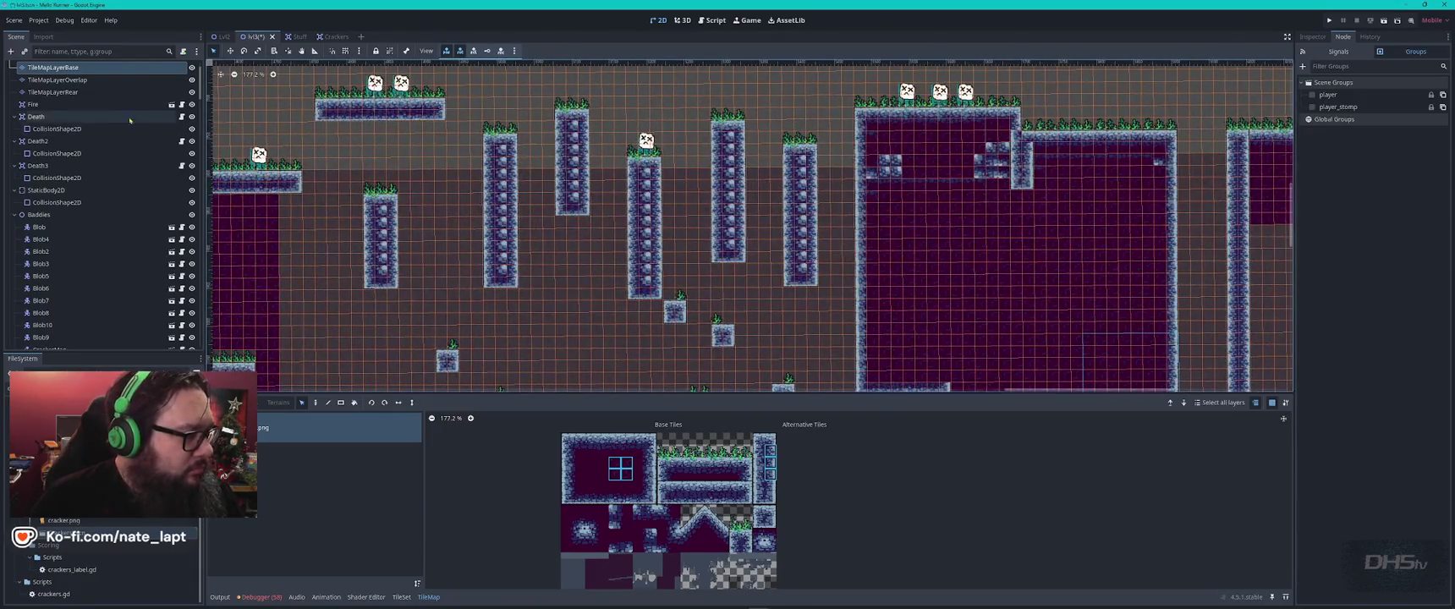
# - On TileMapLayerRear, mark a tall strip of backdrop tiles
pyautogui.click(68, 93)
pyautogui.scroll(-4, 752, 198)
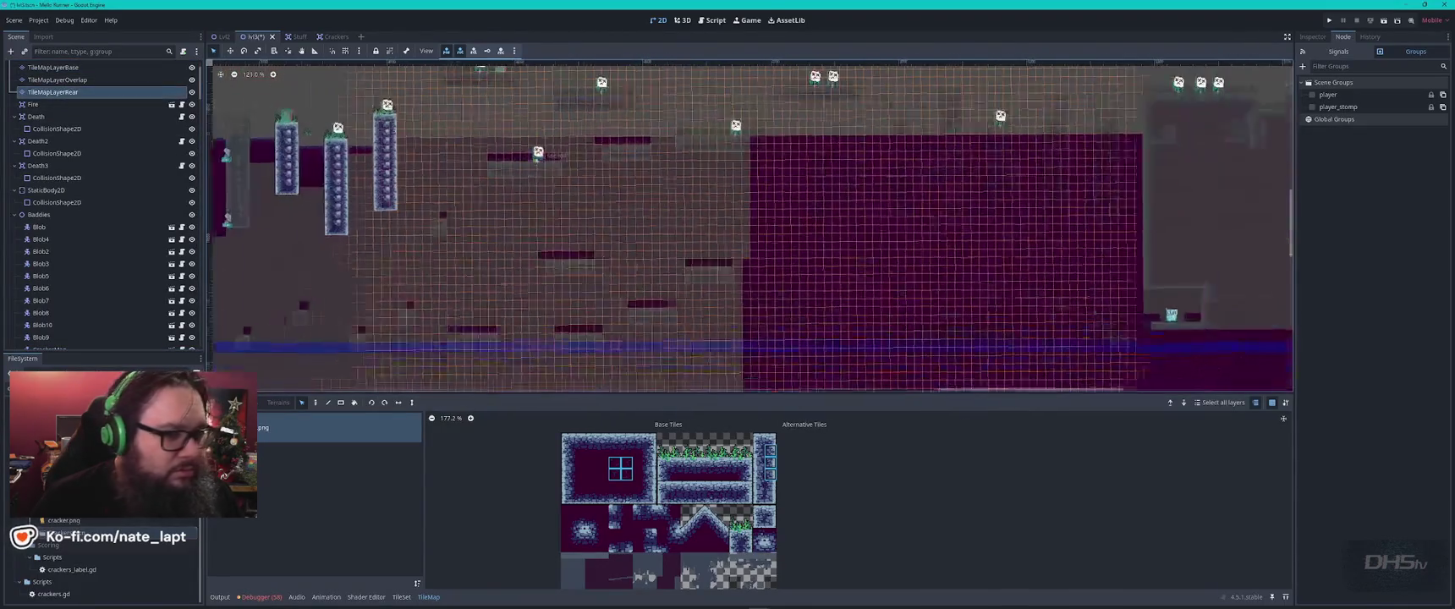
pyautogui.moveTo(819, 167)
pyautogui.mouseDown()
pyautogui.moveTo(820, 241)
pyautogui.moveTo(843, 247)
pyautogui.mouseUp()
pyautogui.scroll(2, 562, 200)
pyautogui.scroll(-3, 562, 199)
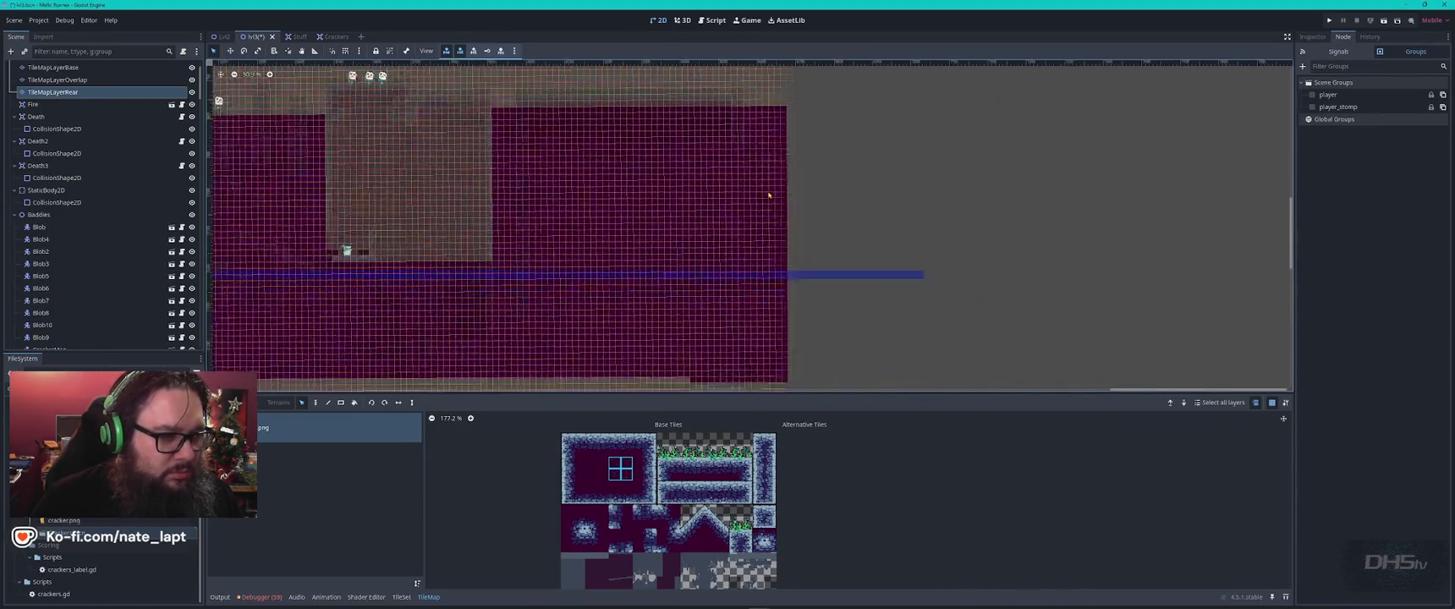
pyautogui.press('Escape')
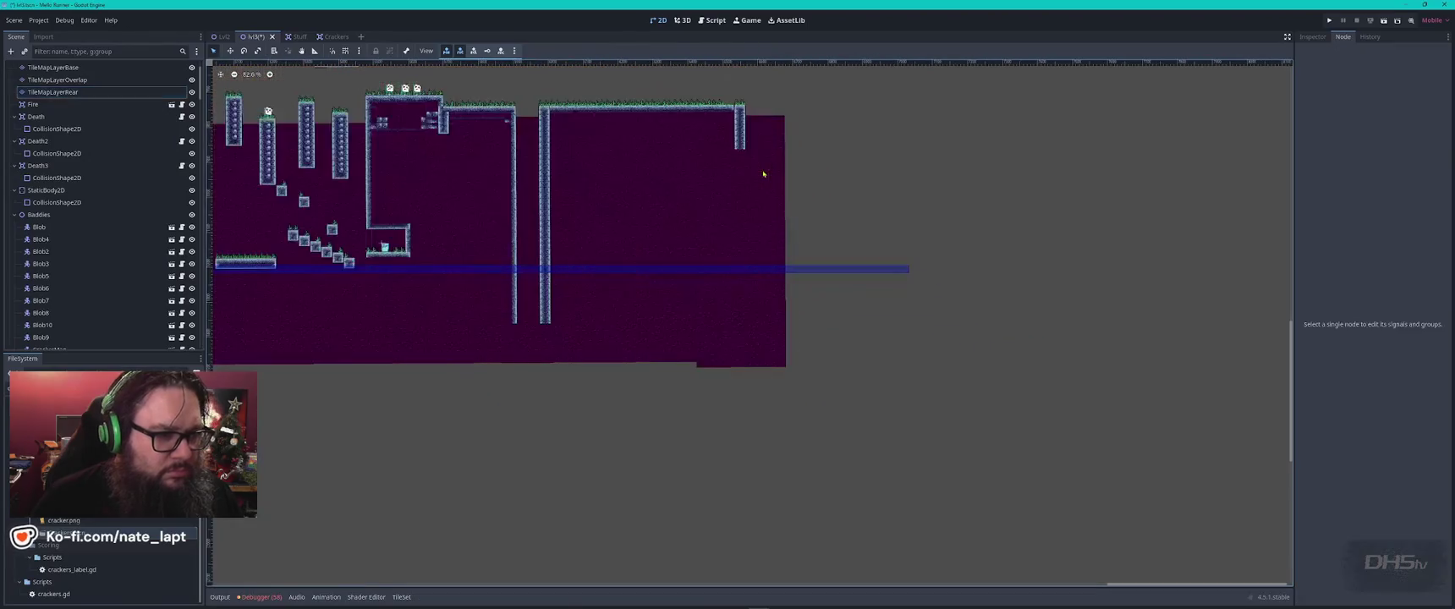
pyautogui.scroll(5, 525, 145)
pyautogui.scroll(2, 525, 144)
# - Take a tall block of purple backdrop tiles and paint it at the level's right edge
pyautogui.click(515, 101)
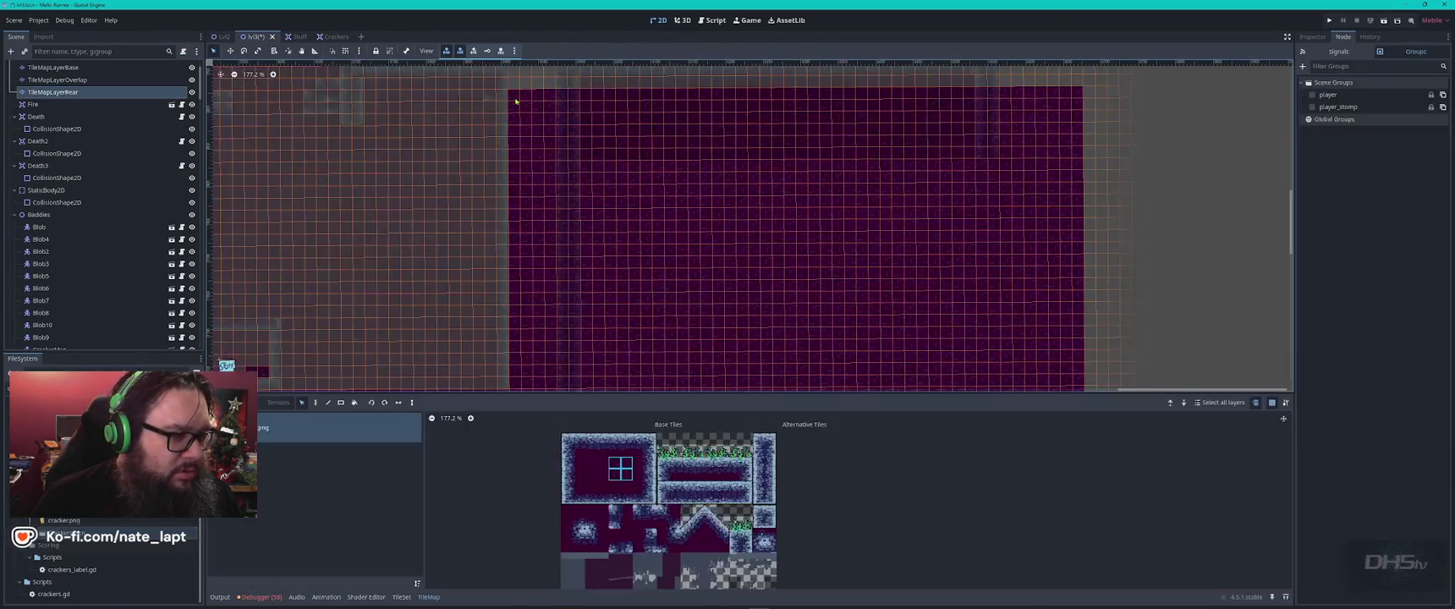
pyautogui.moveTo(517, 107); pyautogui.dragTo(560, 407)
pyautogui.scroll(-5, 551, 342)
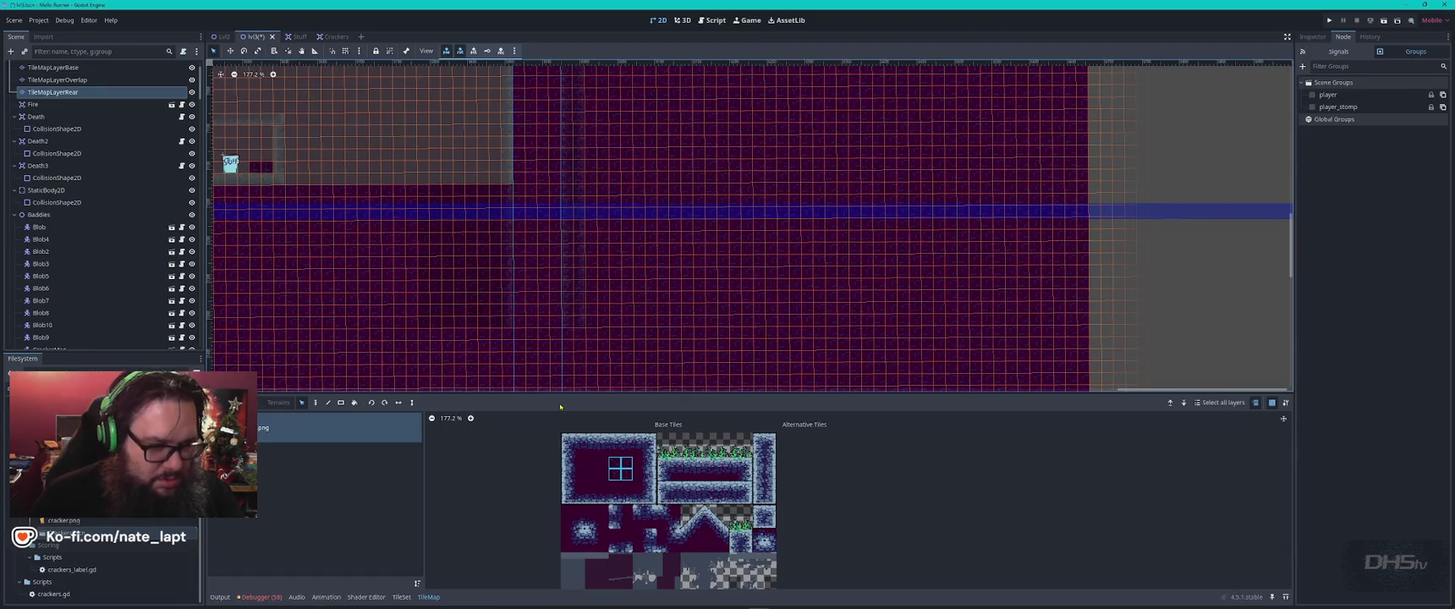
pyautogui.scroll(-5, 347, 195)
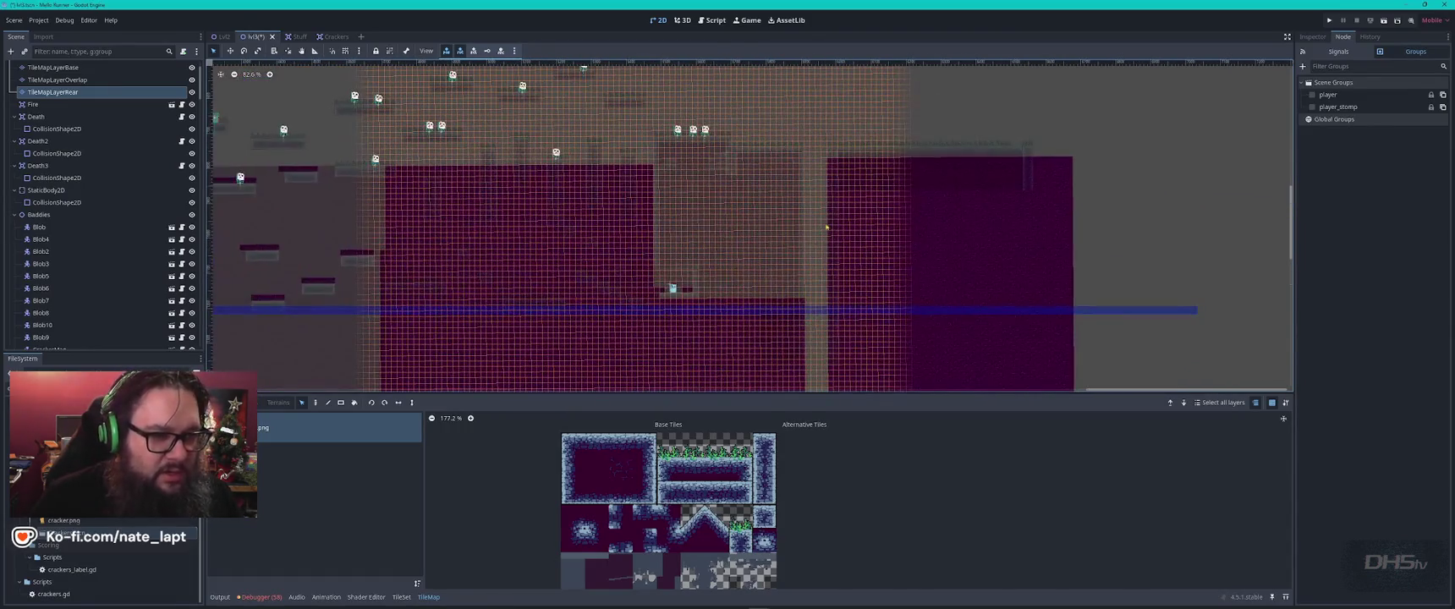
pyautogui.scroll(8, 826, 227)
pyautogui.scroll(-5, 783, 156)
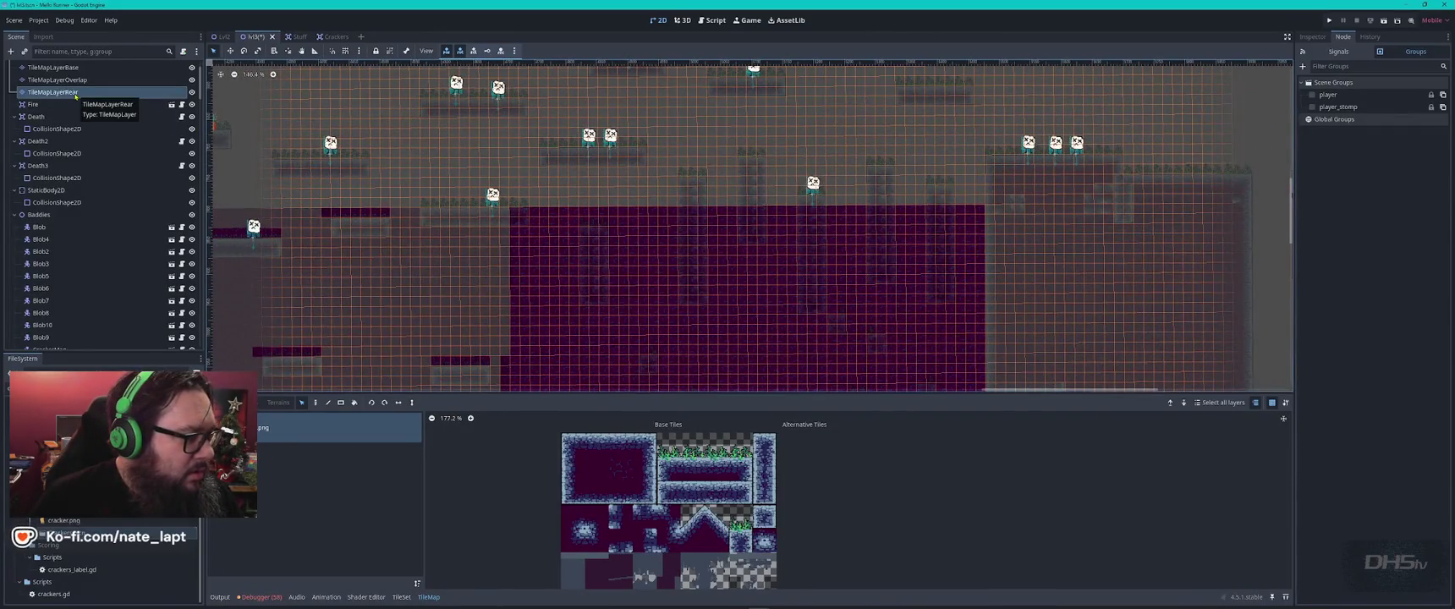
pyautogui.click(621, 468)
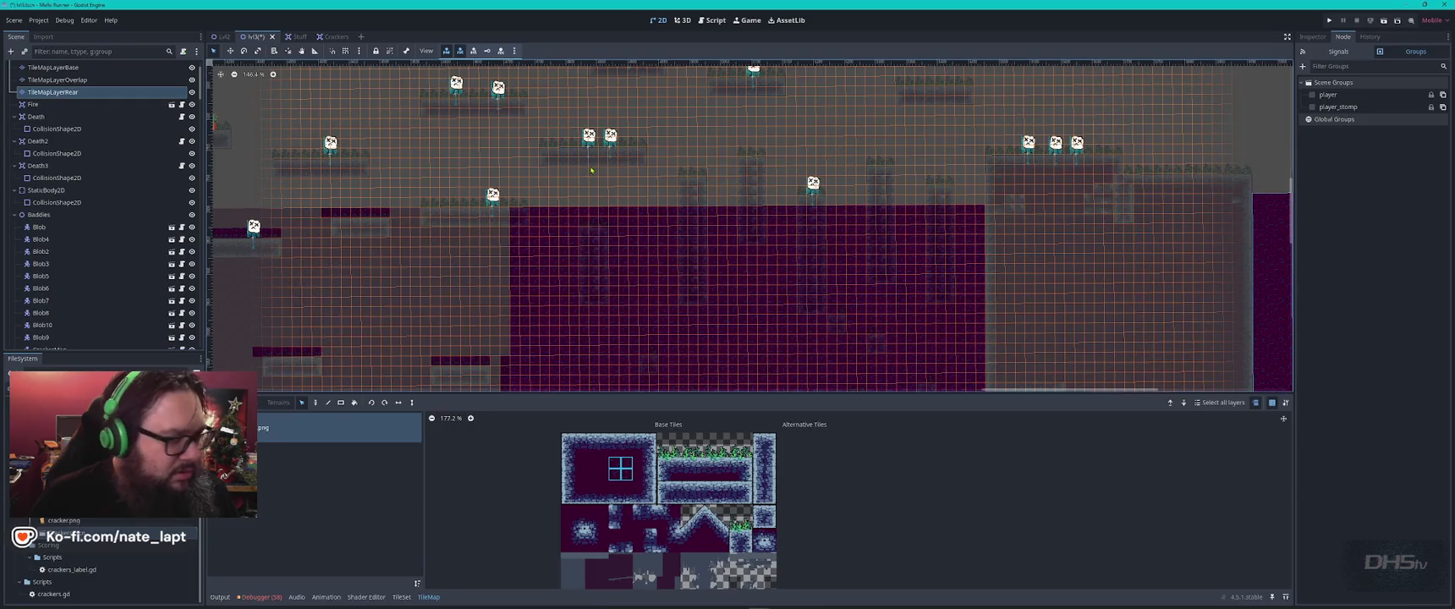
pyautogui.moveTo(1101, 242); pyautogui.dragTo(594, 165)
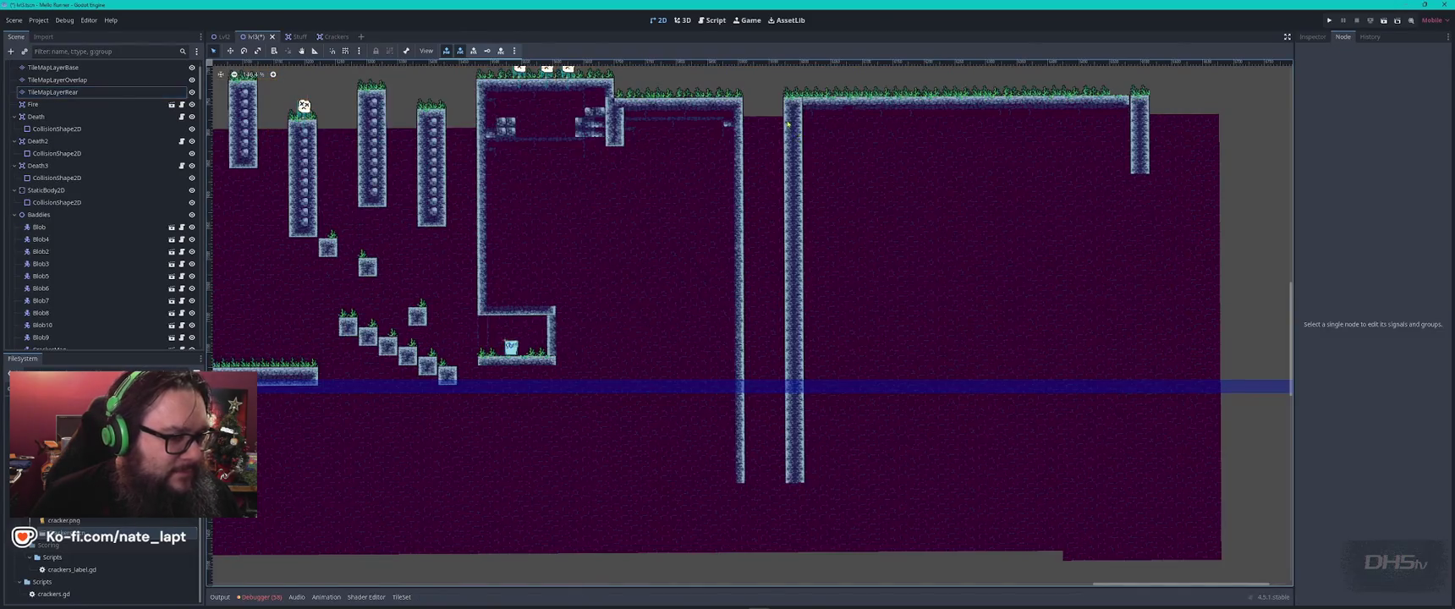
# - On TileMapLayerBase, copy and paste the right room's tile block to deepen it
pyautogui.press('Up')
pyautogui.press('Up')
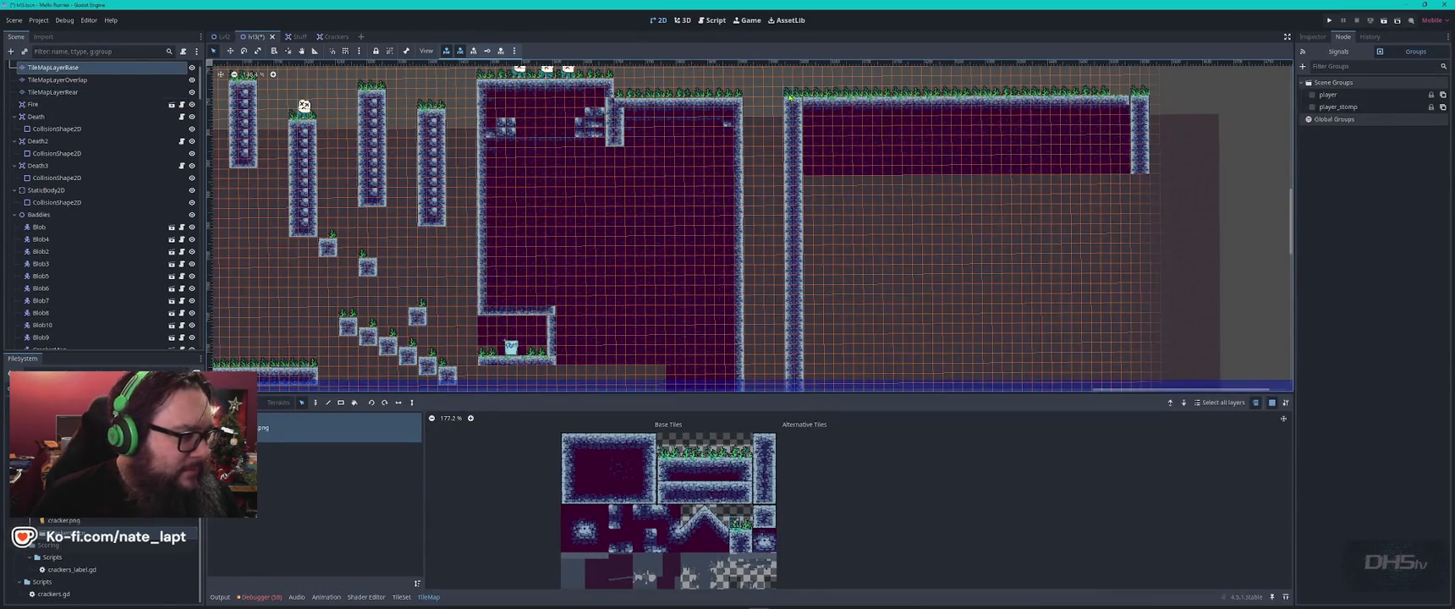
pyautogui.scroll(3, 806, 153)
pyautogui.scroll(-3, 787, 148)
pyautogui.scroll(2, 744, 139)
pyautogui.scroll(-2, 723, 133)
pyautogui.scroll(-3, 723, 133)
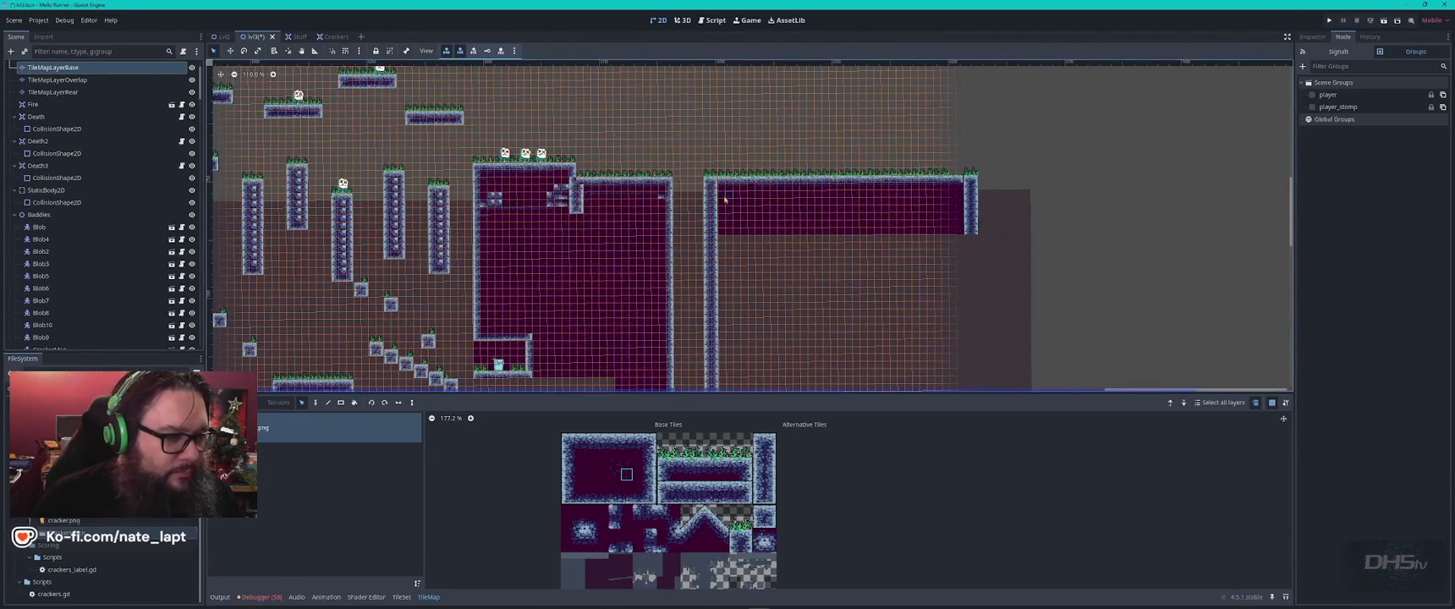
pyautogui.moveTo(722, 197)
pyautogui.mouseDown()
pyautogui.moveTo(738, 241)
pyautogui.moveTo(965, 237)
pyautogui.mouseUp()
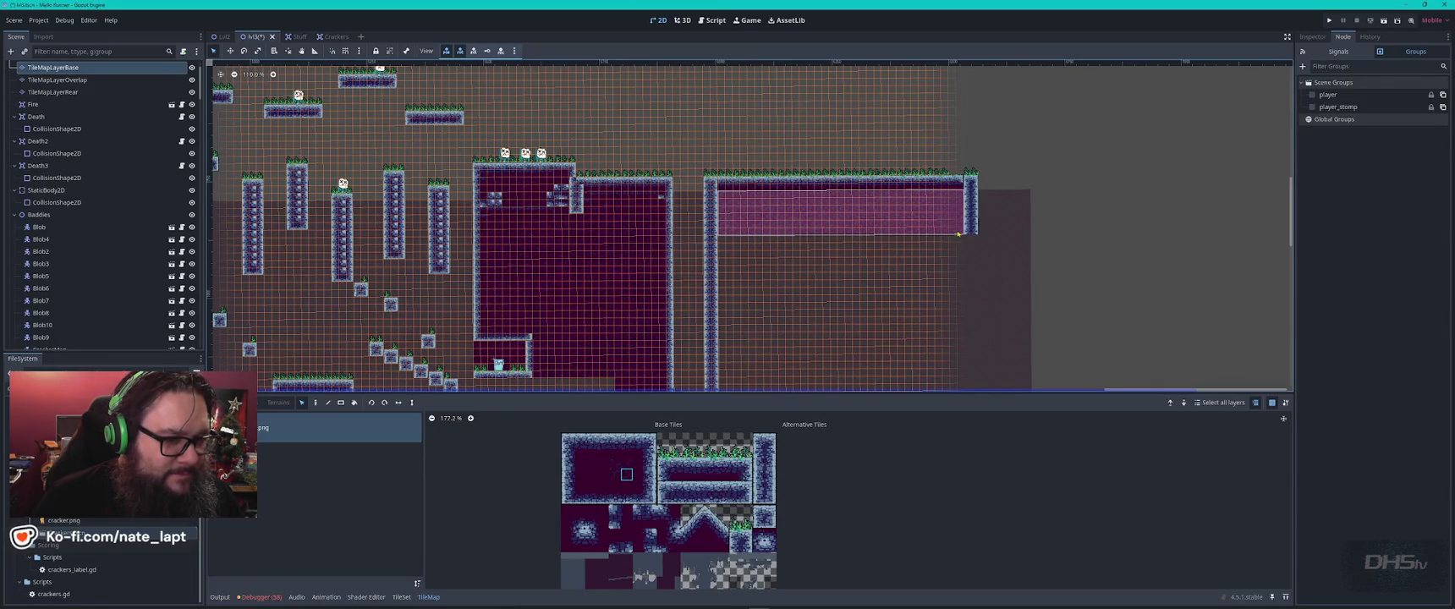
pyautogui.hotkey('ctrl', 'c')
pyautogui.hotkey('ctrl', 'v')
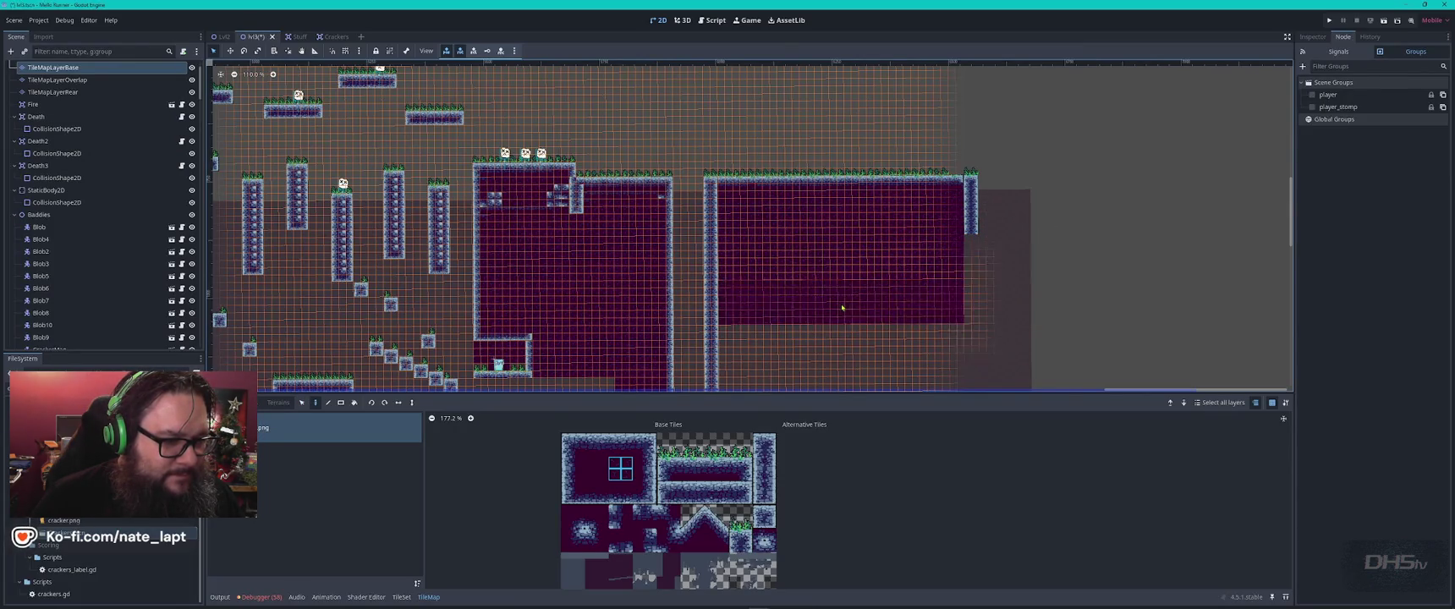
pyautogui.scroll(-3, 833, 205)
pyautogui.scroll(-4, 833, 205)
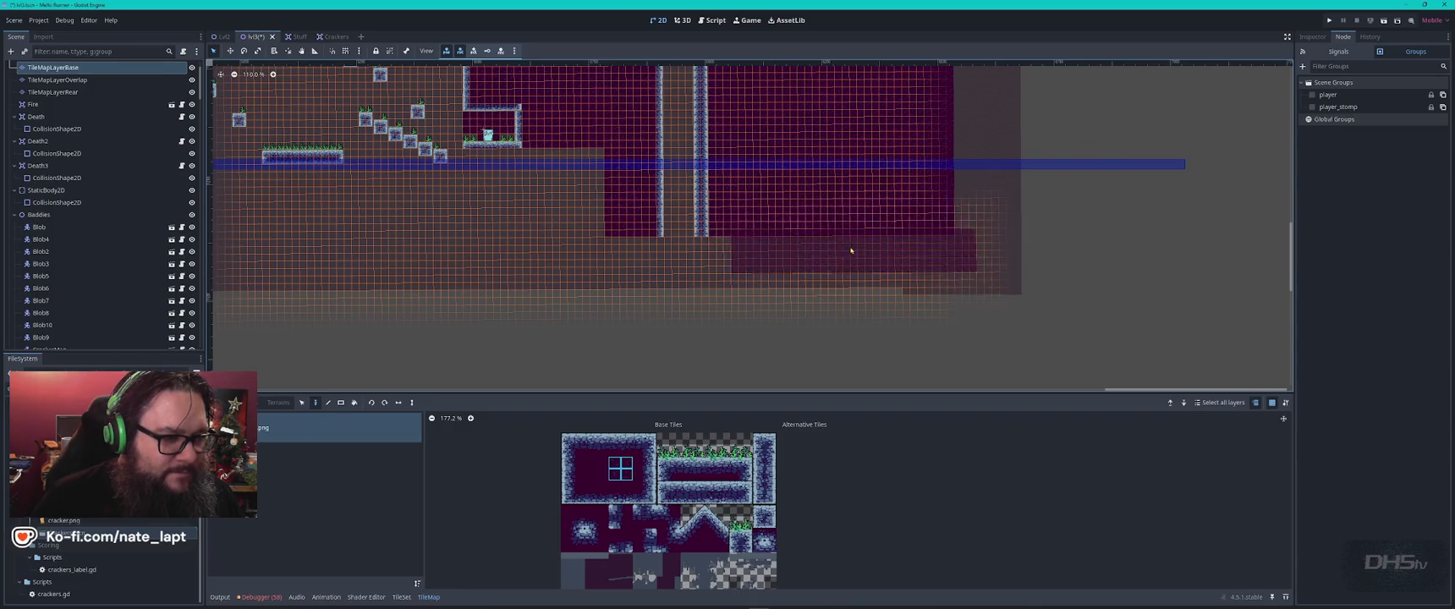
pyautogui.scroll(-5, 836, 203)
pyautogui.press('Escape')
pyautogui.scroll(5, 886, 105)
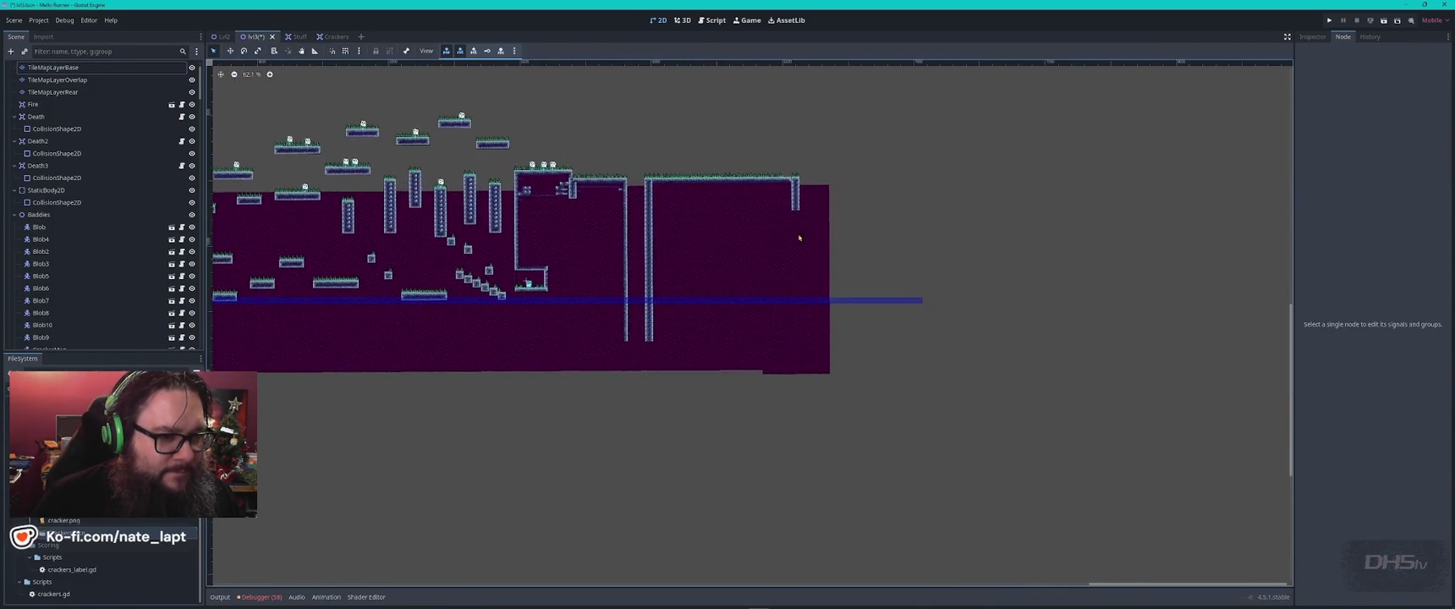
# - Erase the surplus backdrop tiles on the right from TileMapLayerRear
pyautogui.click(786, 124)
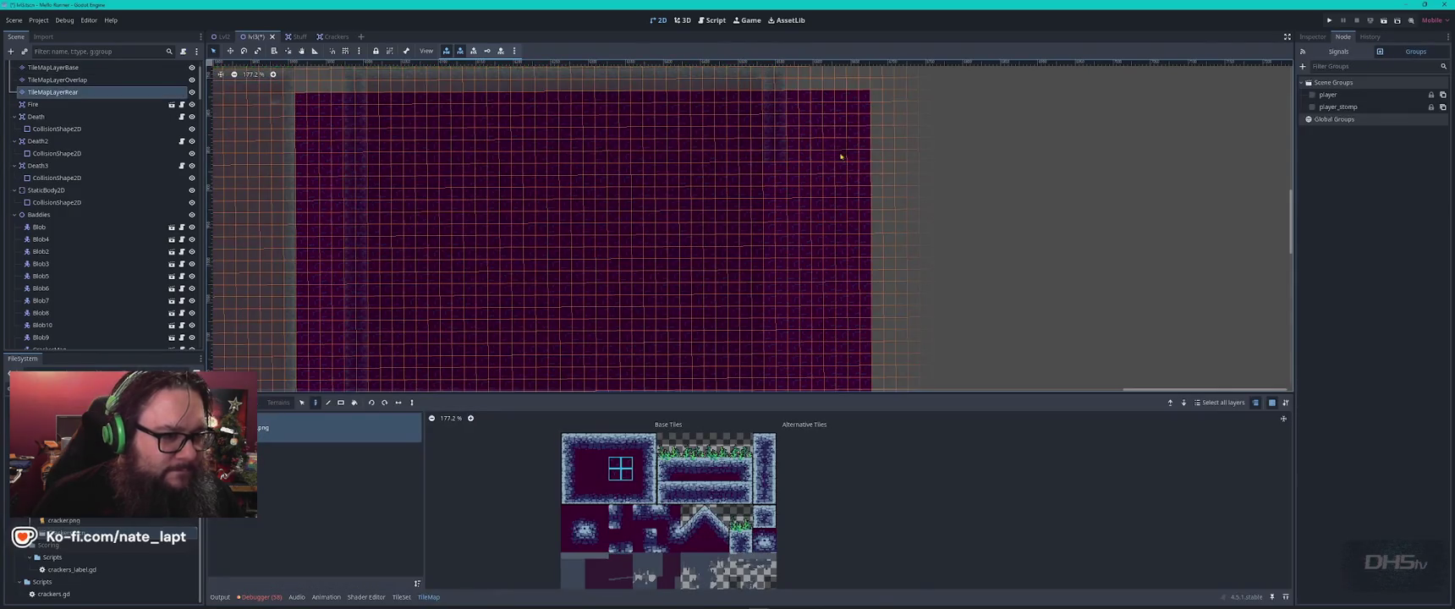
pyautogui.moveTo(879, 79)
pyautogui.mouseDown()
pyautogui.moveTo(784, 199)
pyautogui.moveTo(779, 357)
pyautogui.moveTo(763, 178)
pyautogui.moveTo(735, 228)
pyautogui.mouseUp()
pyautogui.scroll(-5, 778, 330)
pyautogui.scroll(-3, 779, 357)
pyautogui.scroll(-1, 764, 179)
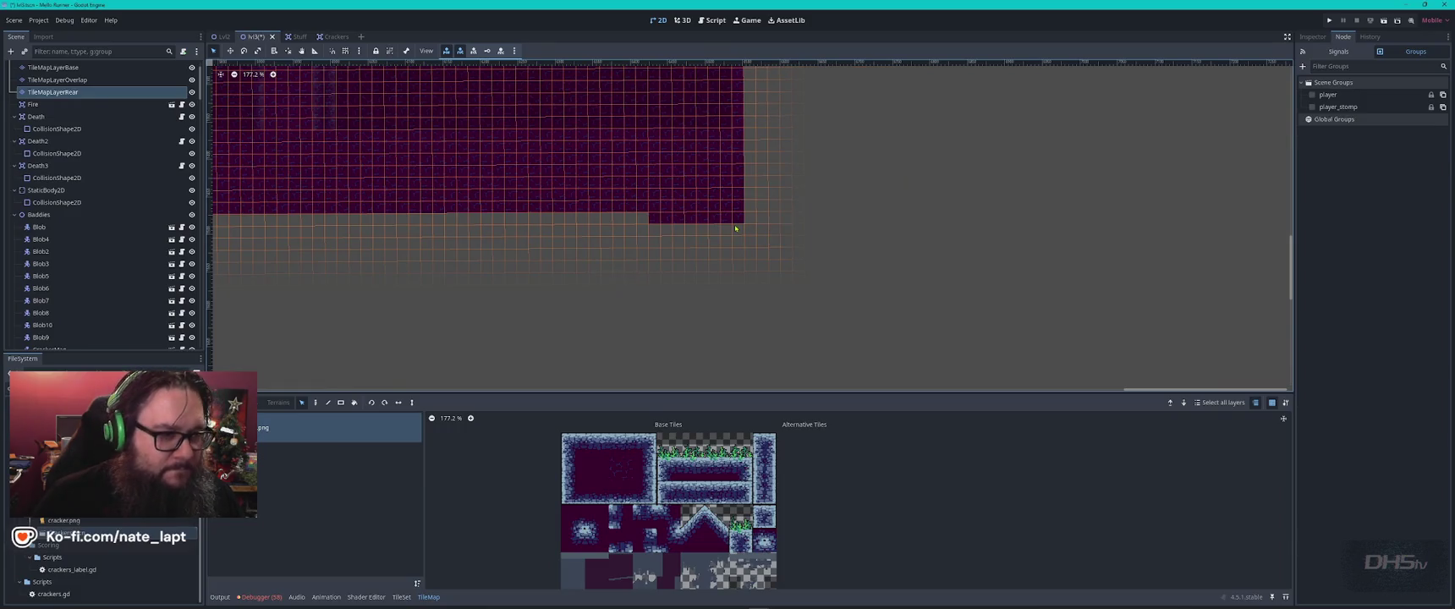
pyautogui.scroll(8, 735, 228)
pyautogui.keyDown('ctrl'); pyautogui.scroll(1, 769, 171); pyautogui.keyUp('ctrl')
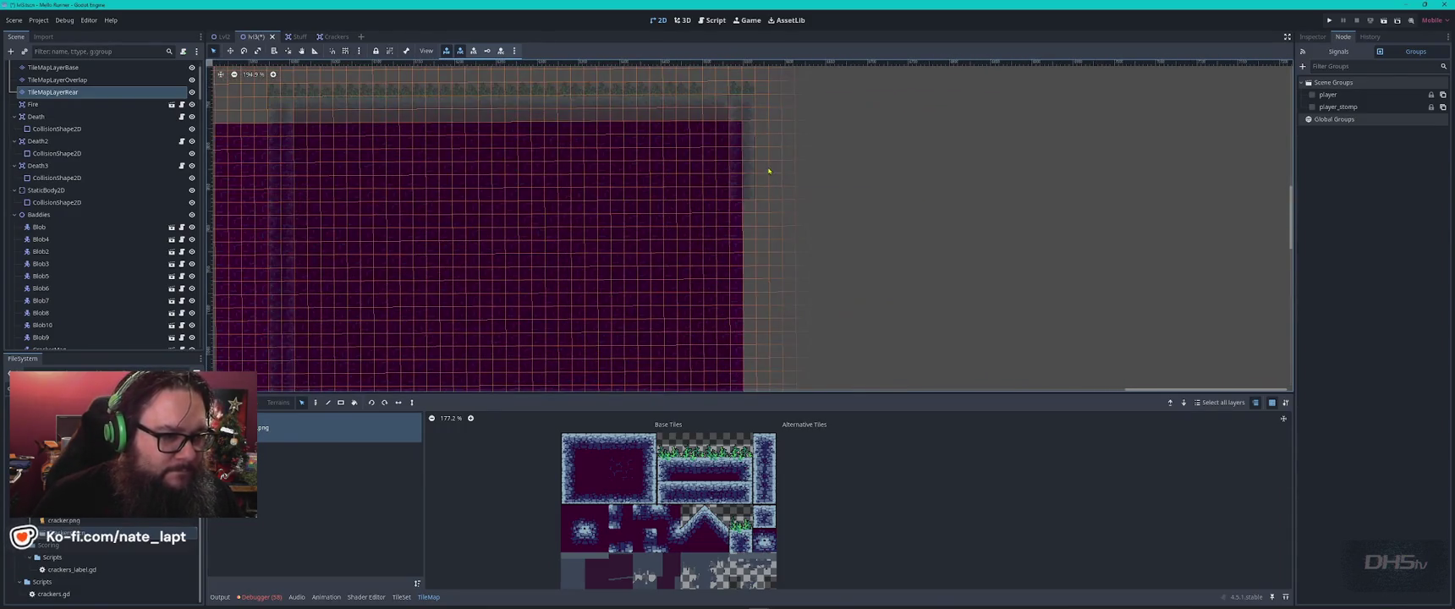
# - Copy the right wall column and paste it below to extend the wall down
pyautogui.press('pageup')
pyautogui.press('pageup')
pyautogui.moveTo(744, 87); pyautogui.dragTo(734, 154)
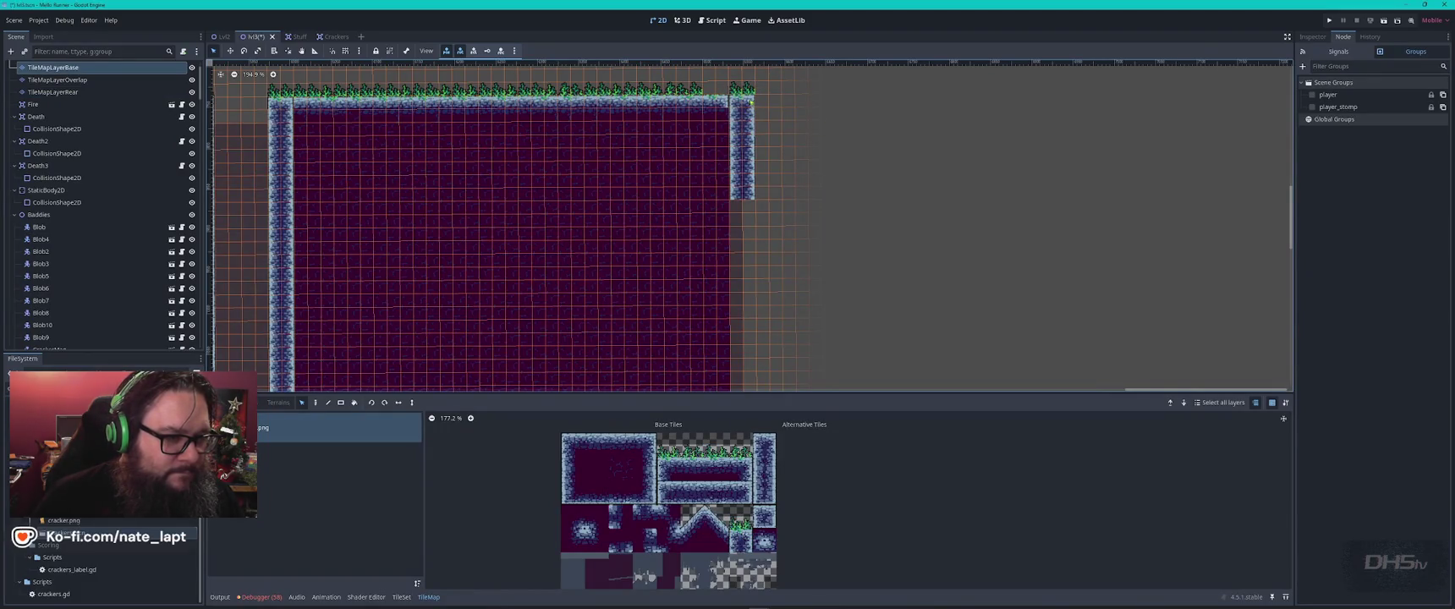
pyautogui.moveTo(753, 198); pyautogui.dragTo(735, 108)
pyautogui.hotkey('ctrl', 'c')
pyautogui.hotkey('ctrl', 'v')
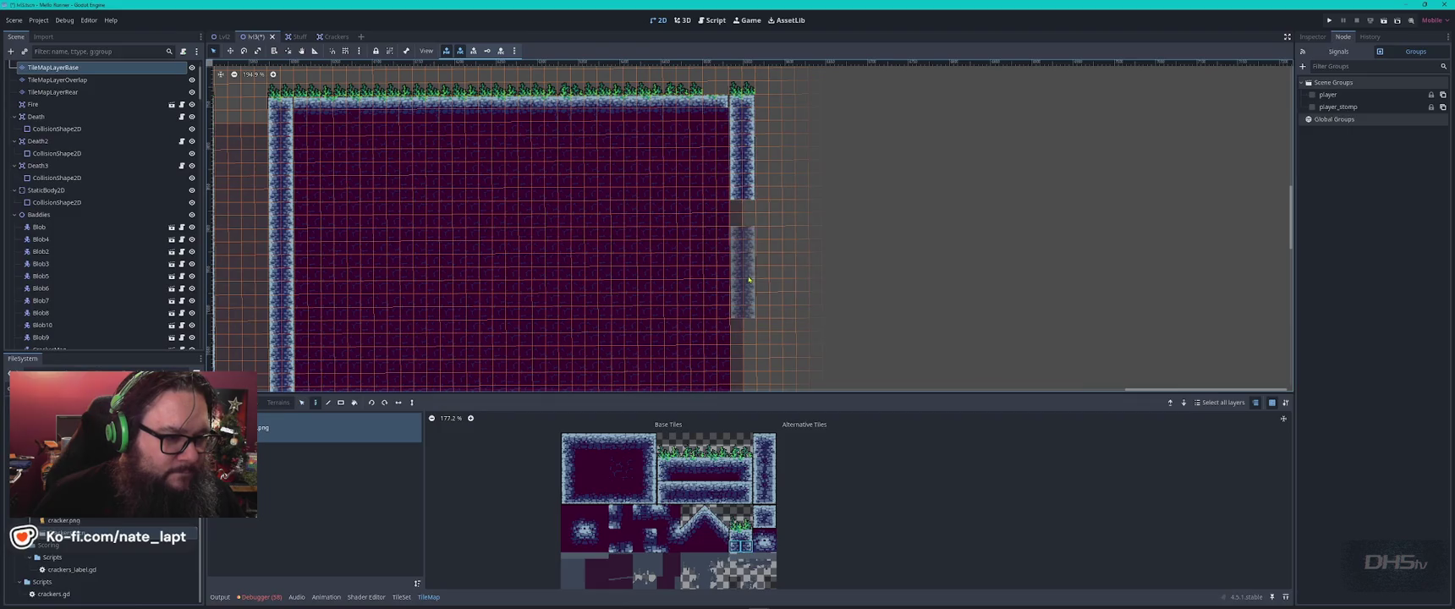
pyautogui.scroll(-3, 736, 208)
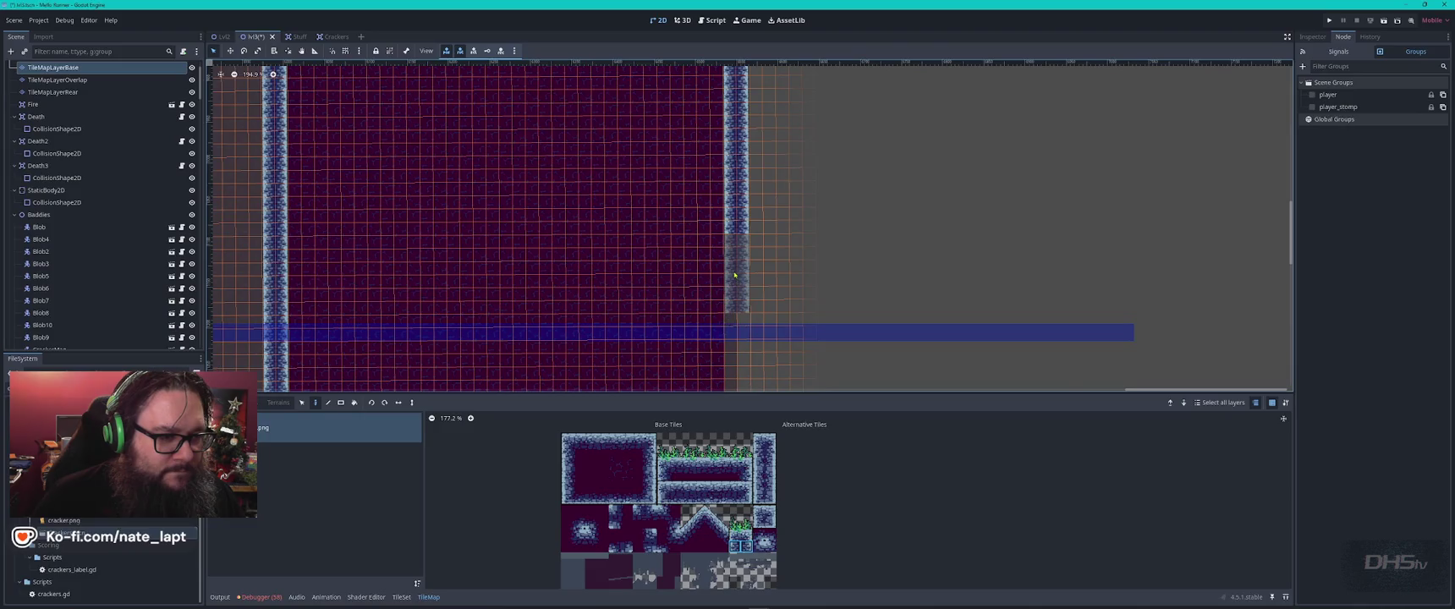
pyautogui.scroll(-4, 727, 246)
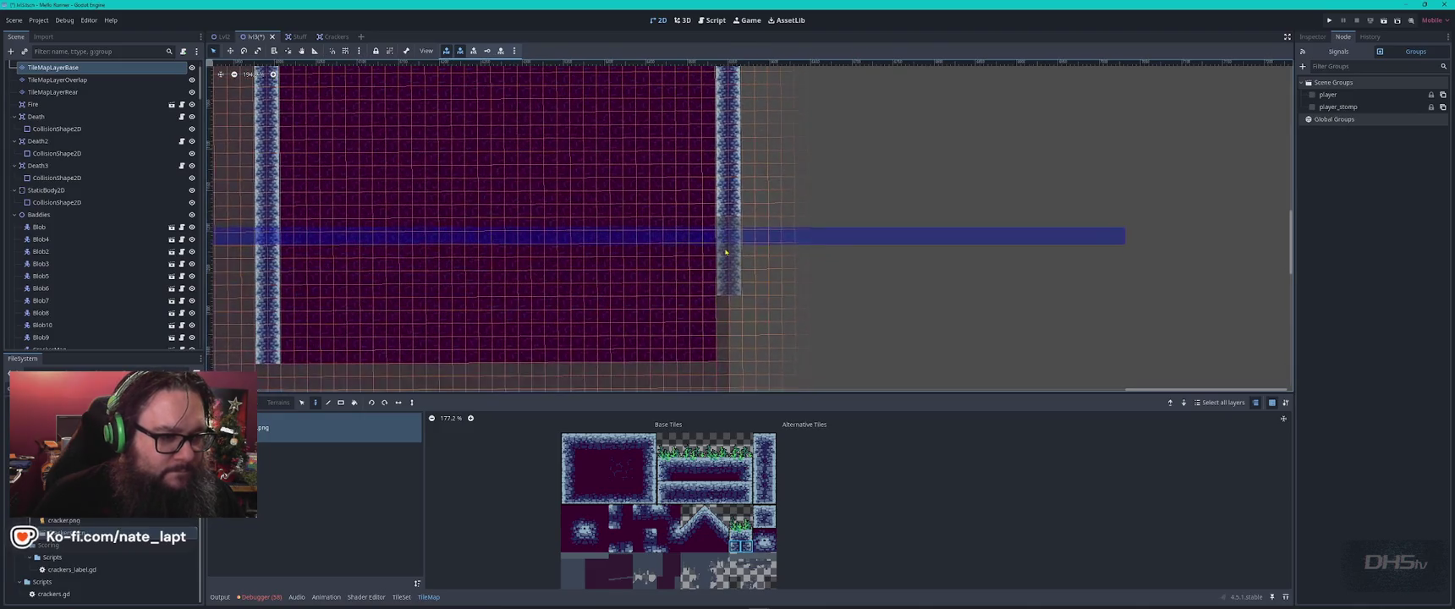
pyautogui.click(728, 331)
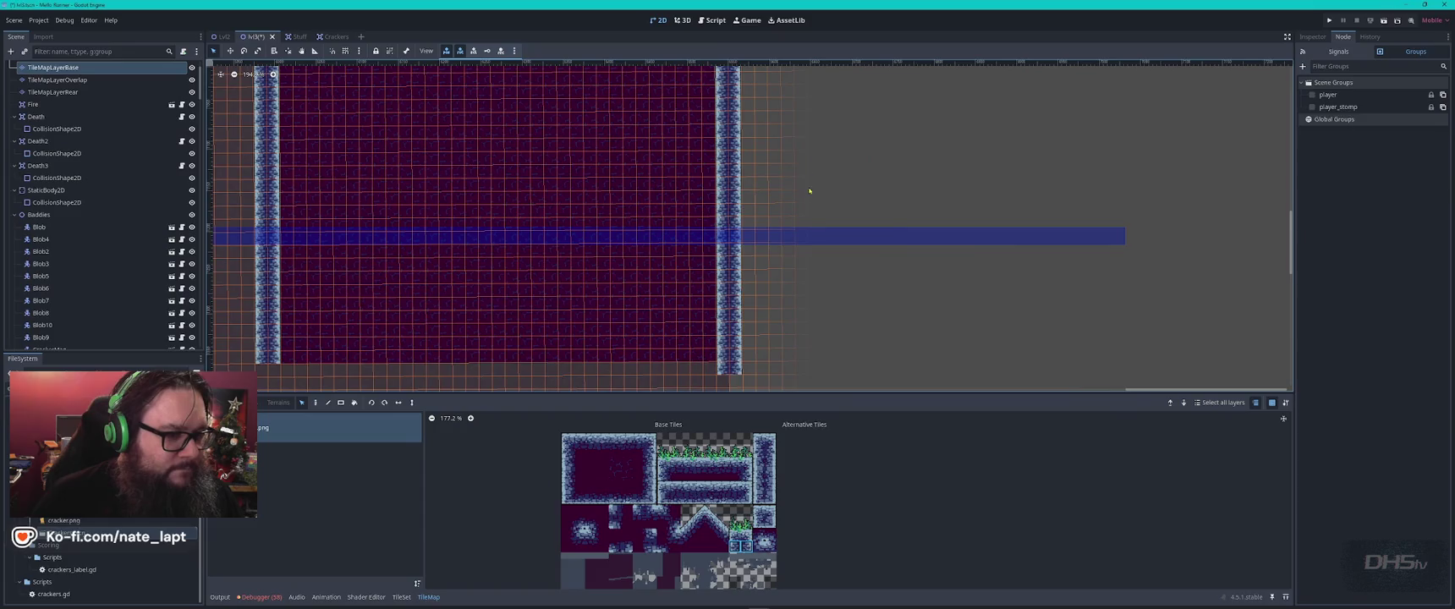
pyautogui.press('s')
# - Paste a second wall column just right of the room and patch a tile beneath it
pyautogui.scroll(7, 779, 245)
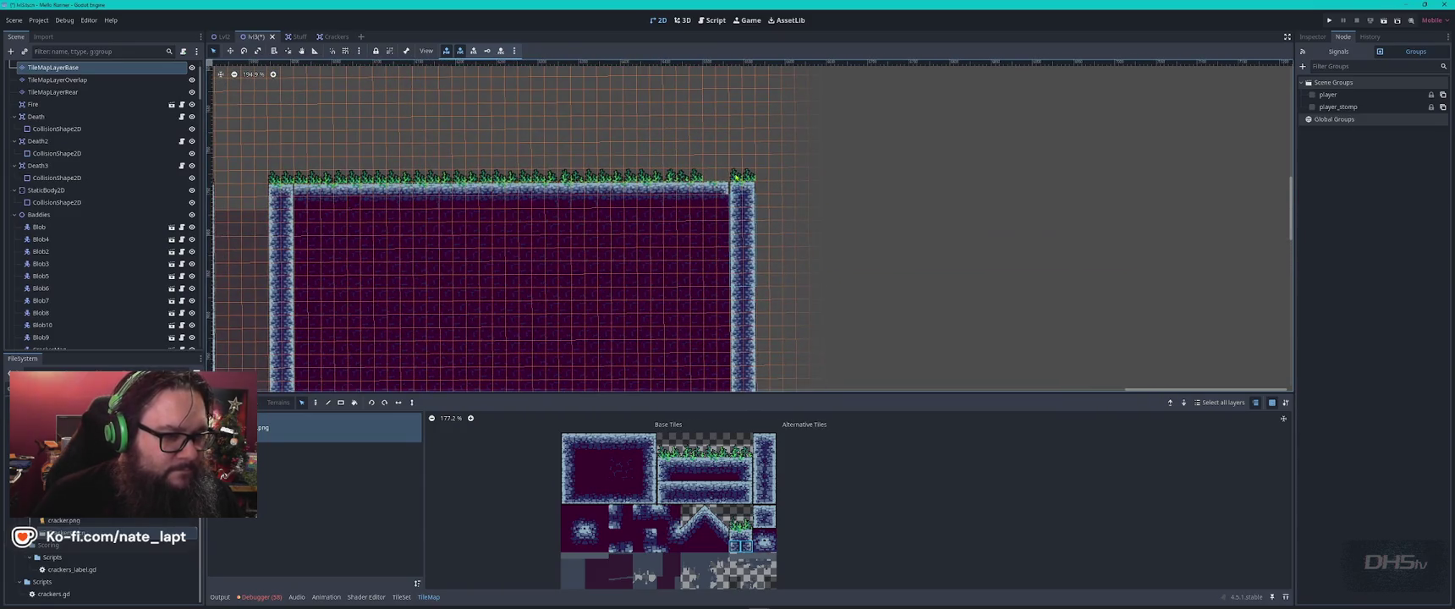
pyautogui.scroll(-1, 757, 362)
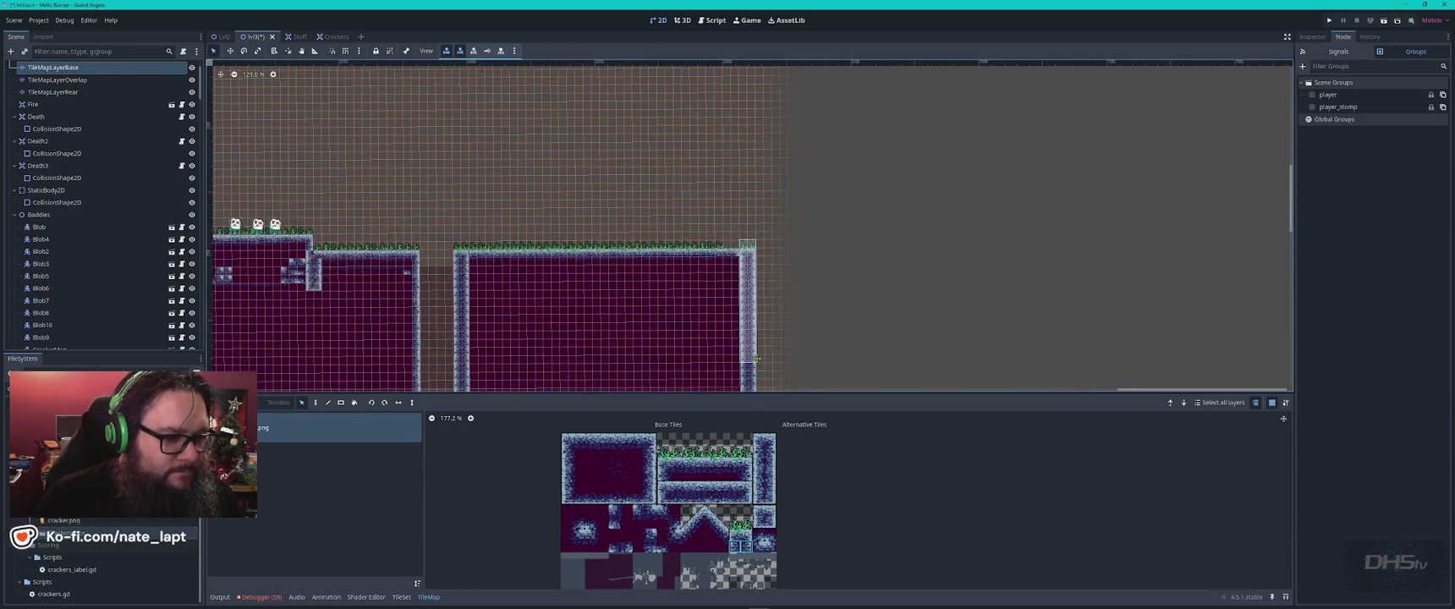
pyautogui.scroll(-5, 758, 359)
pyautogui.moveTo(735, 68); pyautogui.dragTo(748, 276)
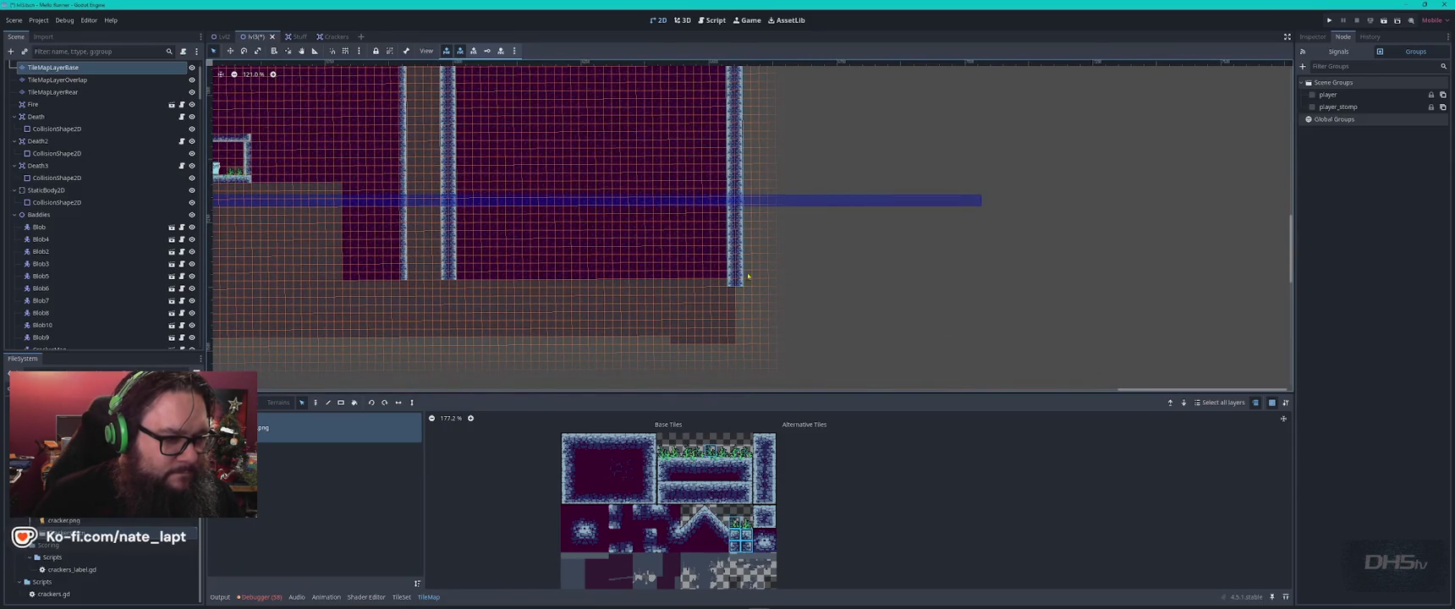
pyautogui.scroll(5, 748, 276)
pyautogui.hotkey('ctrl', 'v')
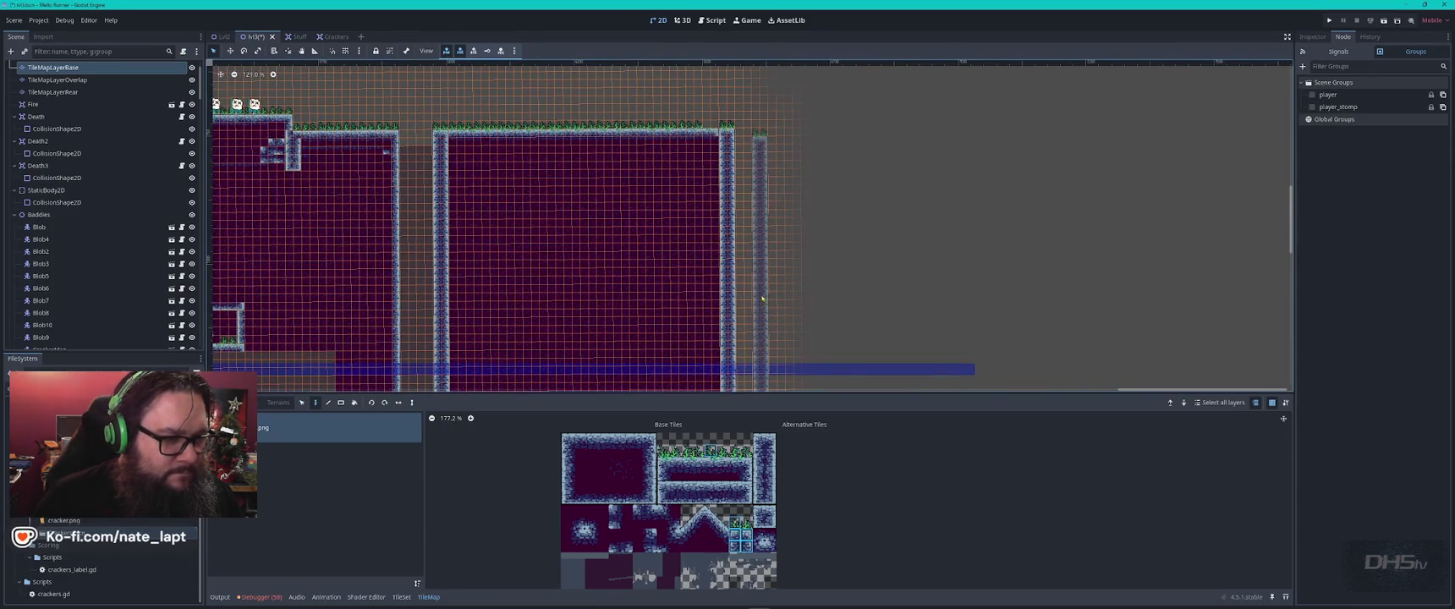
pyautogui.click(761, 286)
pyautogui.press('Escape')
pyautogui.scroll(-4, 806, 213)
pyautogui.scroll(5, 806, 213)
pyautogui.click(739, 269)
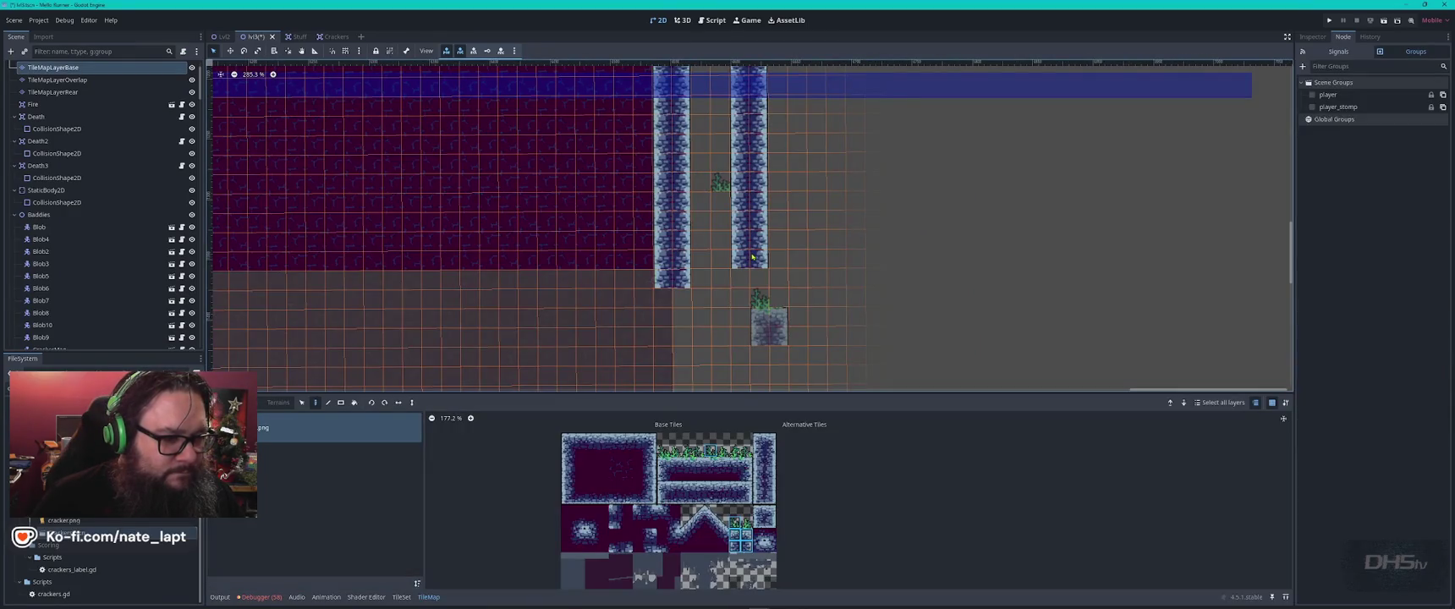
pyautogui.click(749, 279)
pyautogui.press('Escape')
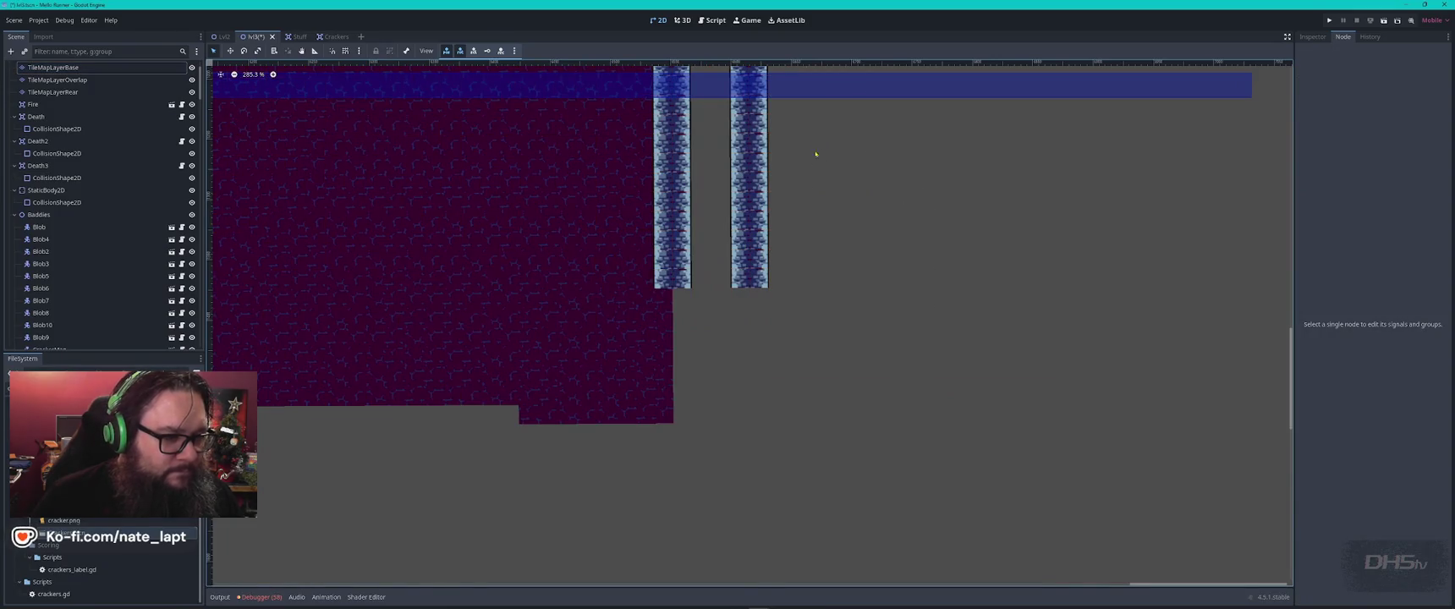
# - Move the level view over to the grass platform area
pyautogui.scroll(-5, 816, 154)
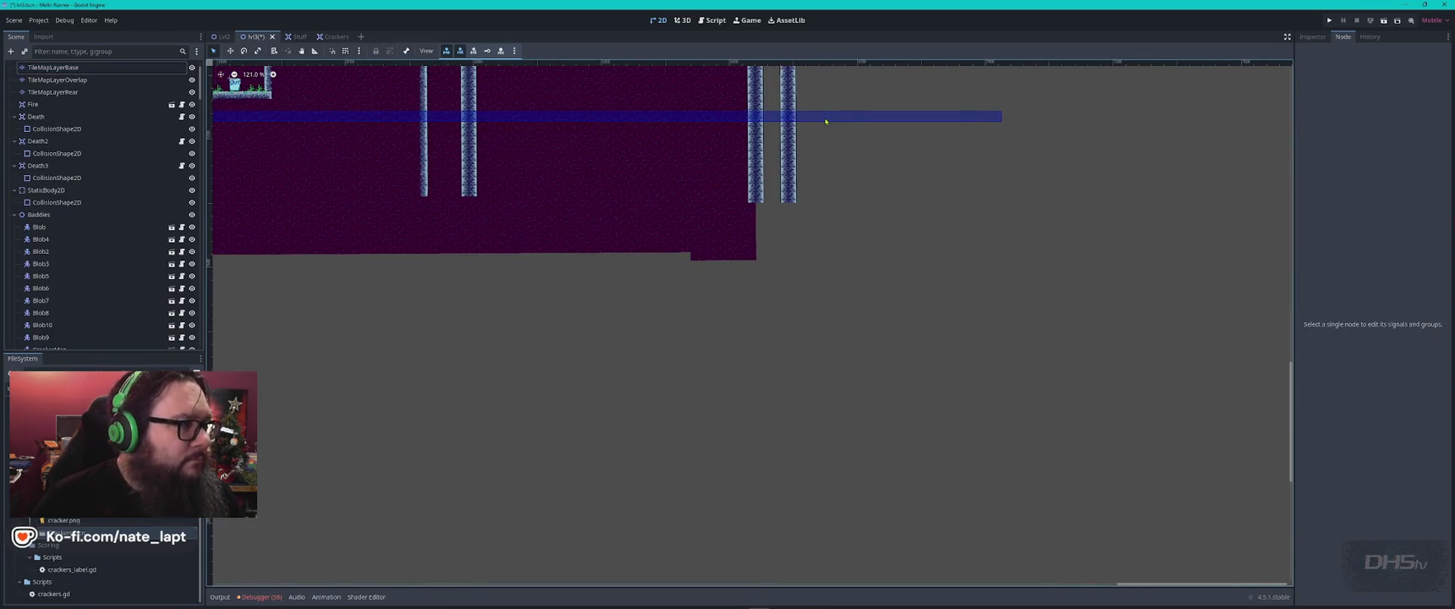
pyautogui.scroll(-1, 827, 116)
pyautogui.moveTo(827, 116); pyautogui.dragTo(826, 290)
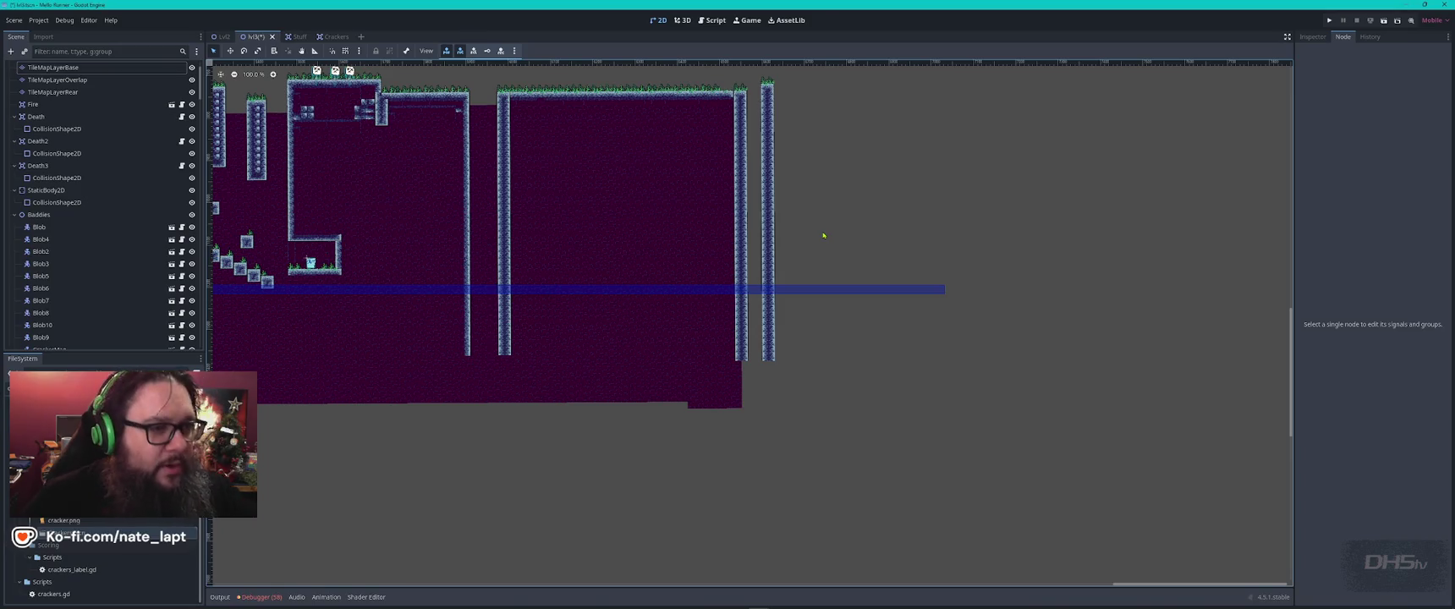
pyautogui.press('super')
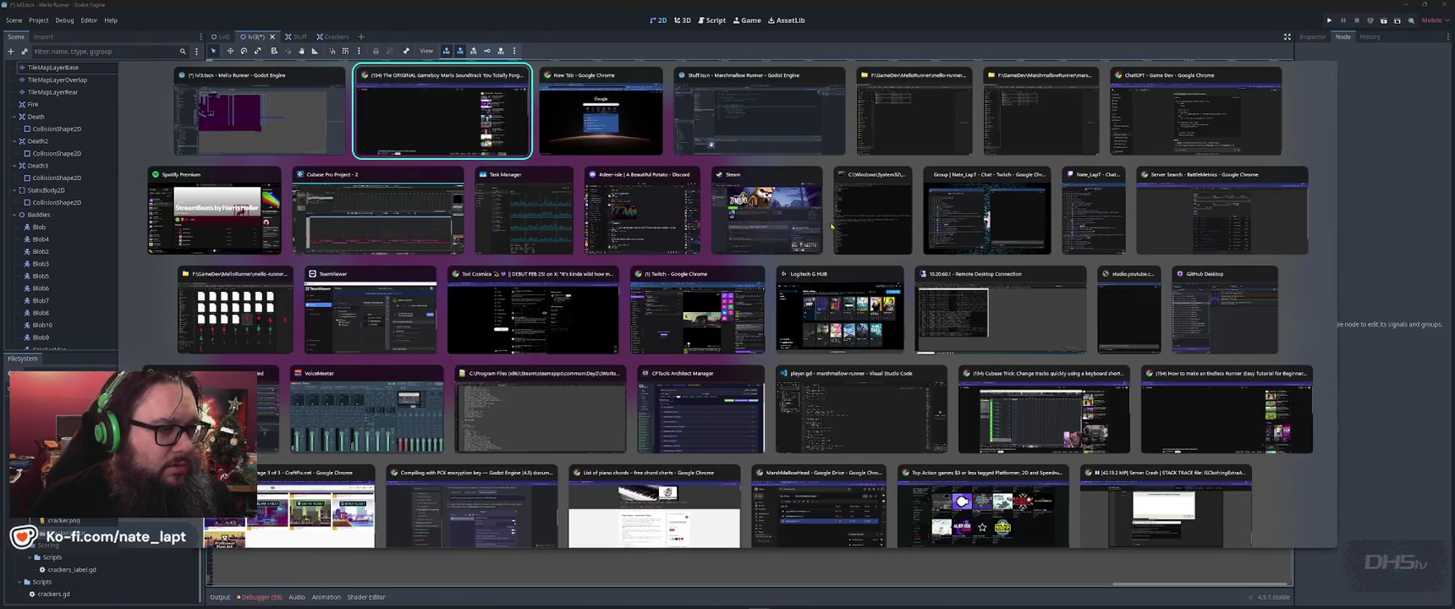
pyautogui.press('super')
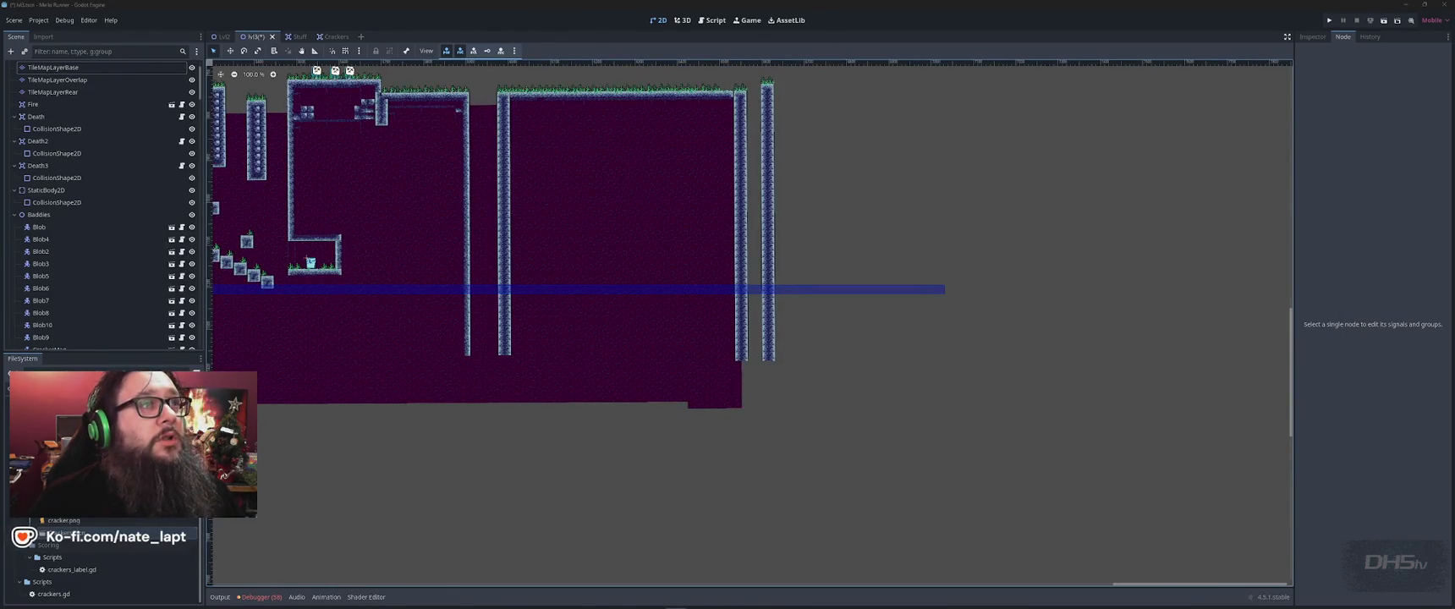
pyautogui.click(849, 30)
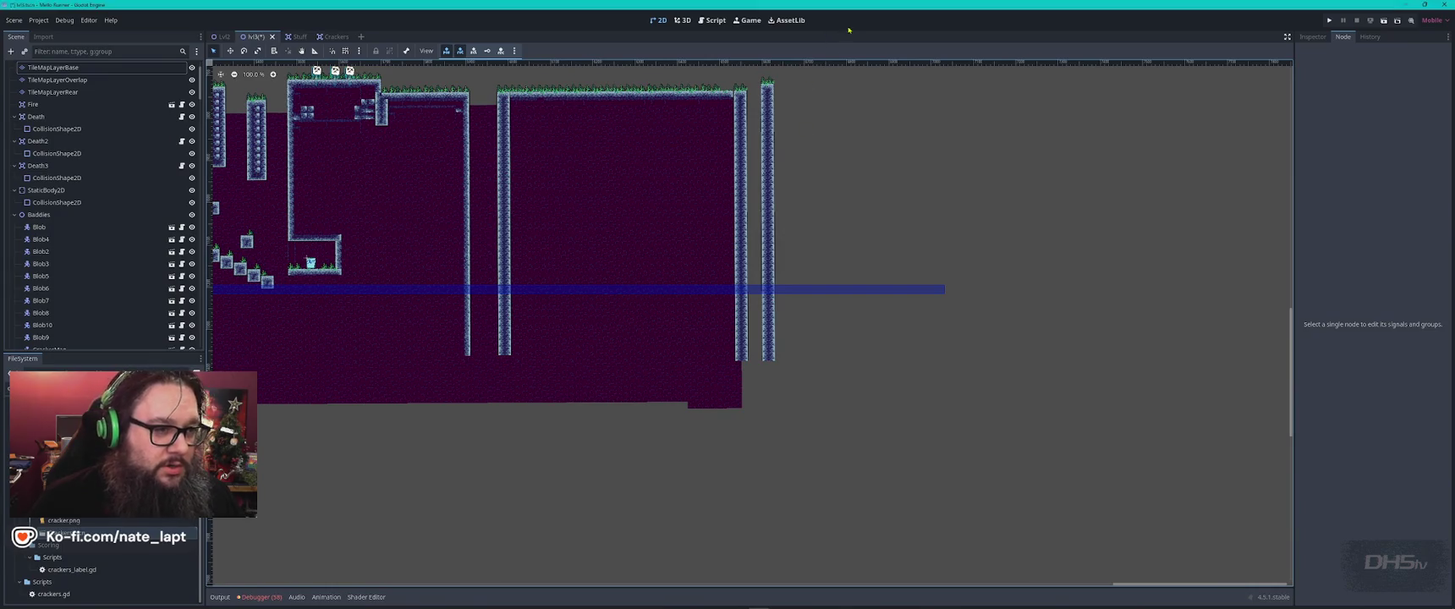
pyautogui.moveTo(475, 247)
pyautogui.mouseDown()
pyautogui.moveTo(888, 276)
pyautogui.moveTo(676, 254)
pyautogui.mouseUp()
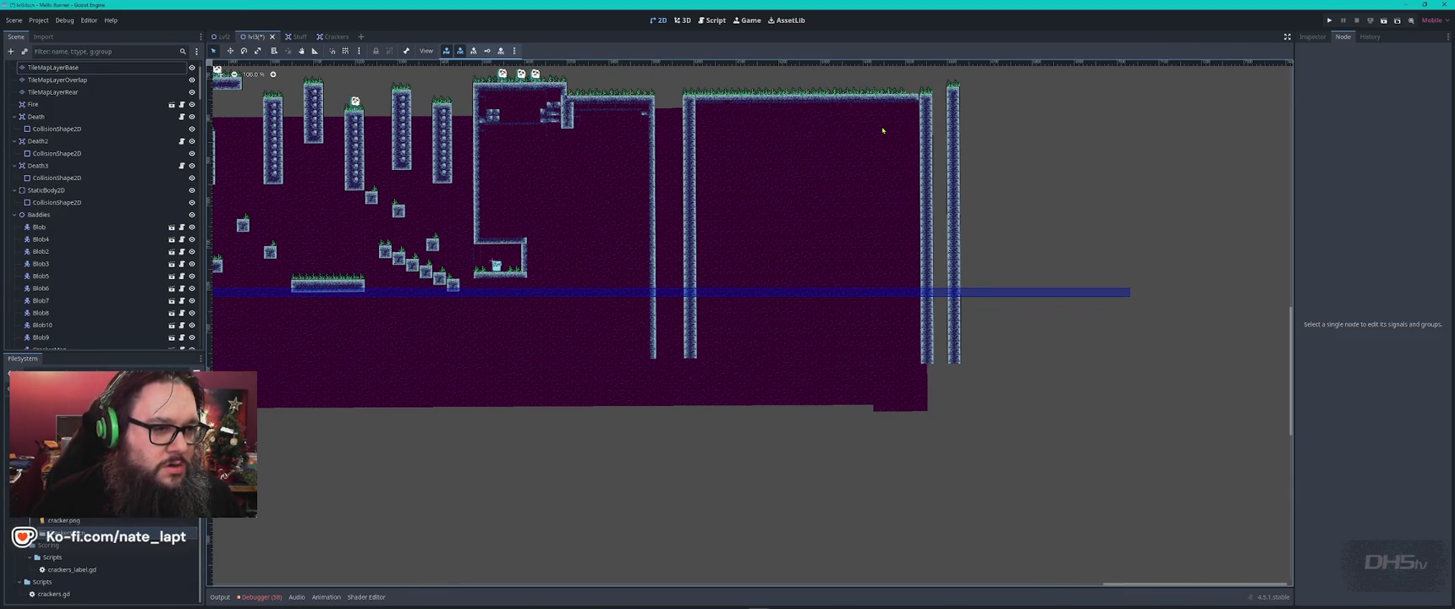
pyautogui.scroll(-5, 474, 203)
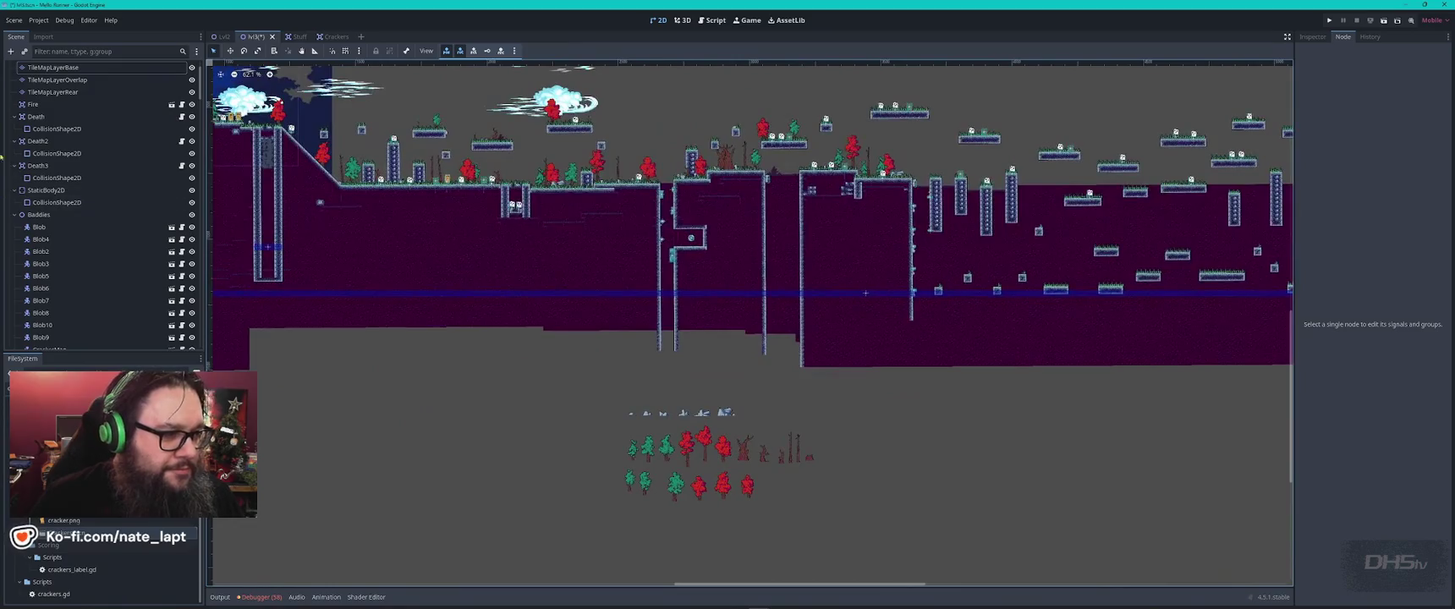
pyautogui.moveTo(336, 198); pyautogui.dragTo(741, 226)
pyautogui.scroll(5, 504, 179)
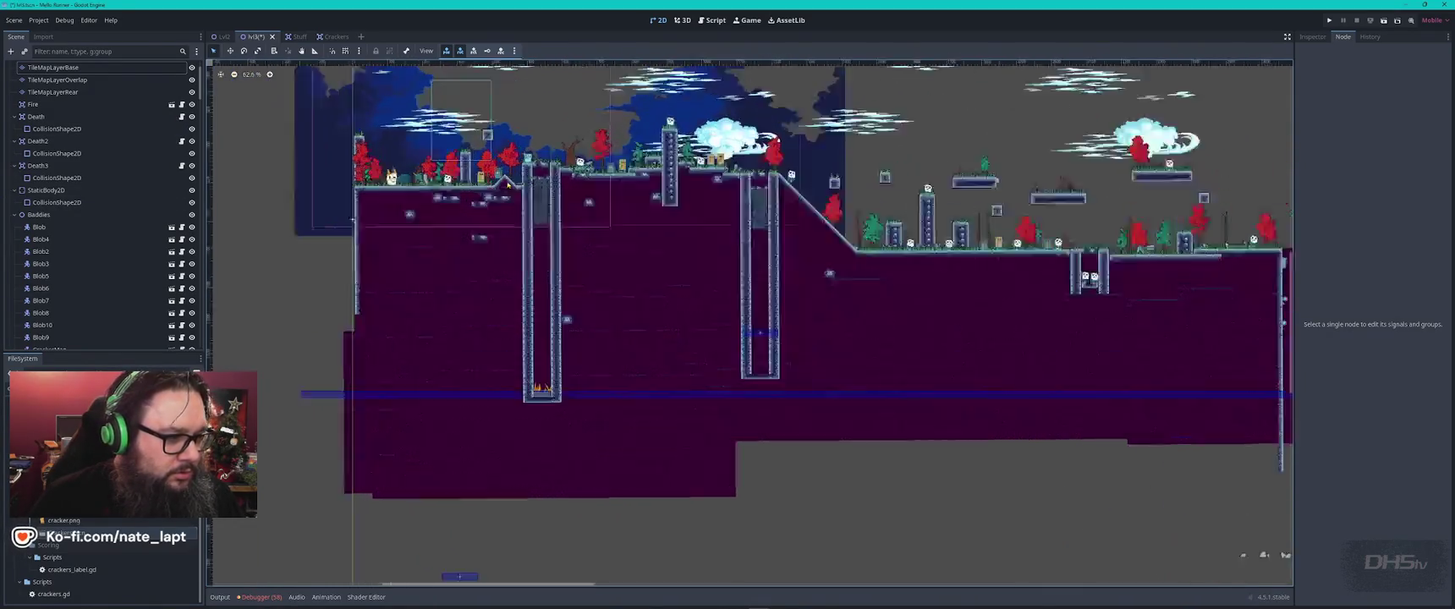
# - Select TileMapLayerBase and choose a slope tile from its tileset
pyautogui.click(501, 177)
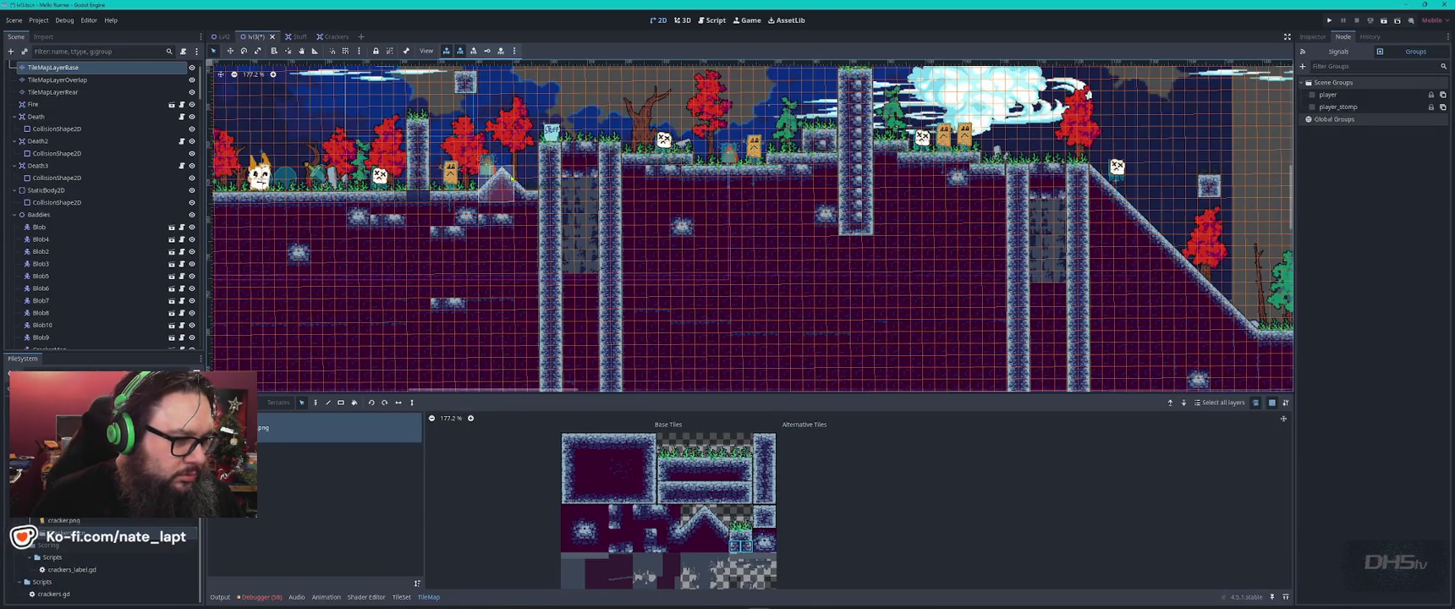
pyautogui.click(692, 522)
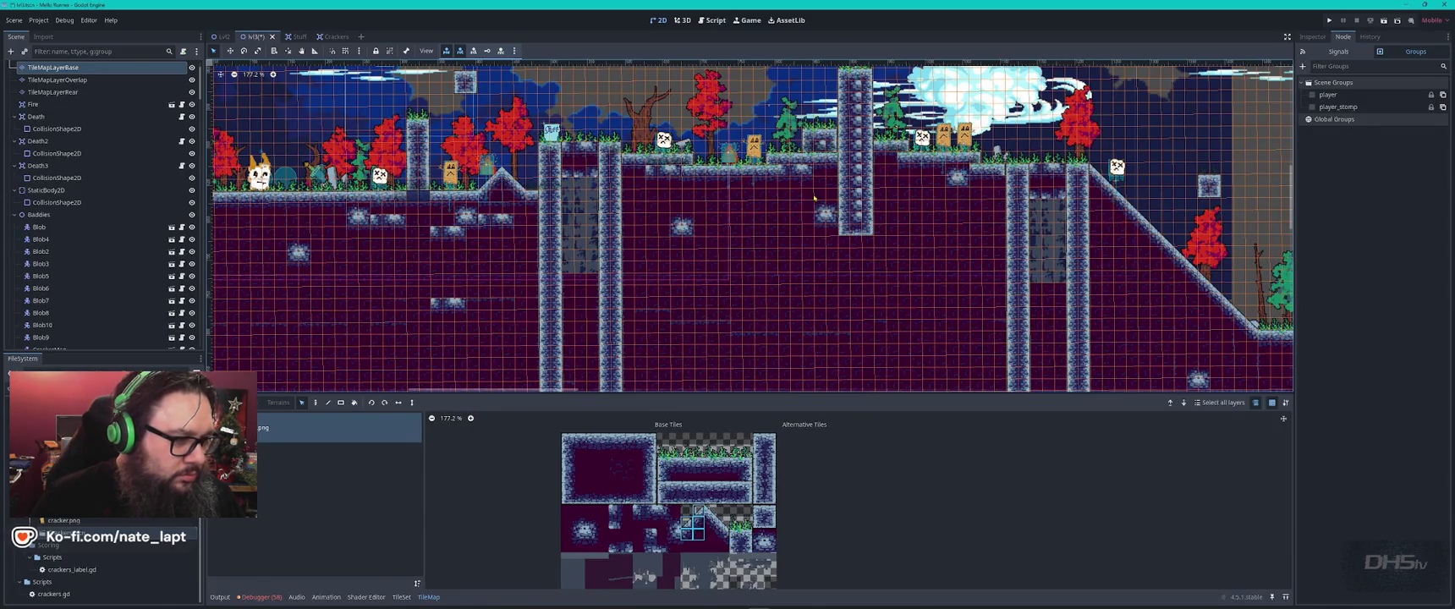
pyautogui.scroll(-3, 803, 182)
pyautogui.hscroll(15, 1165, 219)
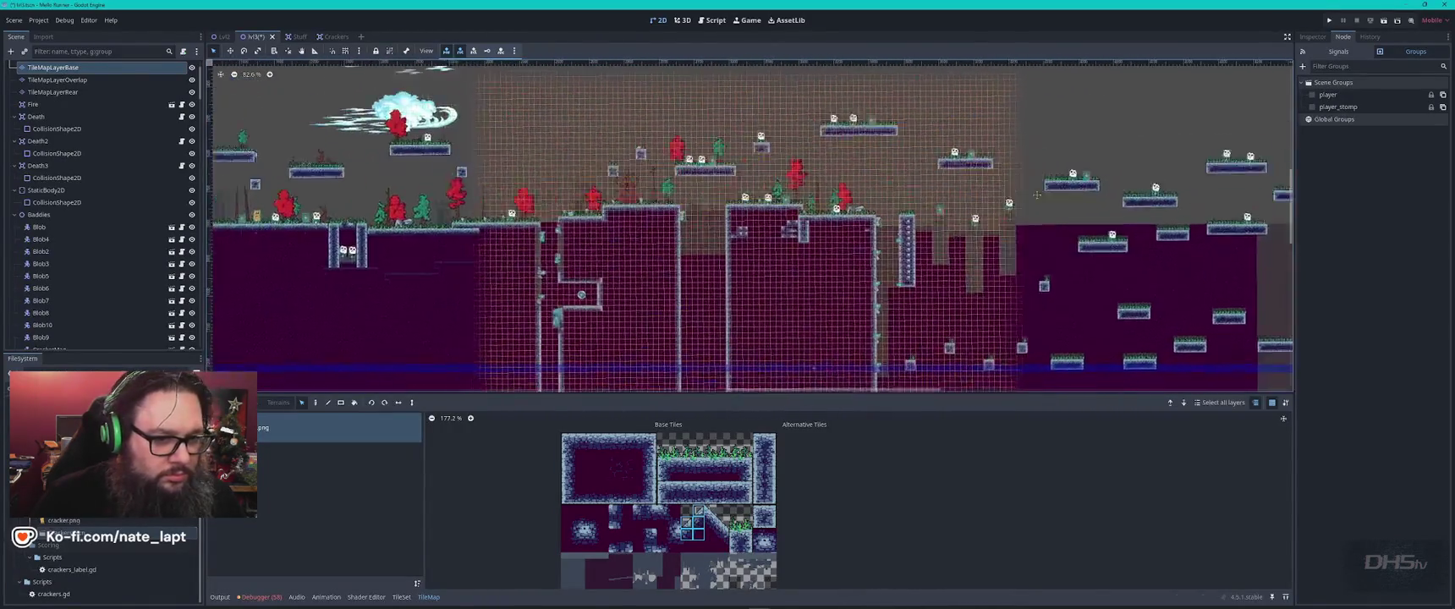
pyautogui.scroll(-2, 1187, 197)
pyautogui.scroll(-1, 1187, 197)
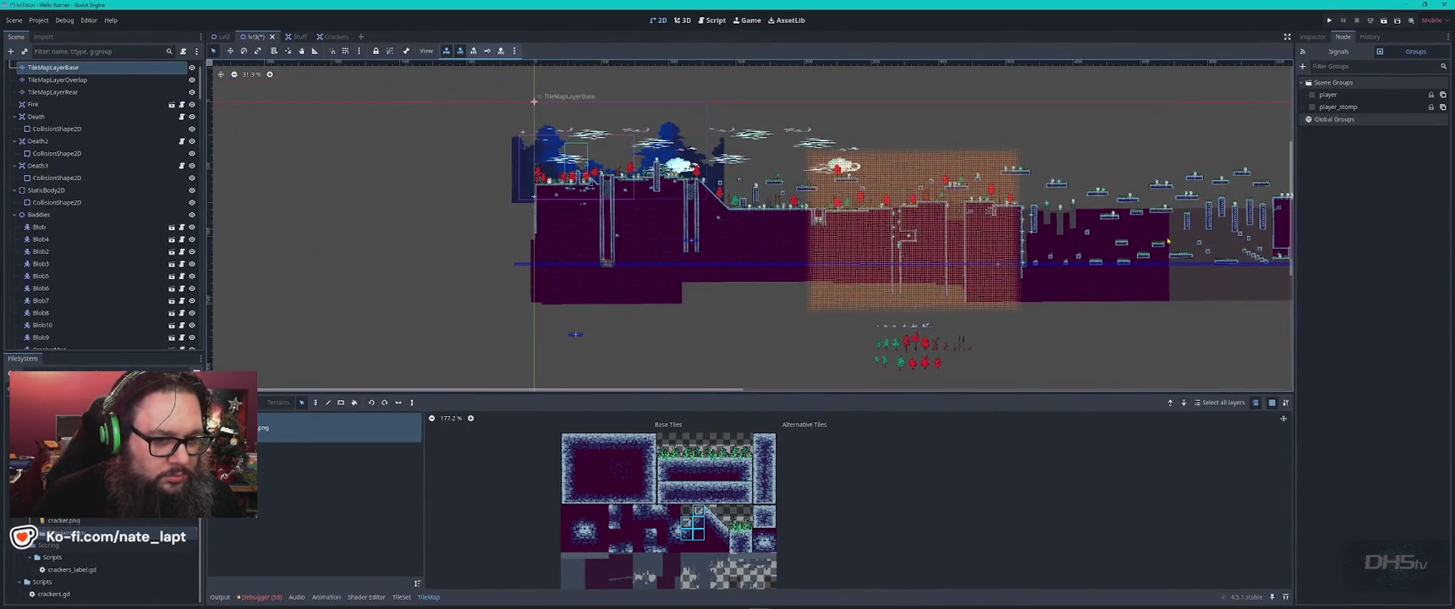
pyautogui.hscroll(5, 1167, 241)
pyautogui.scroll(10, 697, 169)
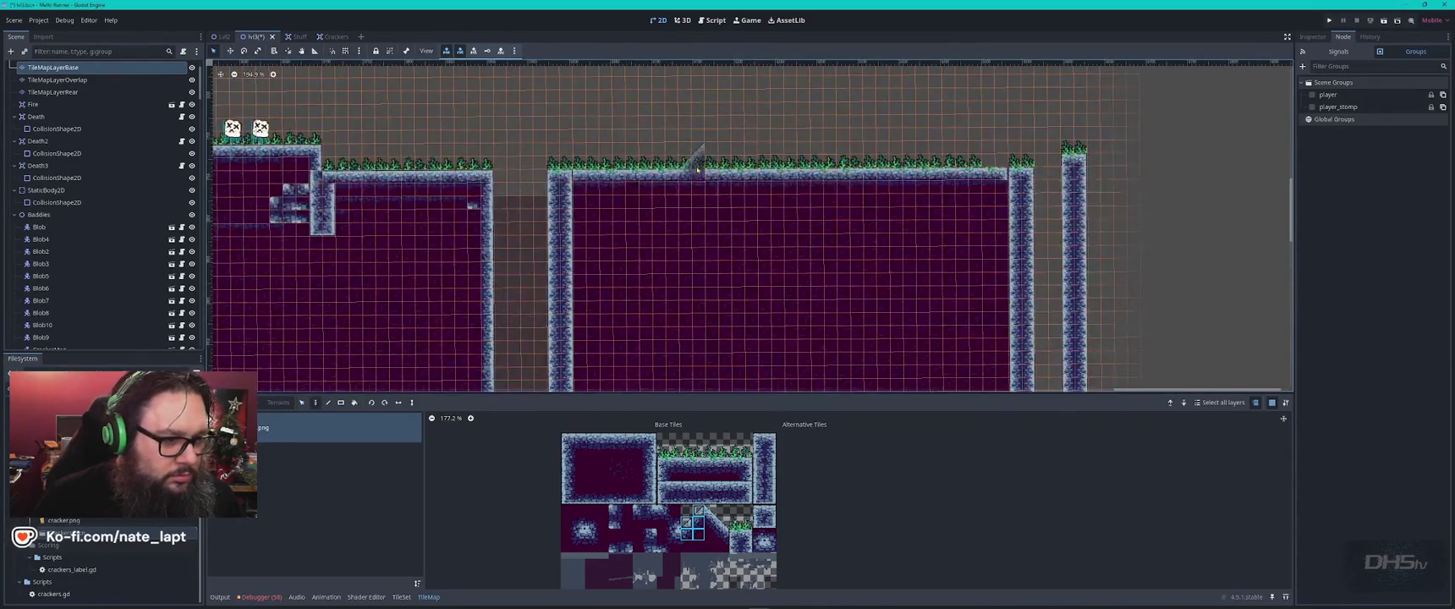
# - Paint slope tiles diagonally up-right from the grass platform to form a ramp
pyautogui.click(682, 159)
pyautogui.click(705, 135)
pyautogui.click(737, 106)
pyautogui.scroll(2, 761, 126)
pyautogui.click(736, 165)
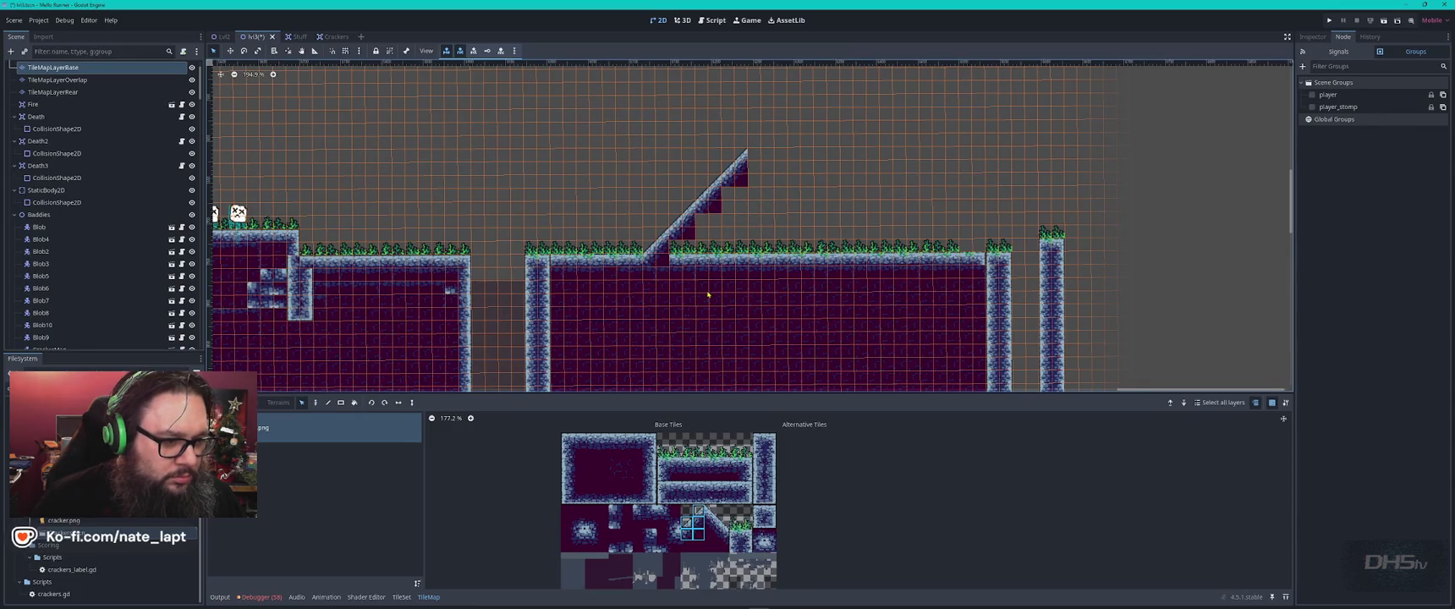
# - Fill the space beneath the ramp with solid purple ground tiles
pyautogui.click(620, 468)
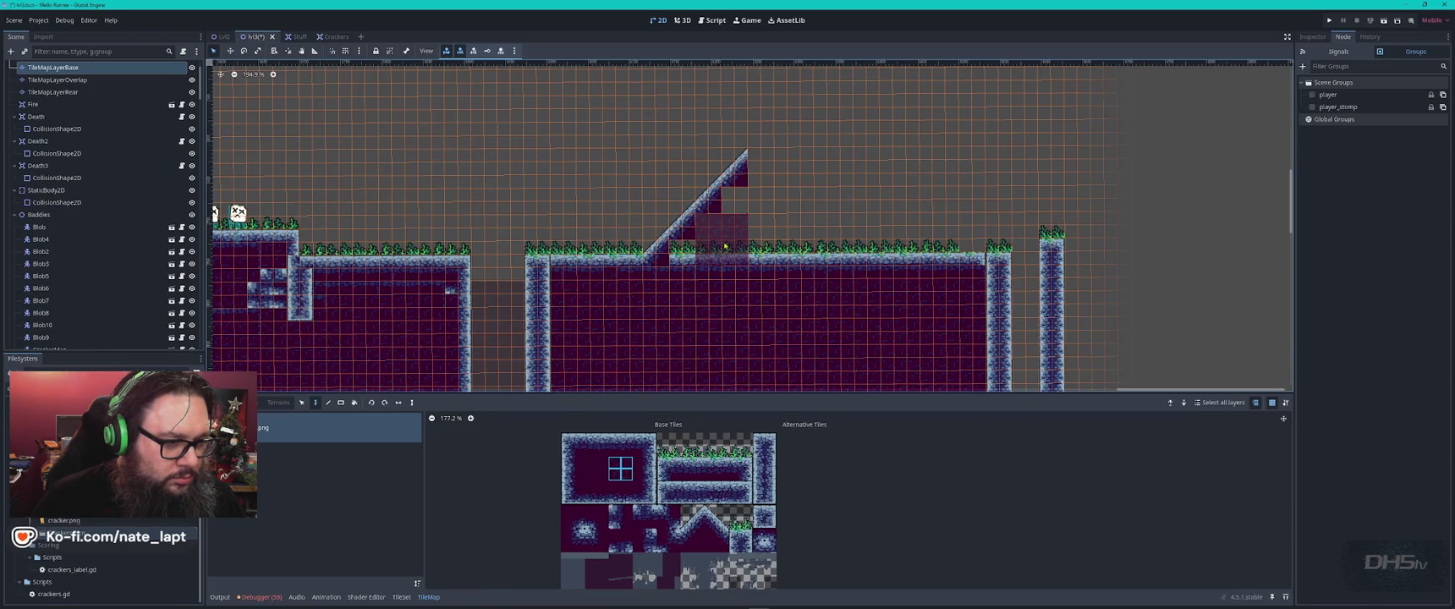
pyautogui.press('s')
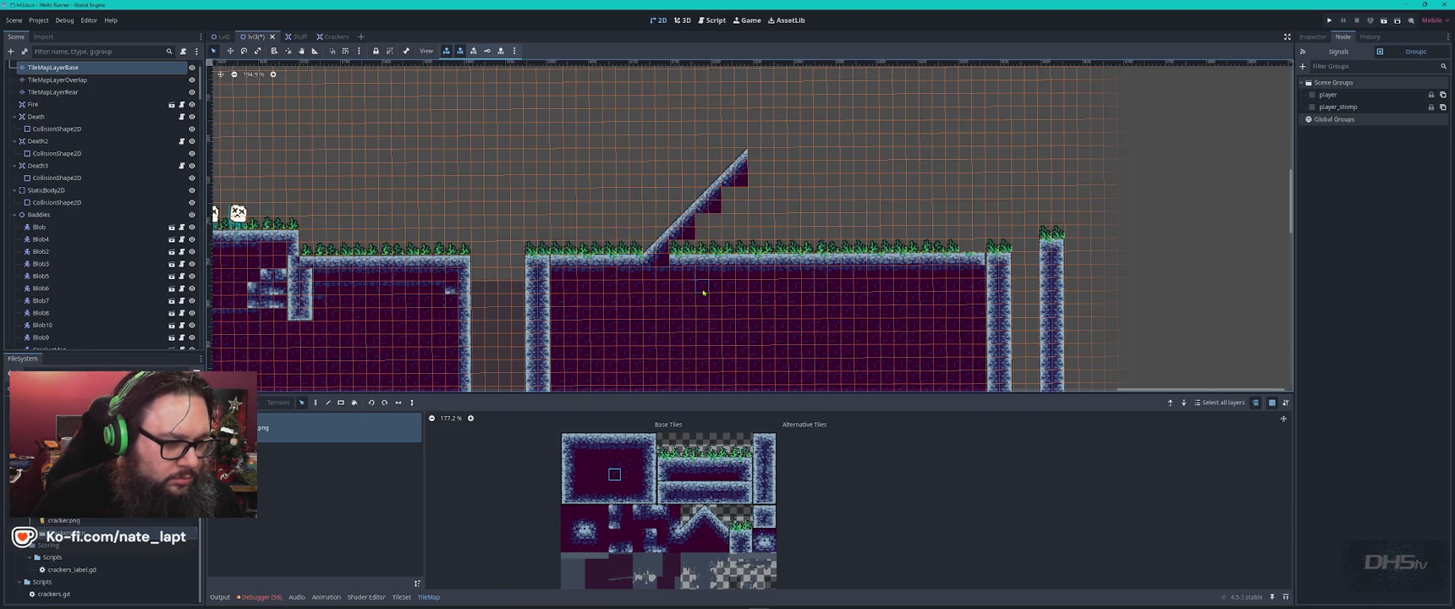
pyautogui.press('d')
pyautogui.moveTo(727, 228)
pyautogui.mouseDown()
pyautogui.moveTo(704, 227)
pyautogui.moveTo(721, 200)
pyautogui.moveTo(737, 202)
pyautogui.moveTo(733, 230)
pyautogui.moveTo(748, 227)
pyautogui.moveTo(758, 188)
pyautogui.moveTo(760, 218)
pyautogui.mouseUp()
pyautogui.click(760, 220)
pyautogui.click(762, 166)
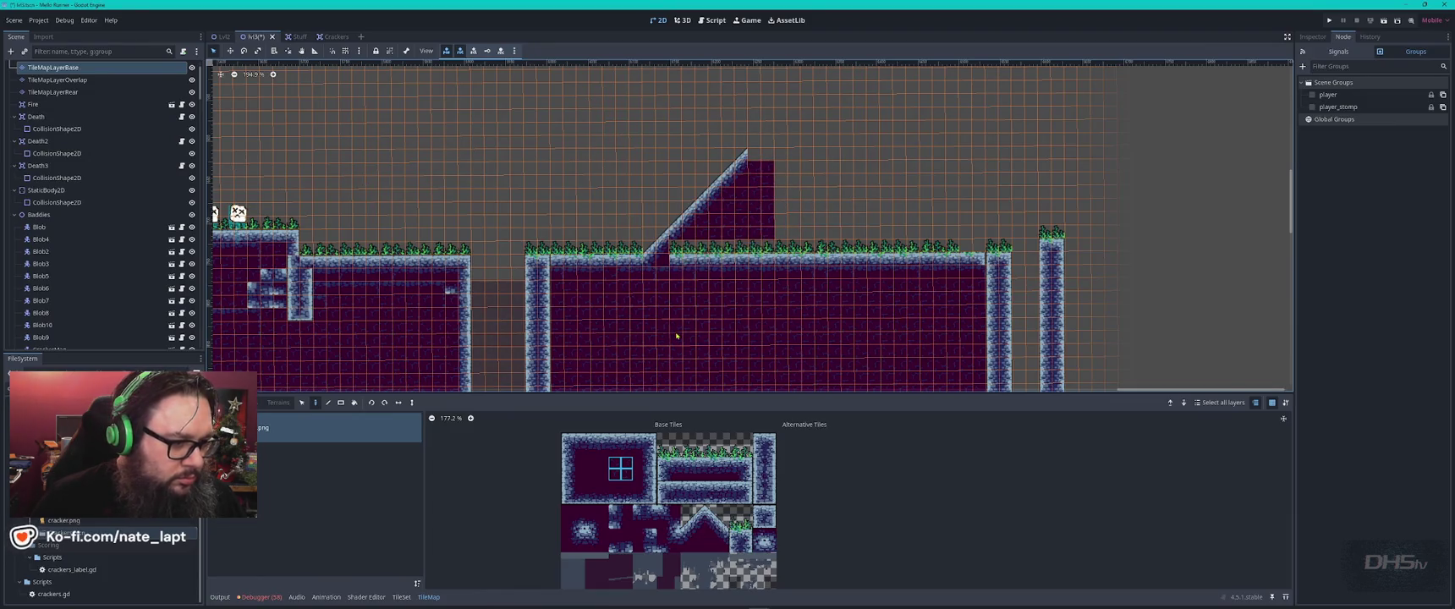
pyautogui.click(66, 92)
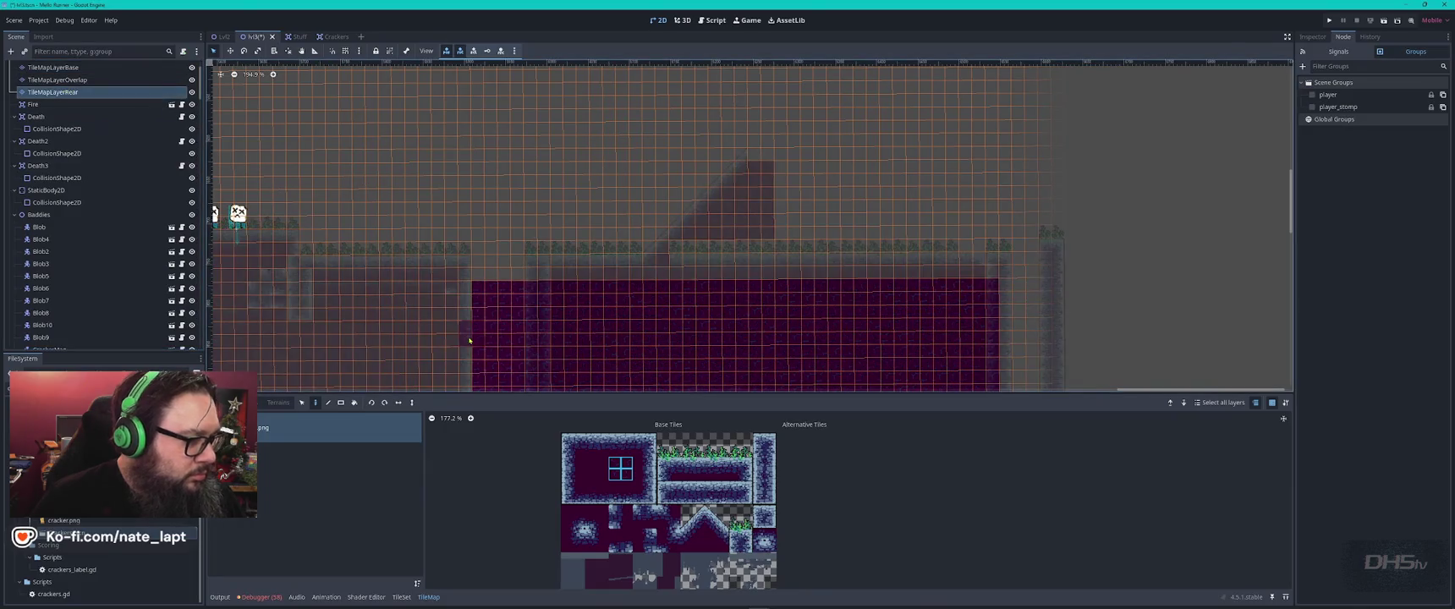
# - Copy a block of rear-layer purple tiles and stamp it behind the ramp
pyautogui.moveTo(486, 295); pyautogui.dragTo(518, 355)
pyautogui.press('d')
pyautogui.click(693, 285)
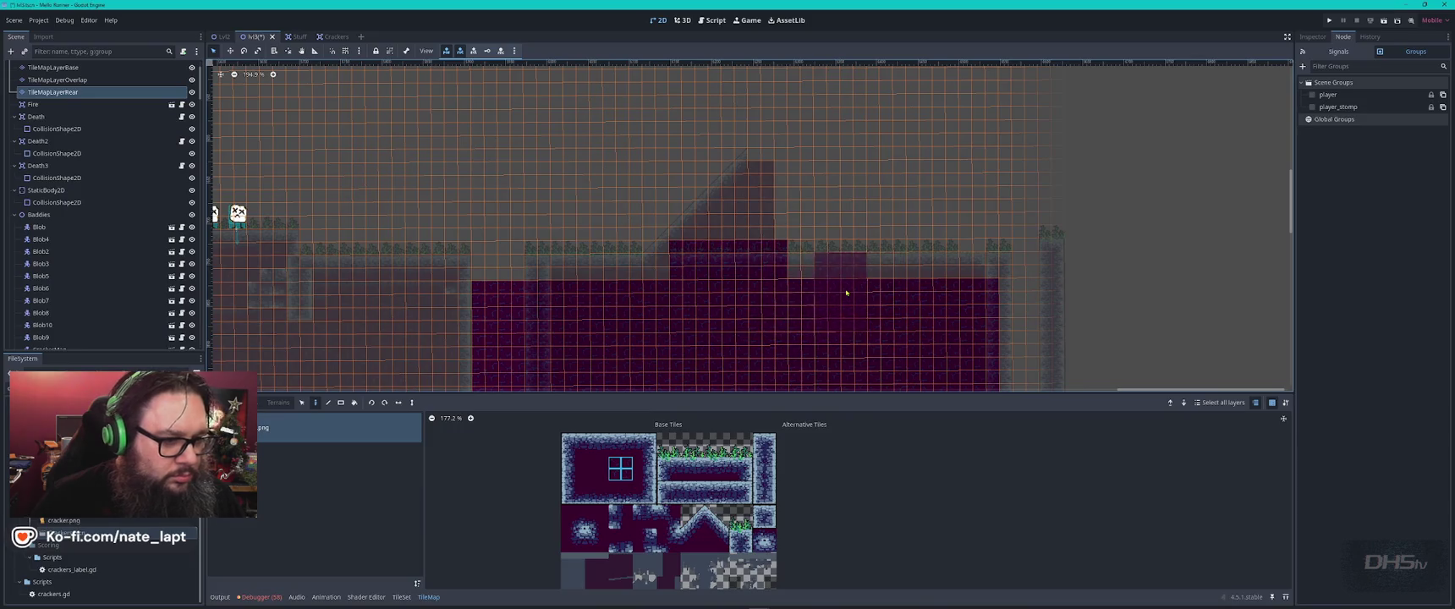
pyautogui.press('Escape')
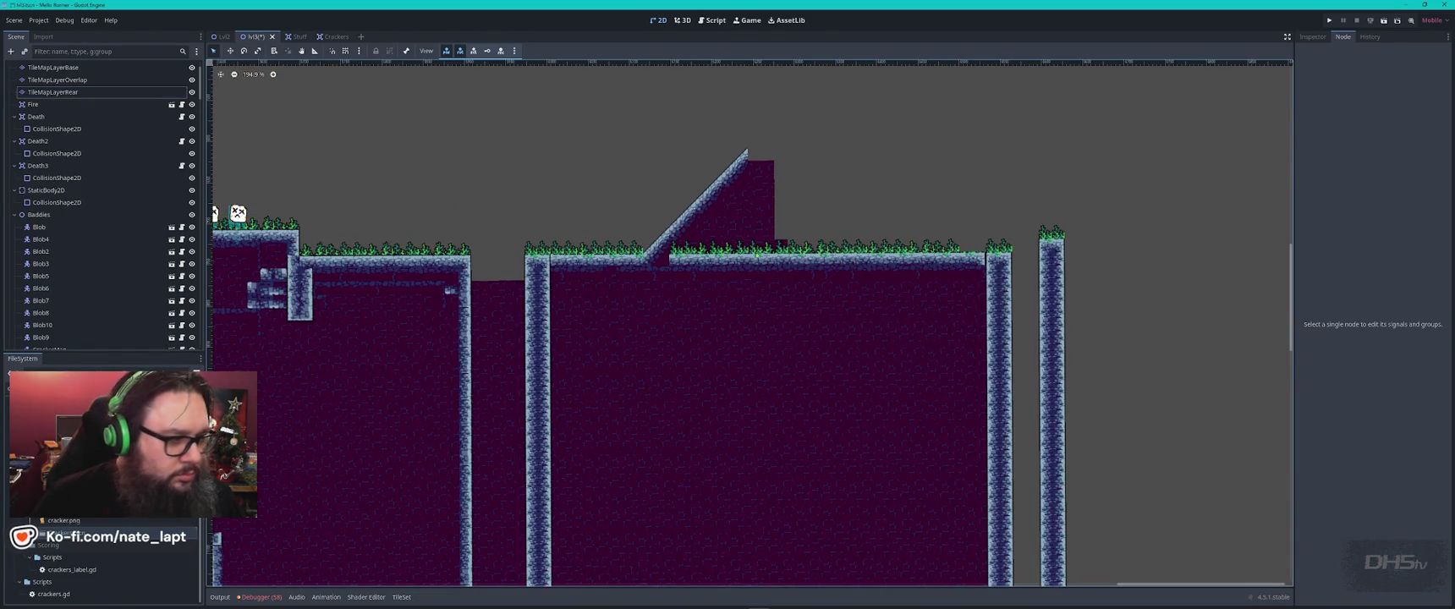
# - Paint a row of purple backdrop tiles rightward along the platform on TileMapLayerRear
pyautogui.click(53, 92)
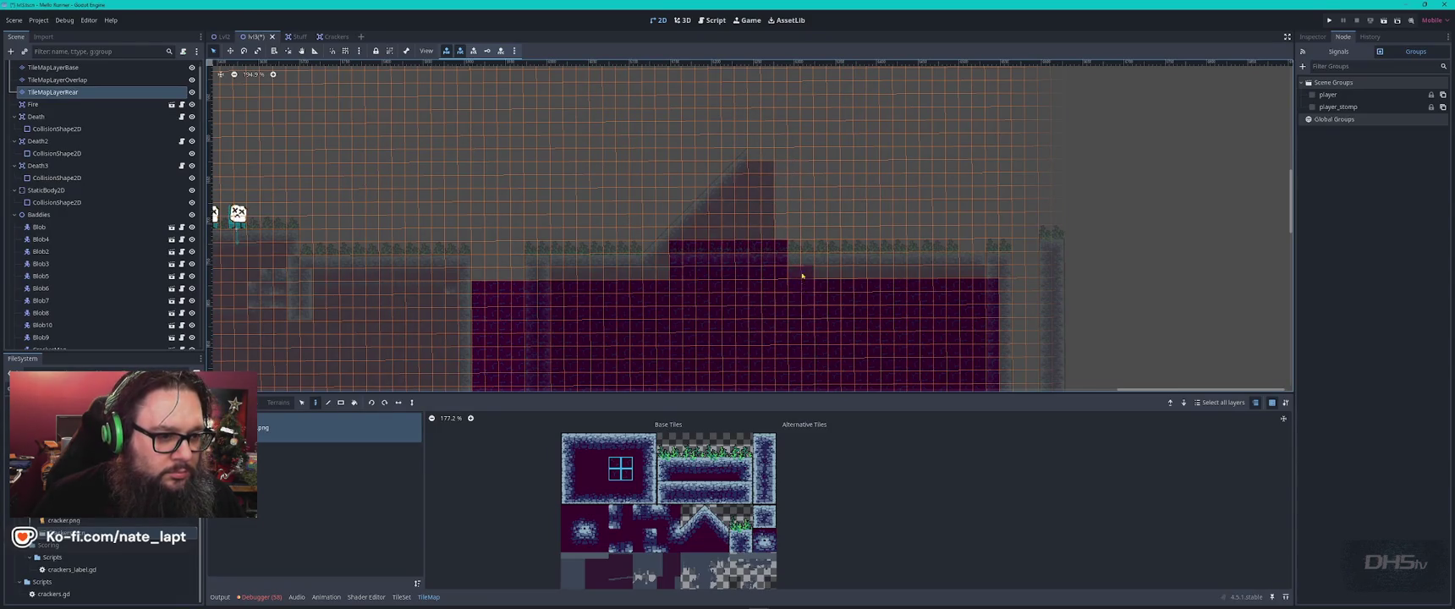
pyautogui.moveTo(791, 251); pyautogui.dragTo(981, 258)
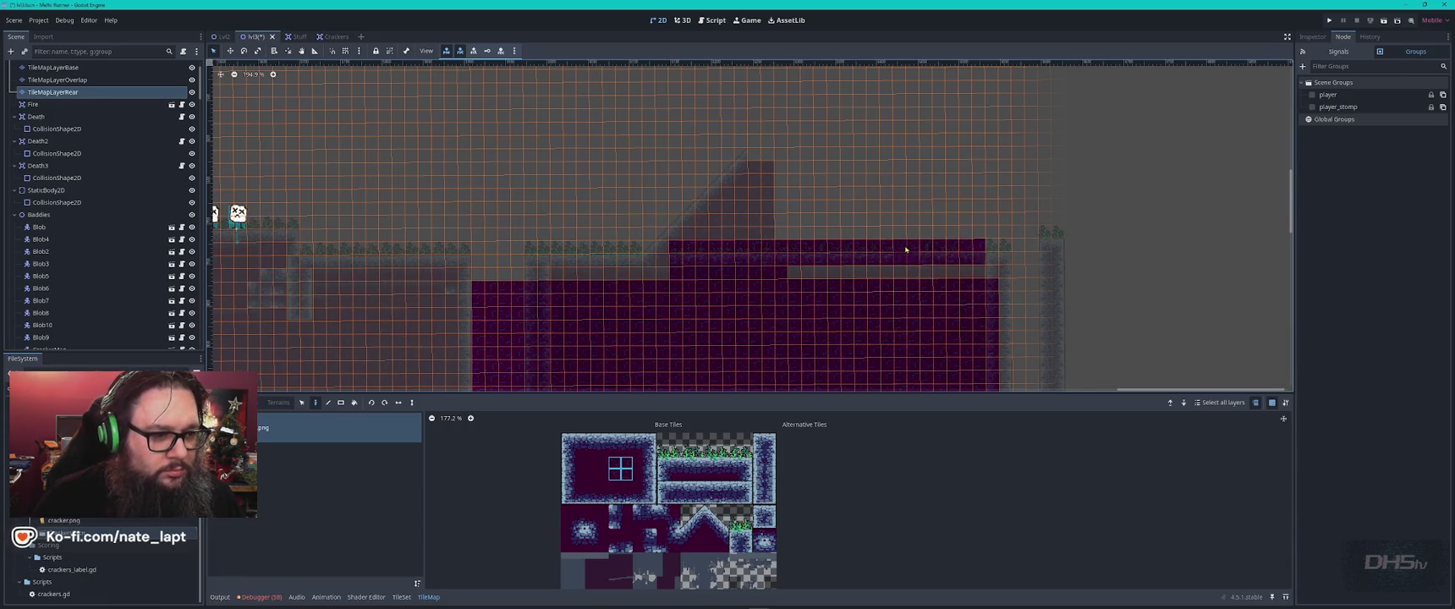
pyautogui.press('Escape')
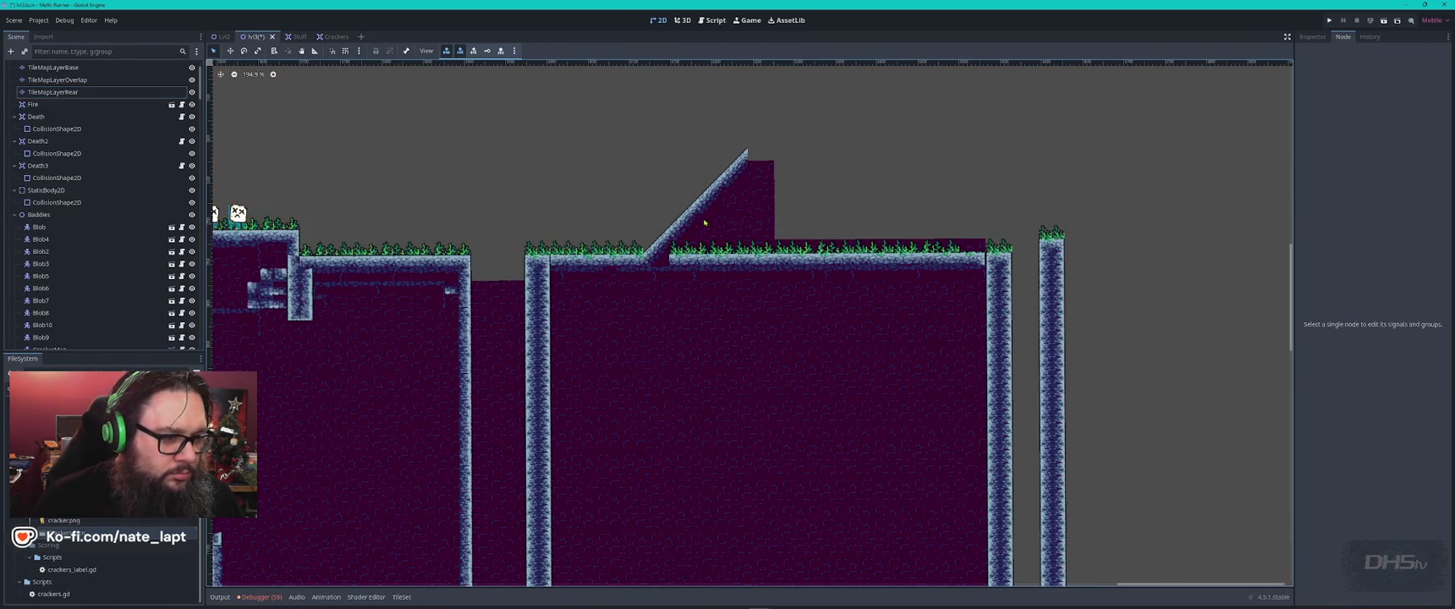
pyautogui.click(689, 222)
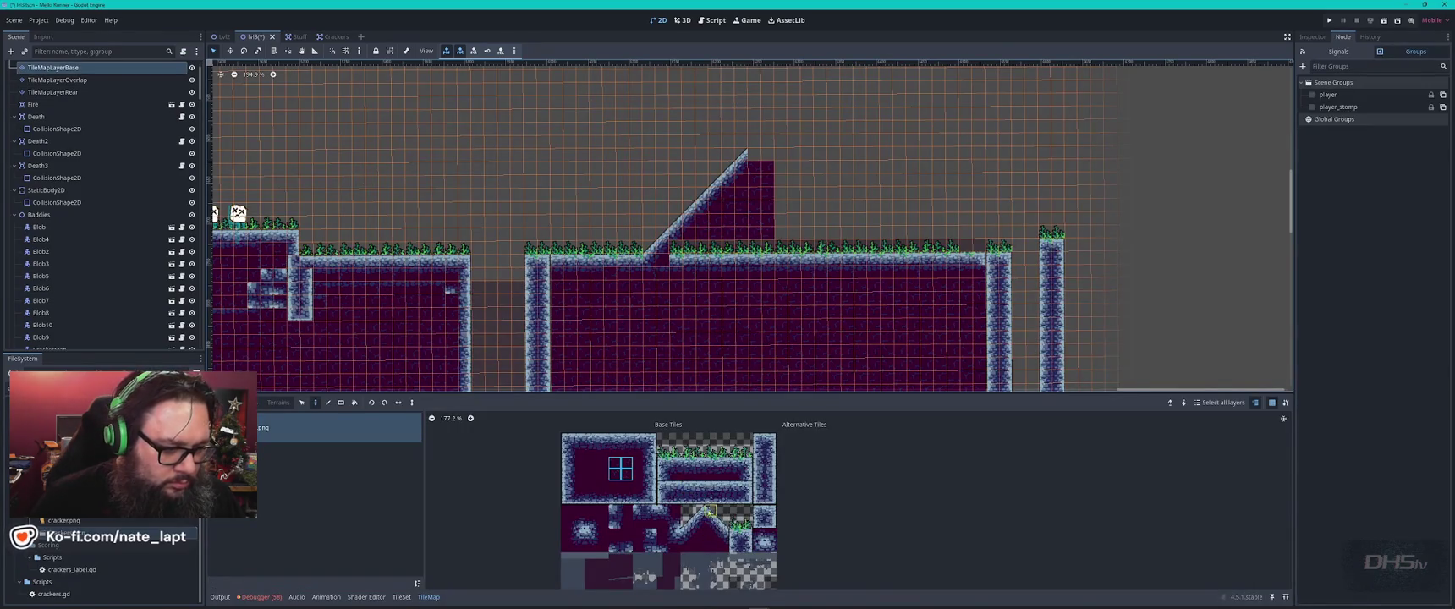
# - Stamp a block of grass platform tiles on top of the ramp
pyautogui.moveTo(709, 511); pyautogui.dragTo(733, 536)
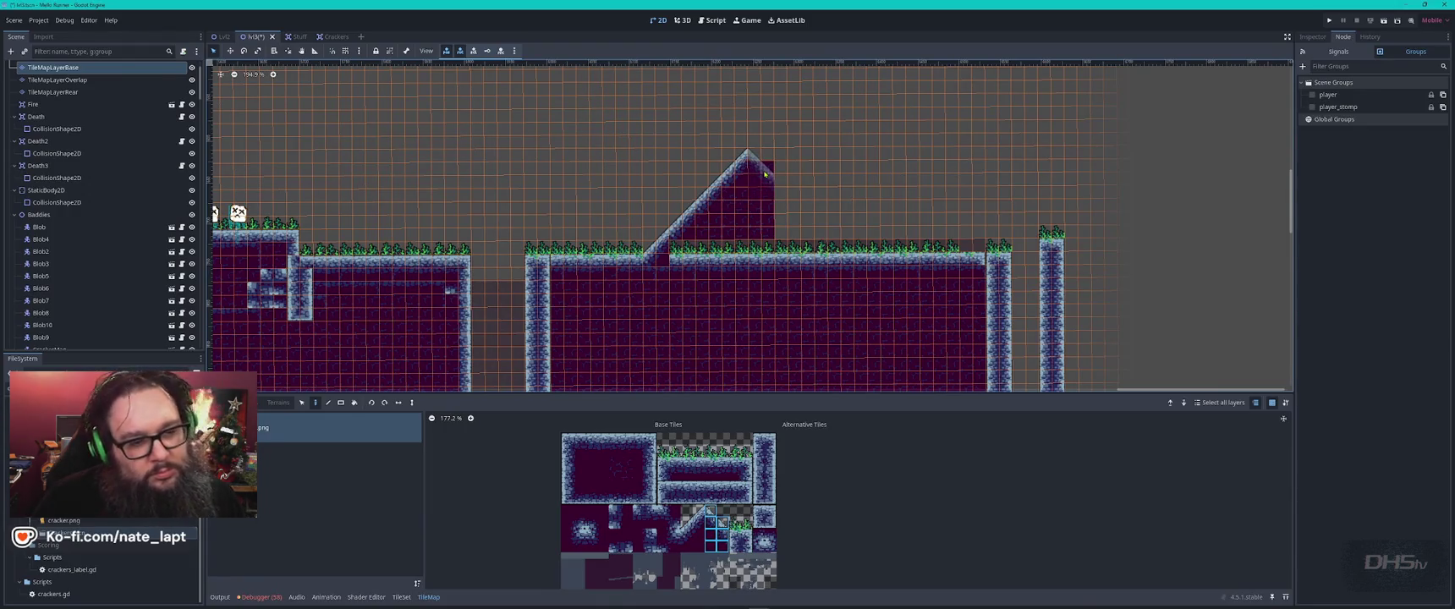
pyautogui.press('s')
pyautogui.moveTo(675, 449); pyautogui.dragTo(725, 464)
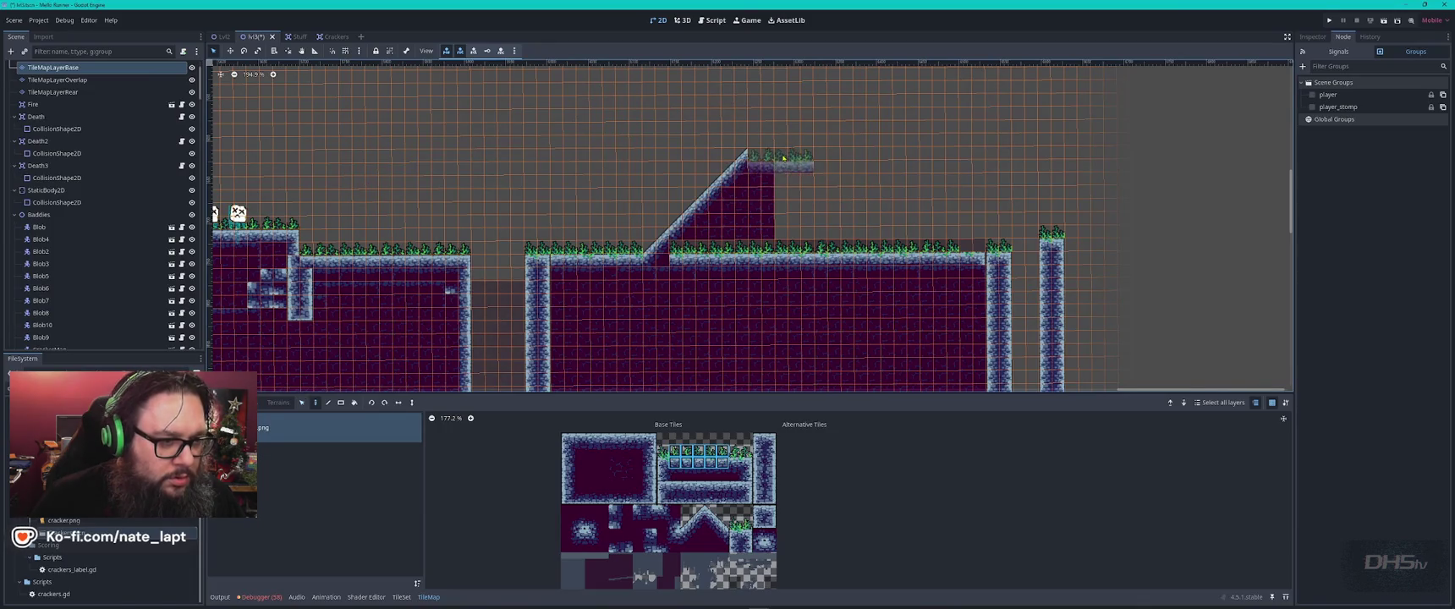
pyautogui.click(783, 151)
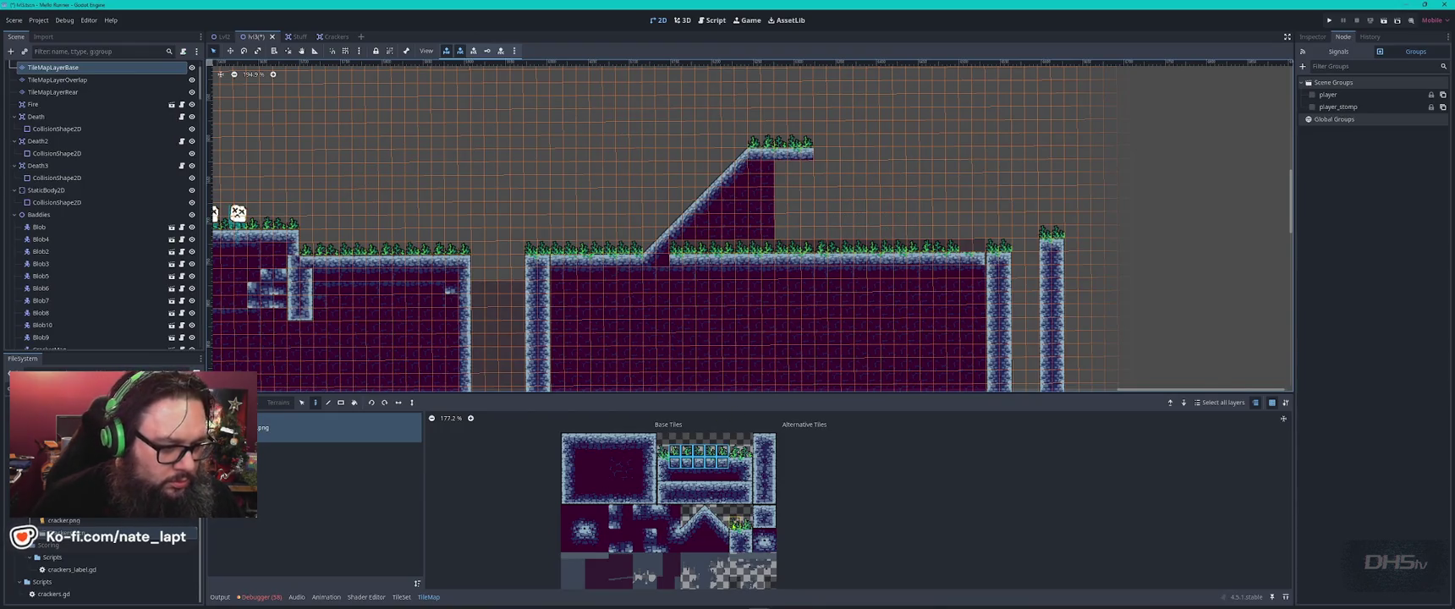
# - Paint slope tiles descending down the right side of the hilltop
pyautogui.click(711, 513)
pyautogui.moveTo(724, 533); pyautogui.dragTo(722, 550)
pyautogui.click(827, 174)
pyautogui.click(852, 201)
pyautogui.click(895, 227)
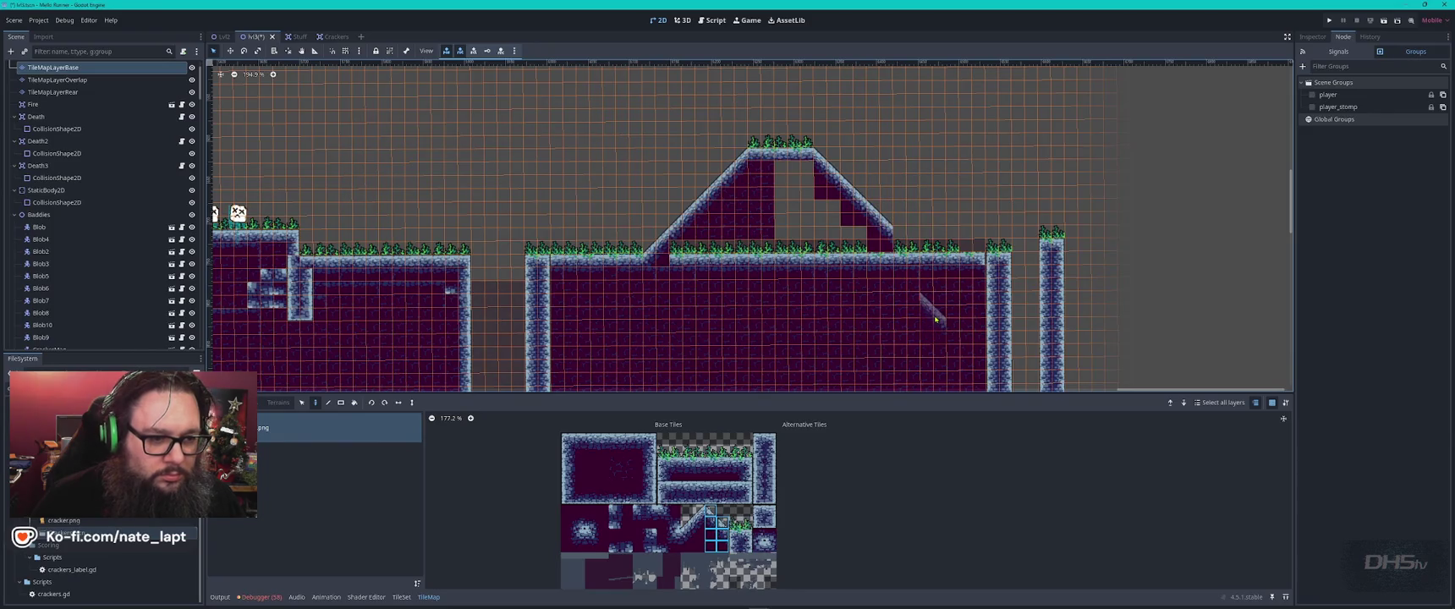
# - Fill the hole near the top of the slope with fill tiles and copy the grass row
pyautogui.press('s')
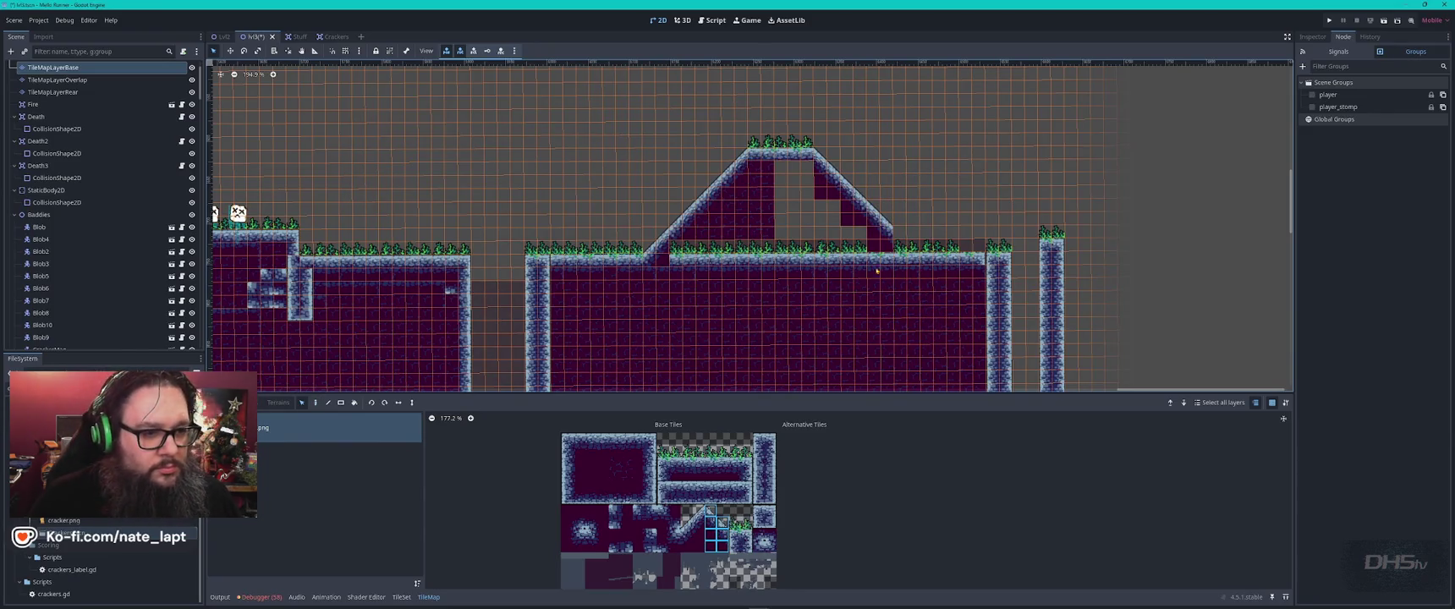
pyautogui.moveTo(861, 247); pyautogui.dragTo(668, 247)
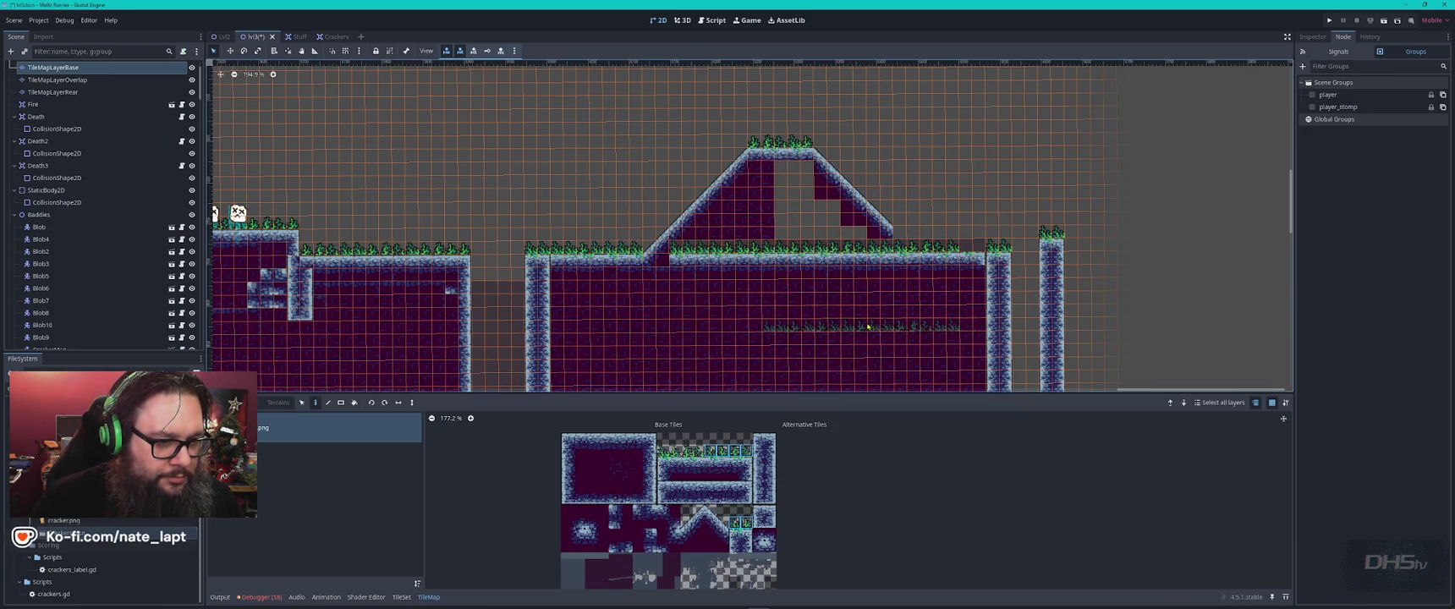
pyautogui.moveTo(765, 180); pyautogui.dragTo(764, 238)
pyautogui.moveTo(787, 197); pyautogui.dragTo(807, 194)
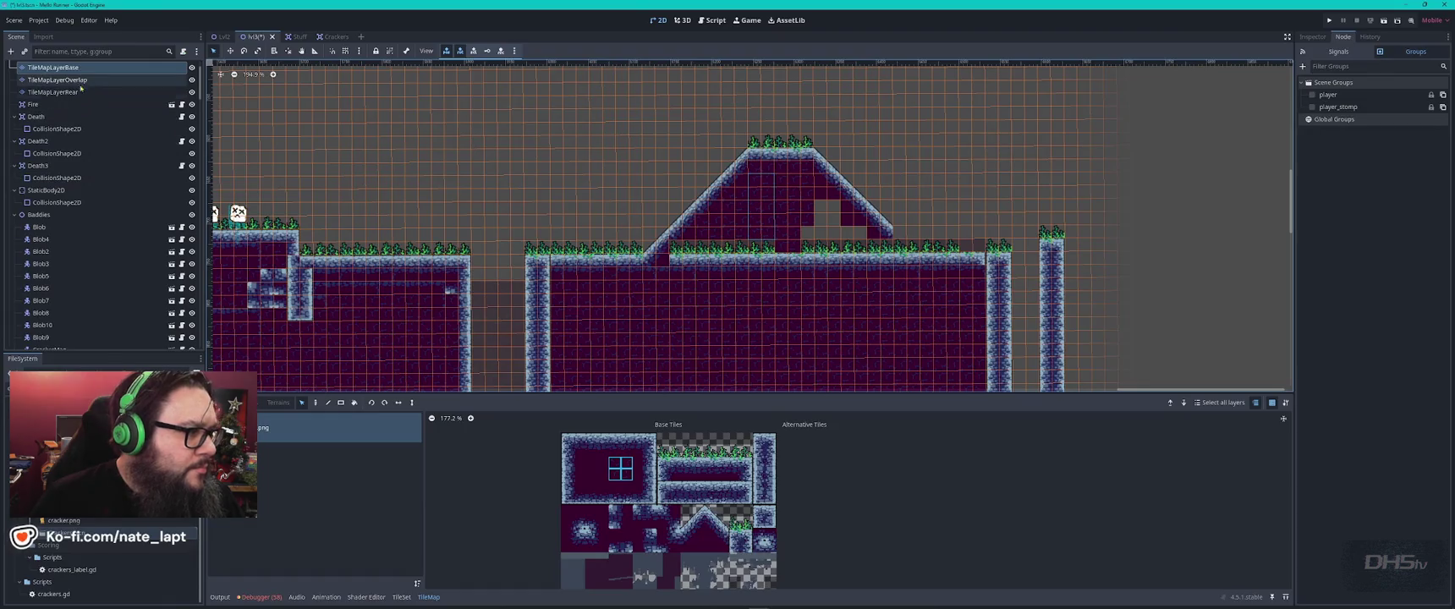
pyautogui.moveTo(674, 251); pyautogui.dragTo(773, 252)
pyautogui.click(47, 80)
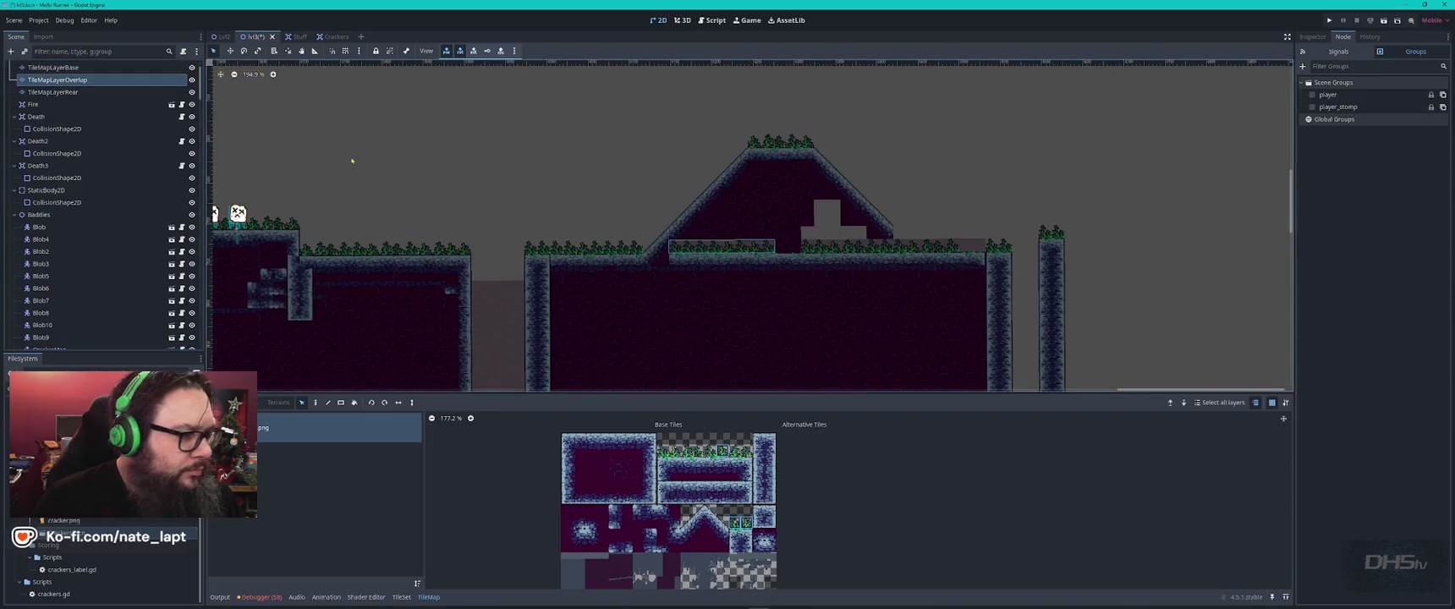
# - Paste the copied grass row at three spots along the platform on the overlap layer, then return to the base layer
pyautogui.hotkey('ctrl', 'v')
pyautogui.click(833, 247)
pyautogui.click(875, 246)
pyautogui.click(907, 246)
pyautogui.press('s')
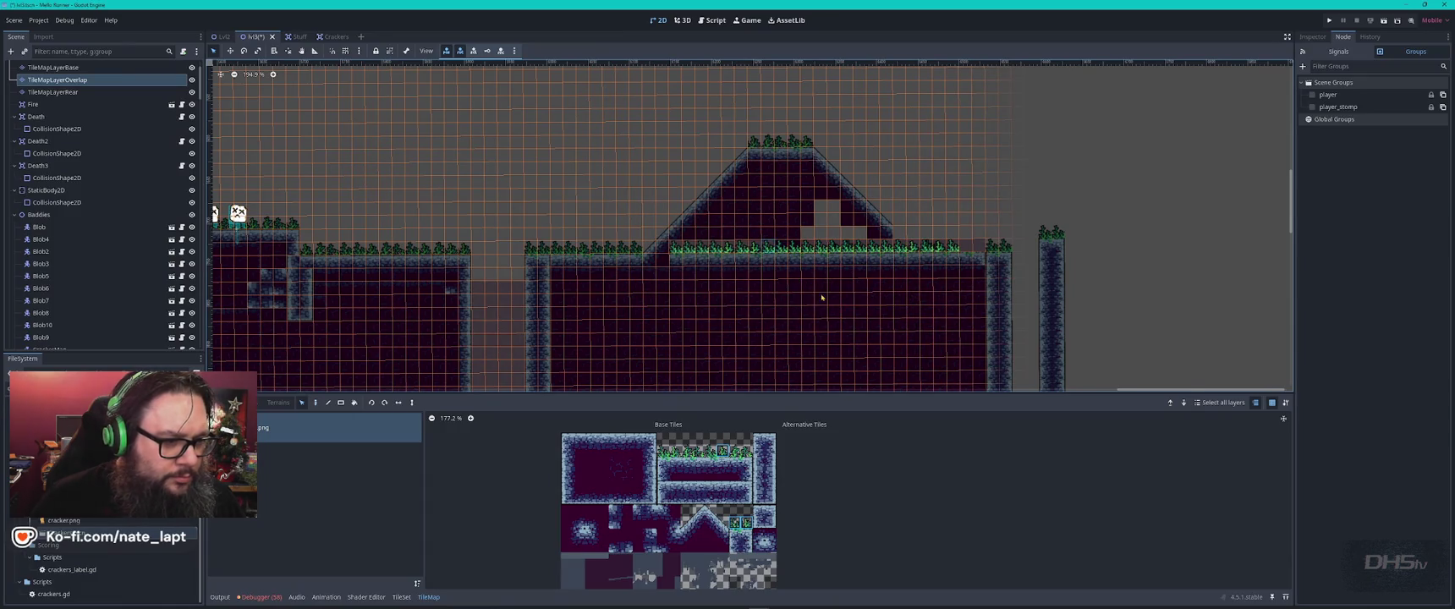
pyautogui.click(800, 248)
pyautogui.scroll(5, 826, 300)
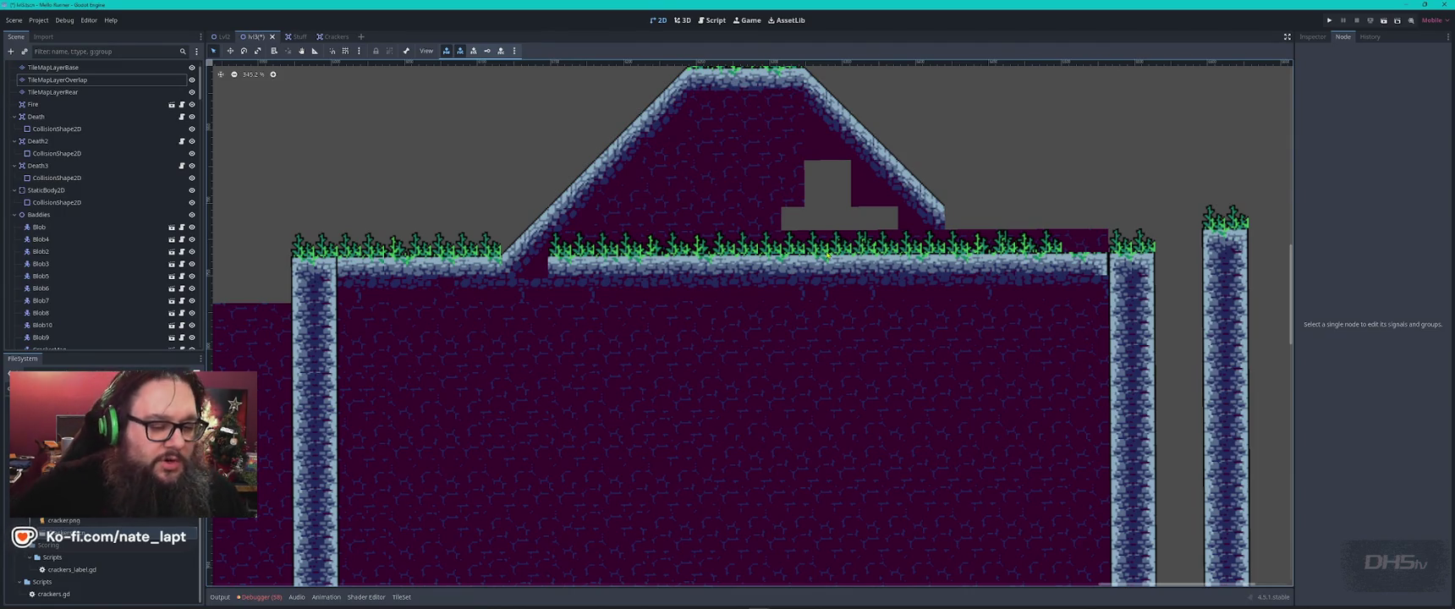
pyautogui.click(784, 171)
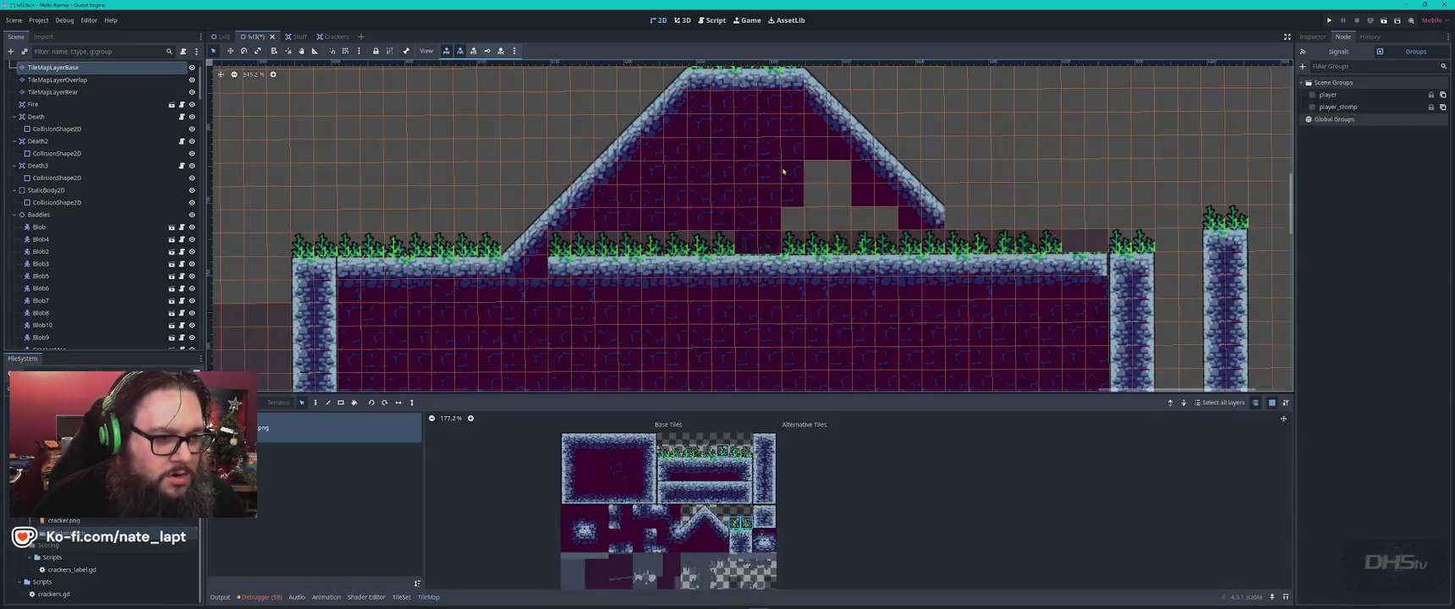
# - Fill the hill's empty cells with dark interior tiles and paint a row of dark backing tiles on the rear layer
pyautogui.moveTo(793, 161)
pyautogui.mouseDown()
pyautogui.moveTo(758, 203)
pyautogui.moveTo(690, 203)
pyautogui.mouseUp()
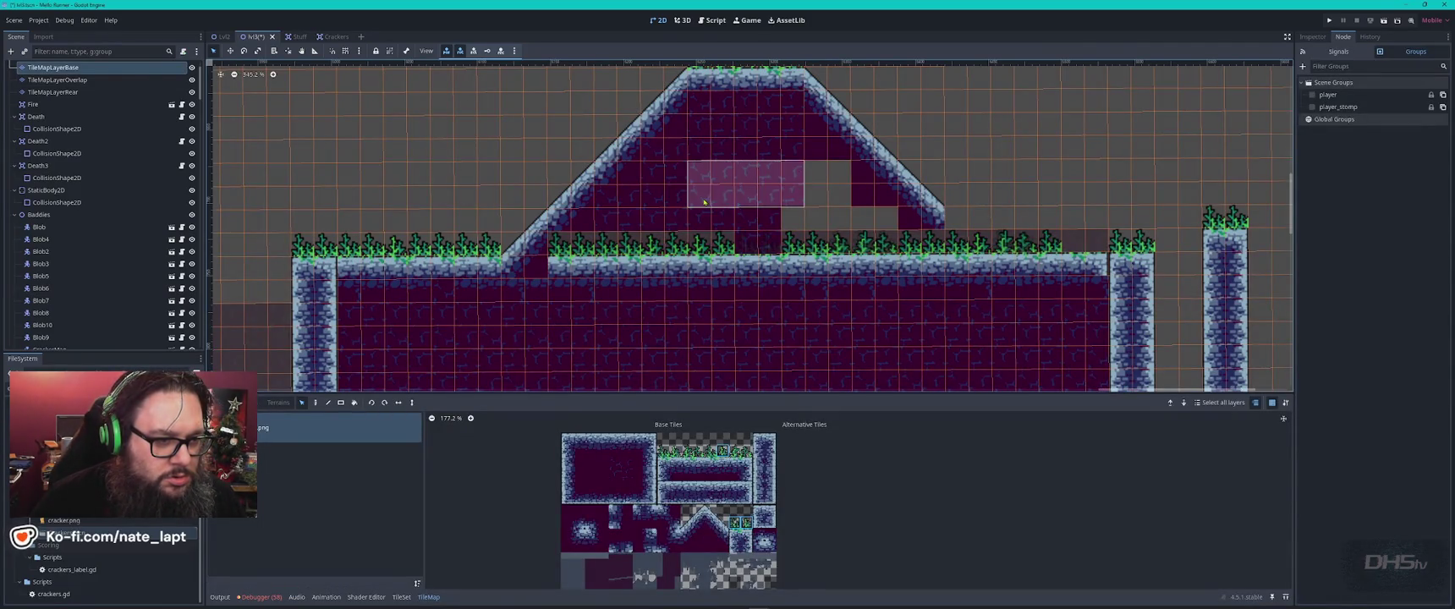
pyautogui.moveTo(825, 174)
pyautogui.mouseDown()
pyautogui.moveTo(880, 203)
pyautogui.moveTo(880, 241)
pyautogui.moveTo(714, 235)
pyautogui.mouseUp()
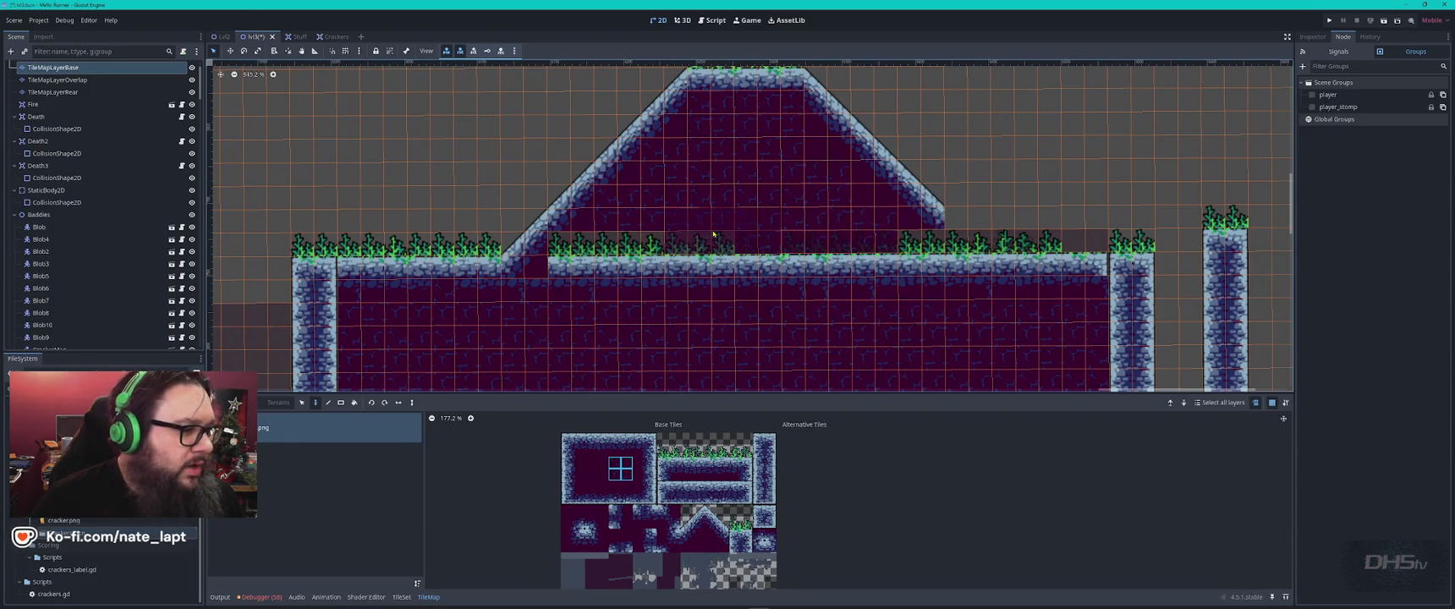
pyautogui.press('Down')
pyautogui.press('Down')
pyautogui.moveTo(695, 264)
pyautogui.mouseDown()
pyautogui.moveTo(698, 214)
pyautogui.moveTo(615, 234)
pyautogui.moveTo(923, 223)
pyautogui.moveTo(843, 223)
pyautogui.moveTo(835, 201)
pyautogui.moveTo(770, 181)
pyautogui.moveTo(686, 199)
pyautogui.moveTo(800, 203)
pyautogui.moveTo(873, 227)
pyautogui.mouseUp()
pyautogui.press('Escape')
pyautogui.click(560, 271)
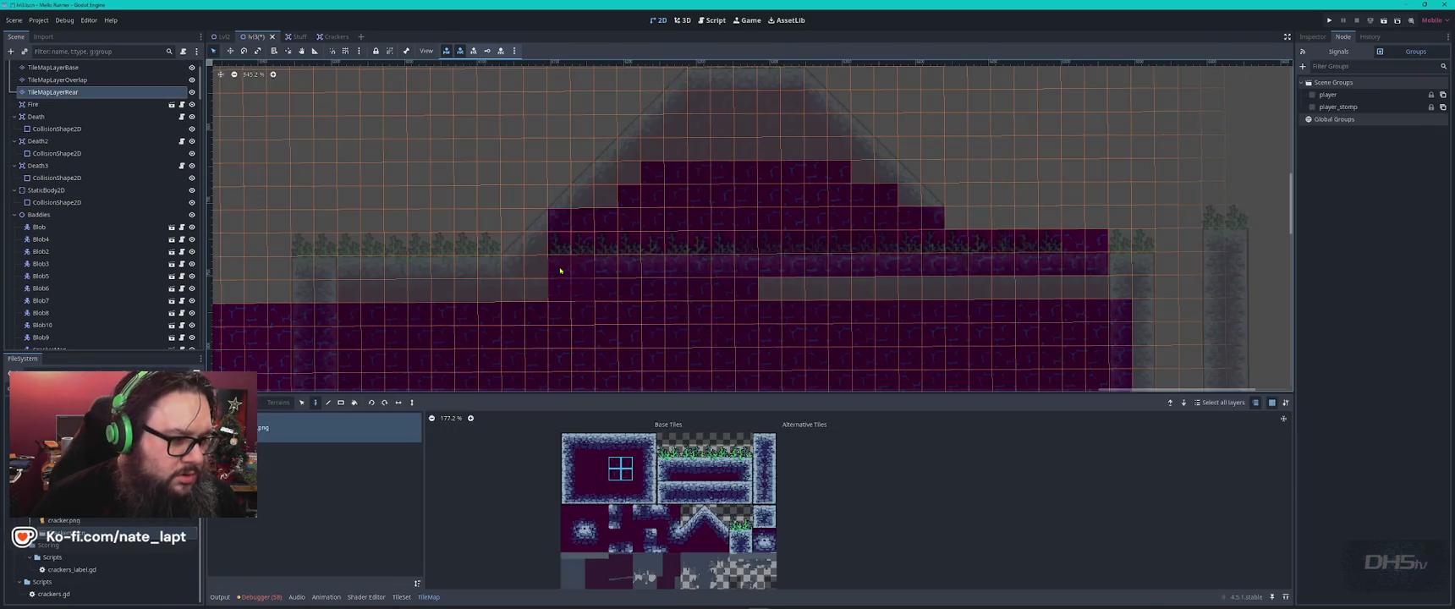
# - Fill the empty cell at the foot of the slope with a tile picked from the map
pyautogui.press('Escape')
pyautogui.click(561, 275)
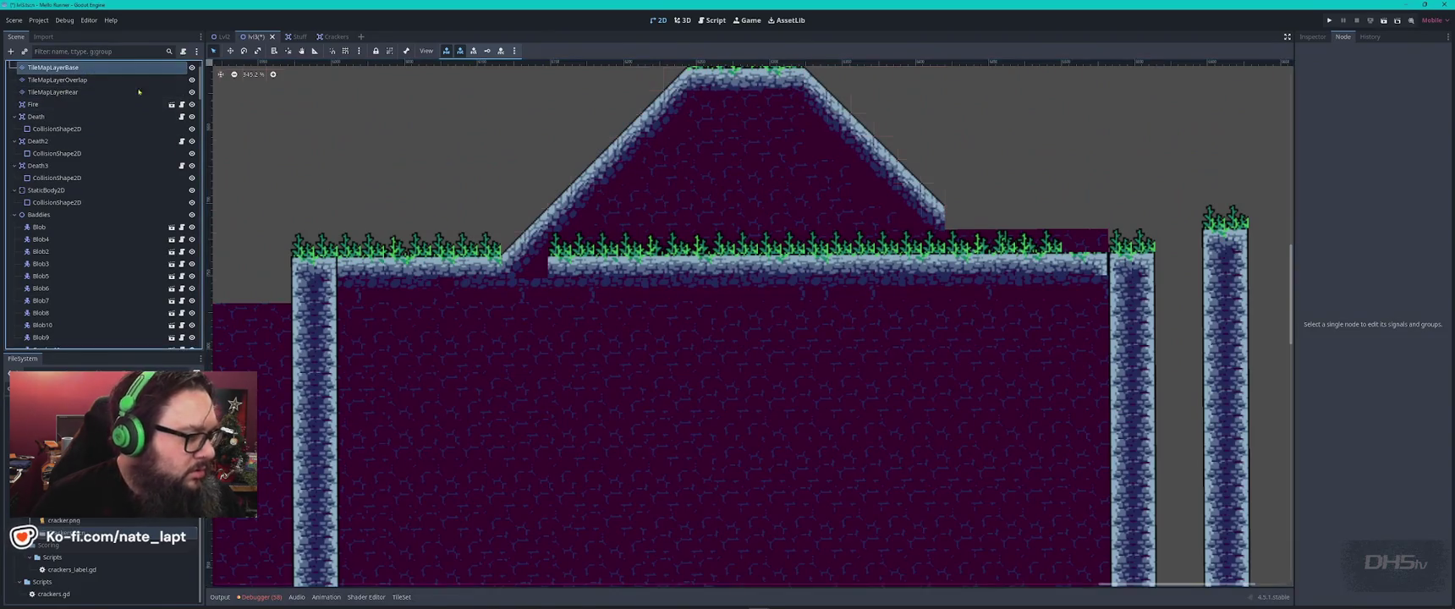
pyautogui.press('s')
pyautogui.click(580, 272)
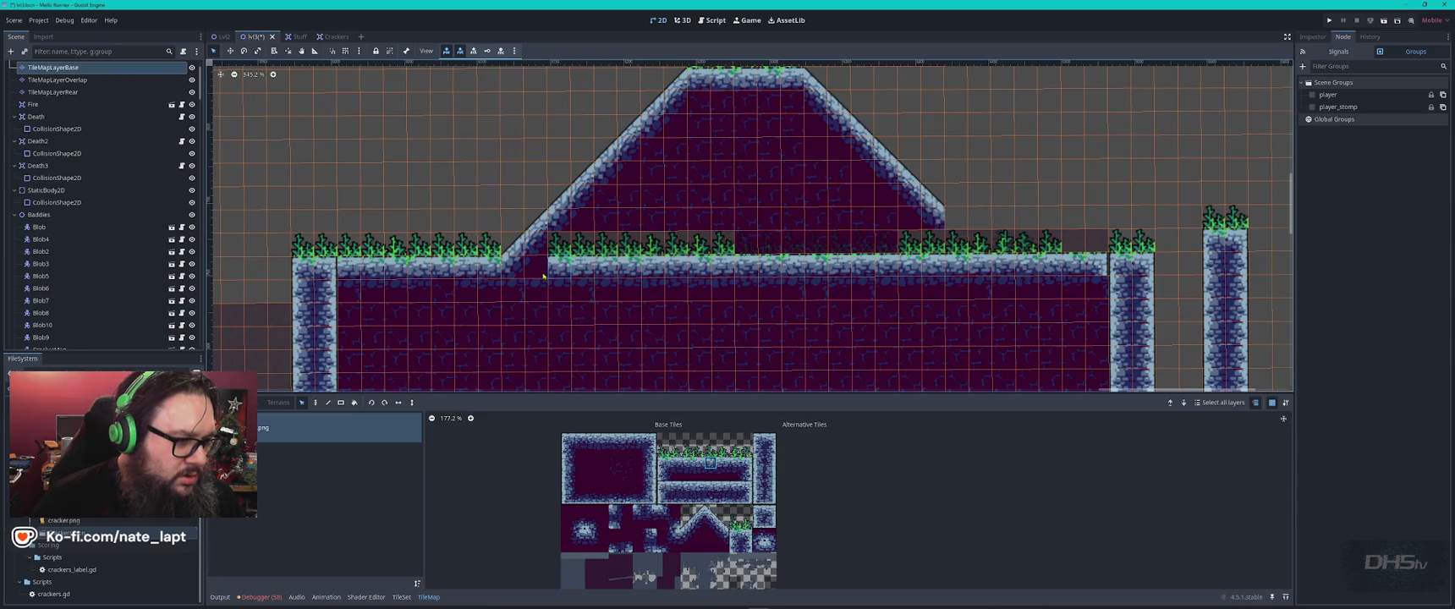
pyautogui.click(538, 274)
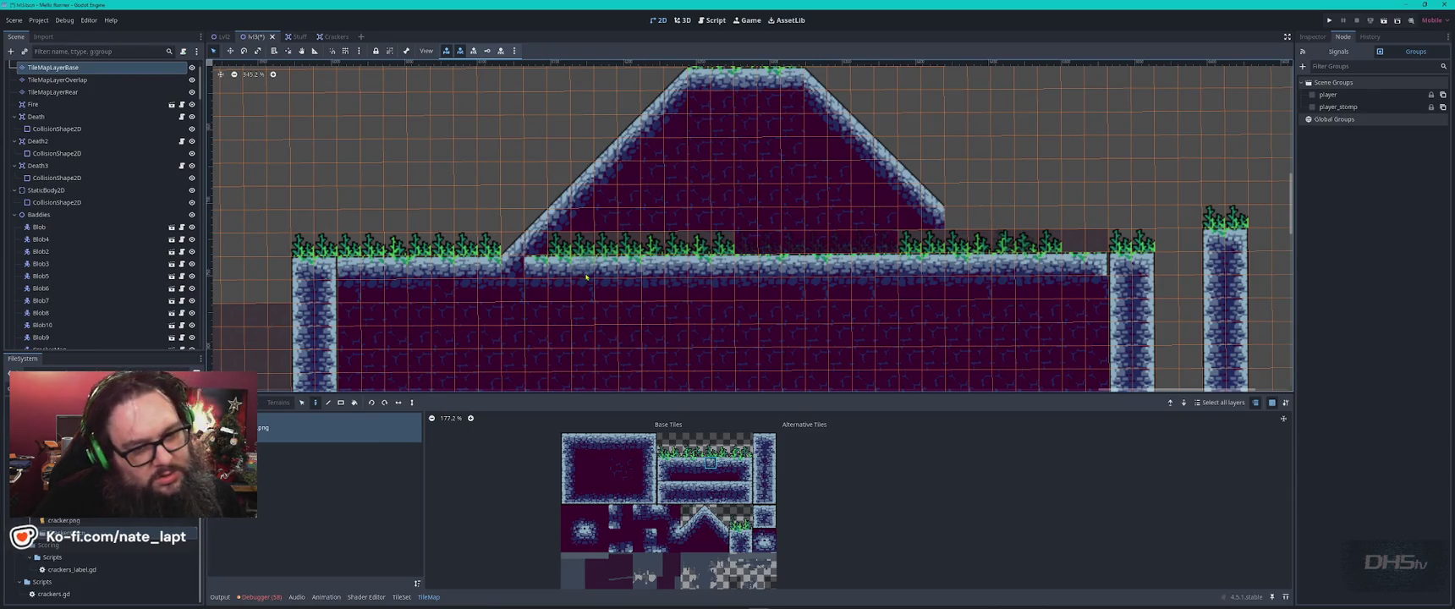
# - Copy the hill's slope tiles and try pasting them at the grass edge, then undo it
pyautogui.press('s')
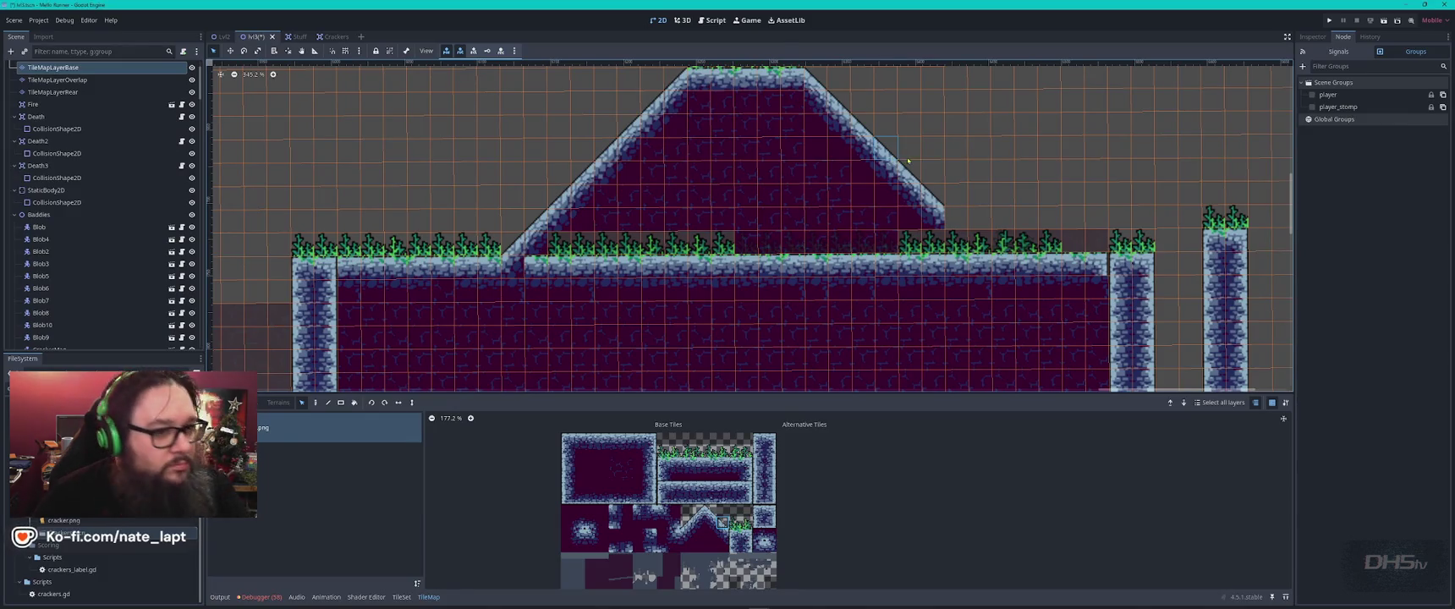
pyautogui.moveTo(894, 174)
pyautogui.mouseDown()
pyautogui.moveTo(829, 137)
pyautogui.moveTo(828, 113)
pyautogui.mouseUp()
pyautogui.hotkey('ctrl', 'v')
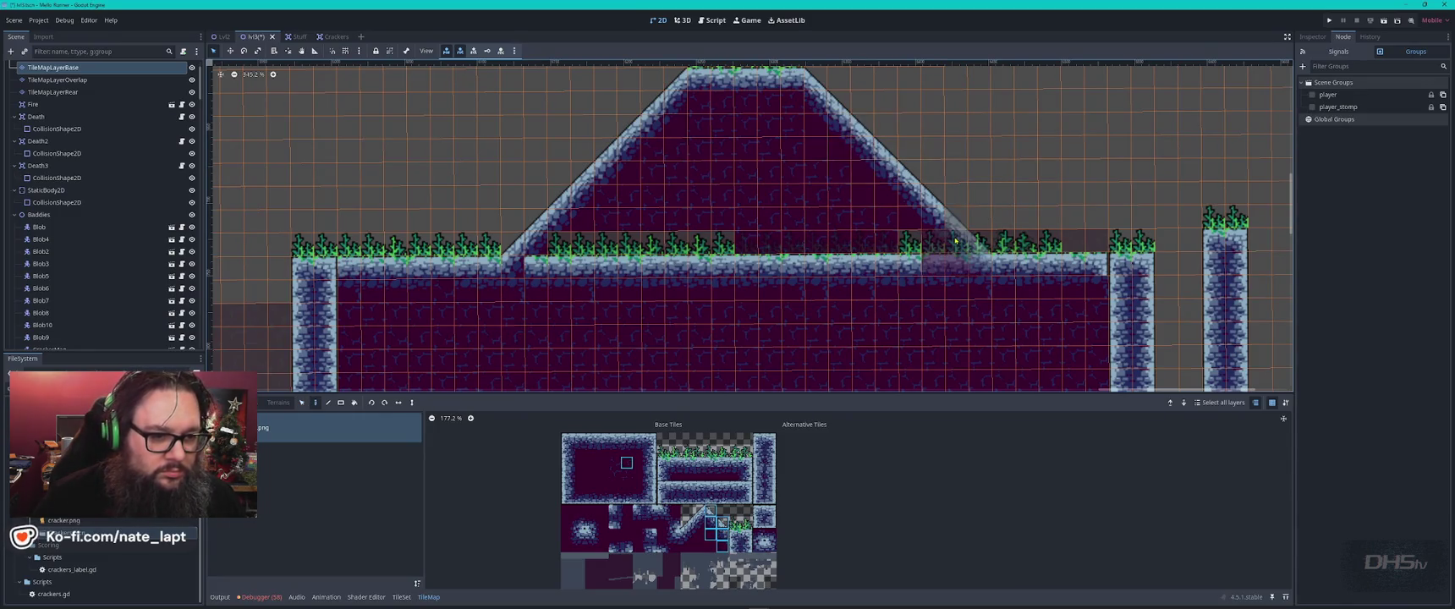
pyautogui.click(926, 270)
pyautogui.hotkey('ctrl', 'z')
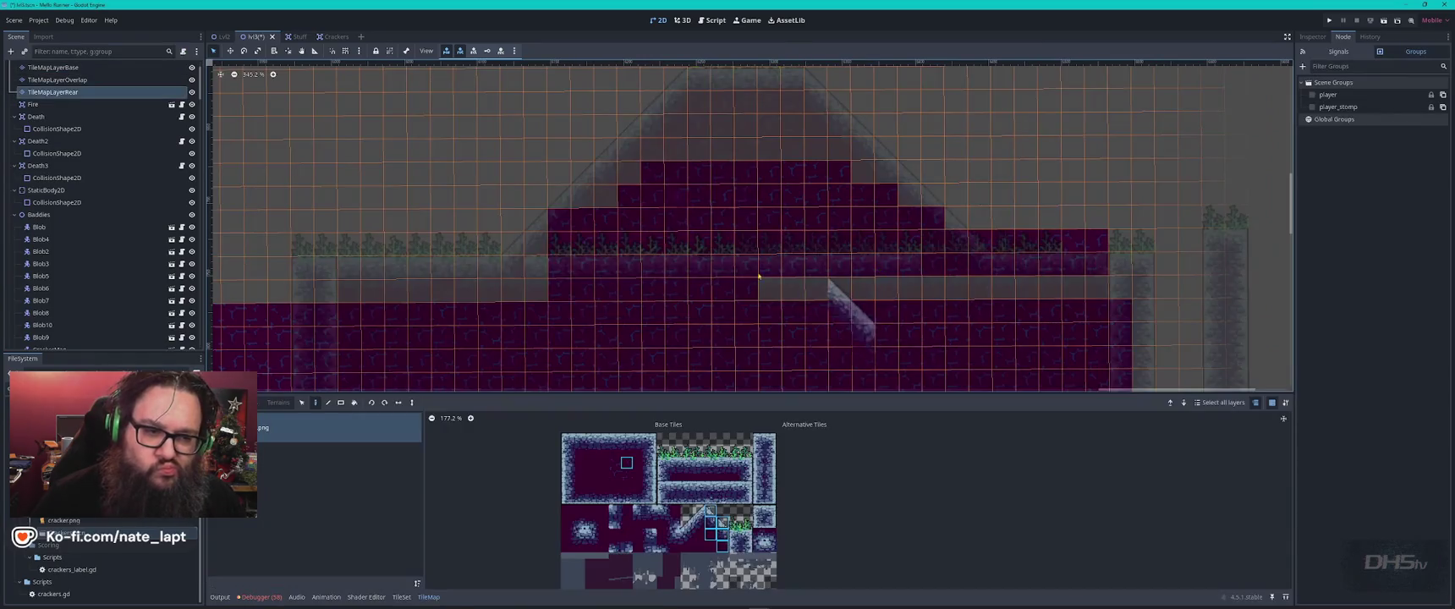
pyautogui.press('Escape')
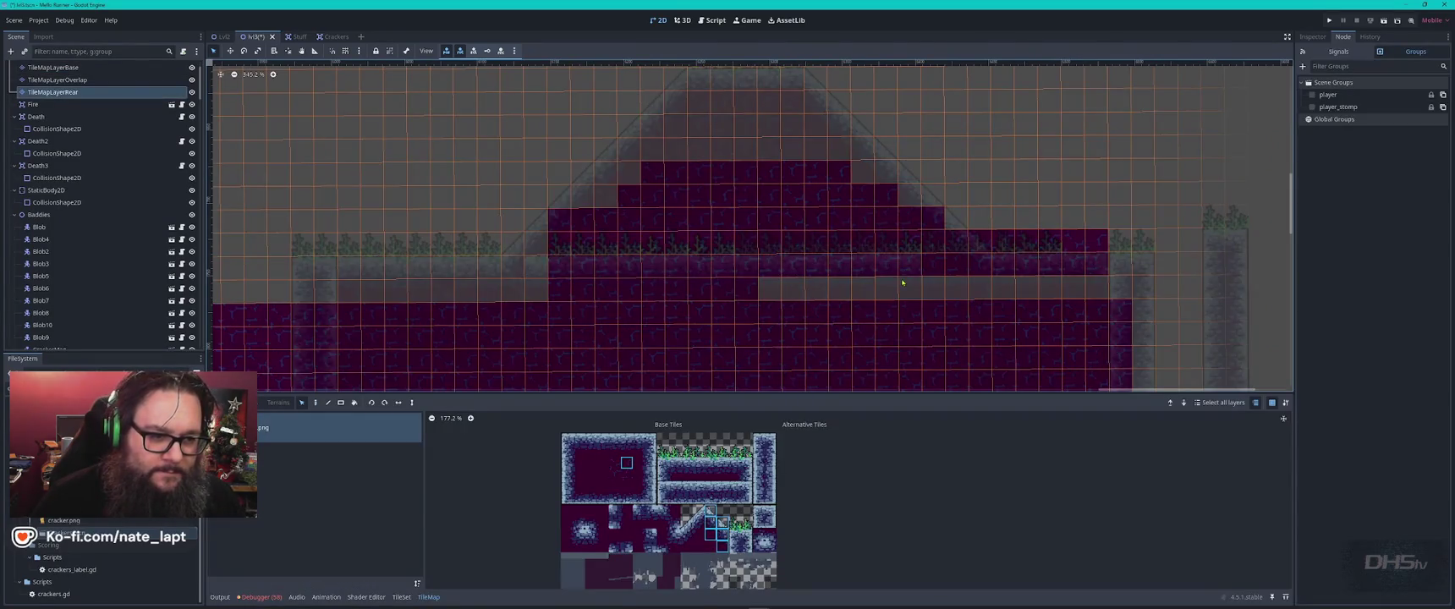
# - Paste a copied floor strip into the ground gap on the base layer
pyautogui.click(53, 67)
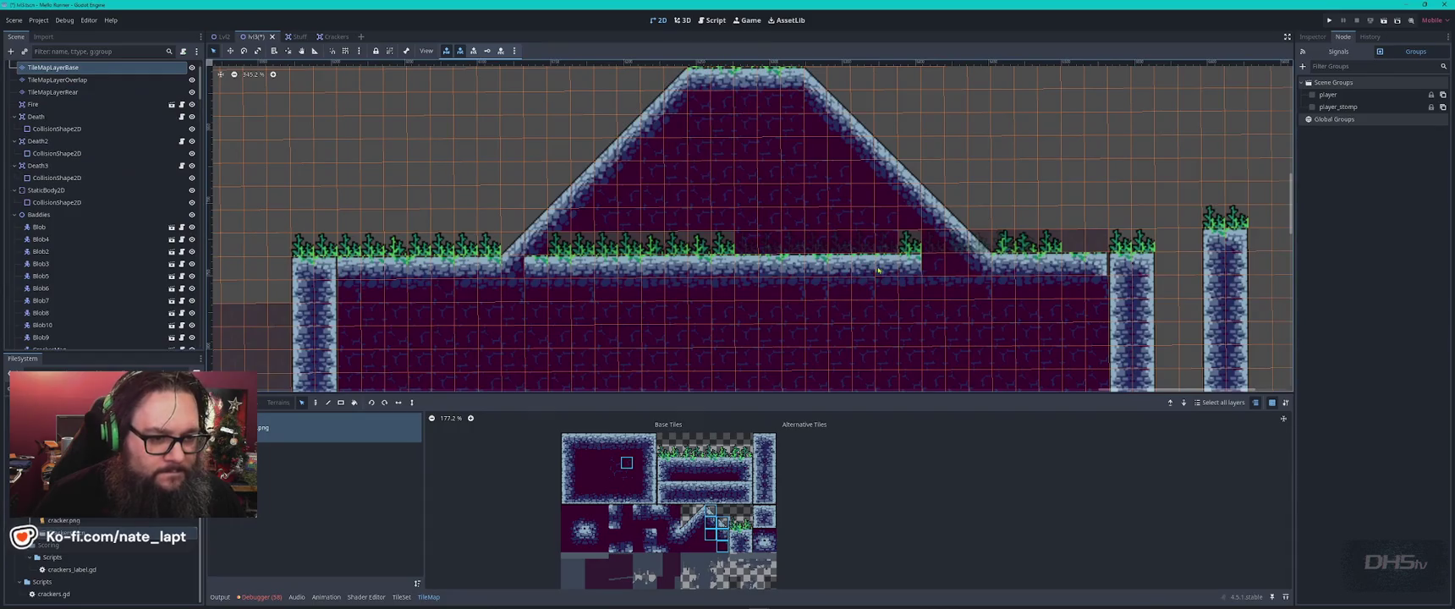
pyautogui.hotkey('ctrl', 'c')
pyautogui.hotkey('ctrl', 'v')
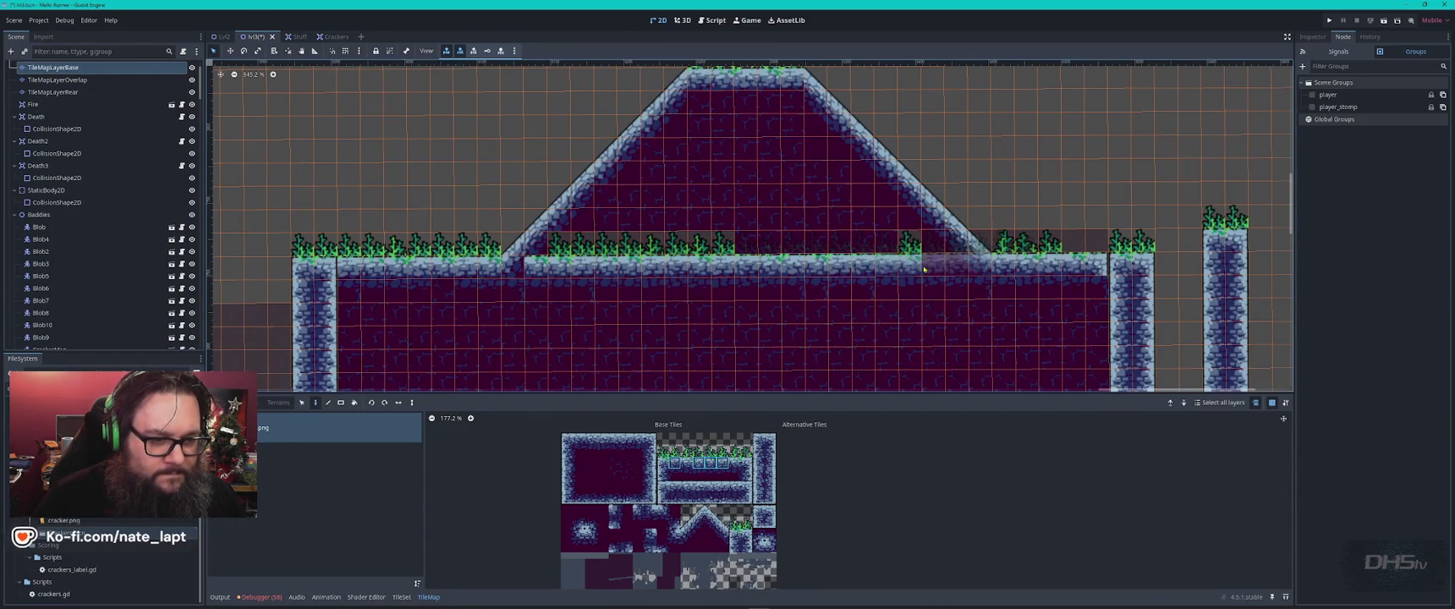
pyautogui.click(945, 265)
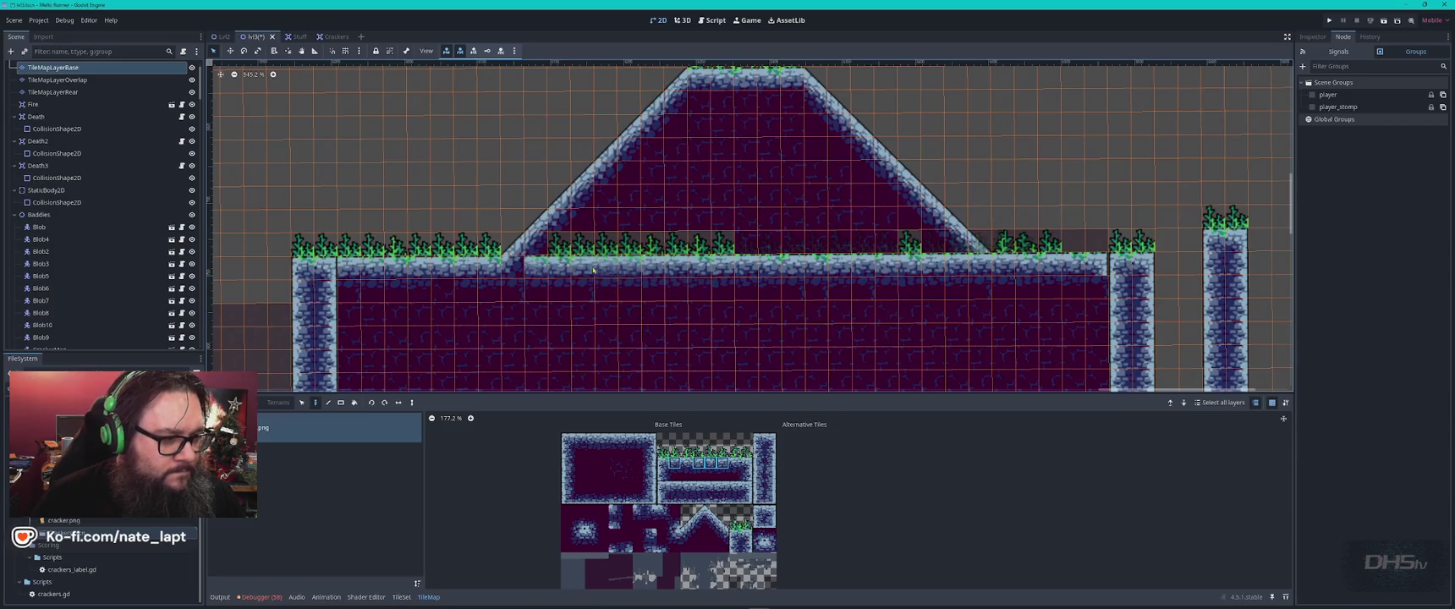
pyautogui.press('Escape')
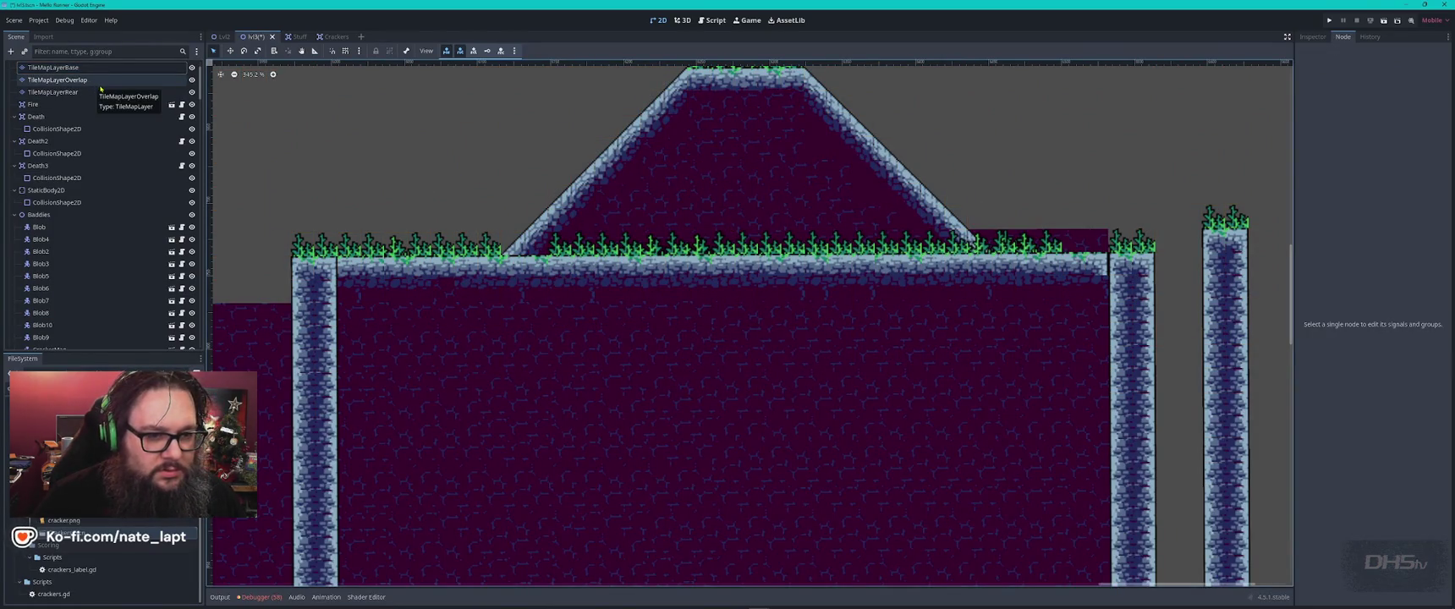
# - Erase the rear-layer tiles to the right of the hill
pyautogui.click(102, 91)
pyautogui.click(191, 92)
pyautogui.click(191, 92)
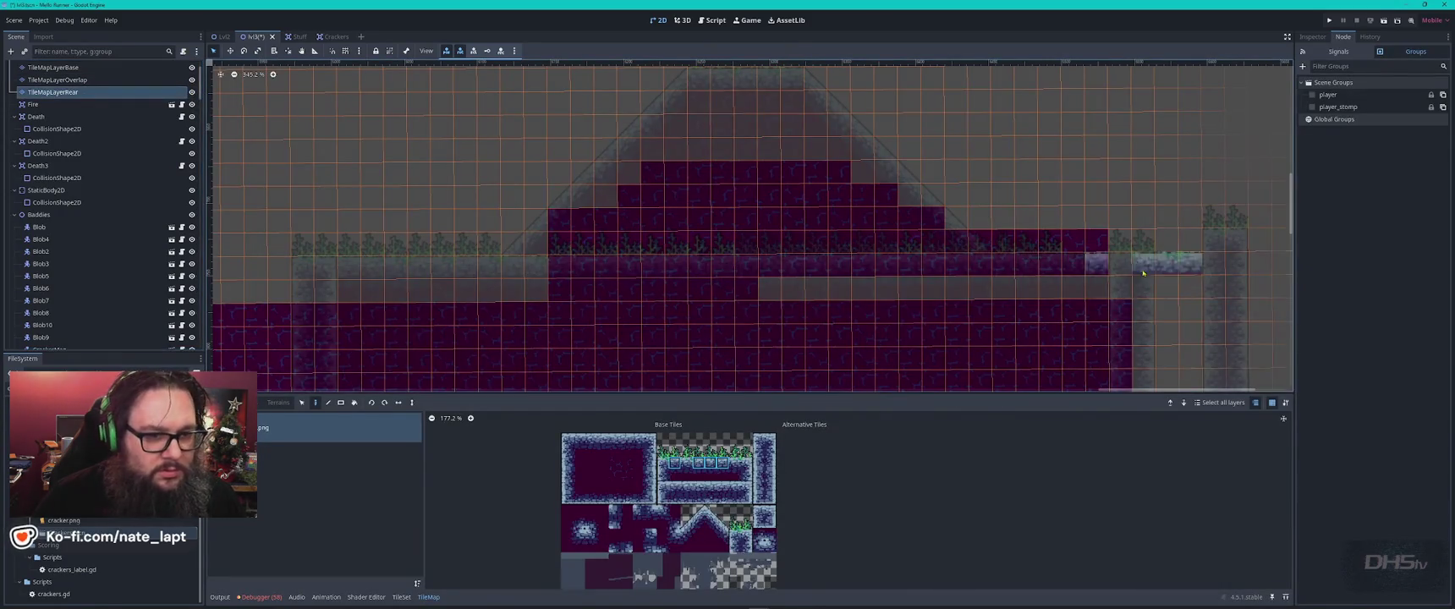
pyautogui.moveTo(1082, 243); pyautogui.dragTo(973, 243)
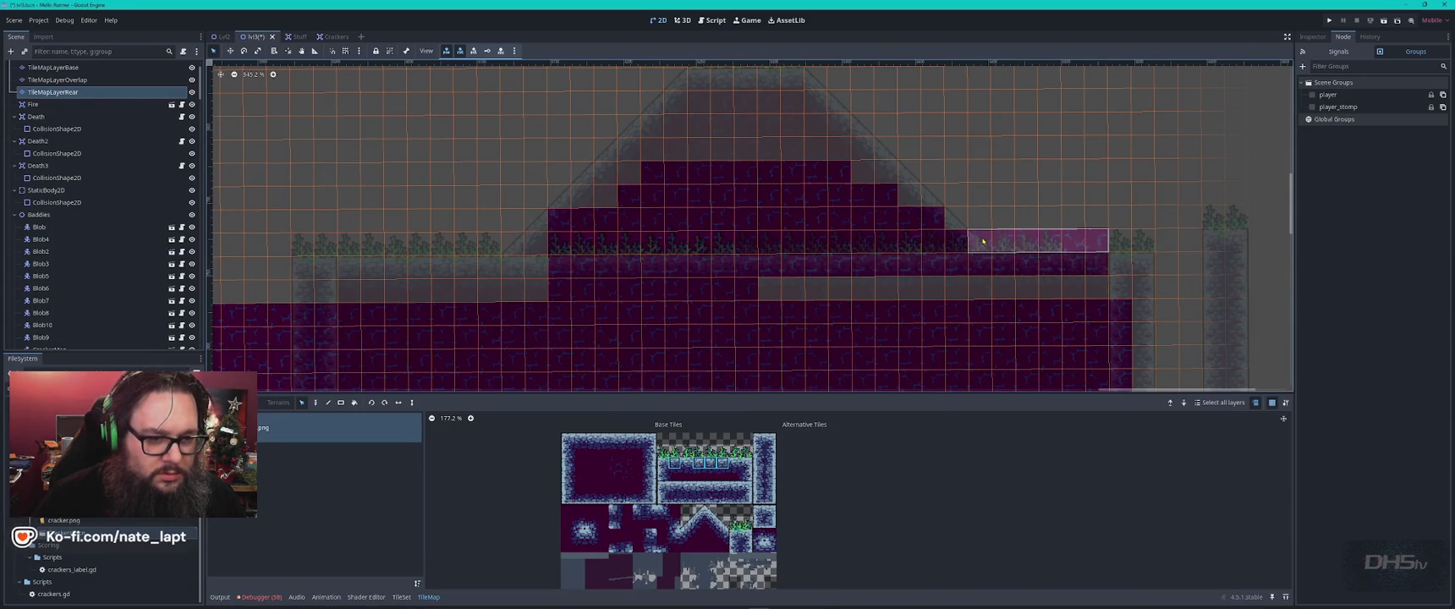
pyautogui.press('Escape')
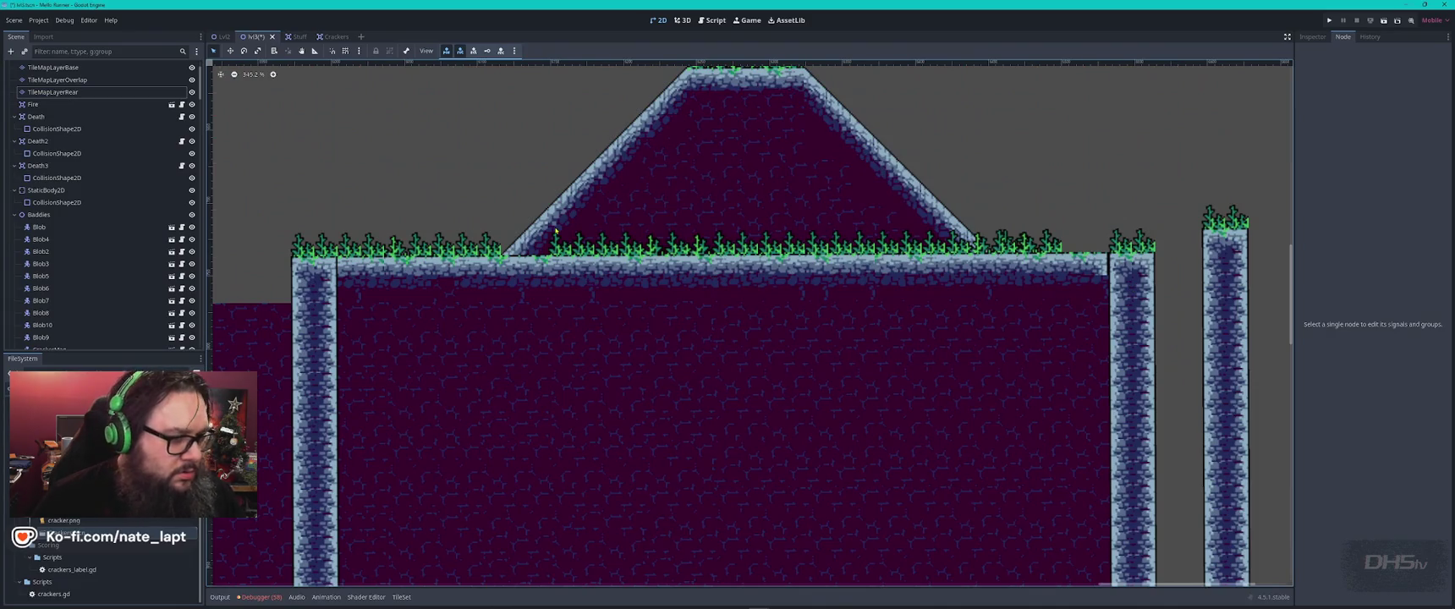
pyautogui.moveTo(1013, 218)
pyautogui.mouseDown()
pyautogui.moveTo(918, 265)
pyautogui.moveTo(684, 282)
pyautogui.mouseUp()
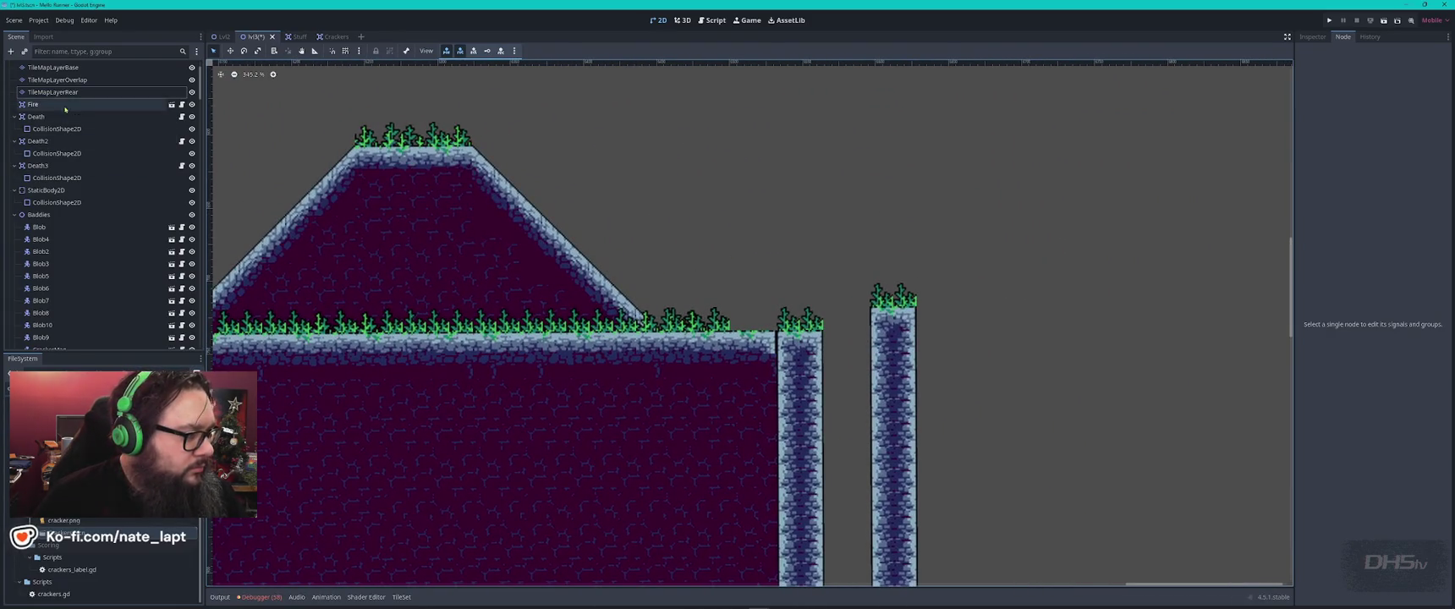
# - Extend the overlap-layer grass along the platform up to the right pillar
pyautogui.click(57, 80)
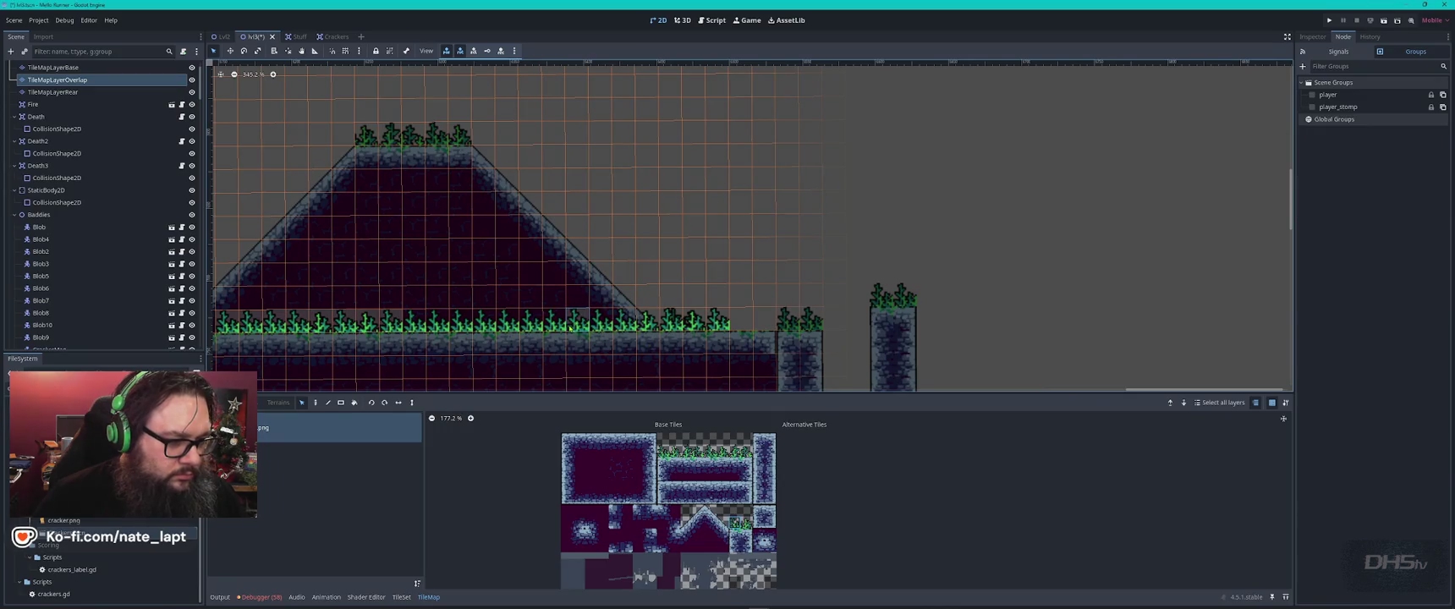
pyautogui.moveTo(450, 327); pyautogui.dragTo(330, 336)
pyautogui.moveTo(598, 324); pyautogui.dragTo(728, 328)
pyautogui.press('Escape')
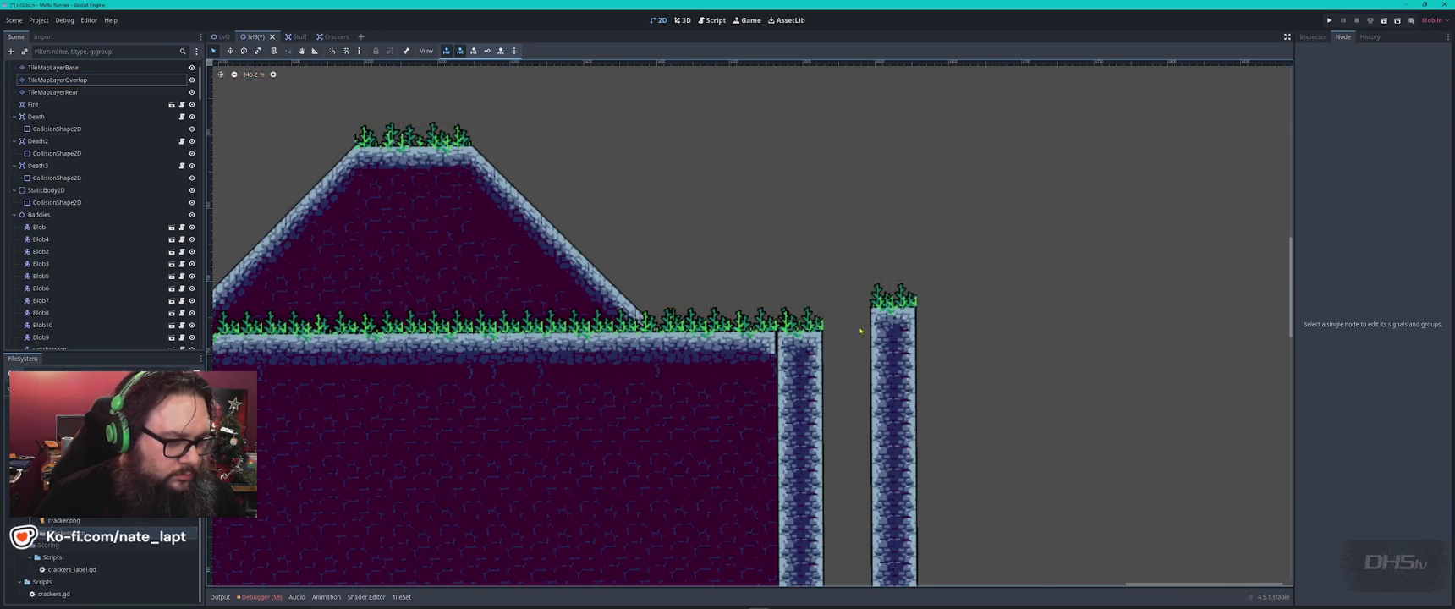
# - Select and delete the duplicate grass row from the base layer
pyautogui.click(820, 324)
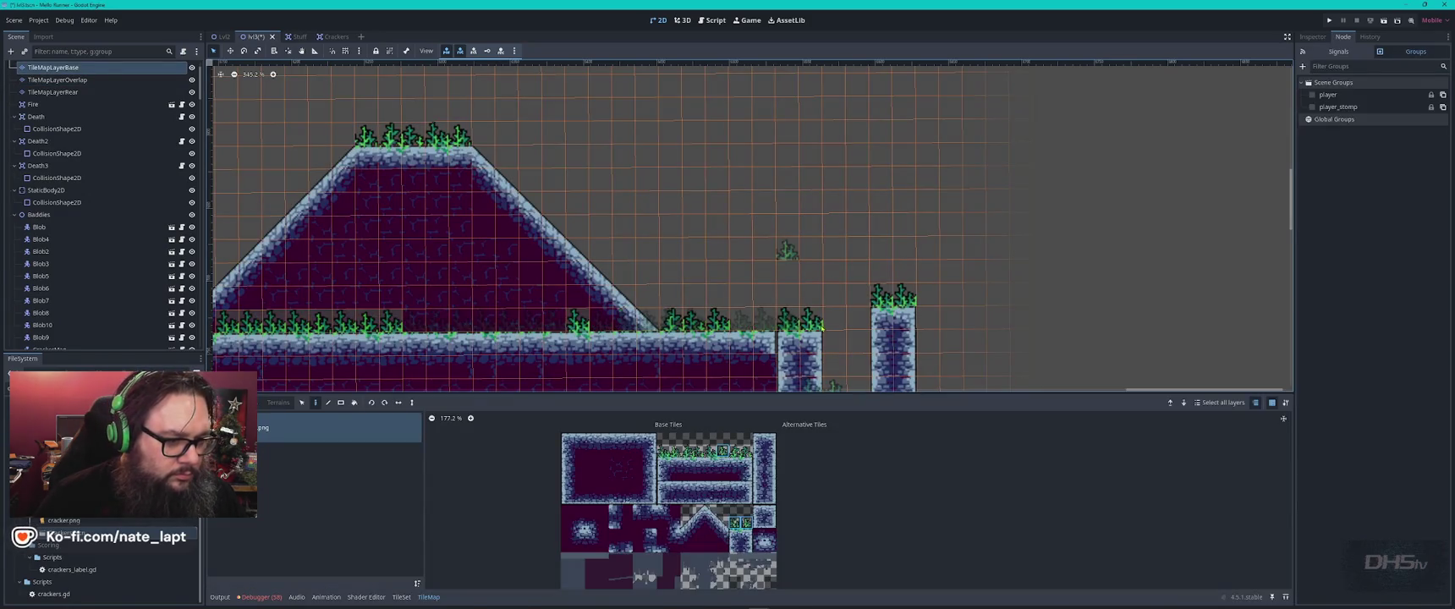
pyautogui.moveTo(798, 324); pyautogui.dragTo(673, 326)
pyautogui.press('Delete')
pyautogui.moveTo(582, 329); pyautogui.dragTo(218, 323)
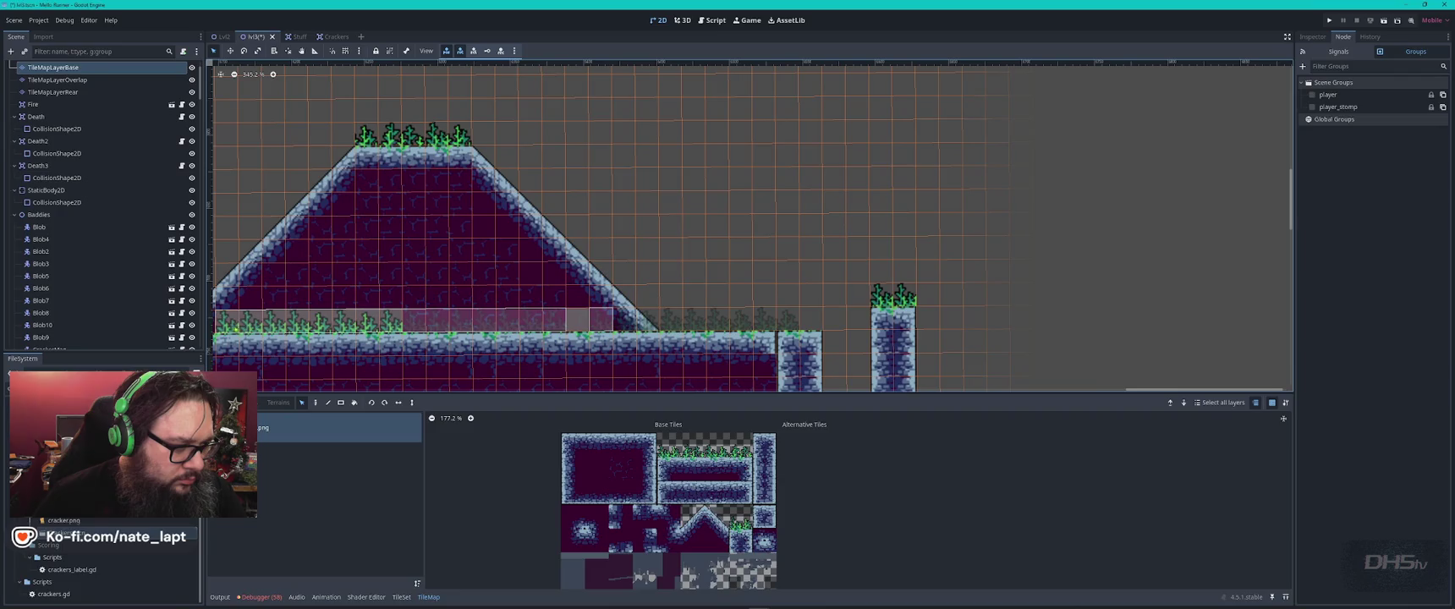
pyautogui.press('Delete')
pyautogui.press('Escape')
pyautogui.hscroll(-5, 420, 308)
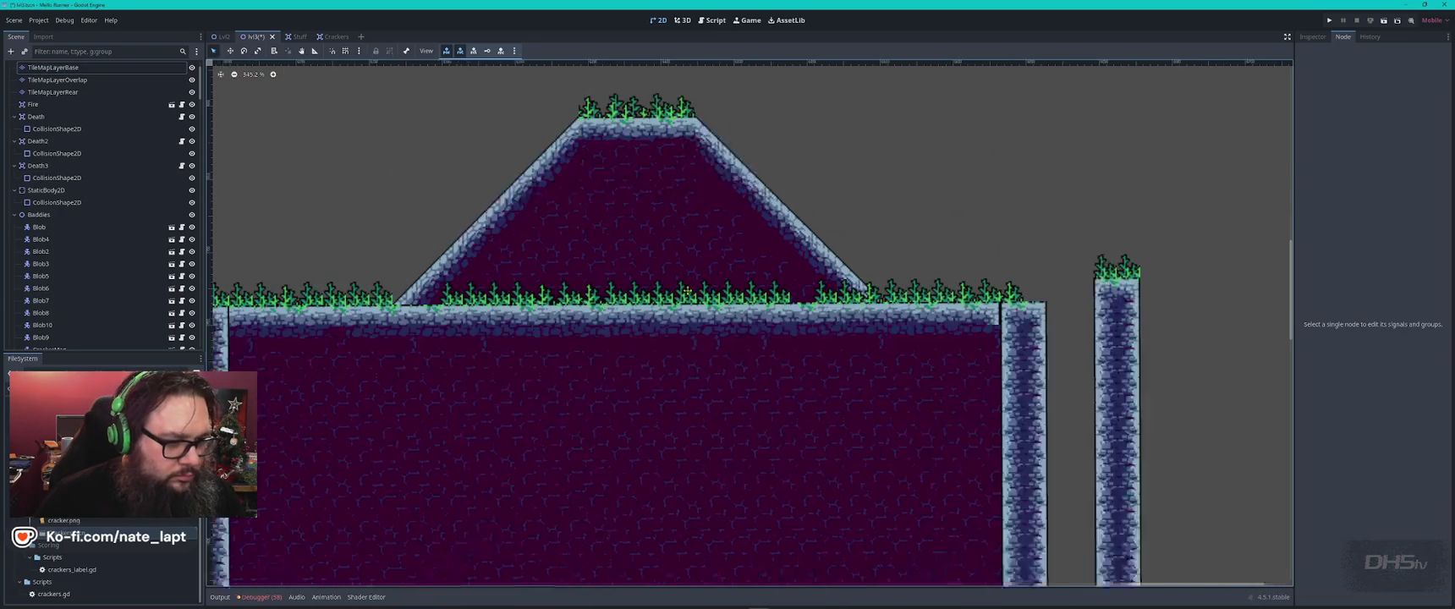
# - Try deleting the base-layer slope tile at the hill's lower left, then undo it
pyautogui.click(449, 300)
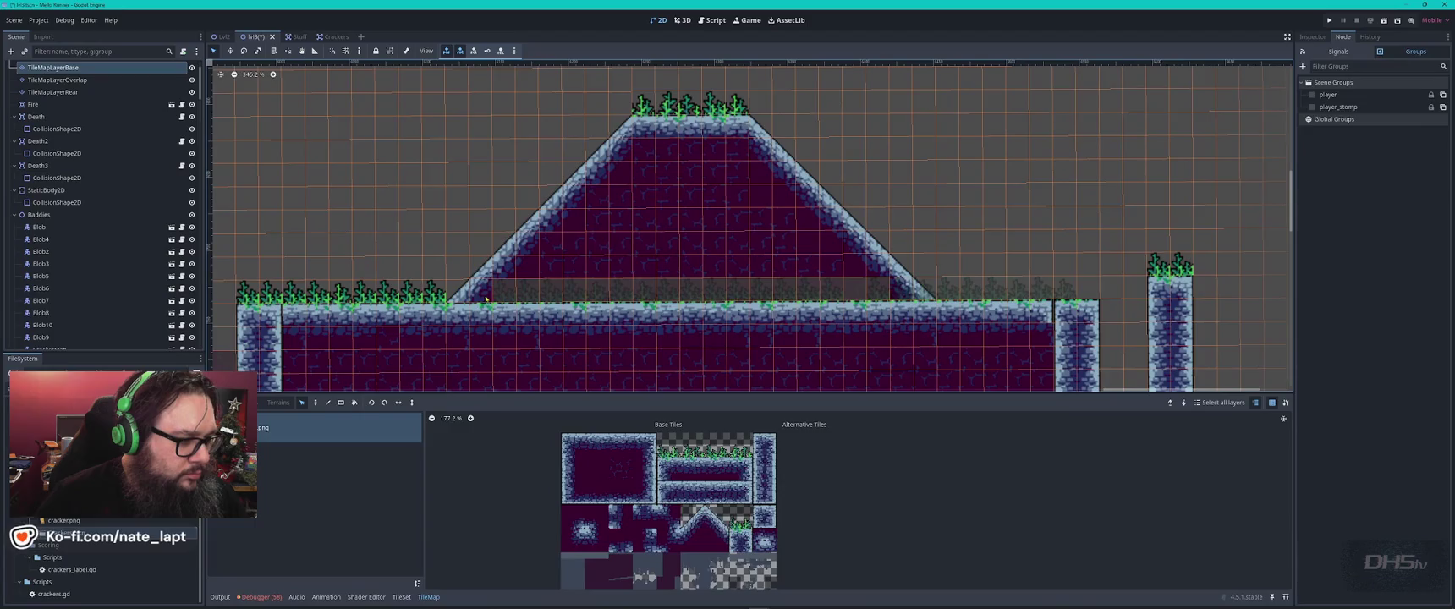
pyautogui.press('Delete')
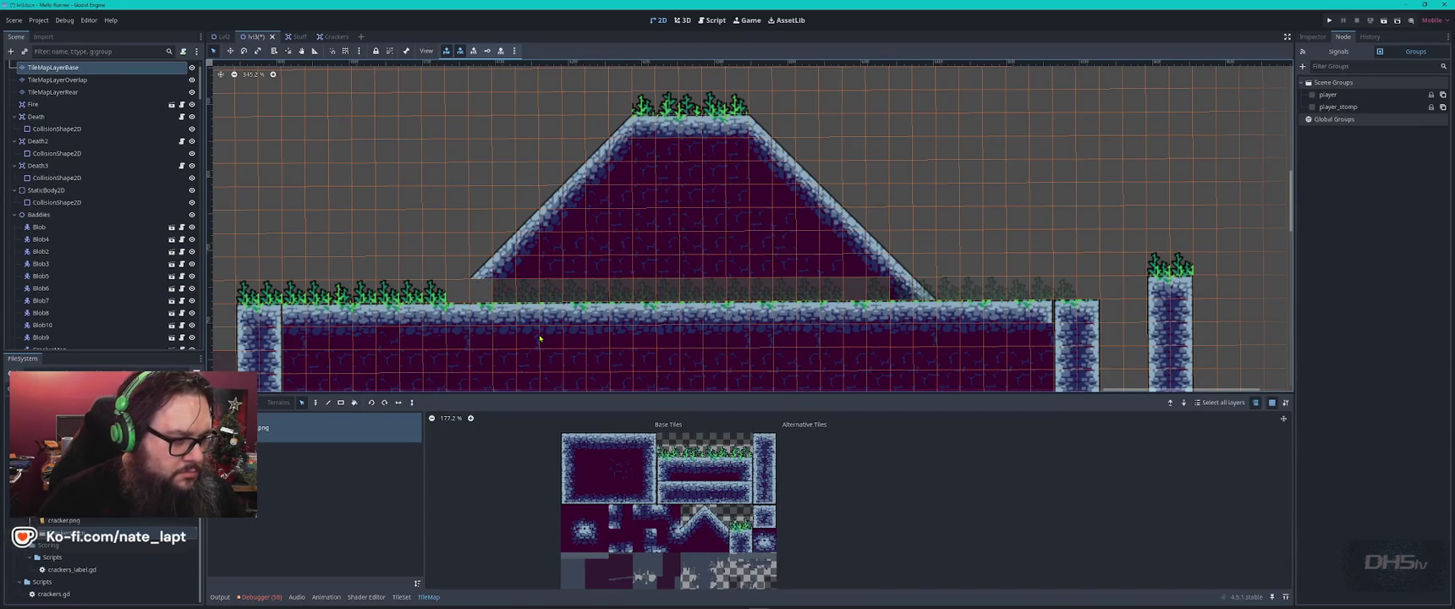
pyautogui.hotkey('ctrl', 'z')
pyautogui.press('Escape')
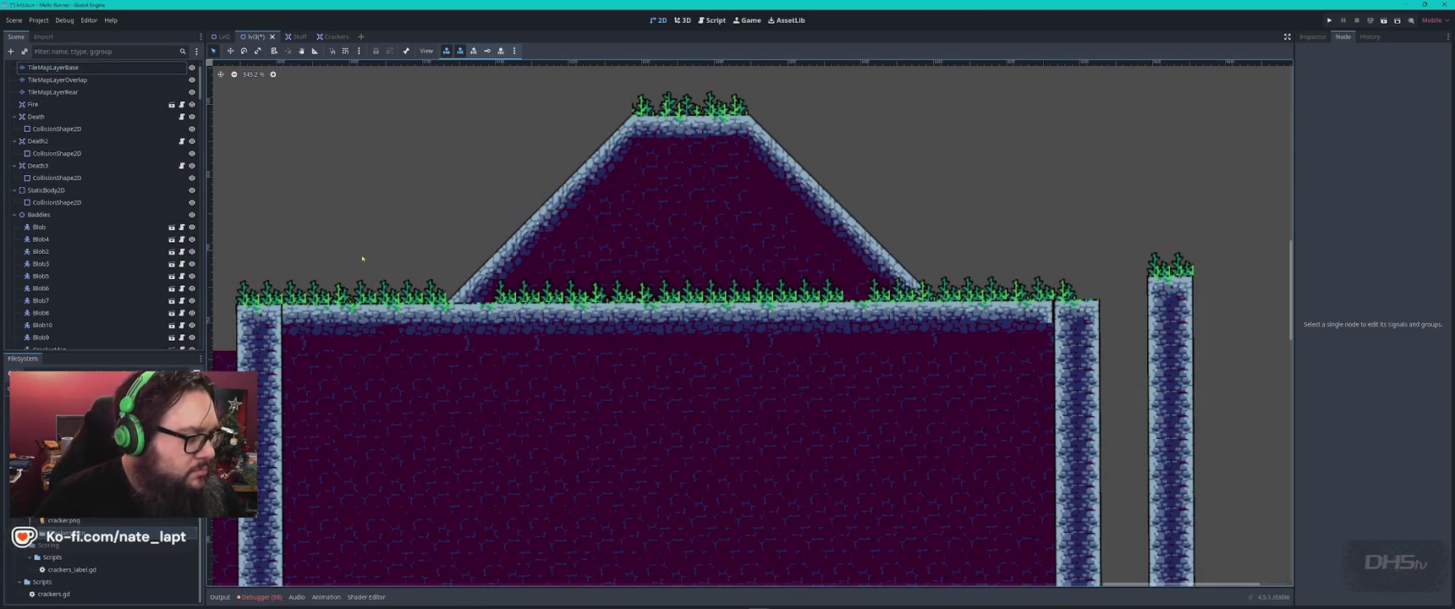
# - Copy a stretch of overlap grass and paste it into the row gap and out to the right pillar
pyautogui.click(57, 80)
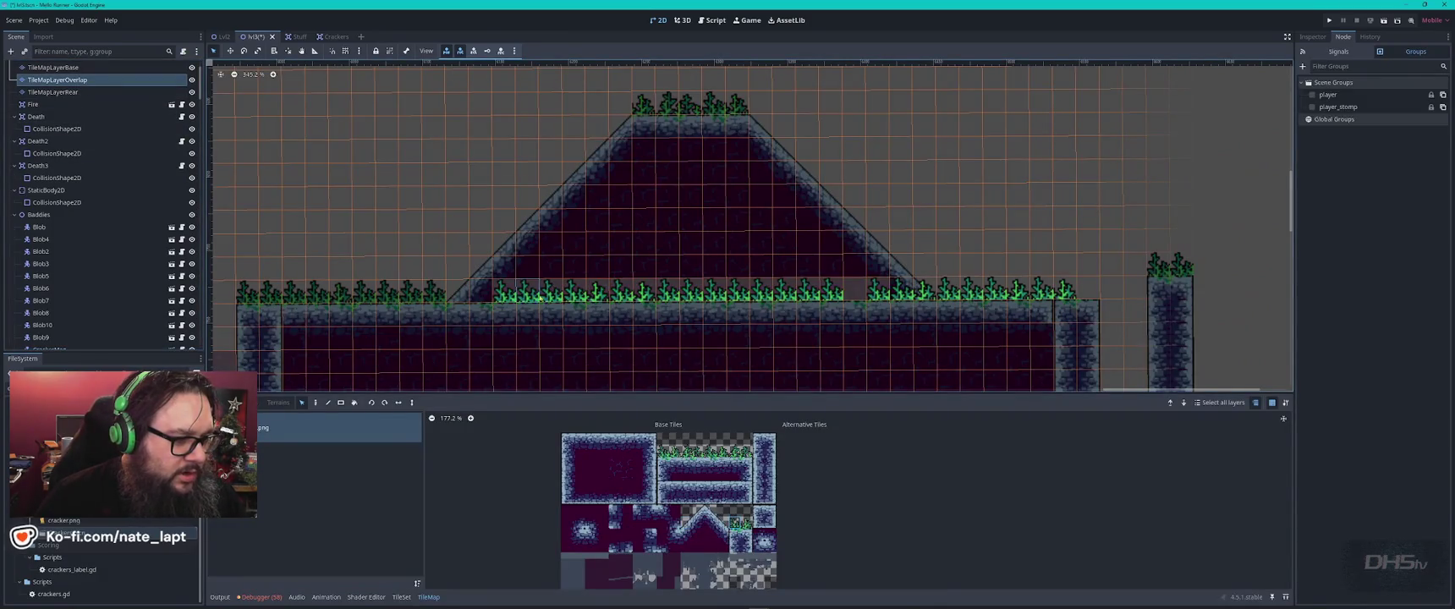
pyautogui.moveTo(609, 292); pyautogui.dragTo(493, 292)
pyautogui.hotkey('ctrl', 'c')
pyautogui.hotkey('ctrl', 'v')
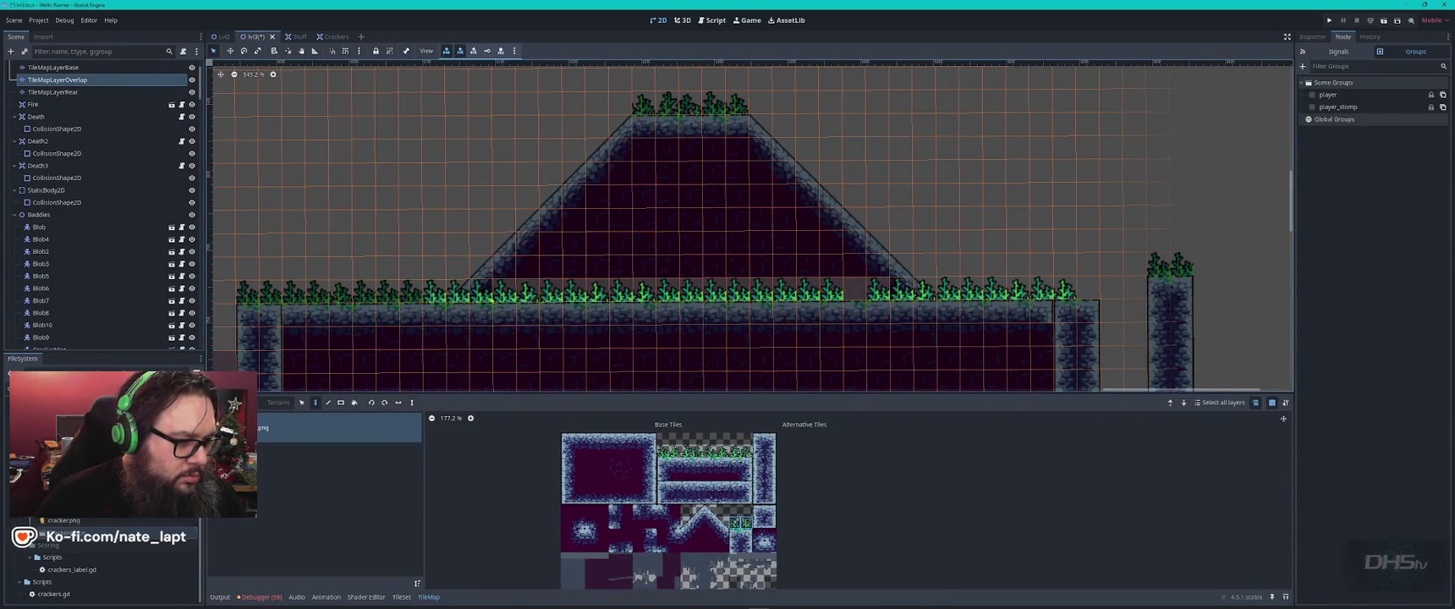
pyautogui.click(876, 296)
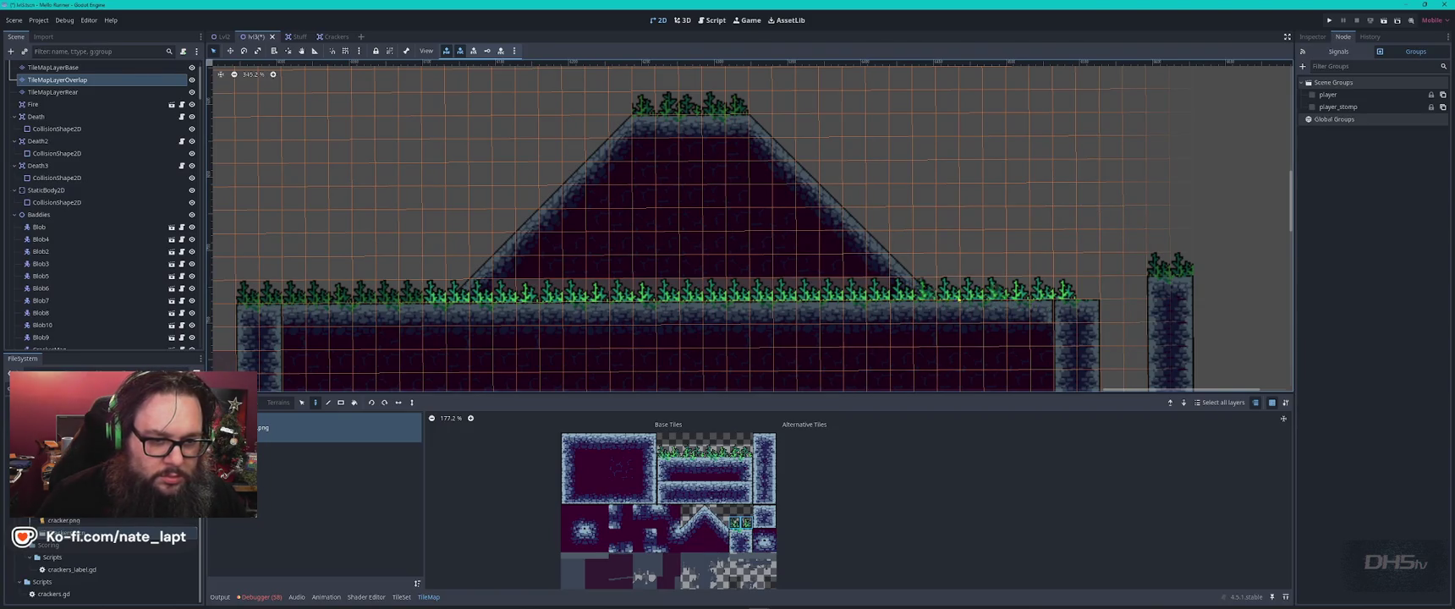
pyautogui.click(1078, 291)
pyautogui.press('Escape')
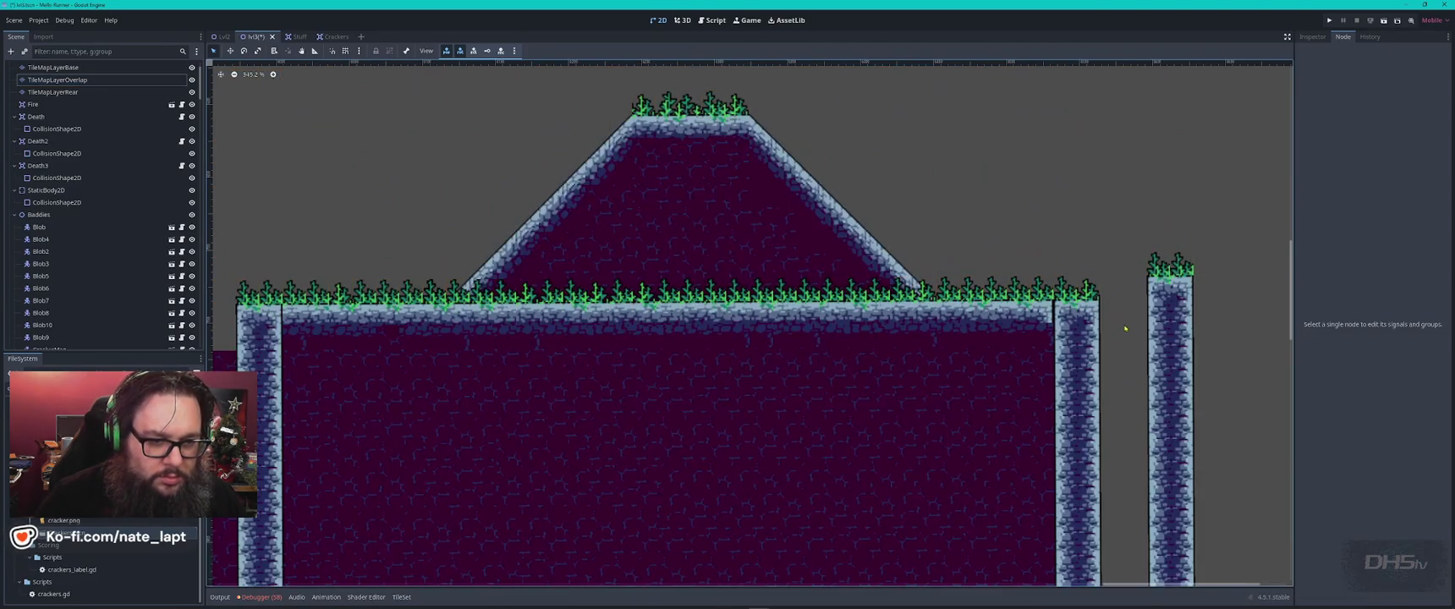
pyautogui.scroll(-1, 1053, 296)
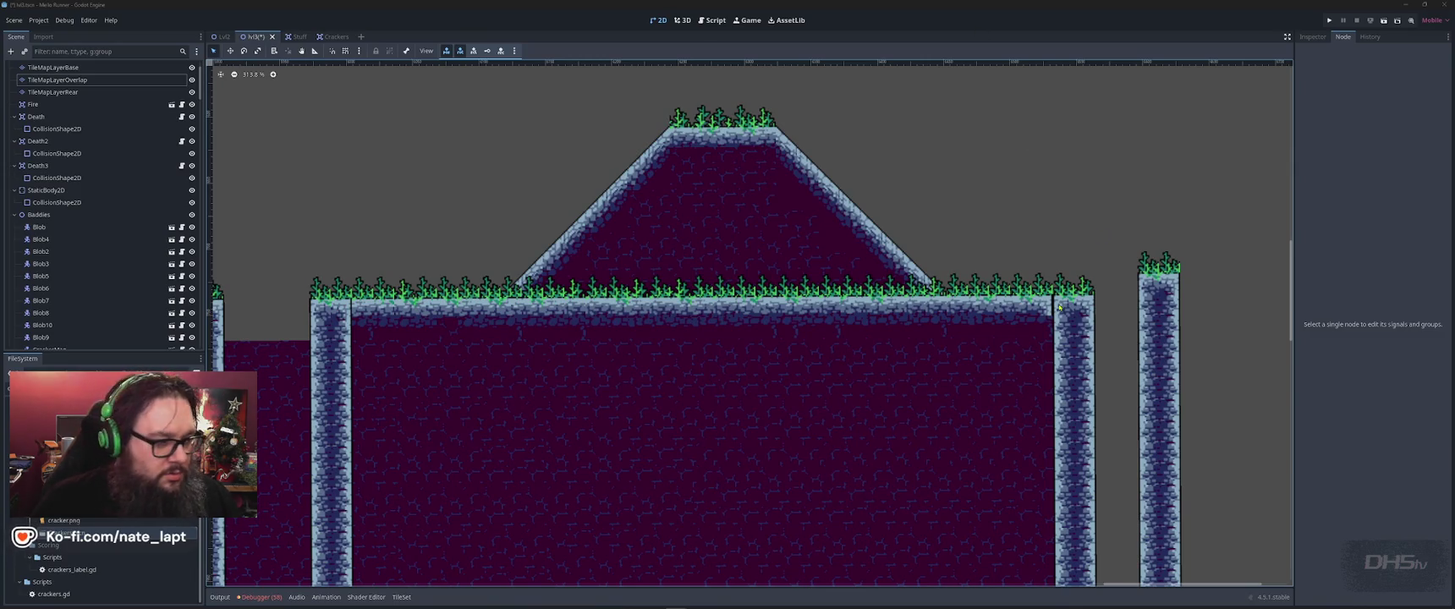
# - Zoom the view out and select TileMapLayerBase to bring up its tile palette
pyautogui.scroll(-3, 1059, 307)
pyautogui.scroll(-3, 1061, 308)
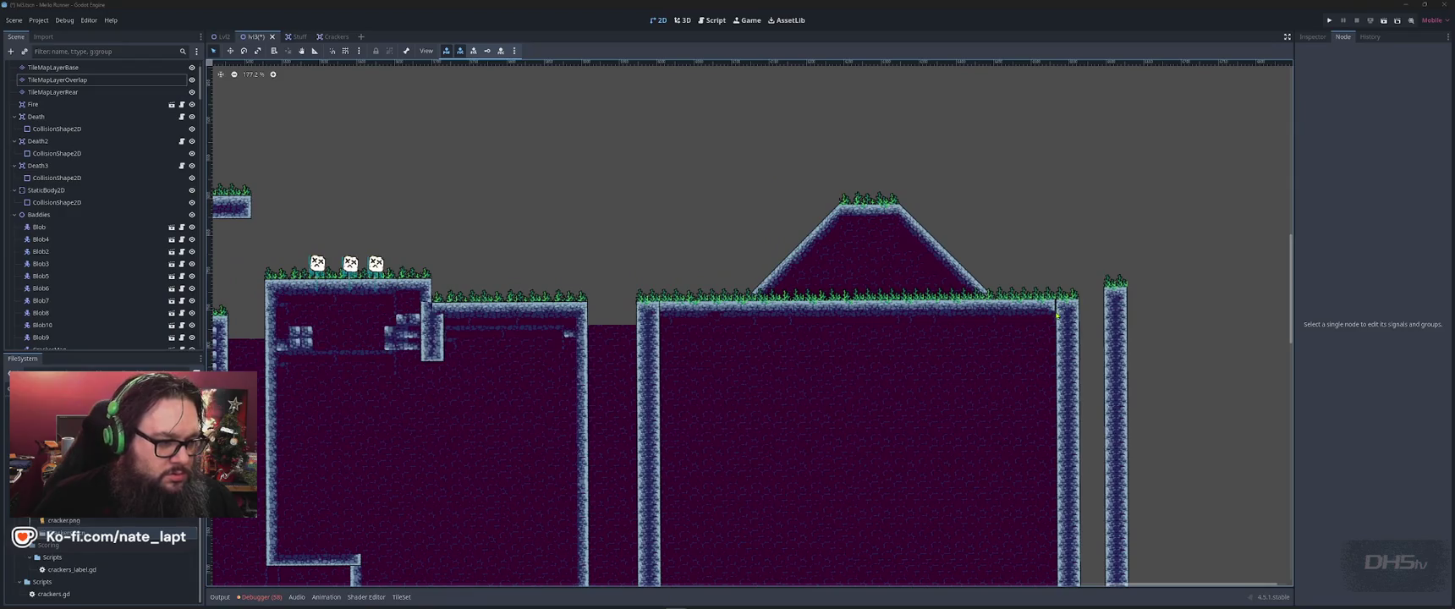
pyautogui.click(271, 280)
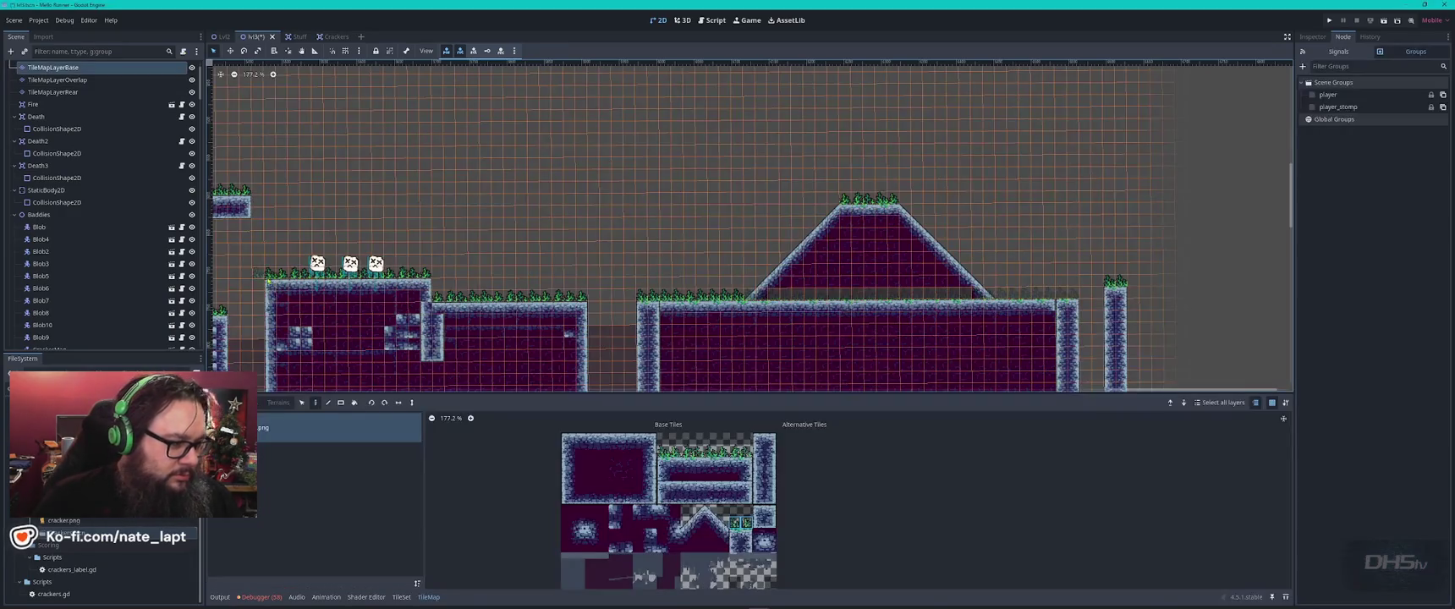
# - Copy the left platform's tiles and place the copy beside the tall pillar
pyautogui.moveTo(266, 277); pyautogui.dragTo(428, 312)
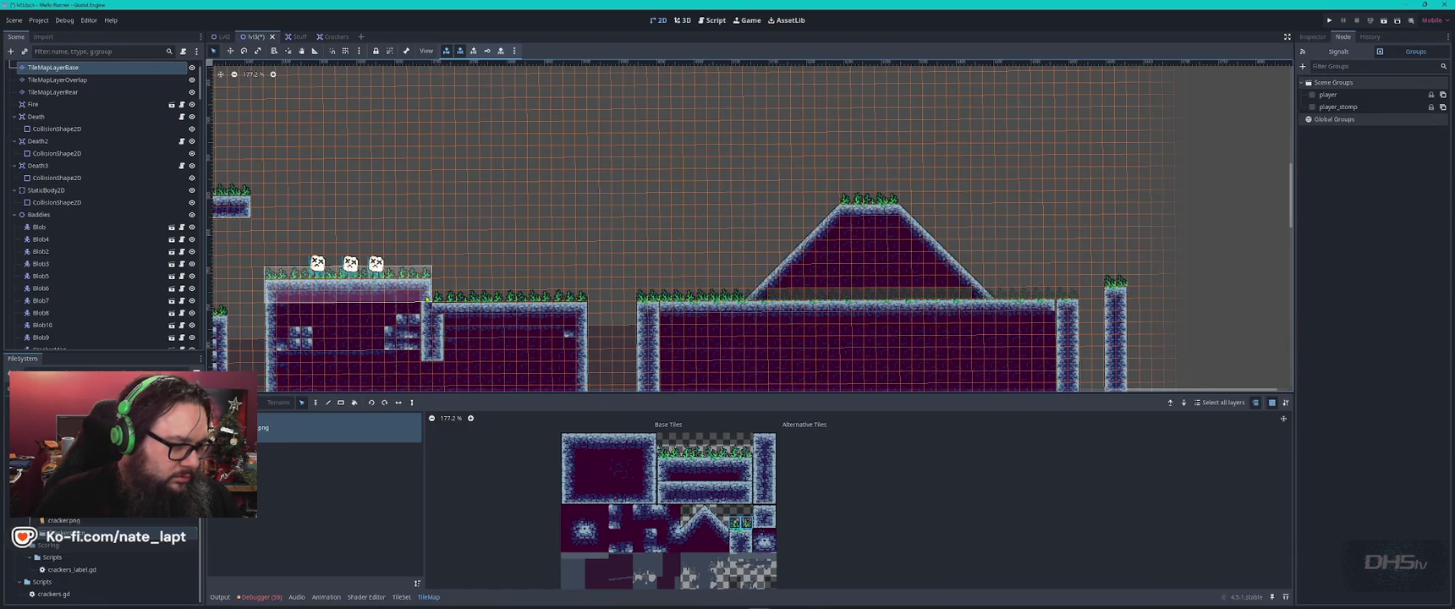
pyautogui.hotkey('ctrl', 'c')
pyautogui.hotkey('ctrl', 'v')
pyautogui.moveTo(1125, 286); pyautogui.dragTo(612, 285)
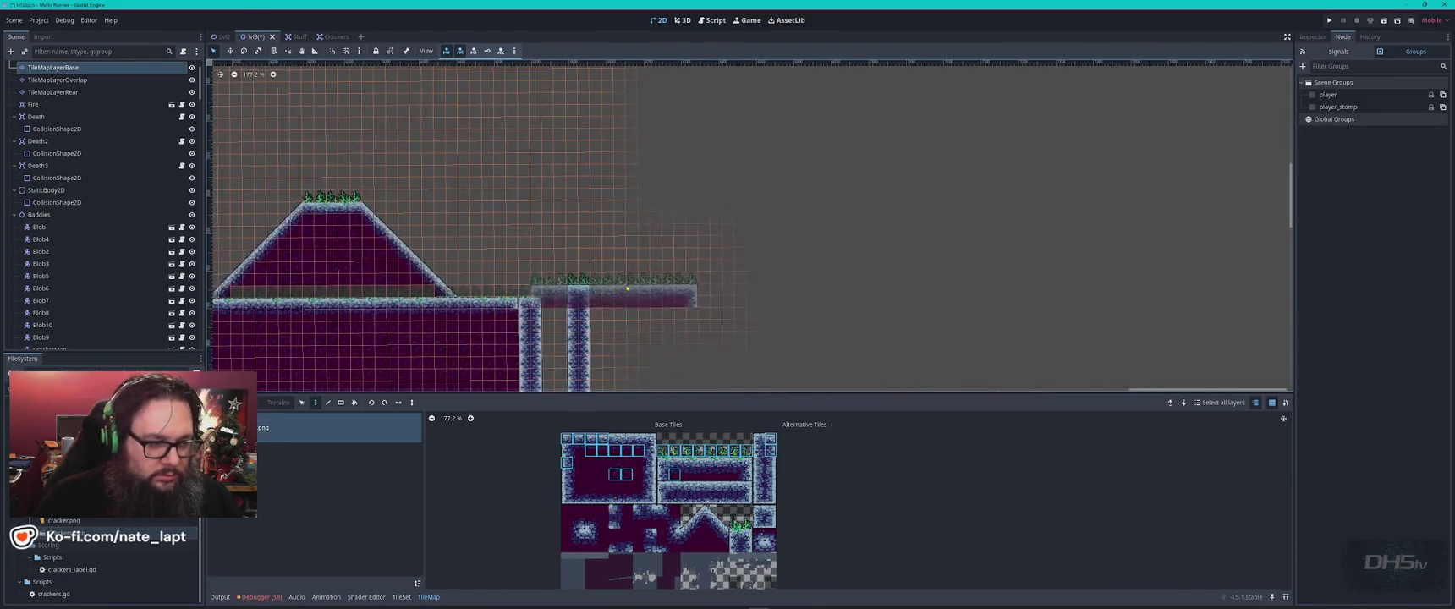
pyautogui.click(664, 271)
pyautogui.press('Escape')
# - Copy a section of the new platform and paste it twice to extend the ledge right
pyautogui.moveTo(626, 259)
pyautogui.mouseDown()
pyautogui.moveTo(682, 284)
pyautogui.moveTo(744, 286)
pyautogui.mouseUp()
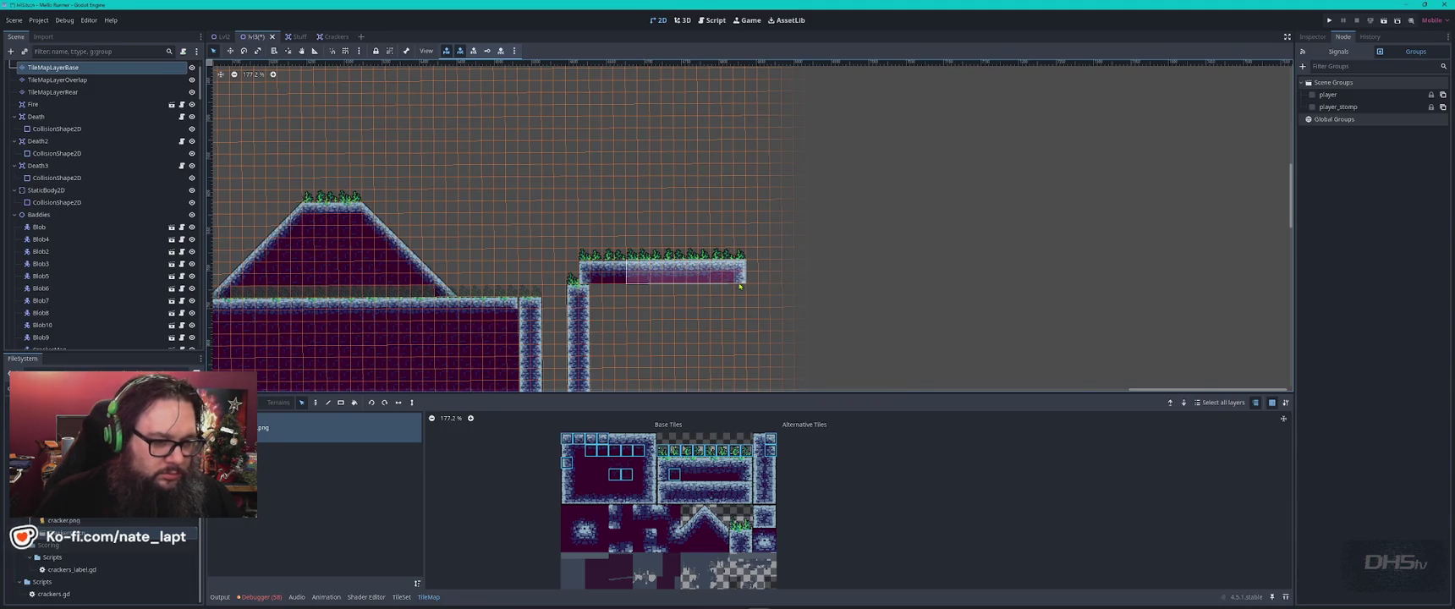
pyautogui.hotkey('ctrl', 'c')
pyautogui.hotkey('ctrl', 'v')
pyautogui.click(823, 278)
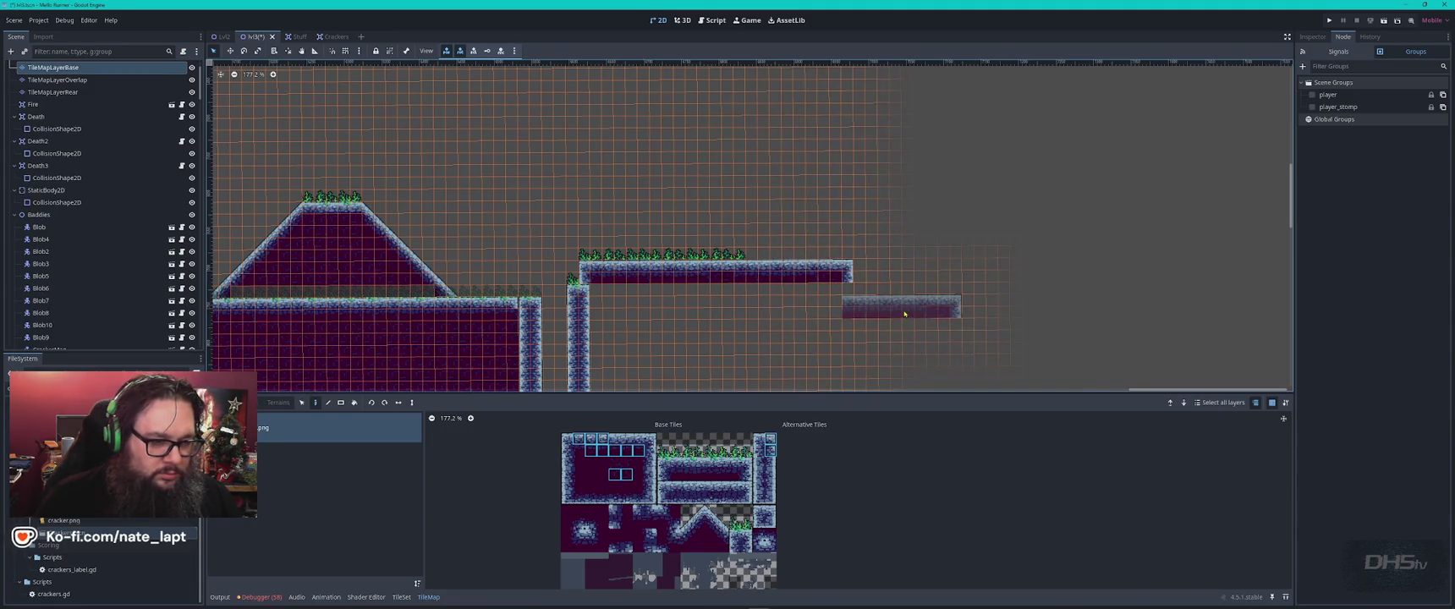
pyautogui.click(909, 277)
pyautogui.press('Escape')
pyautogui.press('Escape')
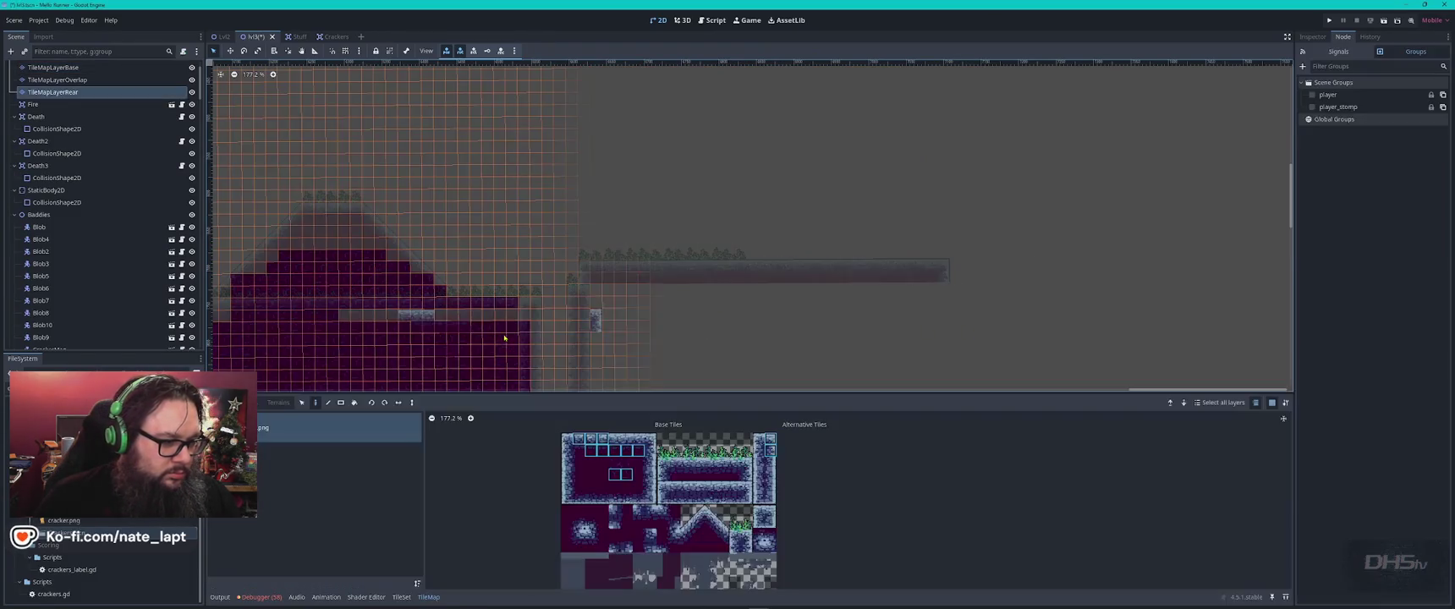
pyautogui.click(572, 342)
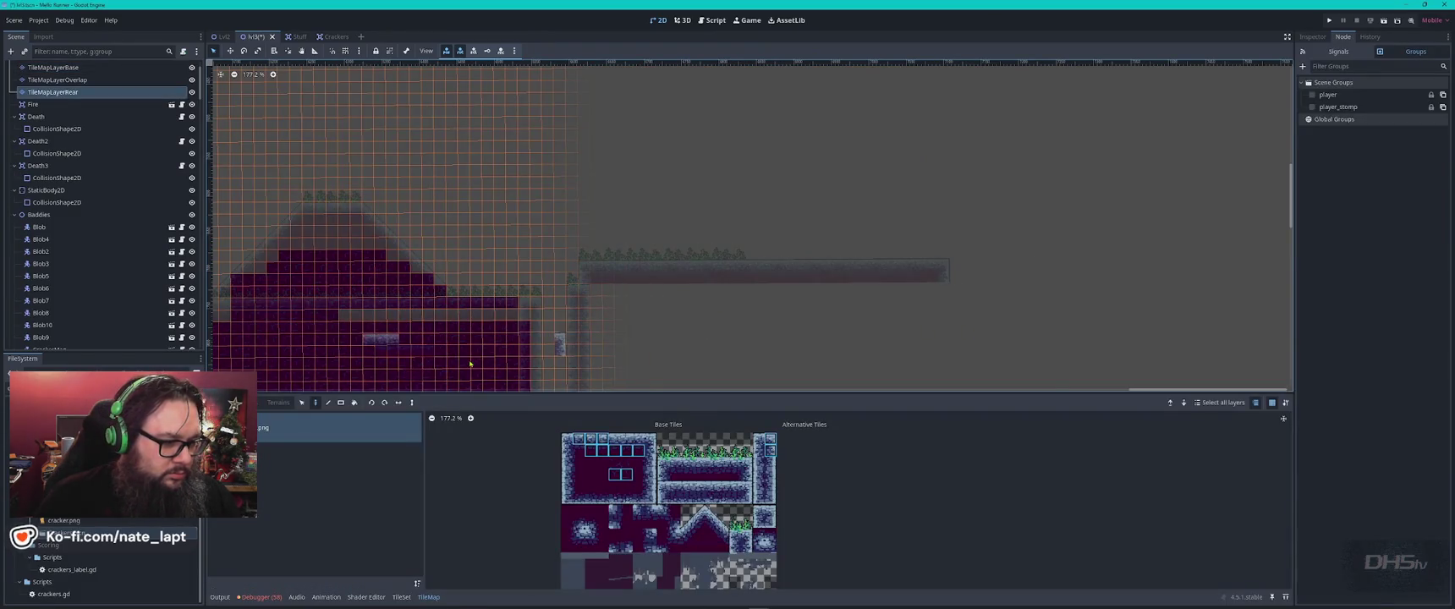
# - Copy a block of dark background tiles and paste it twice under the new ledge
pyautogui.scroll(-4, 482, 355)
pyautogui.hscroll(-3, 482, 355)
pyautogui.moveTo(654, 176)
pyautogui.mouseDown()
pyautogui.moveTo(454, 349)
pyautogui.moveTo(364, 390)
pyautogui.moveTo(306, 384)
pyautogui.mouseUp()
pyautogui.hotkey('ctrl', 'c')
pyautogui.hotkey('ctrl', 'v')
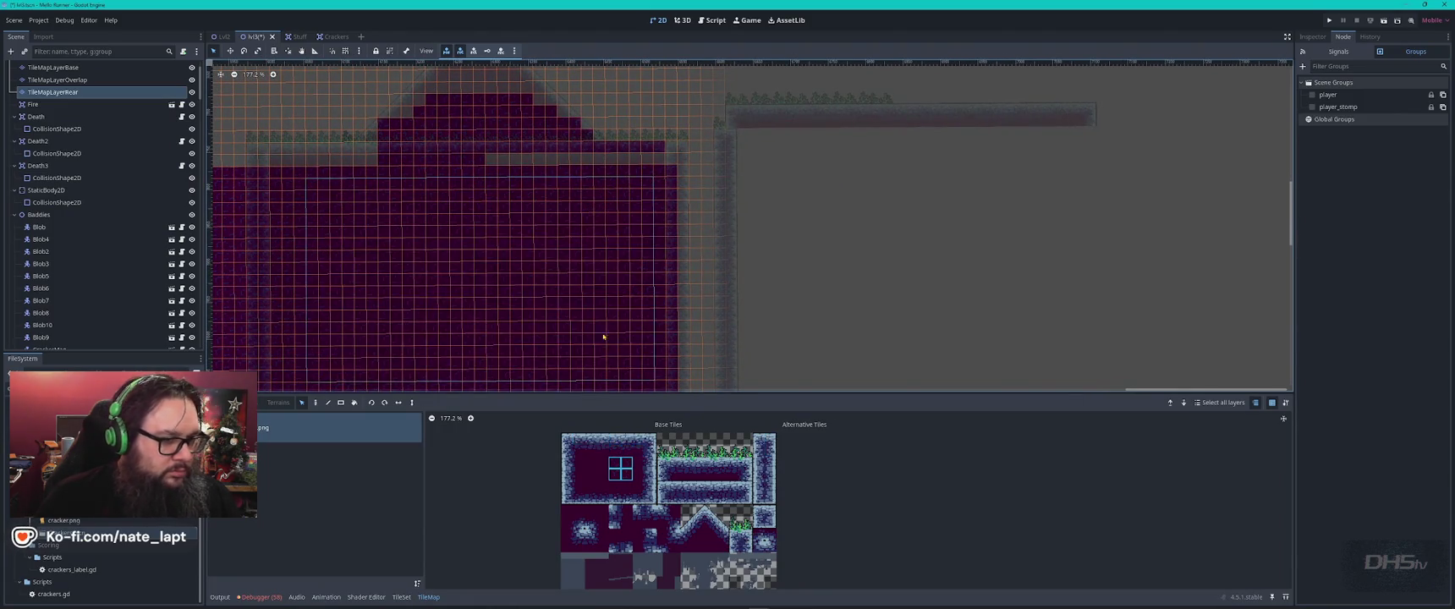
pyautogui.click(916, 229)
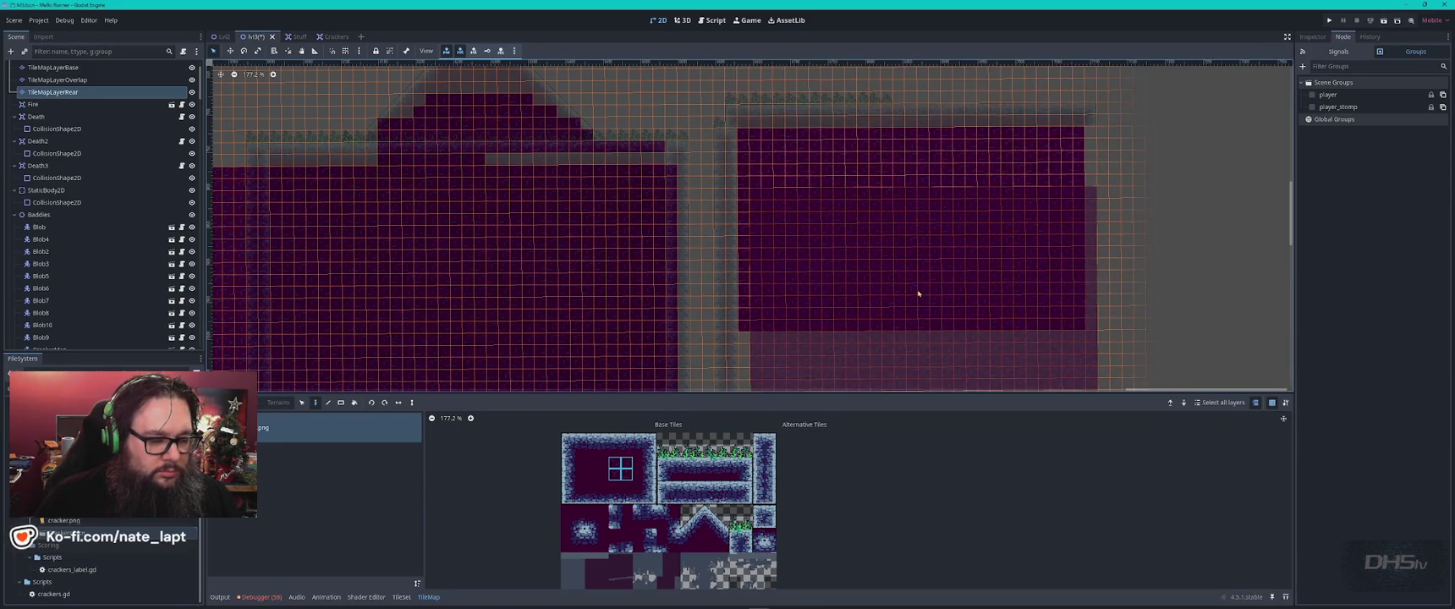
pyautogui.scroll(-3, 917, 296)
pyautogui.scroll(-4, 914, 284)
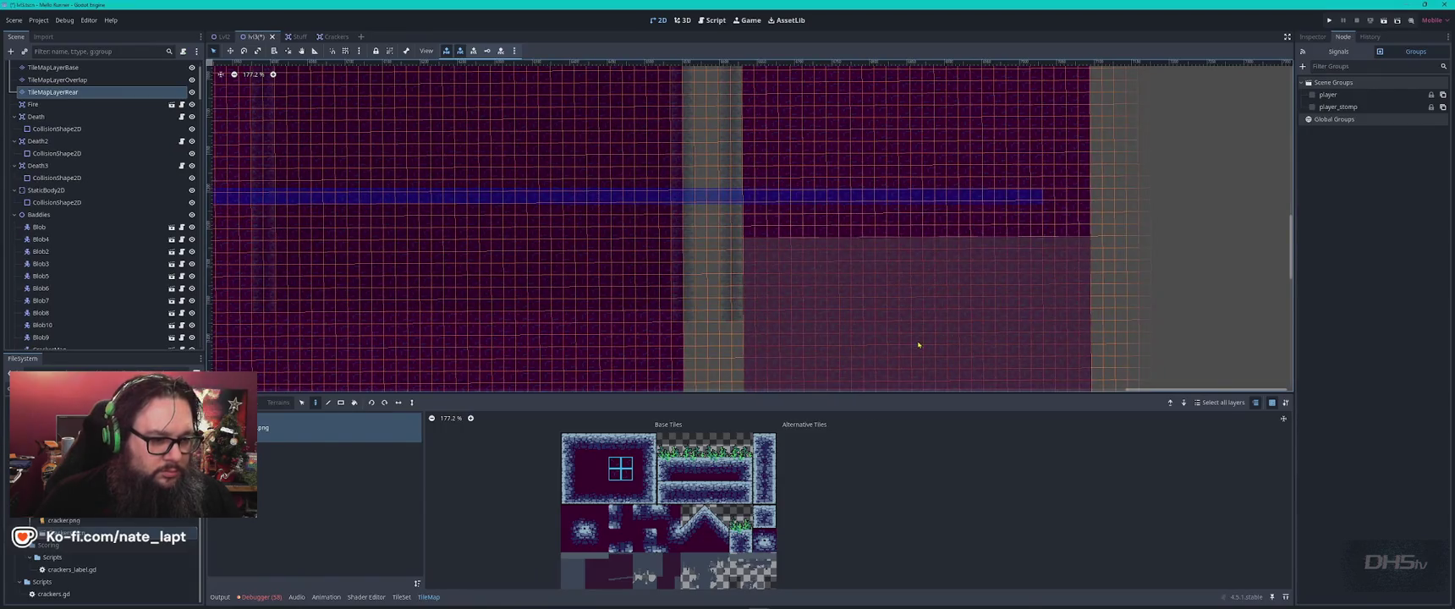
pyautogui.scroll(-3, 913, 279)
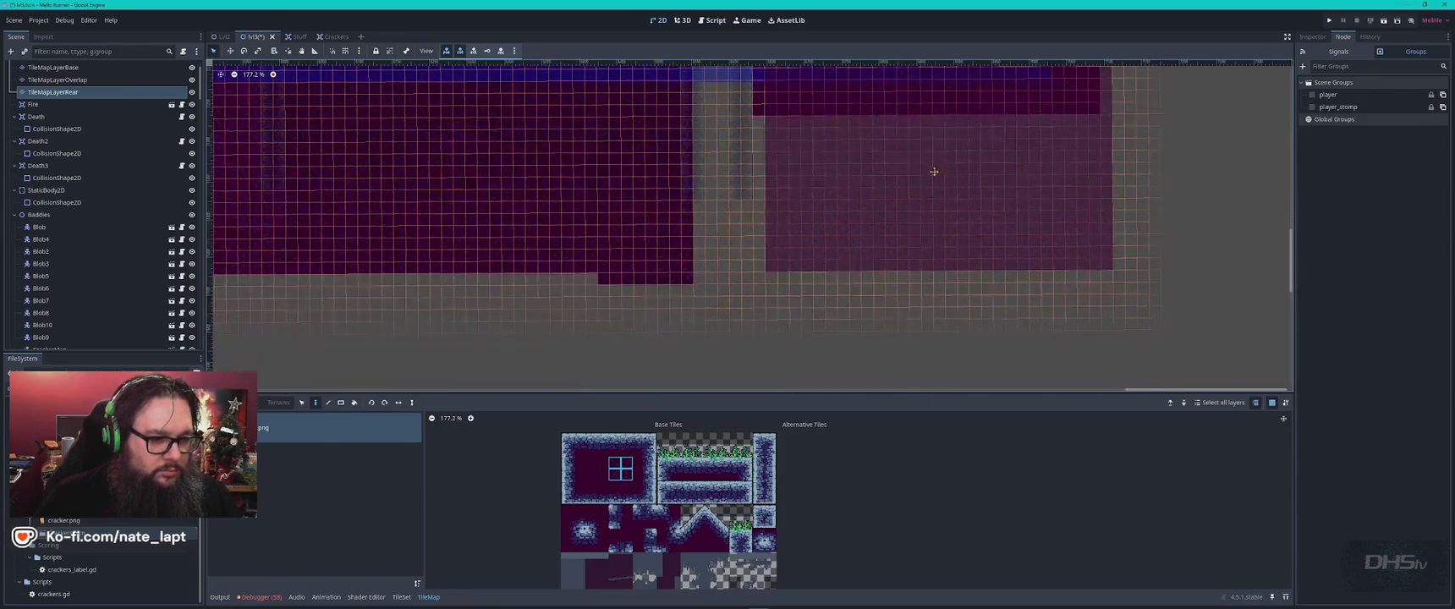
pyautogui.click(930, 224)
pyautogui.press('Escape')
# - Paint extra dark background columns on the rear layer down to the level's bottom
pyautogui.scroll(-2, 948, 203)
pyautogui.scroll(7, 930, 220)
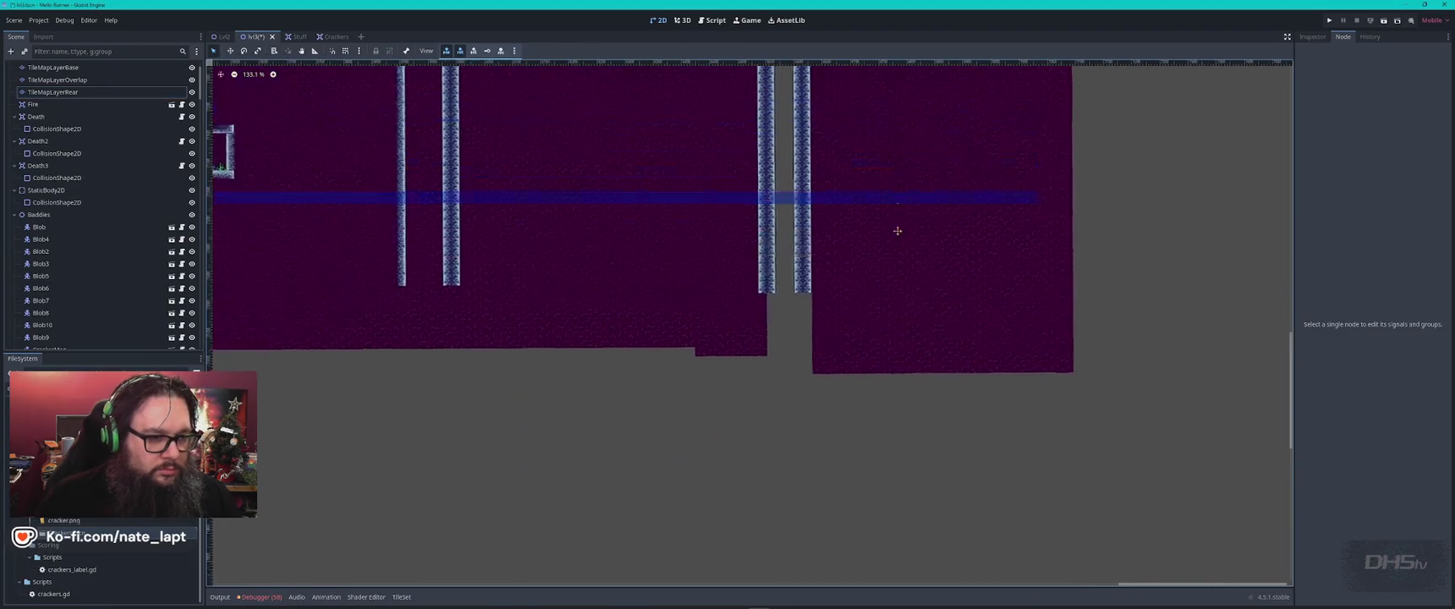
pyautogui.click(52, 91)
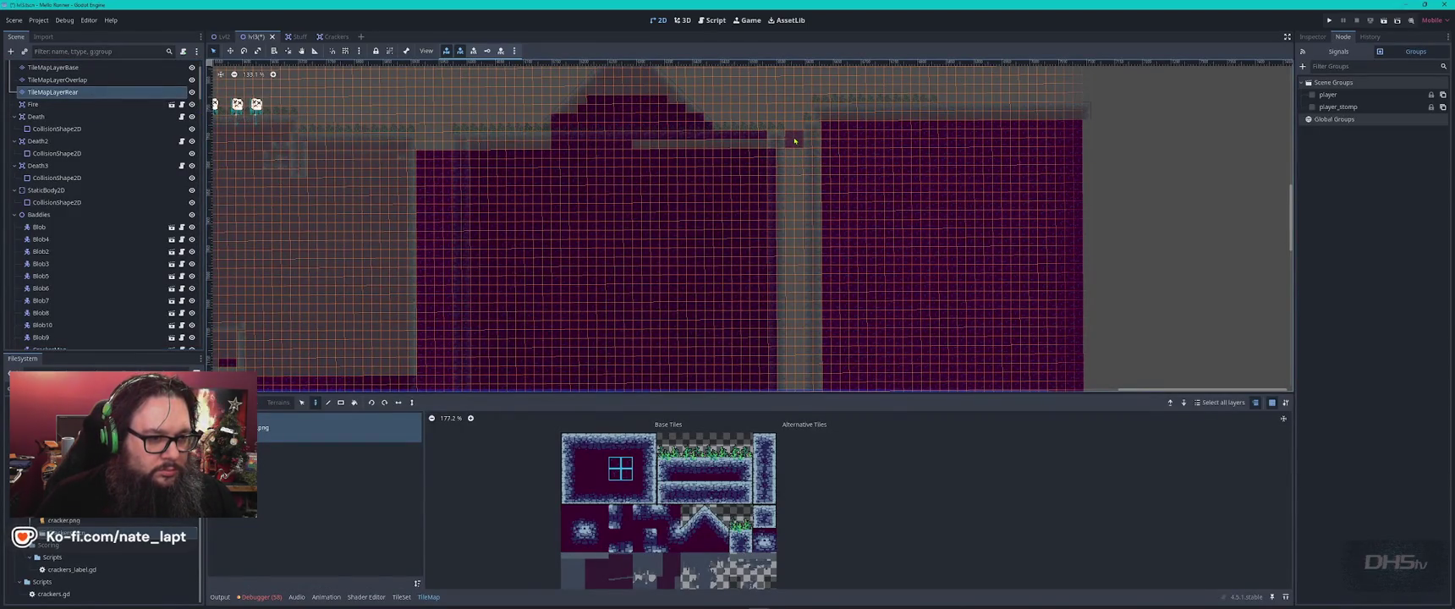
pyautogui.moveTo(794, 141); pyautogui.dragTo(798, 388)
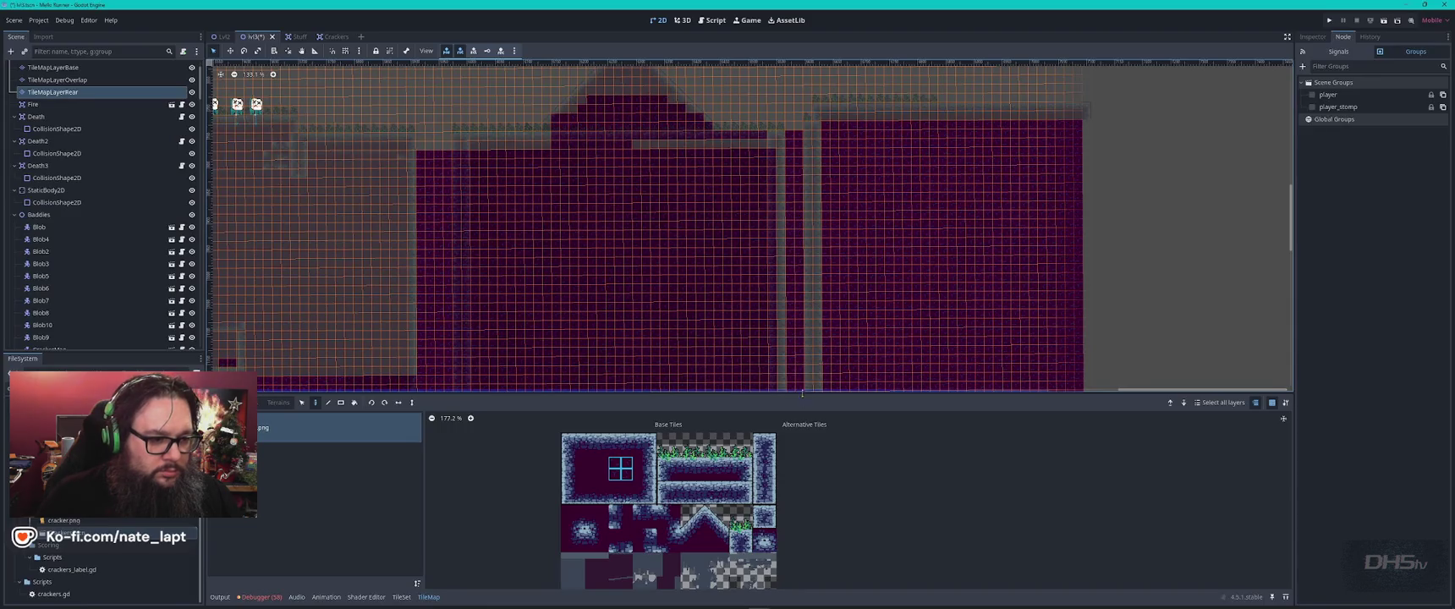
pyautogui.scroll(-3, 805, 205)
pyautogui.scroll(-1, 806, 205)
pyautogui.moveTo(798, 238); pyautogui.dragTo(807, 353)
pyautogui.press('Escape')
pyautogui.scroll(3, 894, 194)
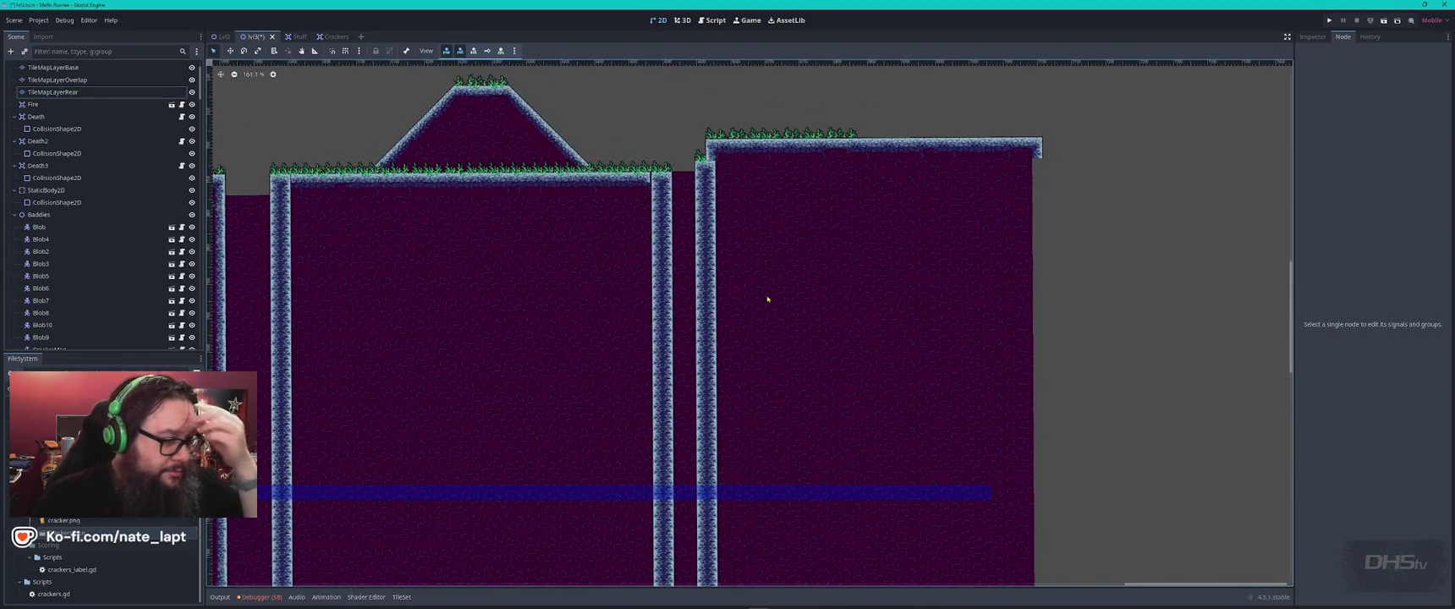
pyautogui.click(57, 79)
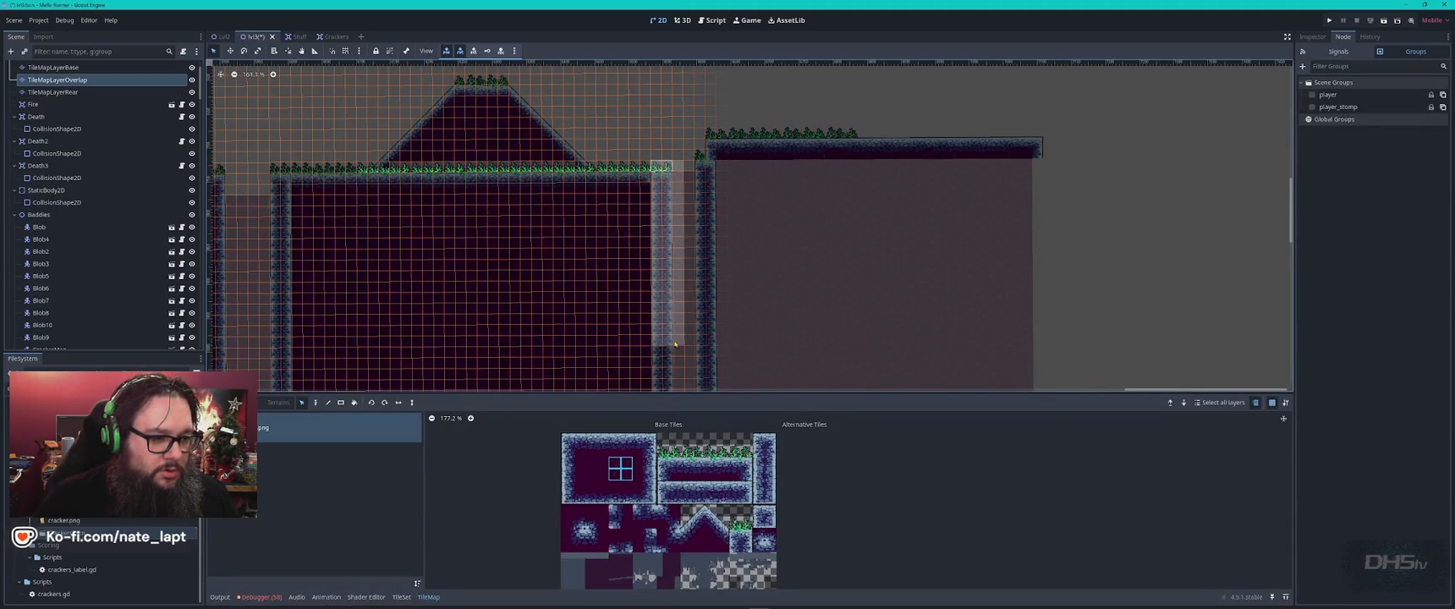
# - On the base layer, repaint the right wall column with darker wall tiles
pyautogui.click(742, 522)
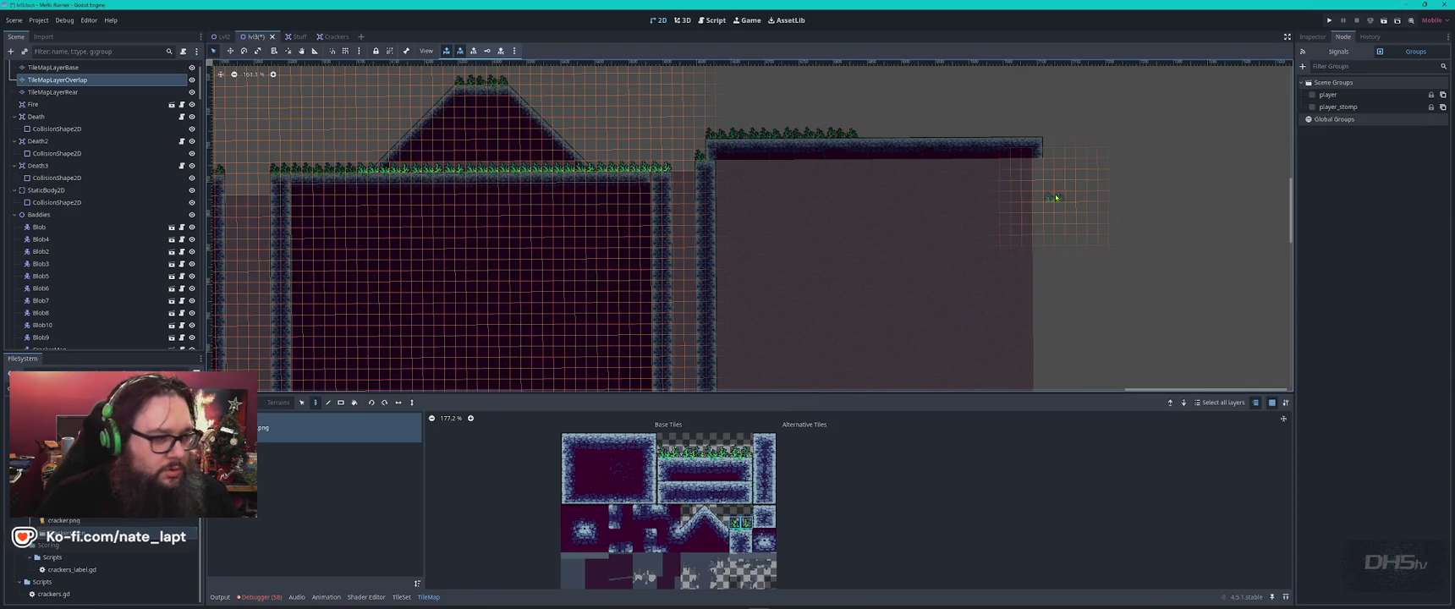
pyautogui.press('Escape')
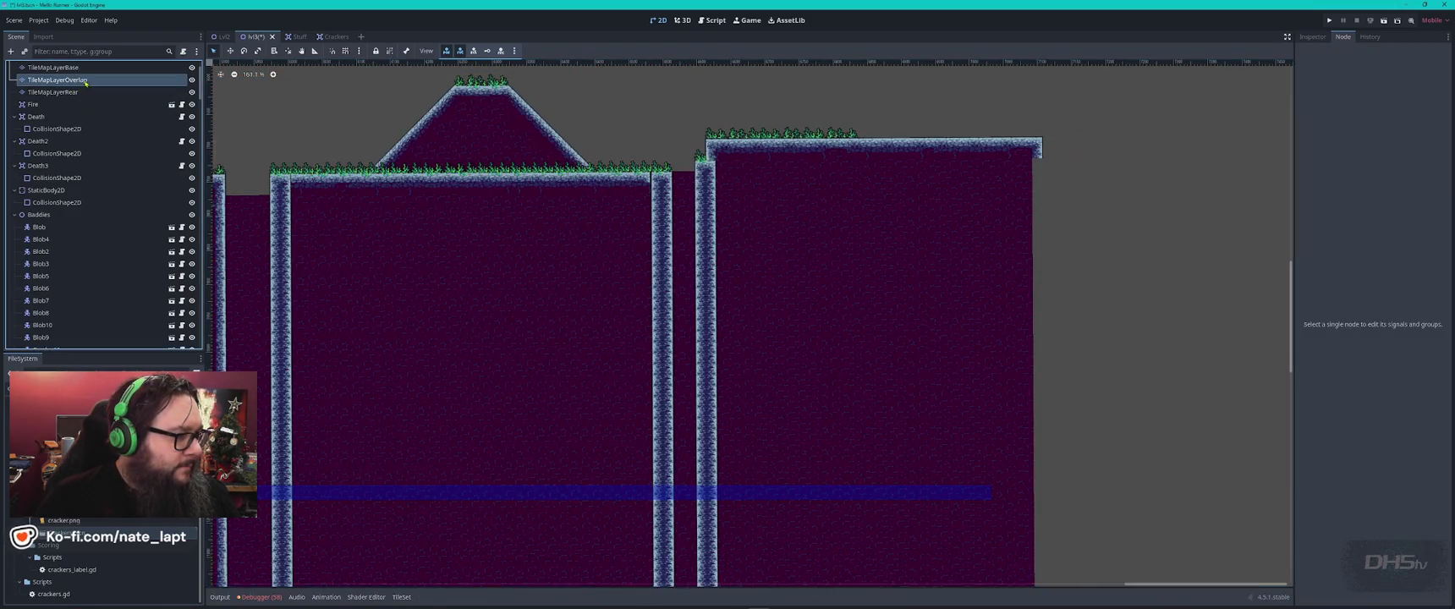
pyautogui.click(85, 81)
pyautogui.click(71, 67)
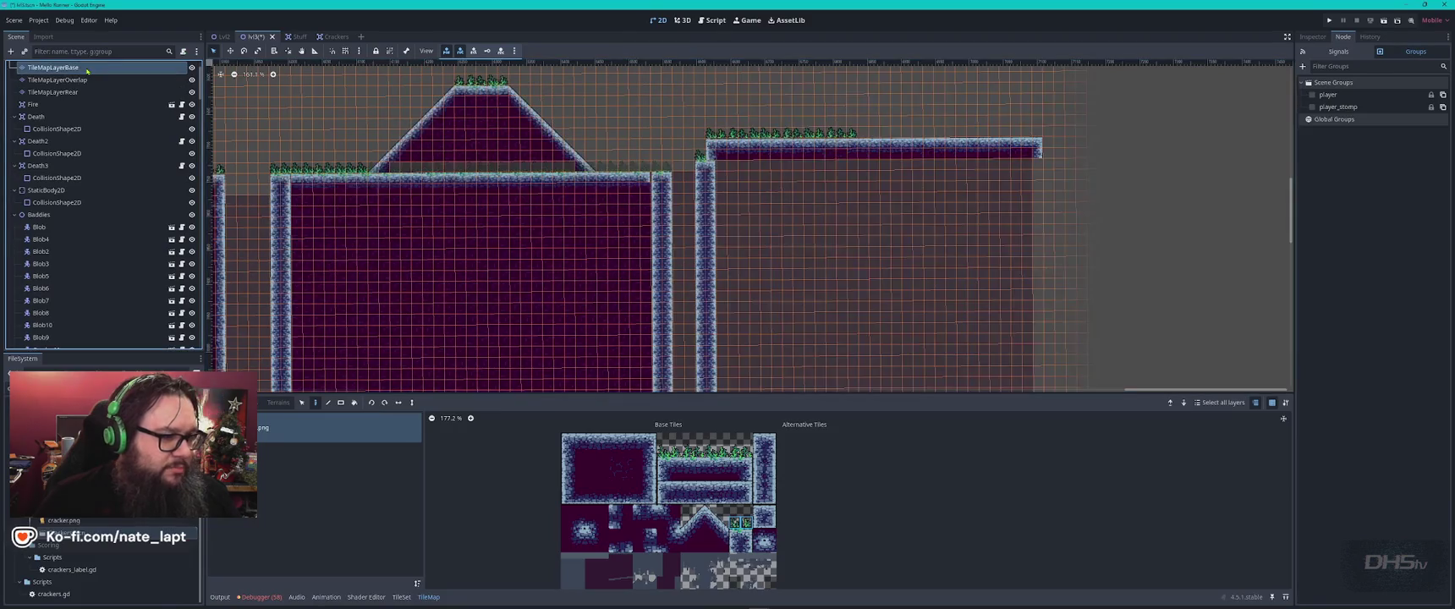
pyautogui.moveTo(659, 178); pyautogui.dragTo(671, 398)
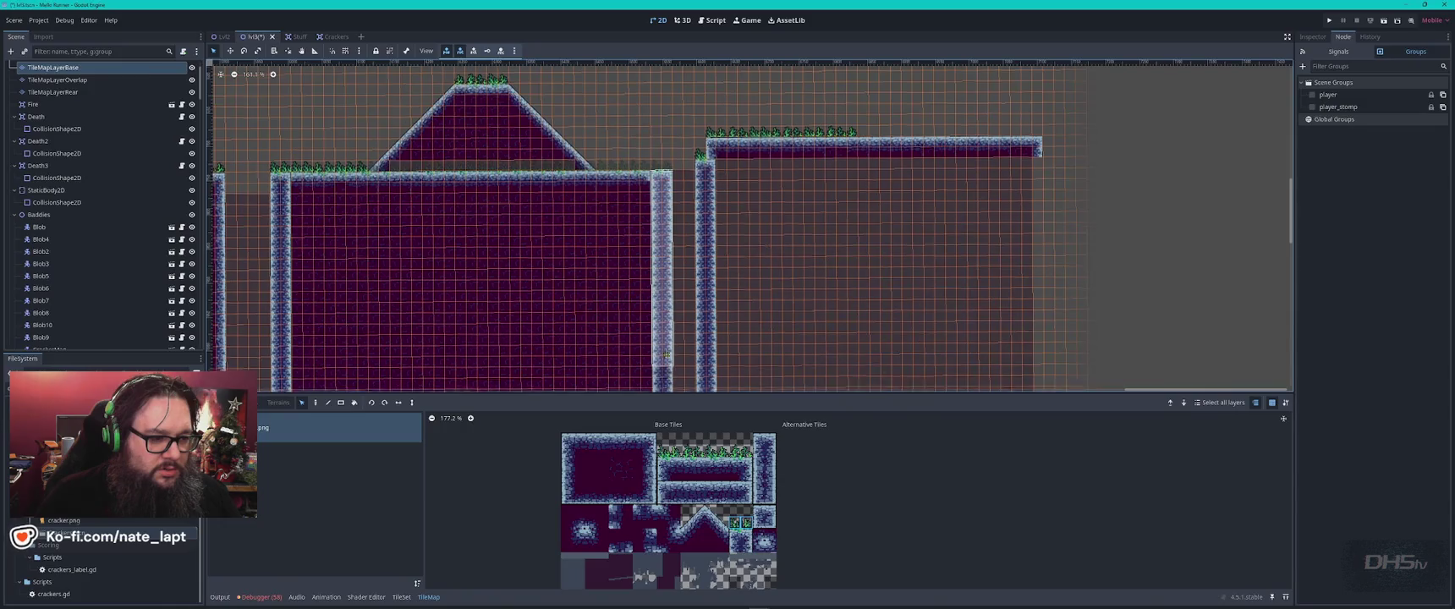
pyautogui.scroll(-5, 677, 279)
pyautogui.keyDown('ctrl'); pyautogui.click(673, 266); pyautogui.keyUp('ctrl')
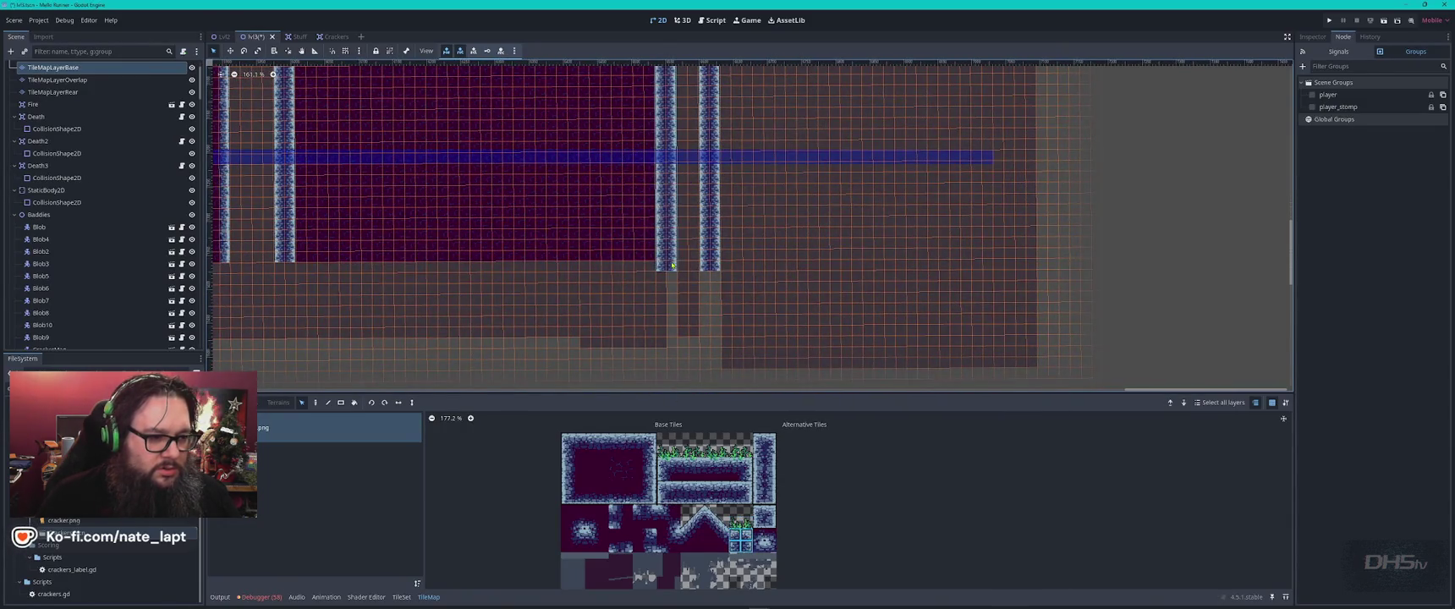
pyautogui.scroll(5, 762, 76)
# - Paint a tall stone wall at the ledge's right end, running down to the bottom
pyautogui.hscroll(5, 761, 76)
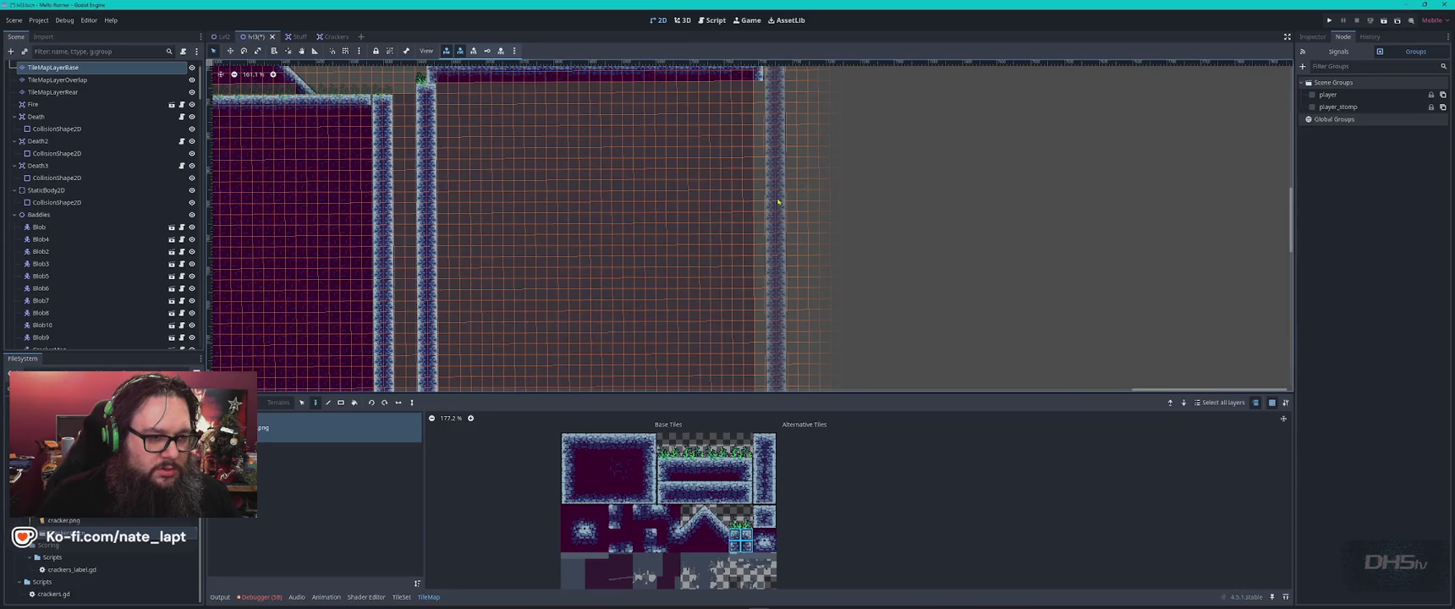
pyautogui.scroll(-3, 782, 186)
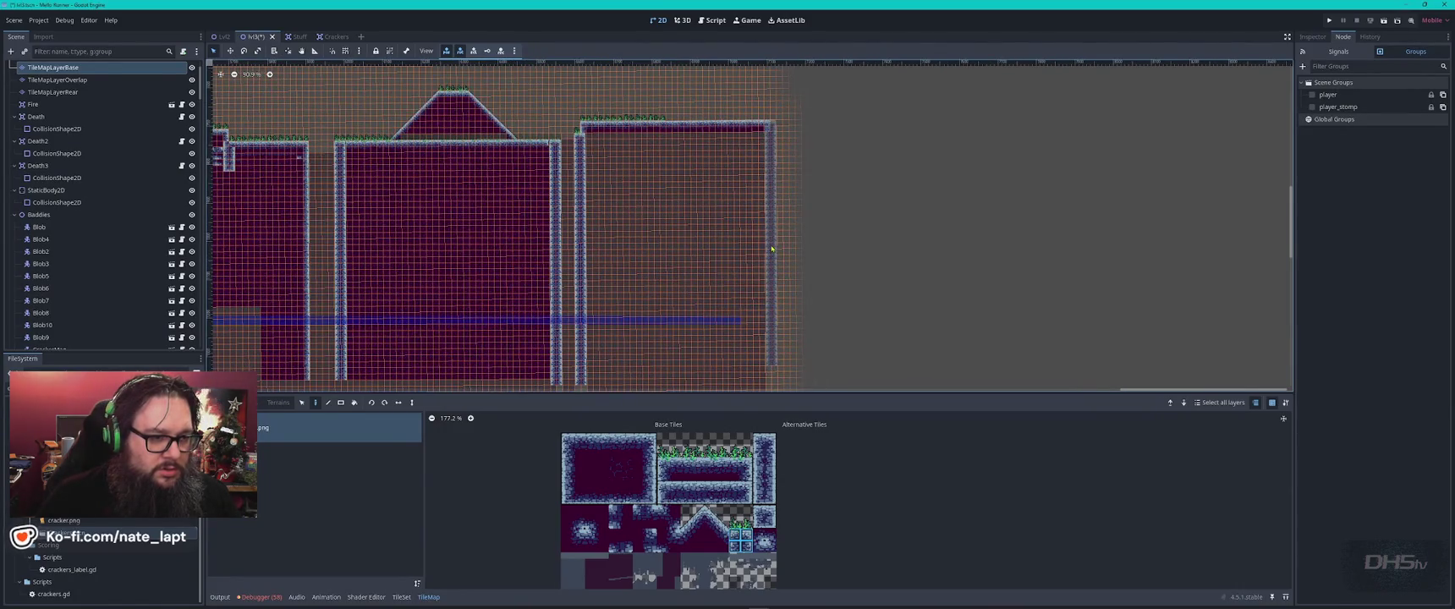
pyautogui.click(772, 202)
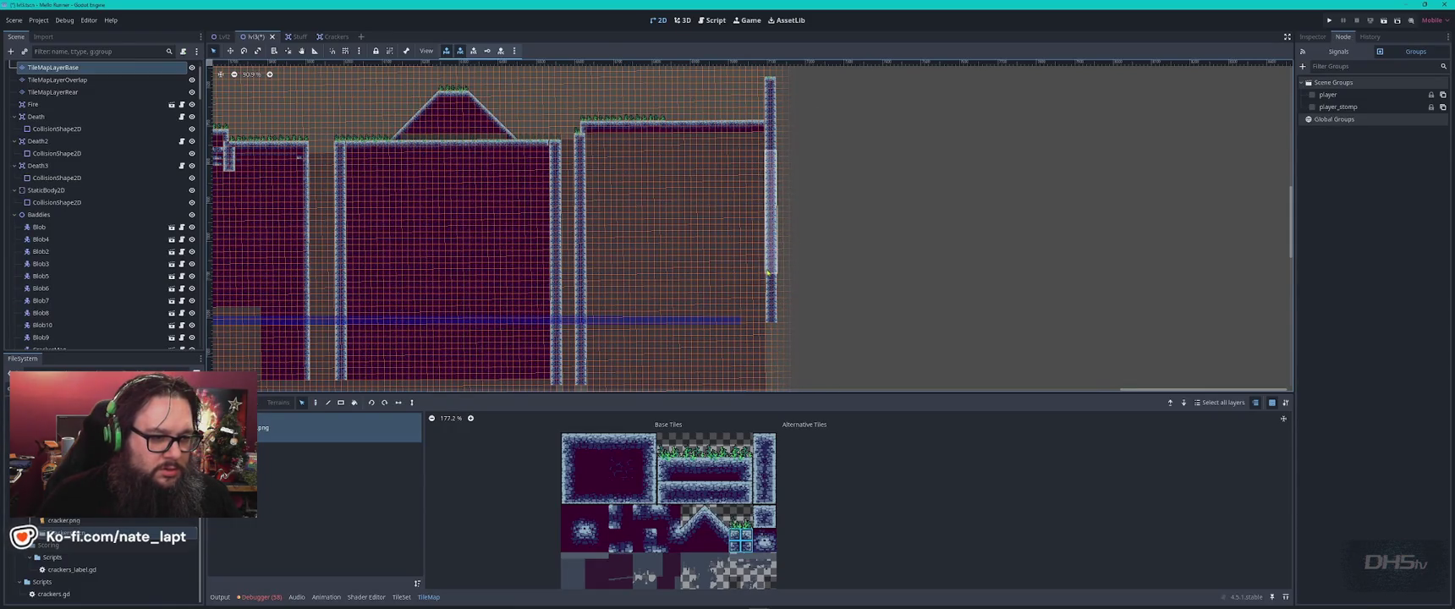
pyautogui.scroll(-2, 783, 225)
pyautogui.scroll(-2, 783, 225)
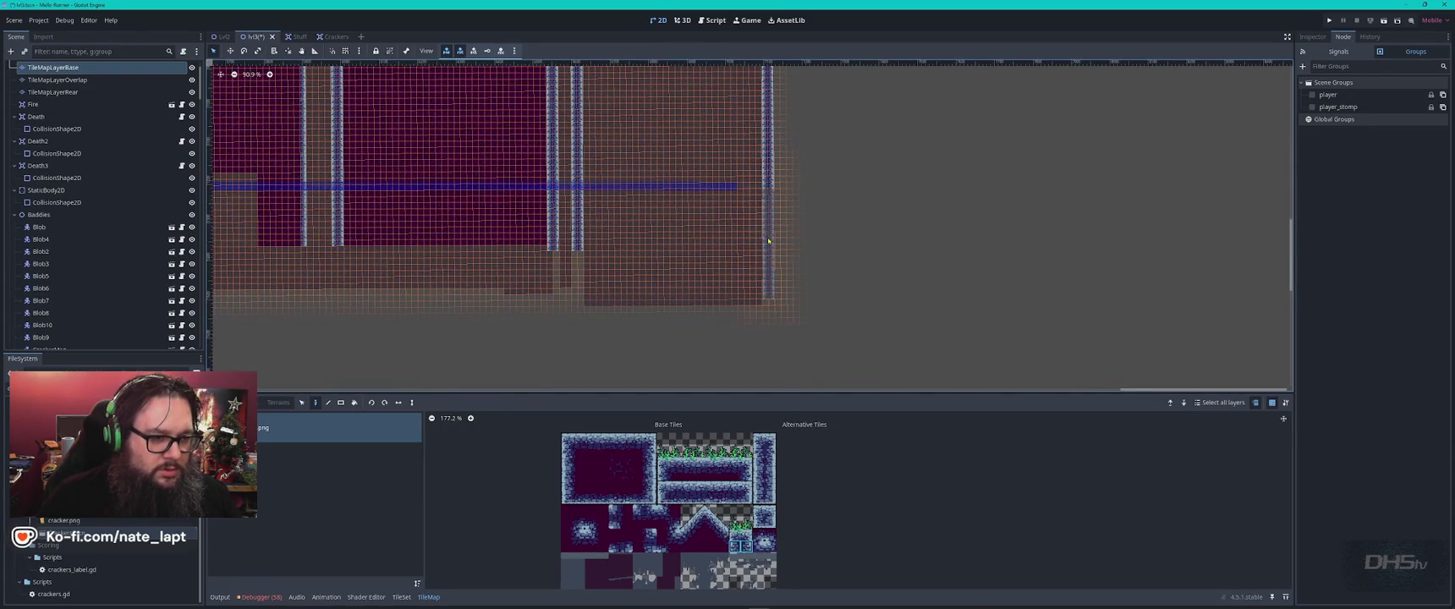
pyautogui.press('Escape')
pyautogui.scroll(5, 769, 233)
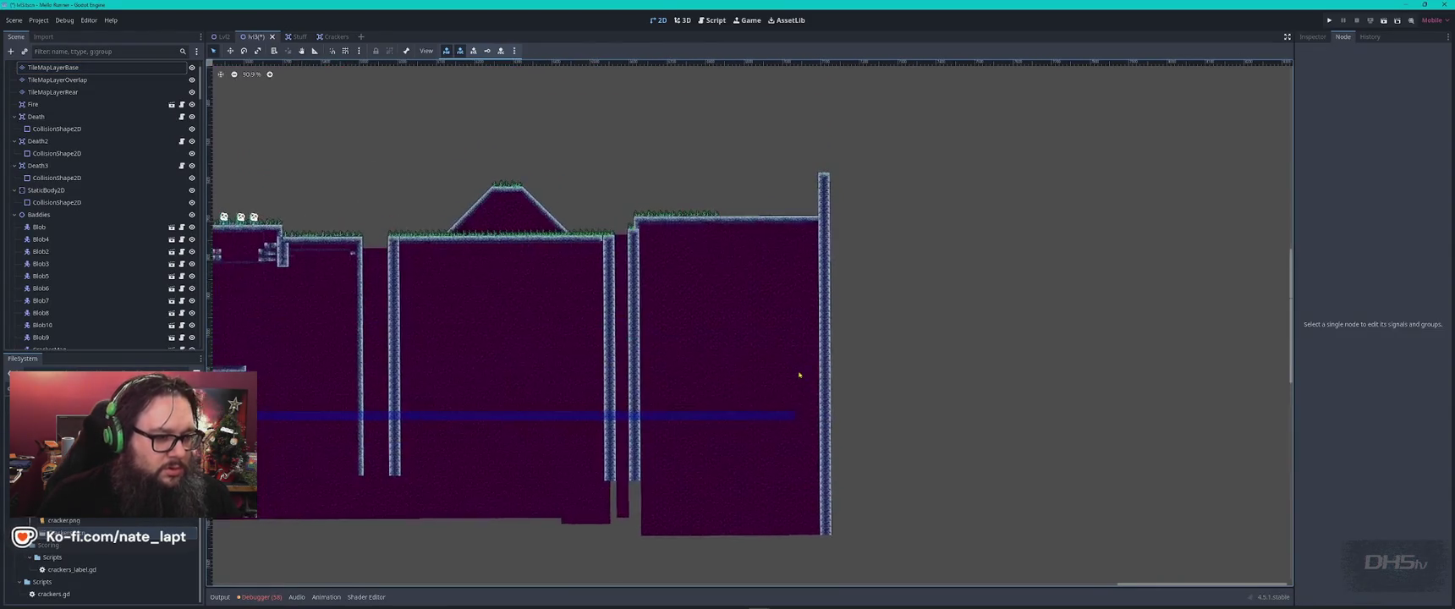
pyautogui.scroll(2, 780, 220)
pyautogui.click(669, 214)
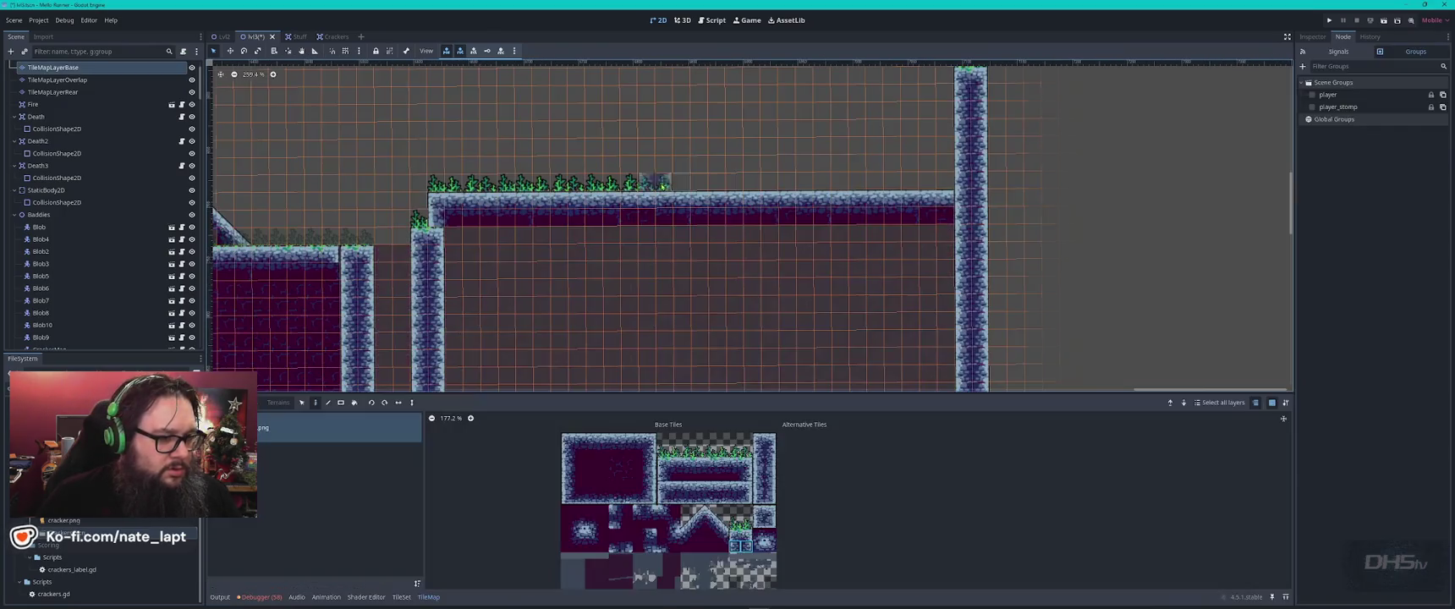
# - Stamp the base-layer grass row onto the overlap layer along the ledge up to the pillar
pyautogui.moveTo(685, 160); pyautogui.dragTo(807, 314)
pyautogui.hotkey('ctrl', 'pagedown')
pyautogui.hotkey('ctrl', 'pagedown')
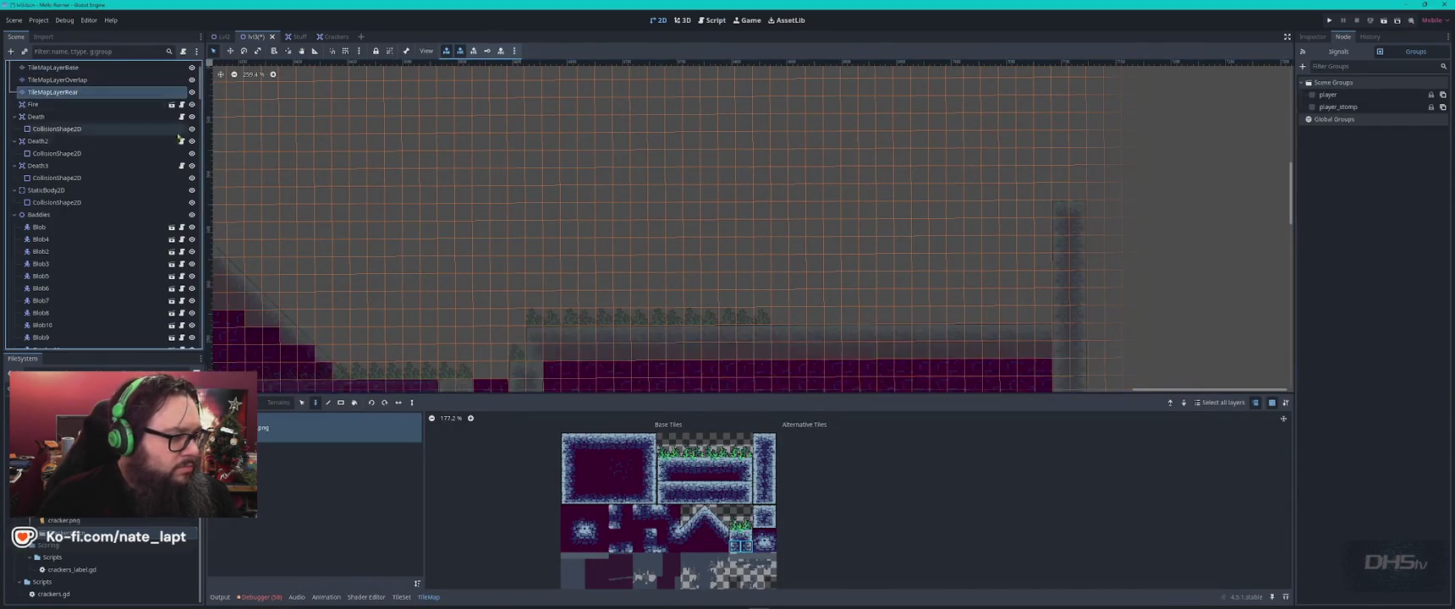
pyautogui.hotkey('ctrl', 'pageup')
pyautogui.press('s')
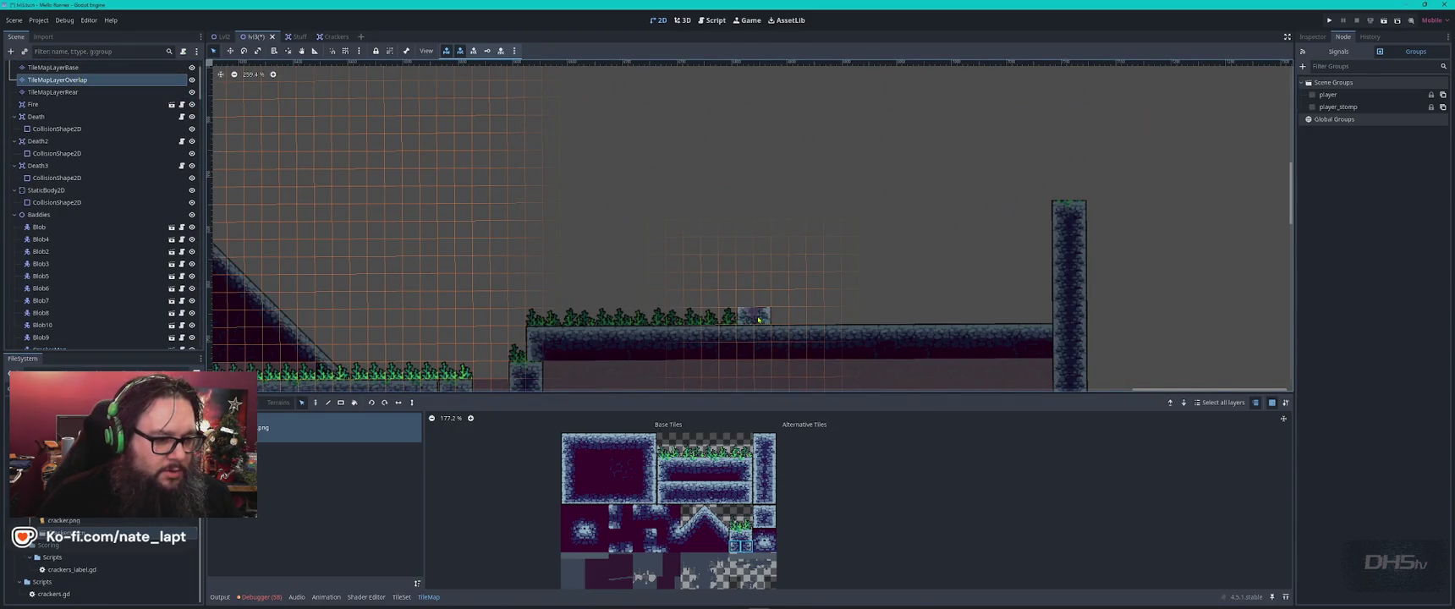
pyautogui.hotkey('ctrl', 'pageup')
pyautogui.moveTo(768, 310); pyautogui.dragTo(559, 322)
pyautogui.press('d')
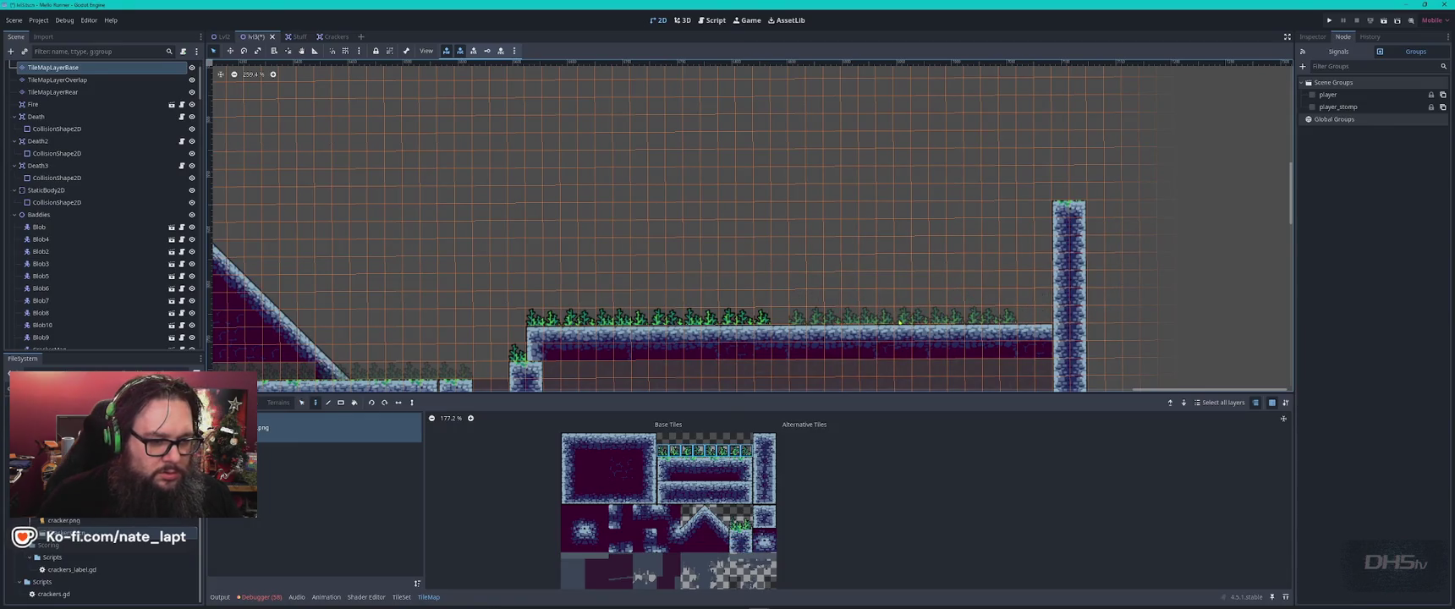
pyautogui.hotkey('ctrl', 'pagedown')
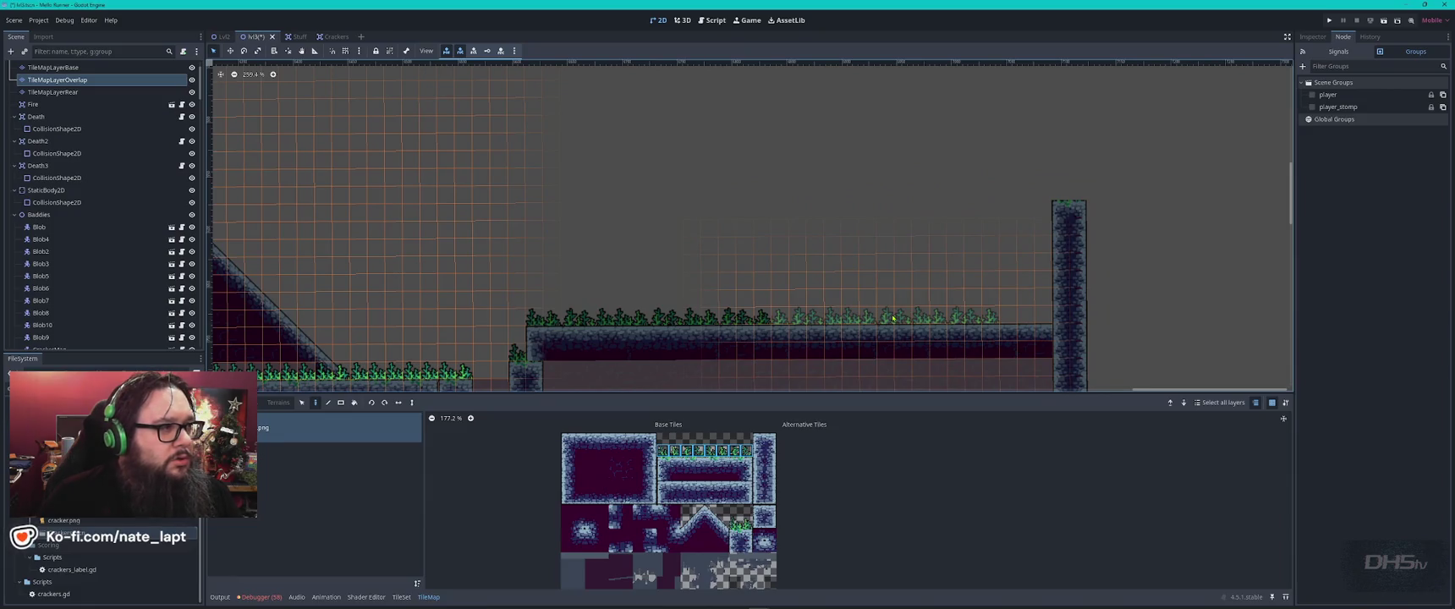
pyautogui.click(948, 318)
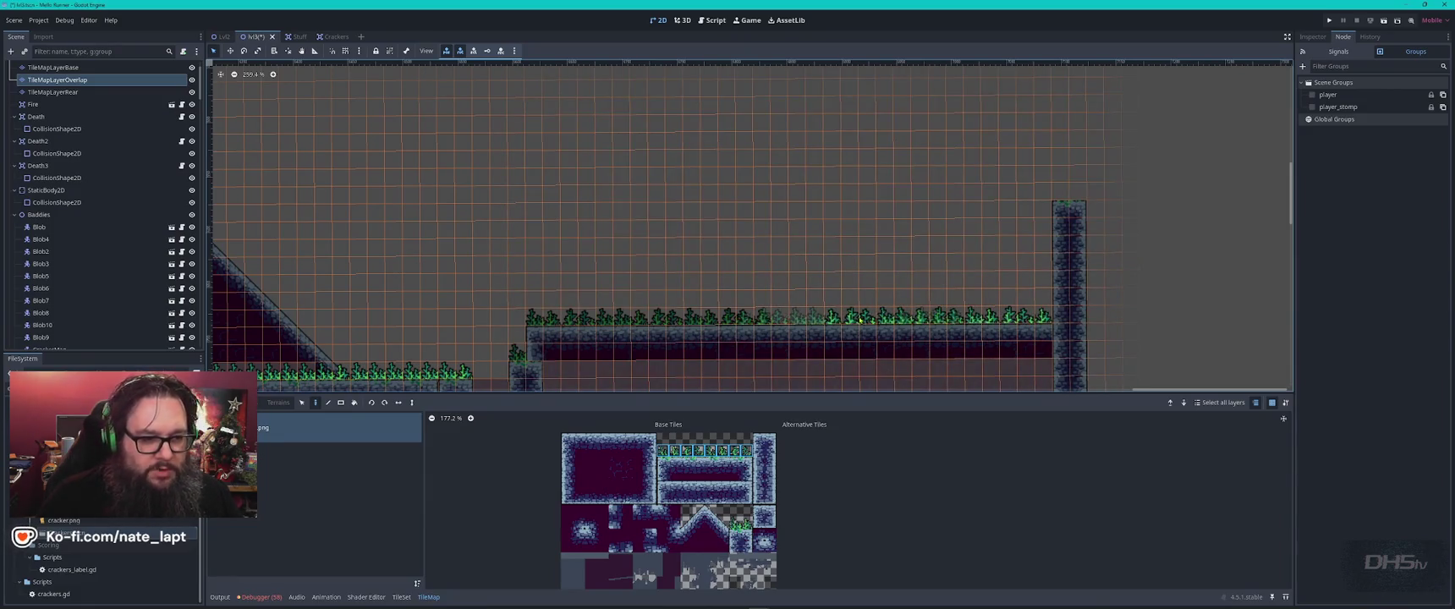
pyautogui.press('Escape')
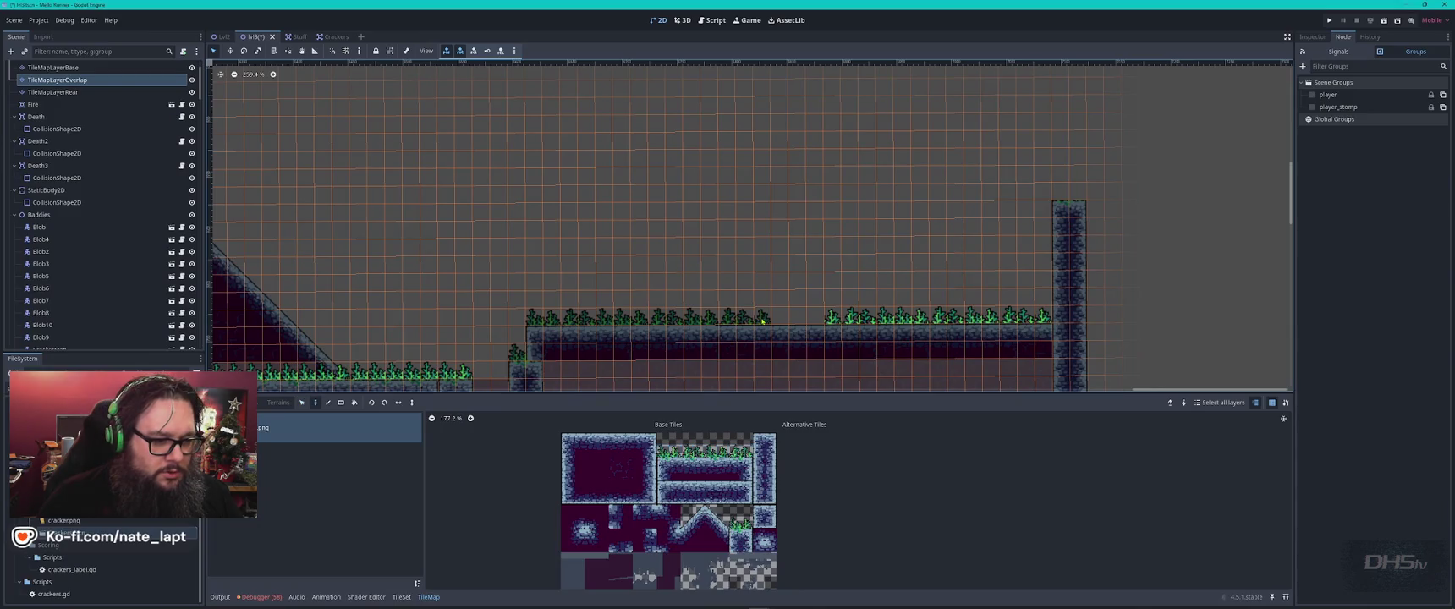
# - Erase the stray grass row from the left platform on the base layer
pyautogui.click(52, 67)
pyautogui.press('s')
pyautogui.moveTo(772, 310); pyautogui.dragTo(531, 325)
pyautogui.press('Delete')
# - Copy the overlap-layer grass row and paste it onto the ledge's left part
pyautogui.click(52, 79)
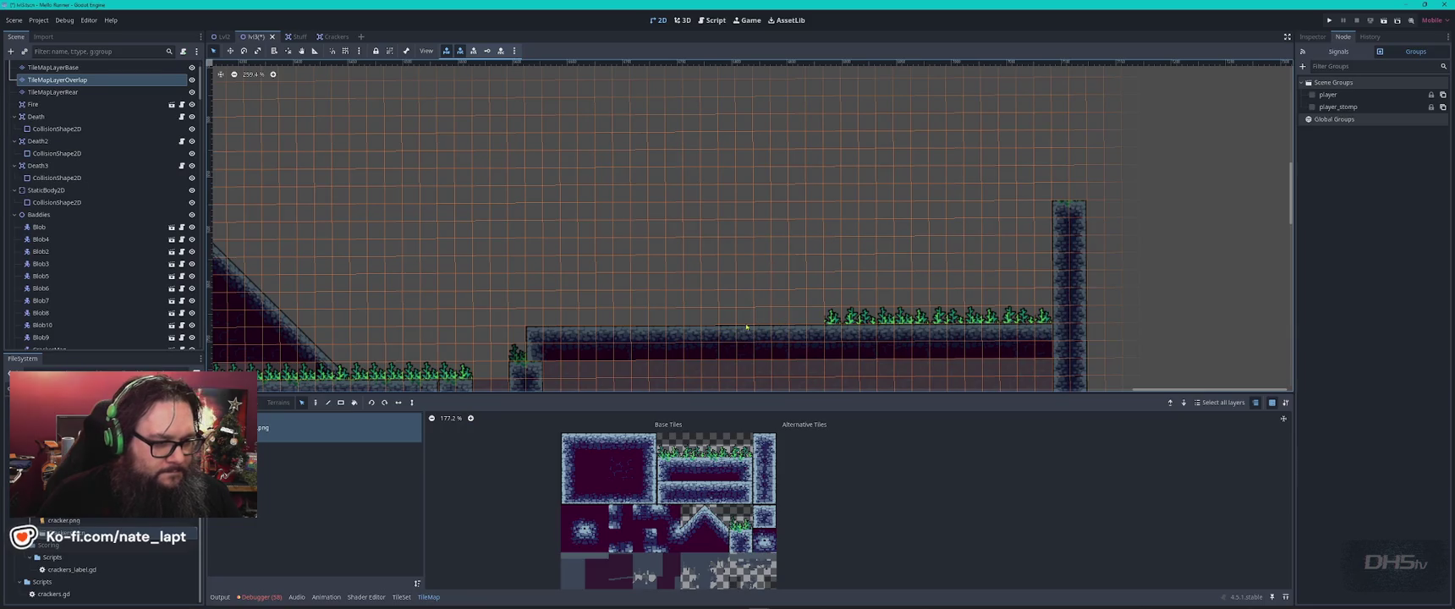
pyautogui.moveTo(825, 315); pyautogui.dragTo(1053, 321)
pyautogui.hotkey('ctrl', 'c')
pyautogui.hotkey('ctrl', 'v')
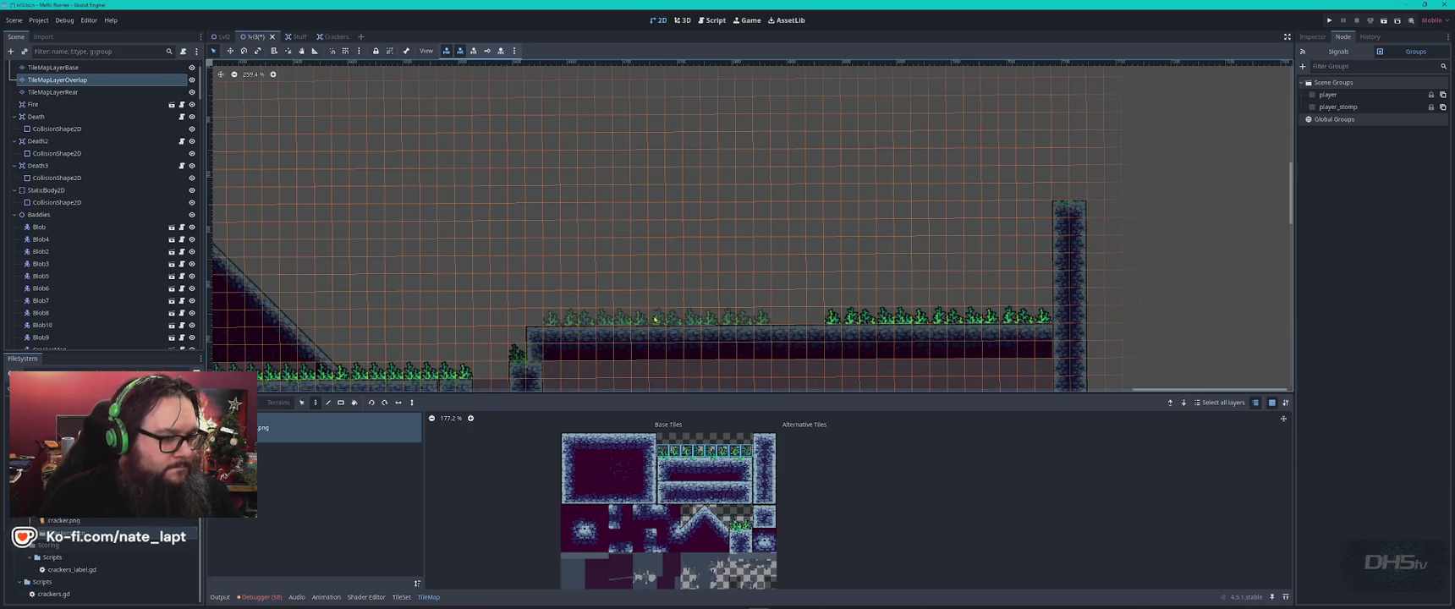
pyautogui.click(648, 320)
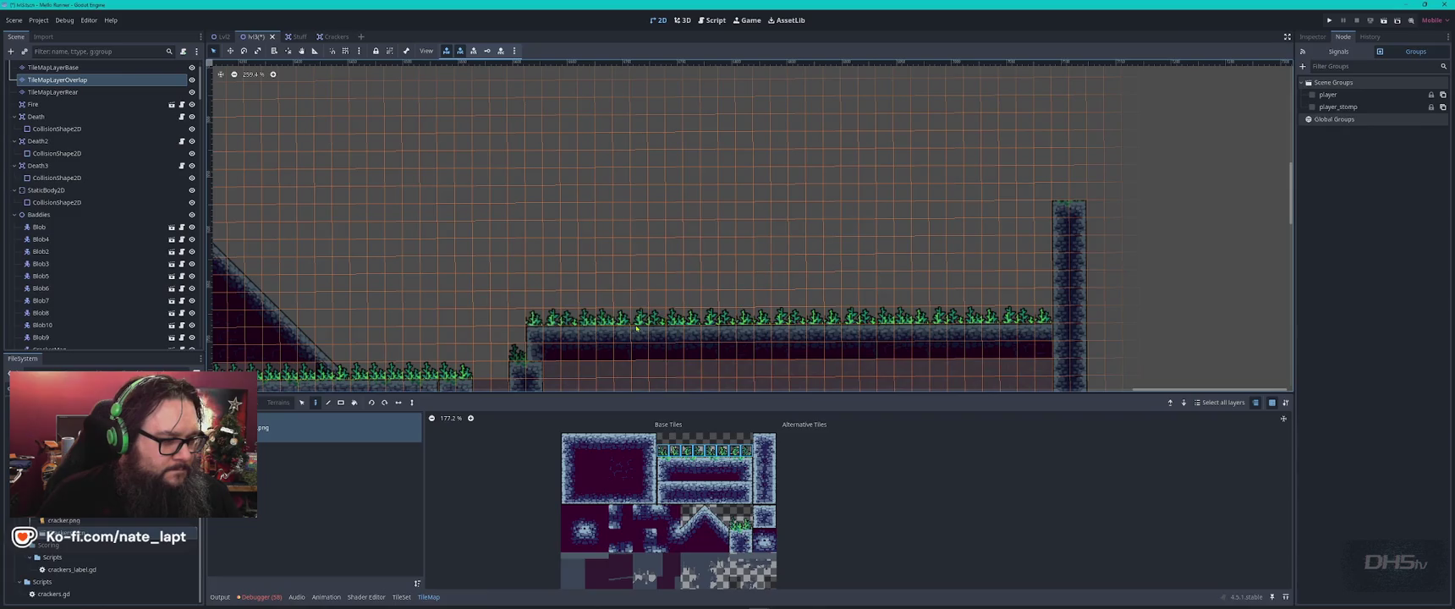
pyautogui.click(729, 426)
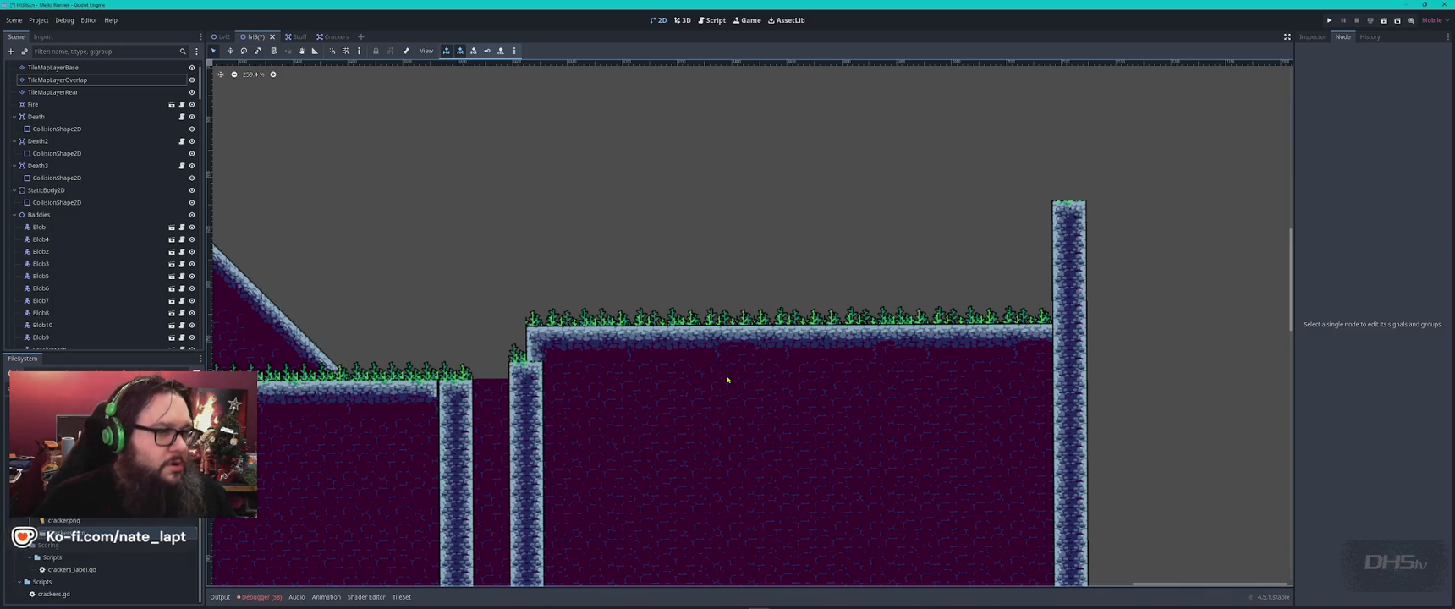
# - Delete the floating grass tiles on TileMapLayerOverlap and paint one grass tile at the ledge edge
pyautogui.scroll(-4, 757, 387)
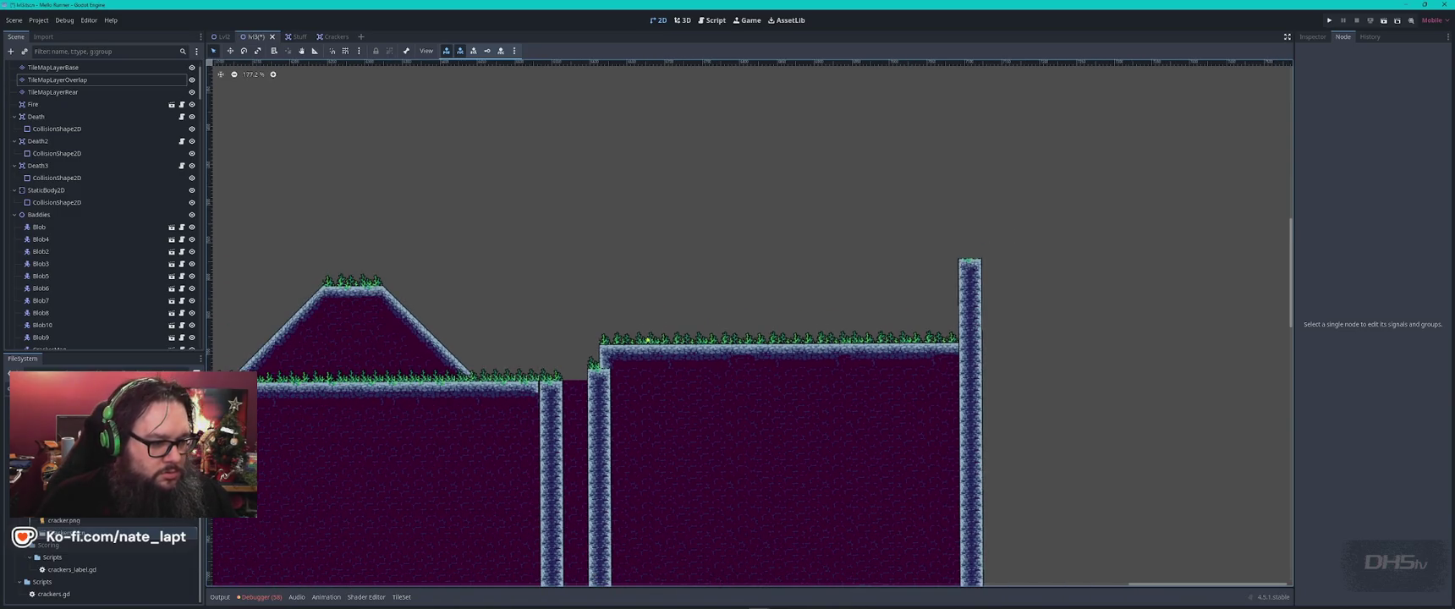
pyautogui.moveTo(505, 383)
pyautogui.mouseDown()
pyautogui.moveTo(836, 243)
pyautogui.moveTo(844, 308)
pyautogui.mouseUp()
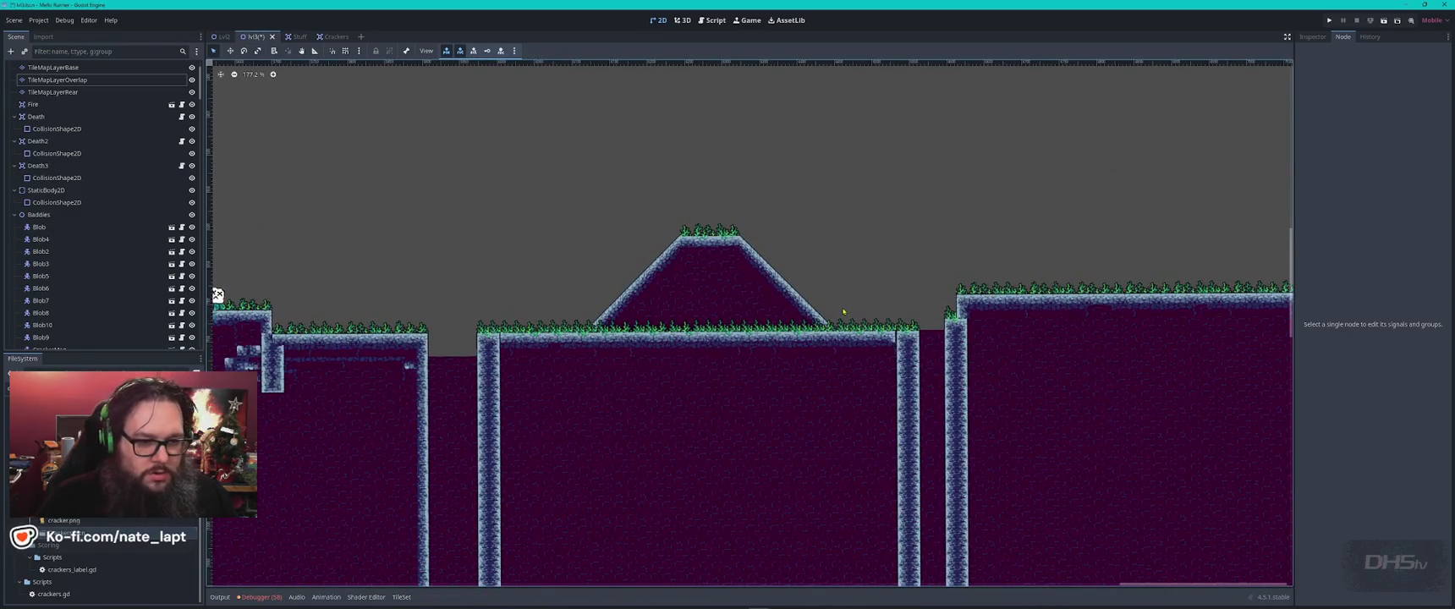
pyautogui.moveTo(925, 383)
pyautogui.mouseDown()
pyautogui.moveTo(880, 331)
pyautogui.moveTo(857, 84)
pyautogui.moveTo(685, 353)
pyautogui.moveTo(705, 405)
pyautogui.mouseUp()
pyautogui.scroll(6, 698, 329)
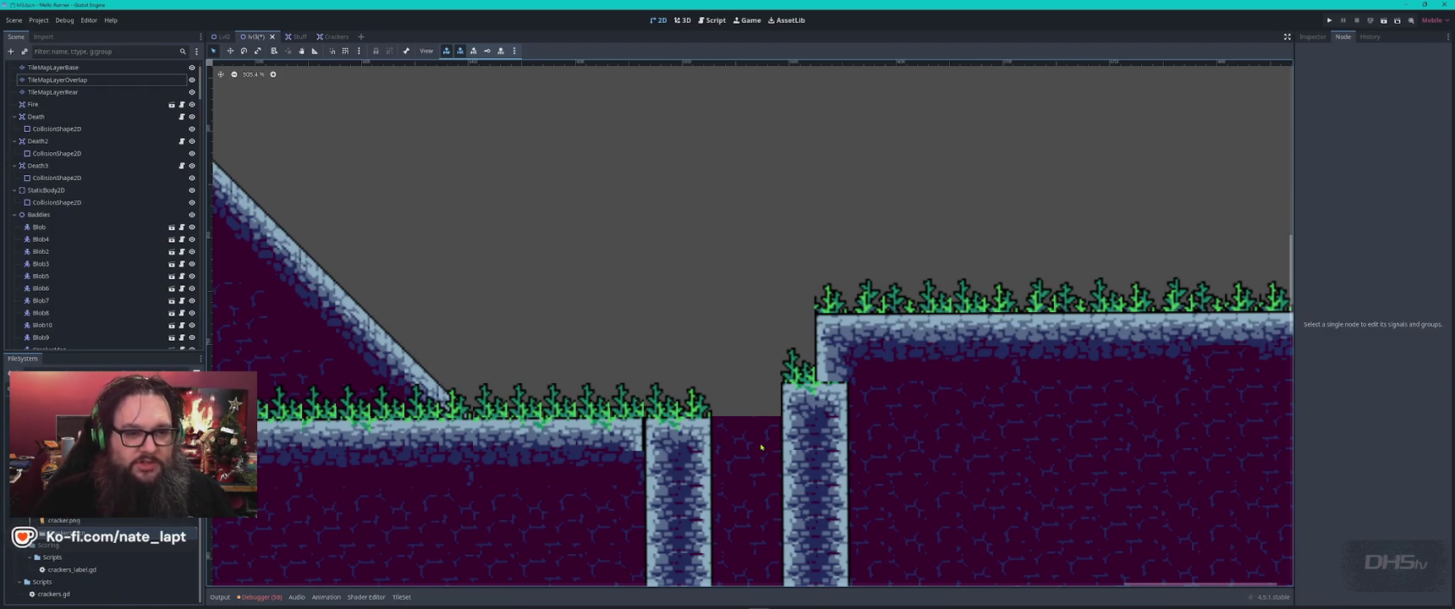
pyautogui.click(825, 344)
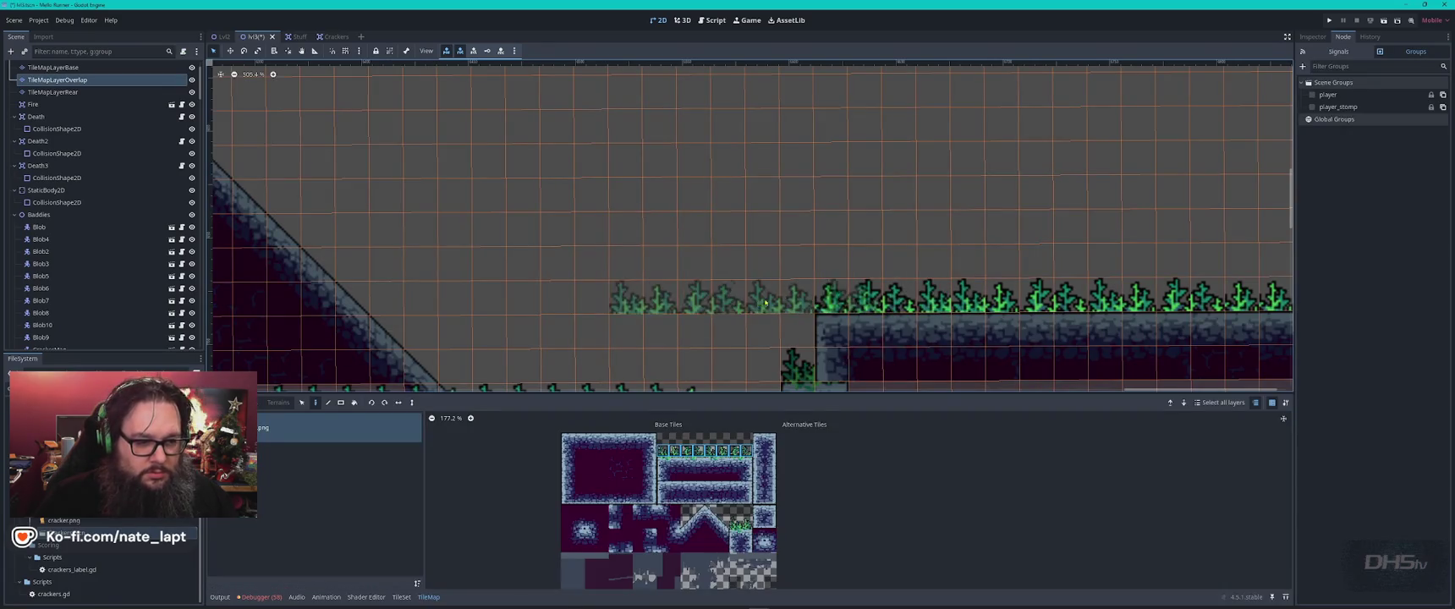
pyautogui.press('s')
pyautogui.moveTo(827, 296); pyautogui.dragTo(685, 301)
pyautogui.press('Delete')
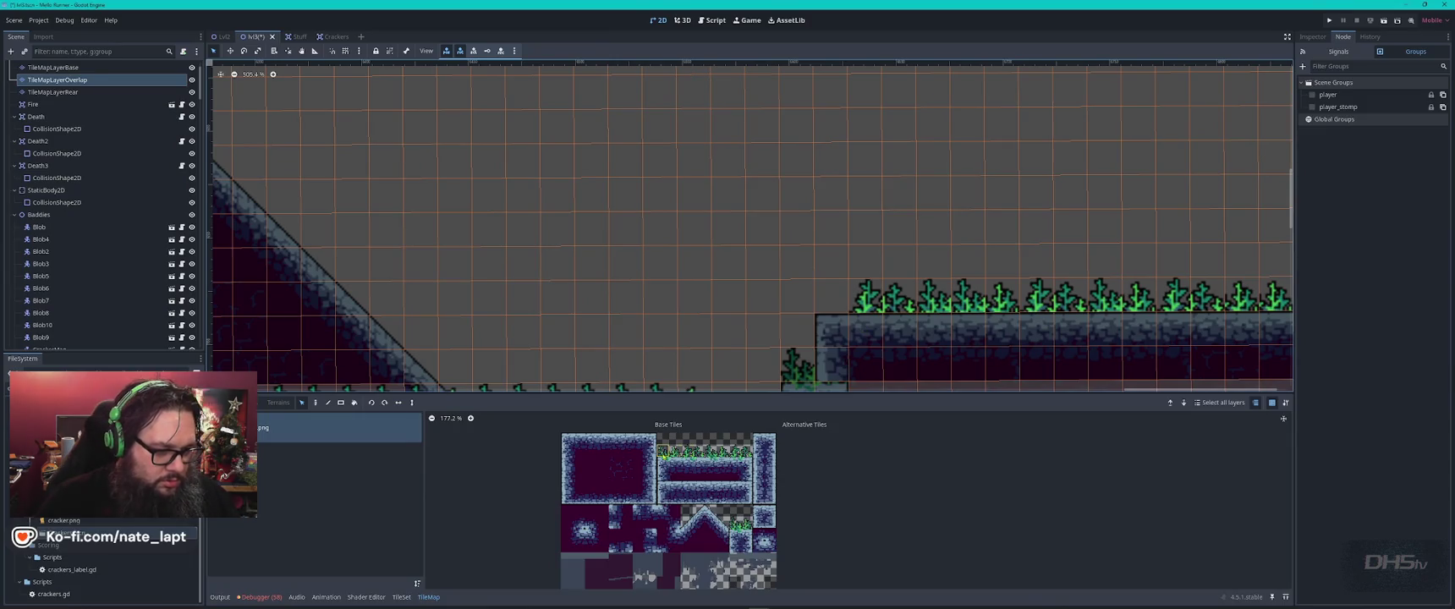
pyautogui.press('d')
pyautogui.click(838, 295)
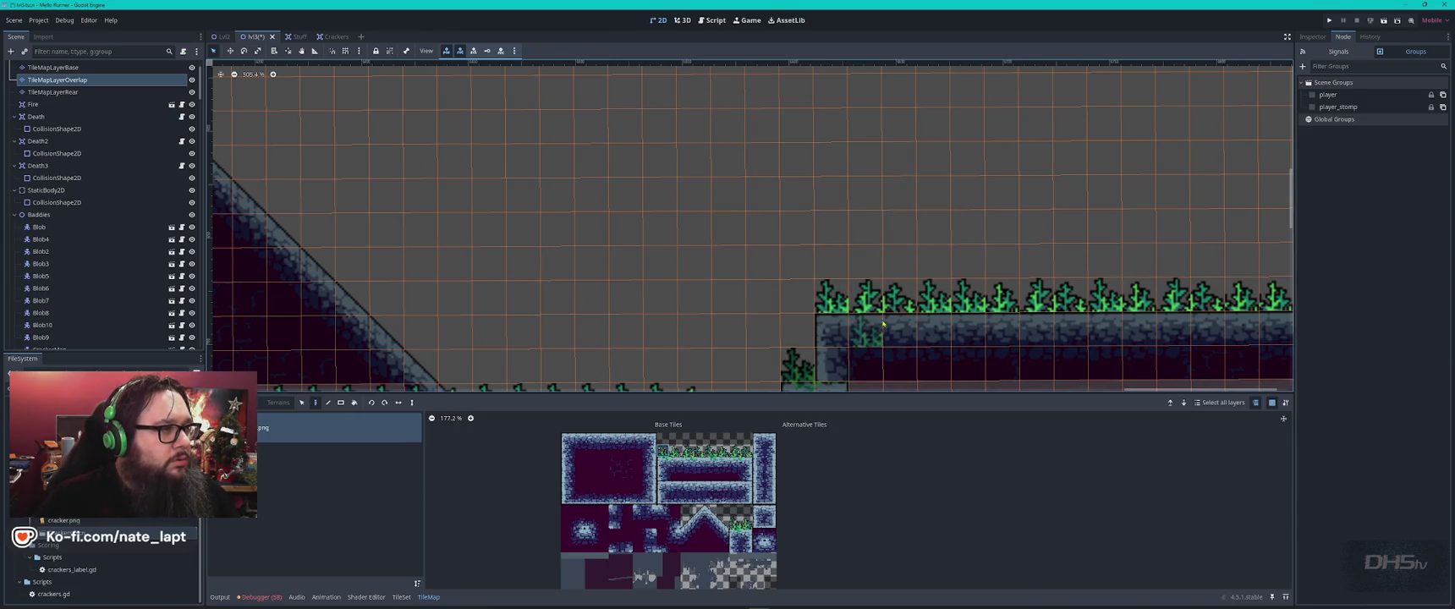
# - Preview the finished terrain with no layer selected, then switch to the YouTube soundtrack video
pyautogui.moveTo(997, 227)
pyautogui.mouseDown()
pyautogui.moveTo(519, 185)
pyautogui.moveTo(1306, 203)
pyautogui.mouseUp()
pyautogui.moveTo(1095, 227)
pyautogui.mouseDown()
pyautogui.moveTo(1057, 226)
pyautogui.moveTo(1151, 235)
pyautogui.mouseUp()
pyautogui.scroll(-2, 1057, 227)
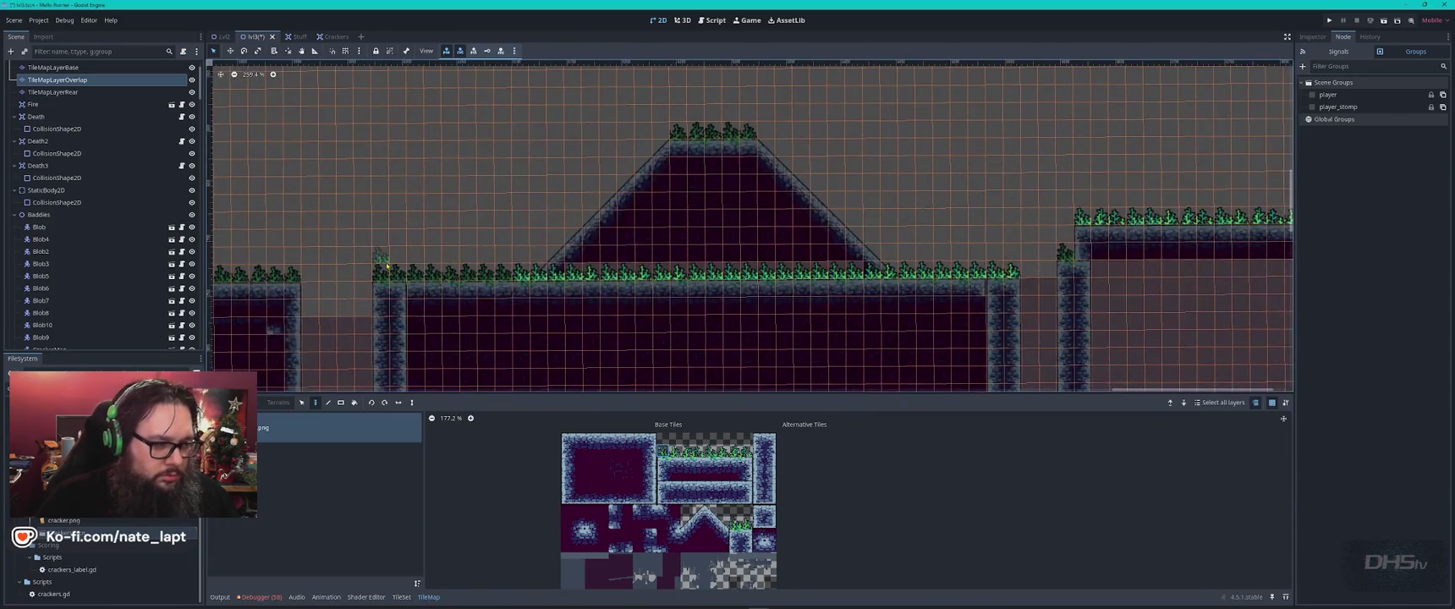
pyautogui.press('Escape')
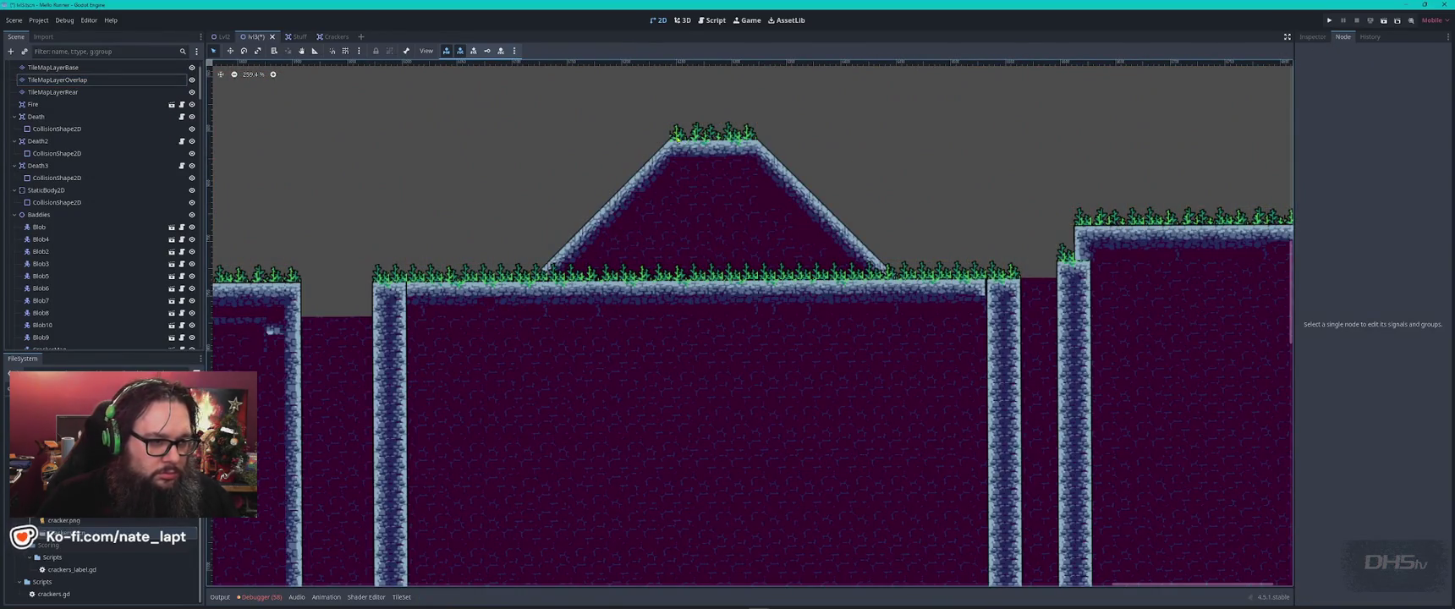
pyautogui.click(53, 67)
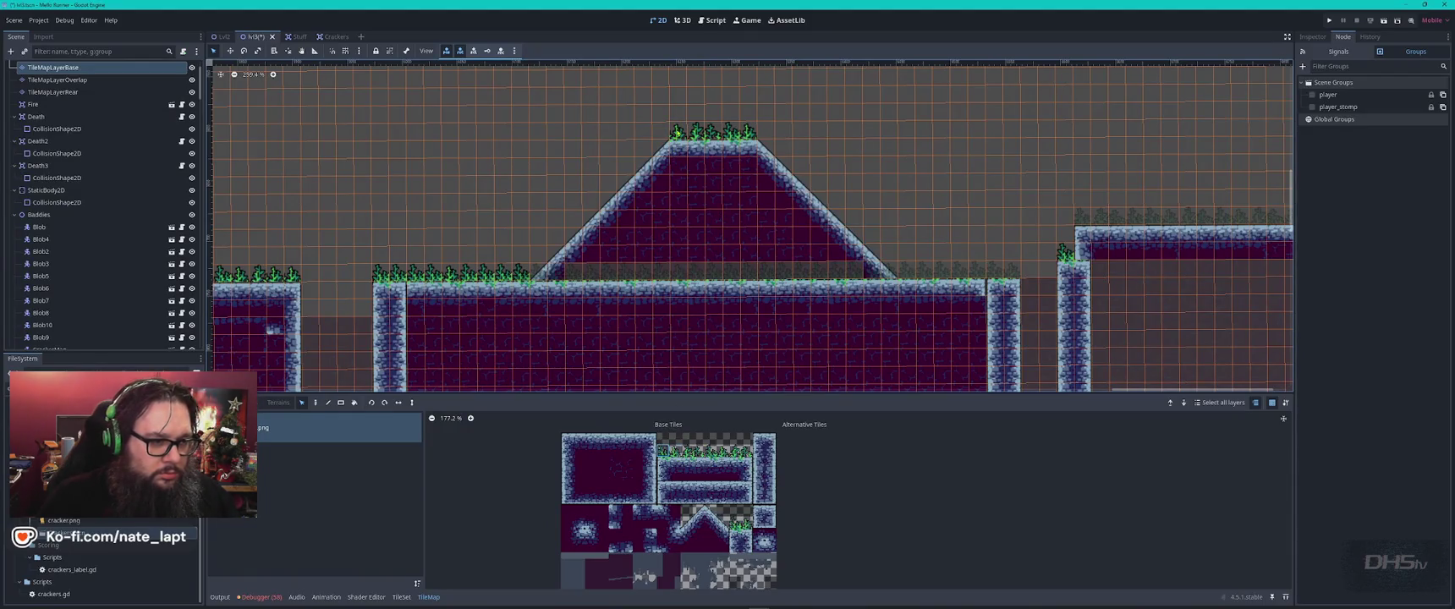
pyautogui.press('Escape')
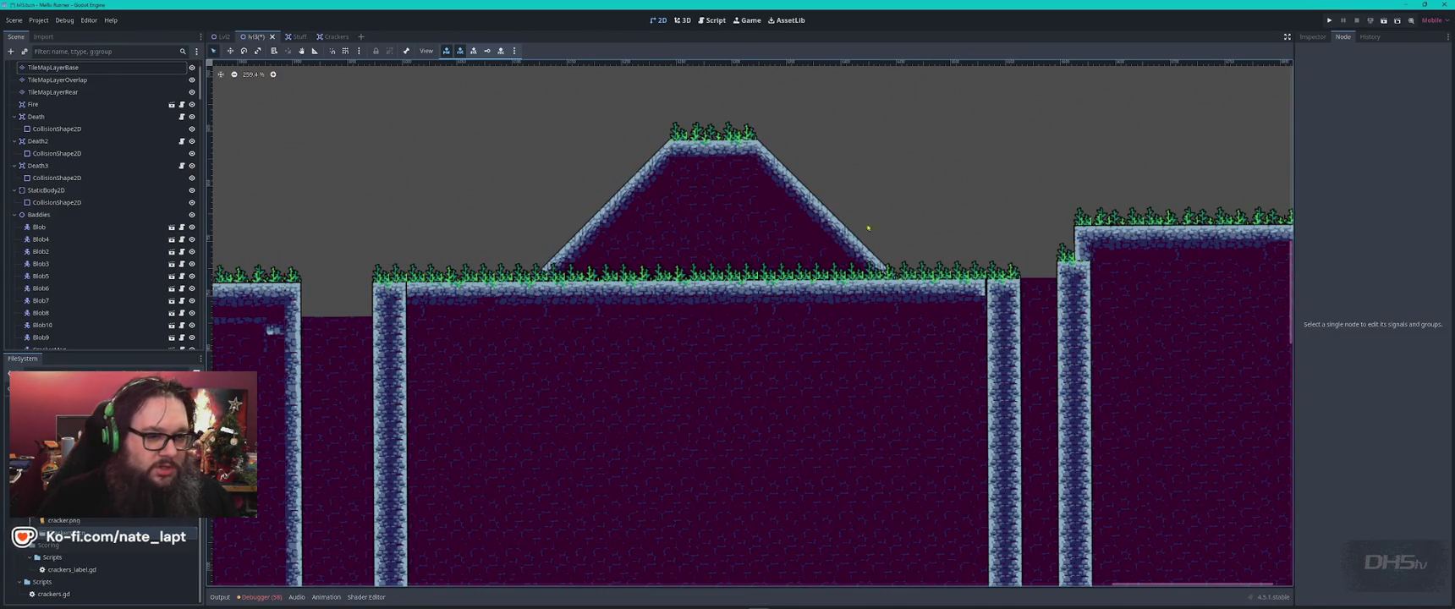
pyautogui.scroll(4, 1009, 254)
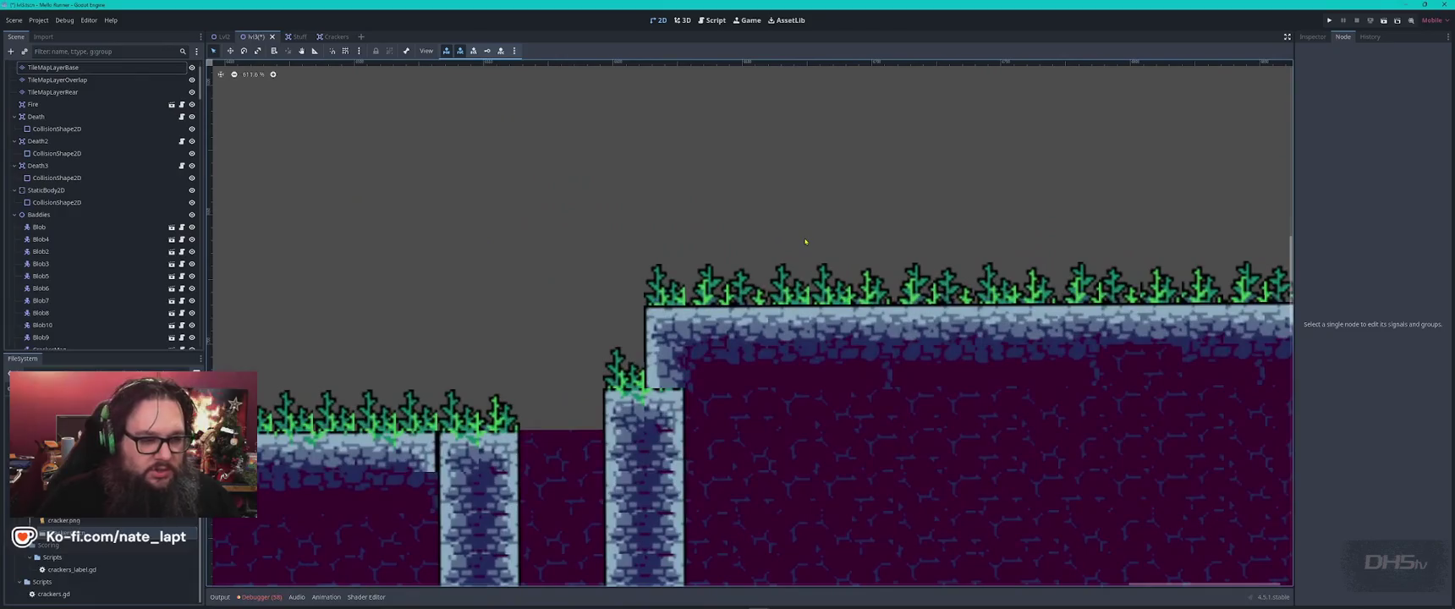
pyautogui.hotkey('alt', 'Tab')
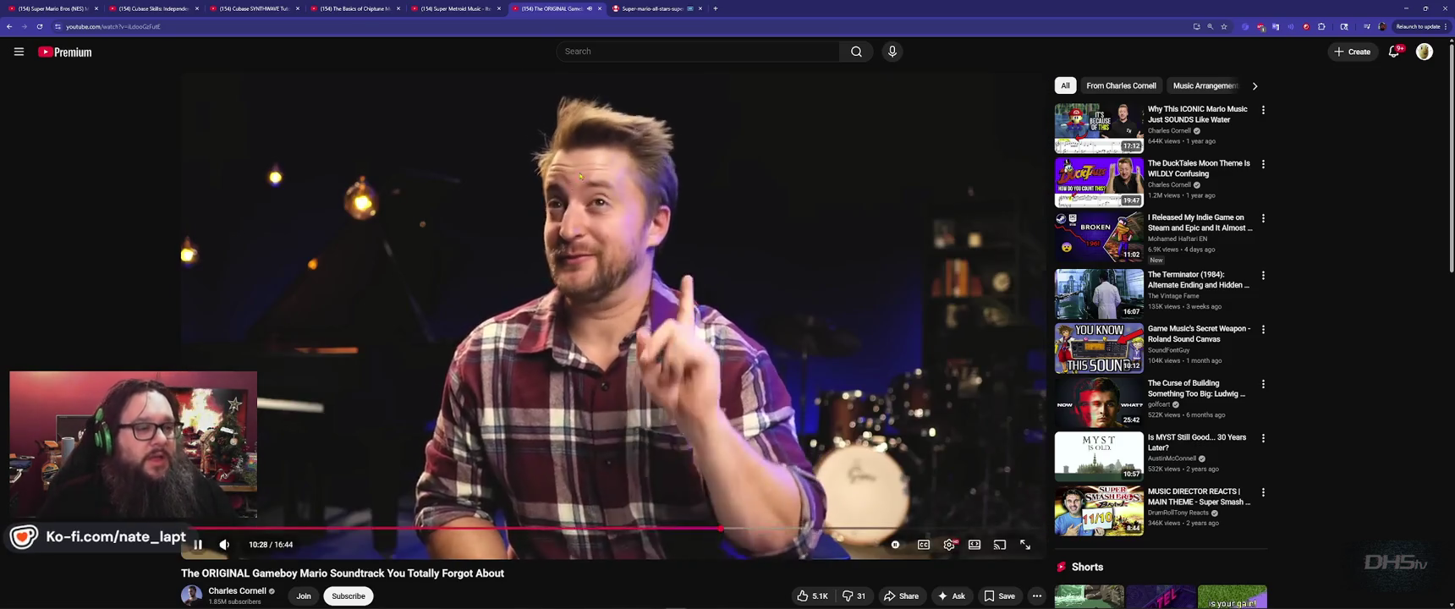
pyautogui.hotkey('alt', 'Tab')
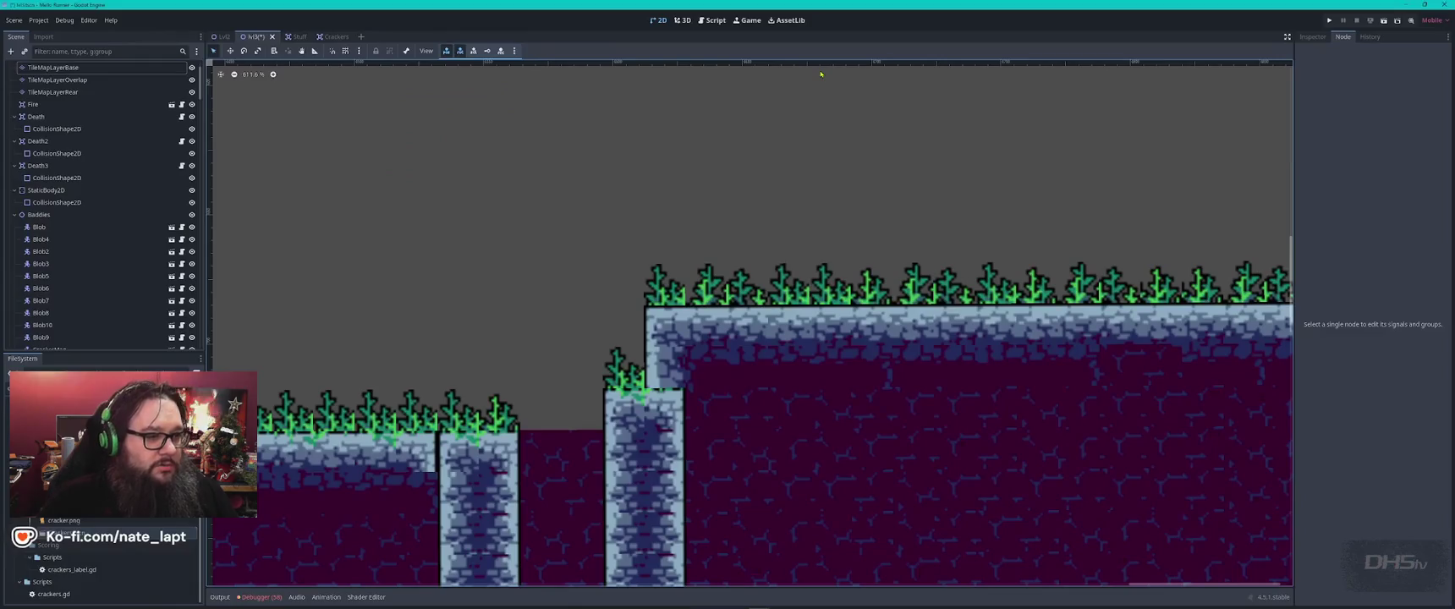
# - Zoom out over the whole Mello Runner level, then zoom into the pit with two blobs
pyautogui.scroll(-15, 776, 242)
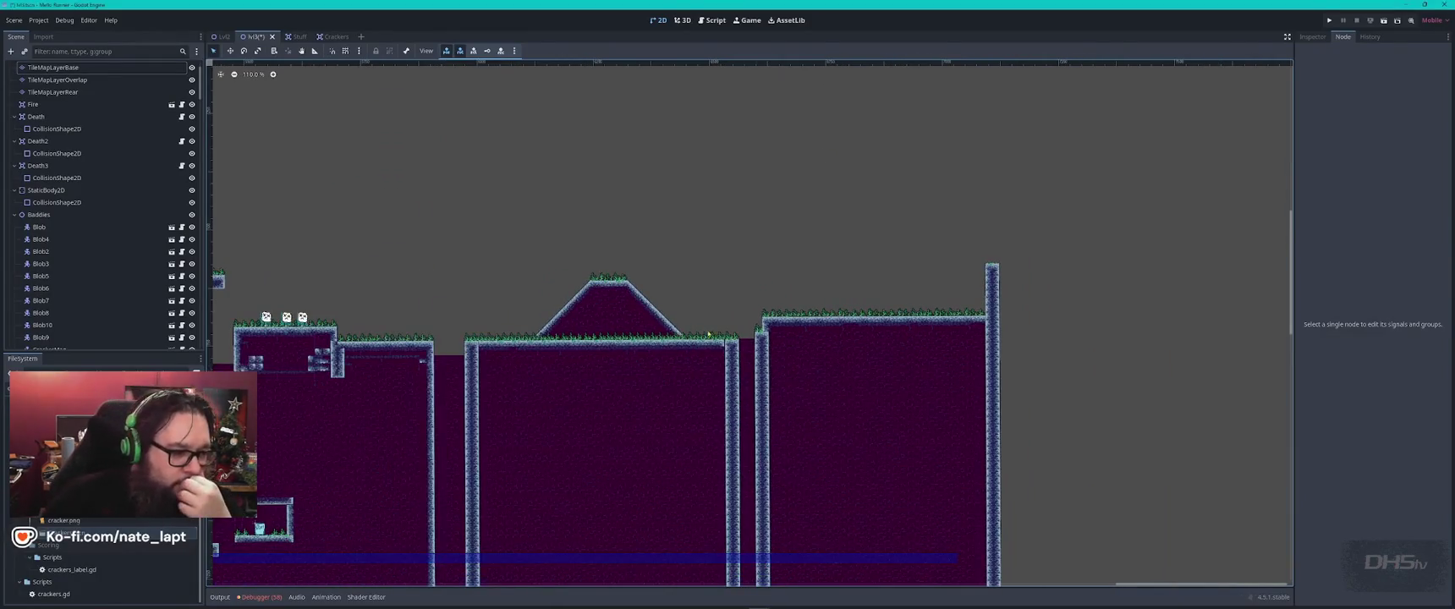
pyautogui.scroll(-3, 1210, 246)
pyautogui.hscroll(-5, 608, 256)
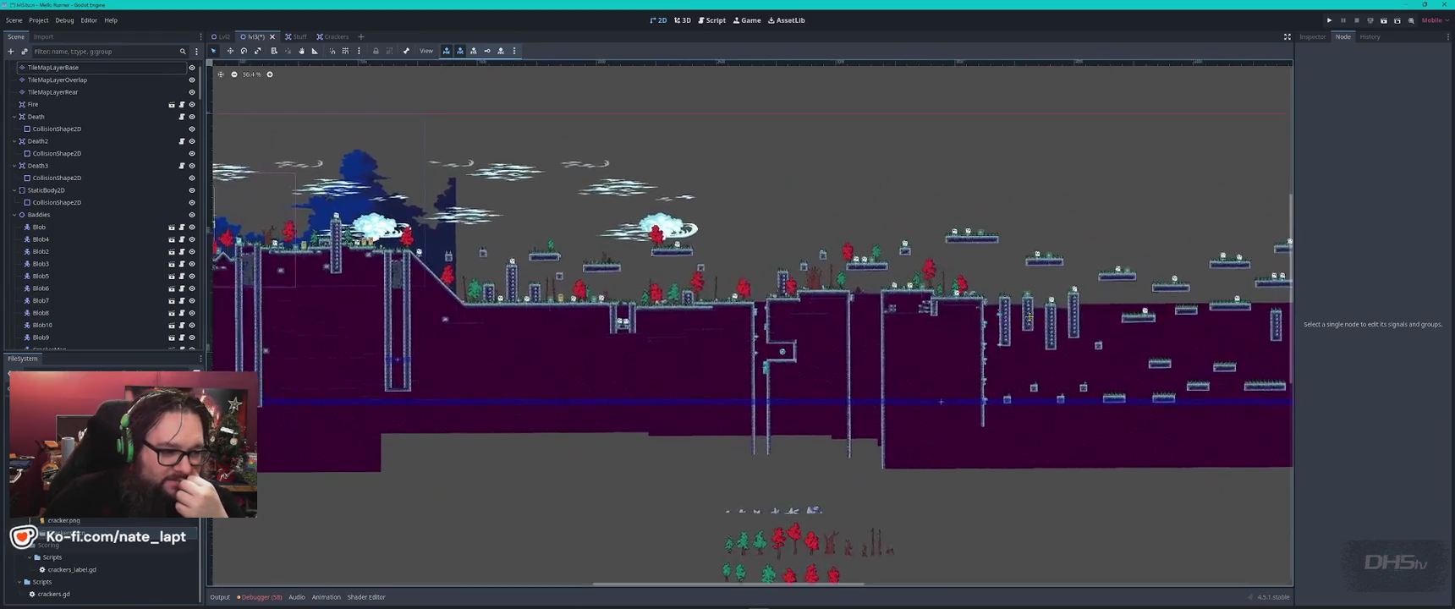
pyautogui.hscroll(-12, 434, 263)
pyautogui.scroll(3, 434, 263)
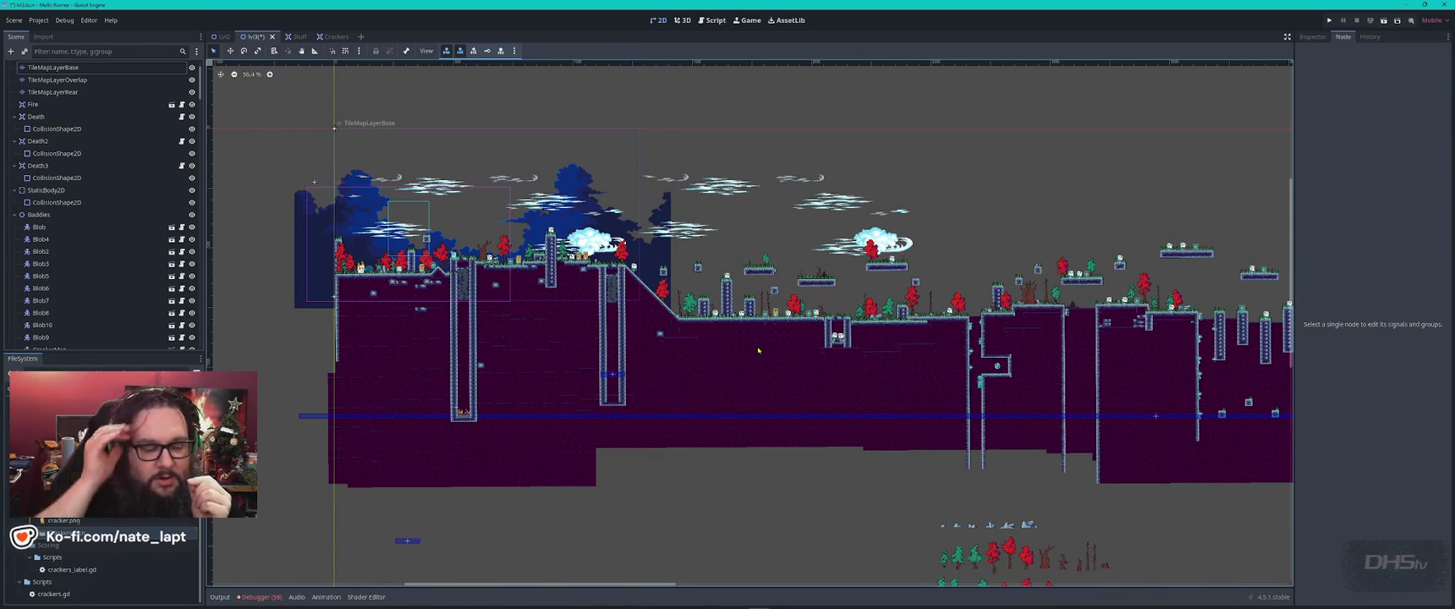
pyautogui.scroll(5, 545, 249)
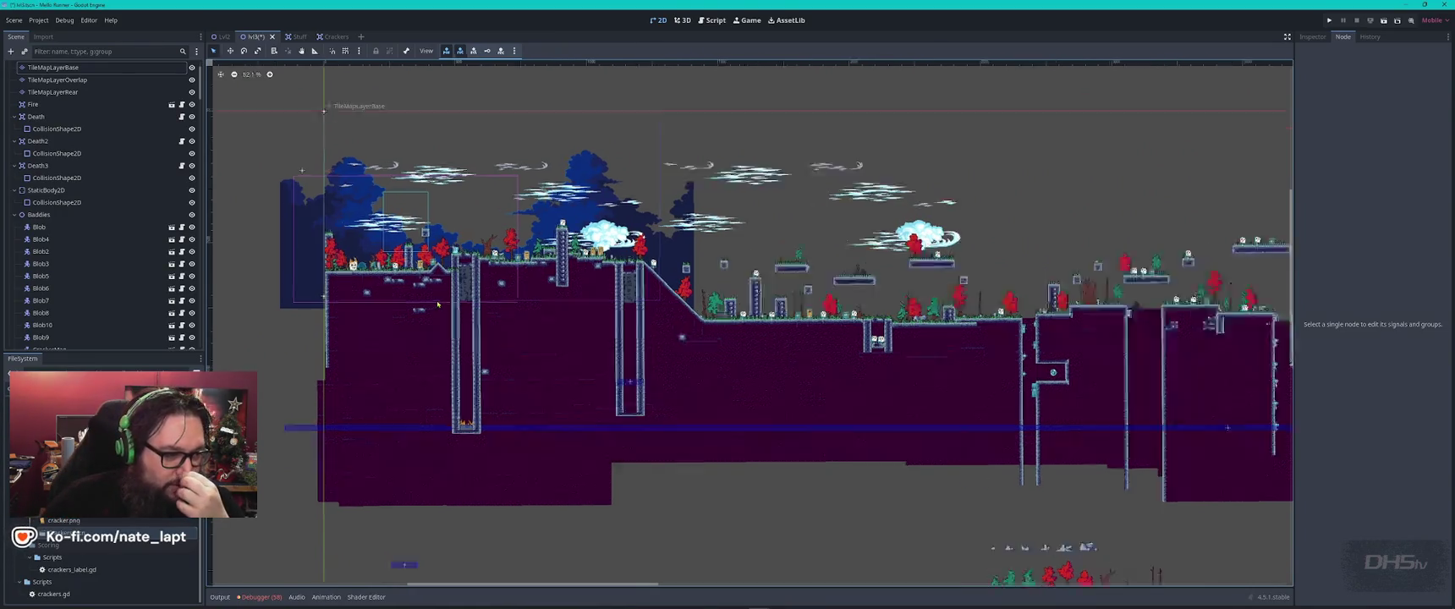
pyautogui.scroll(6, 581, 420)
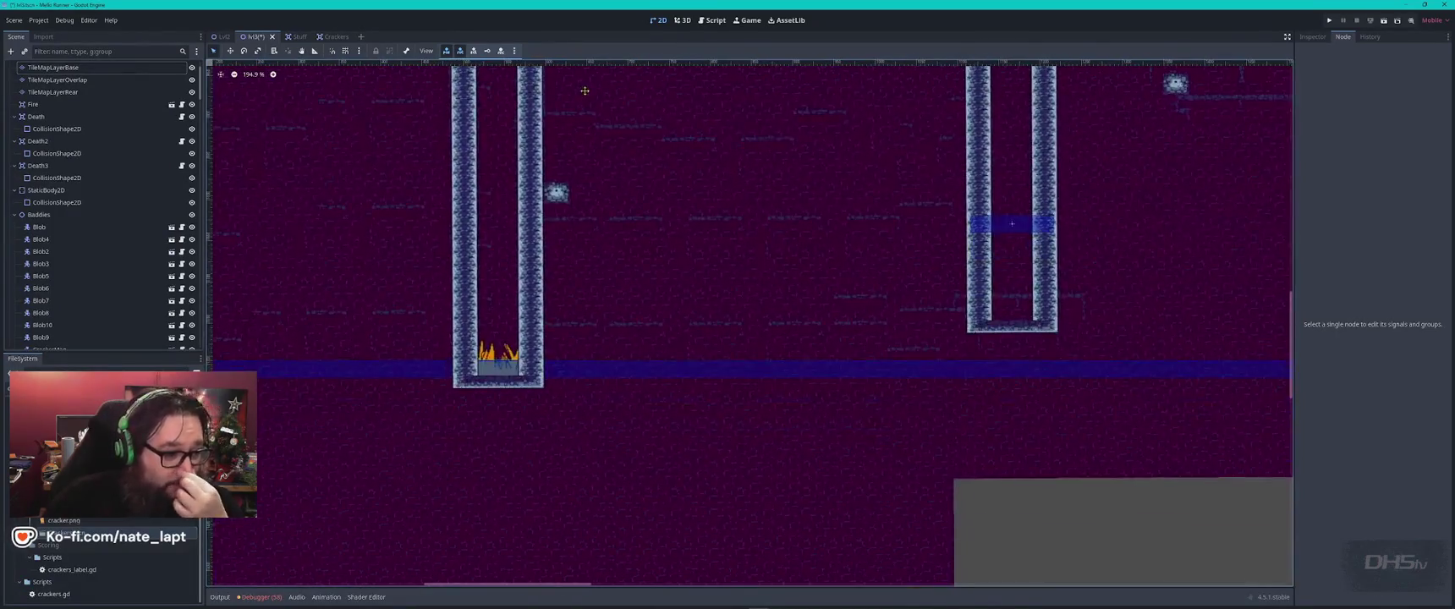
pyautogui.scroll(-8, 626, 402)
pyautogui.scroll(2, 681, 382)
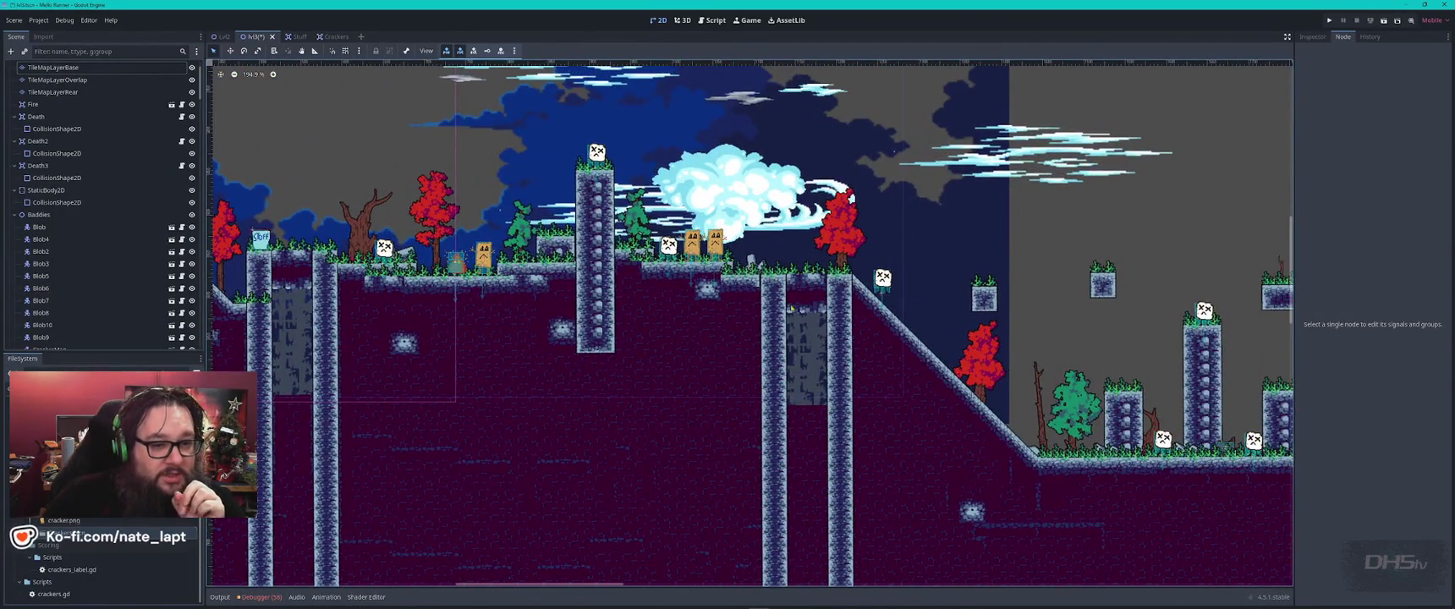
pyautogui.hscroll(8, 367, 289)
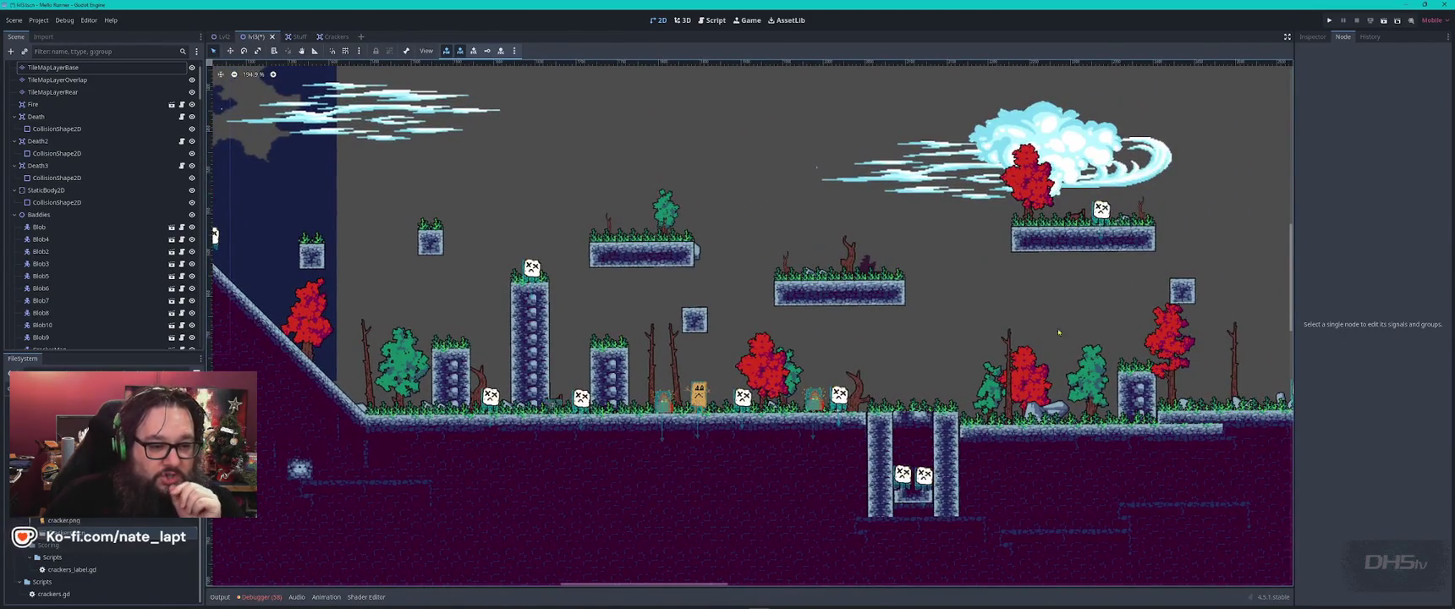
pyautogui.hscroll(2, 762, 406)
pyautogui.scroll(6, 591, 303)
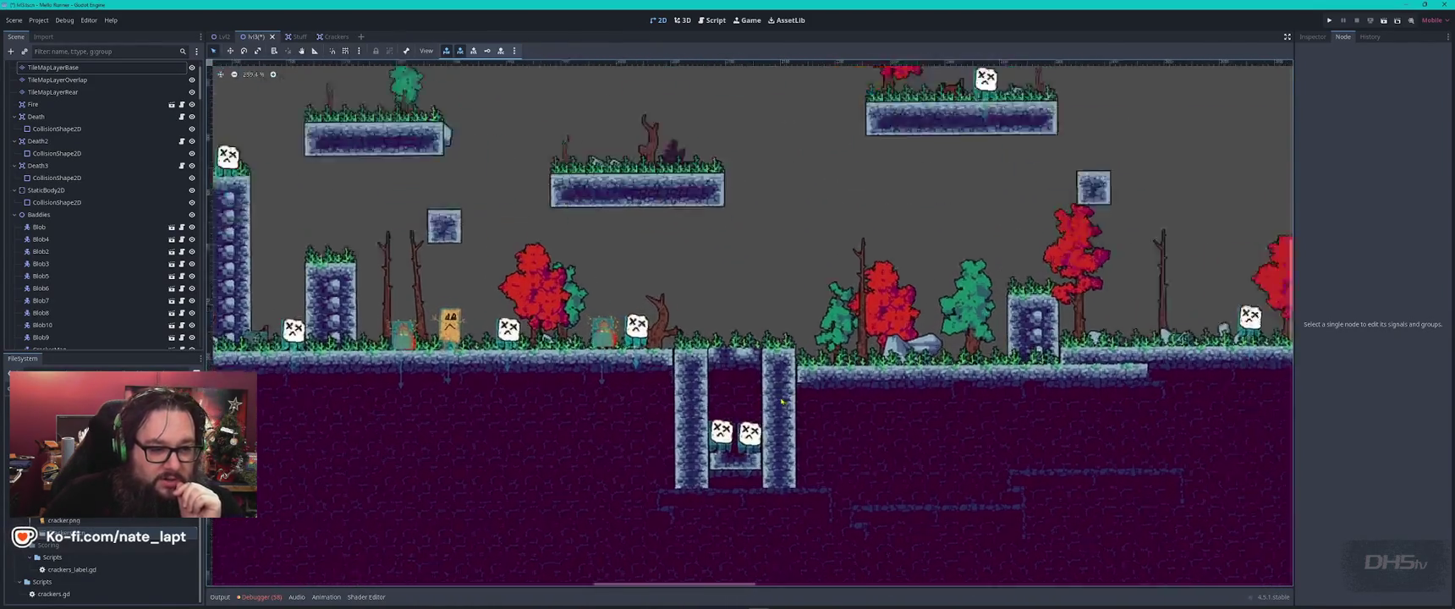
# - Shift Mello7 and Mello11 right and add a blob copy about 400 px further right
pyautogui.click(495, 292)
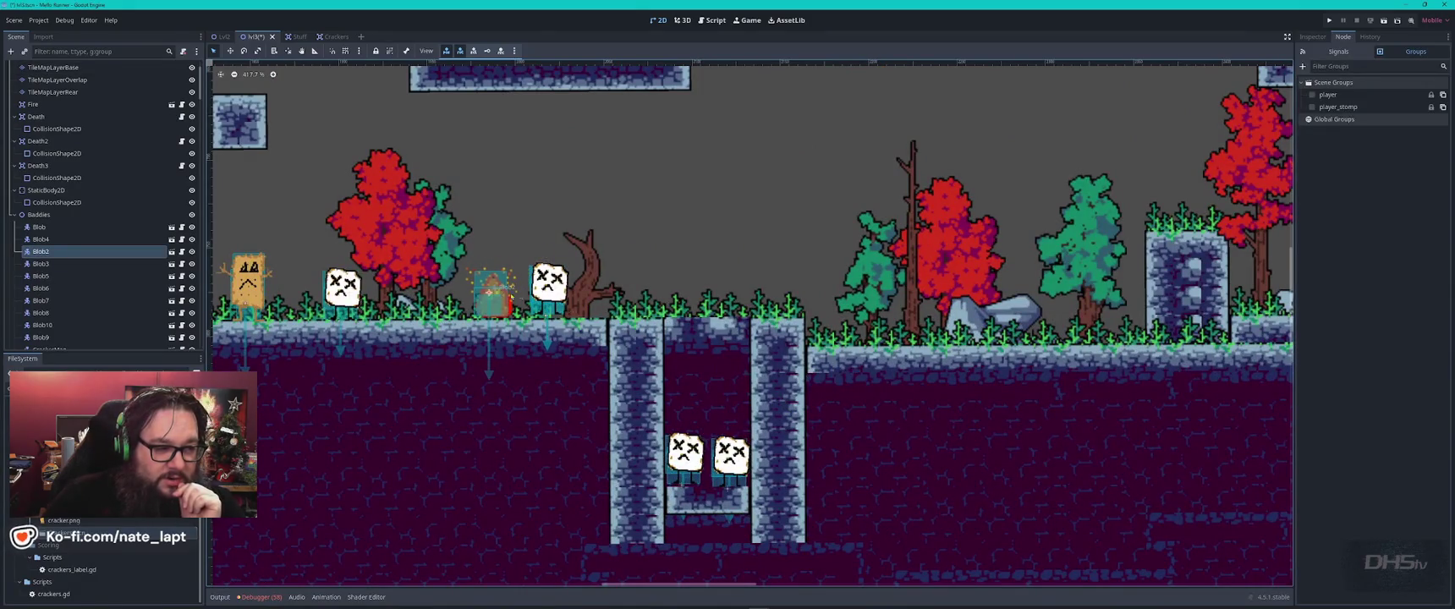
pyautogui.moveTo(558, 306)
pyautogui.mouseDown()
pyautogui.moveTo(614, 306)
pyautogui.moveTo(546, 290)
pyautogui.moveTo(867, 284)
pyautogui.moveTo(918, 300)
pyautogui.moveTo(573, 266)
pyautogui.moveTo(574, 280)
pyautogui.moveTo(663, 280)
pyautogui.moveTo(573, 280)
pyautogui.moveTo(591, 287)
pyautogui.moveTo(977, 312)
pyautogui.mouseUp()
pyautogui.click(594, 288)
pyautogui.scroll(-2, 397, 286)
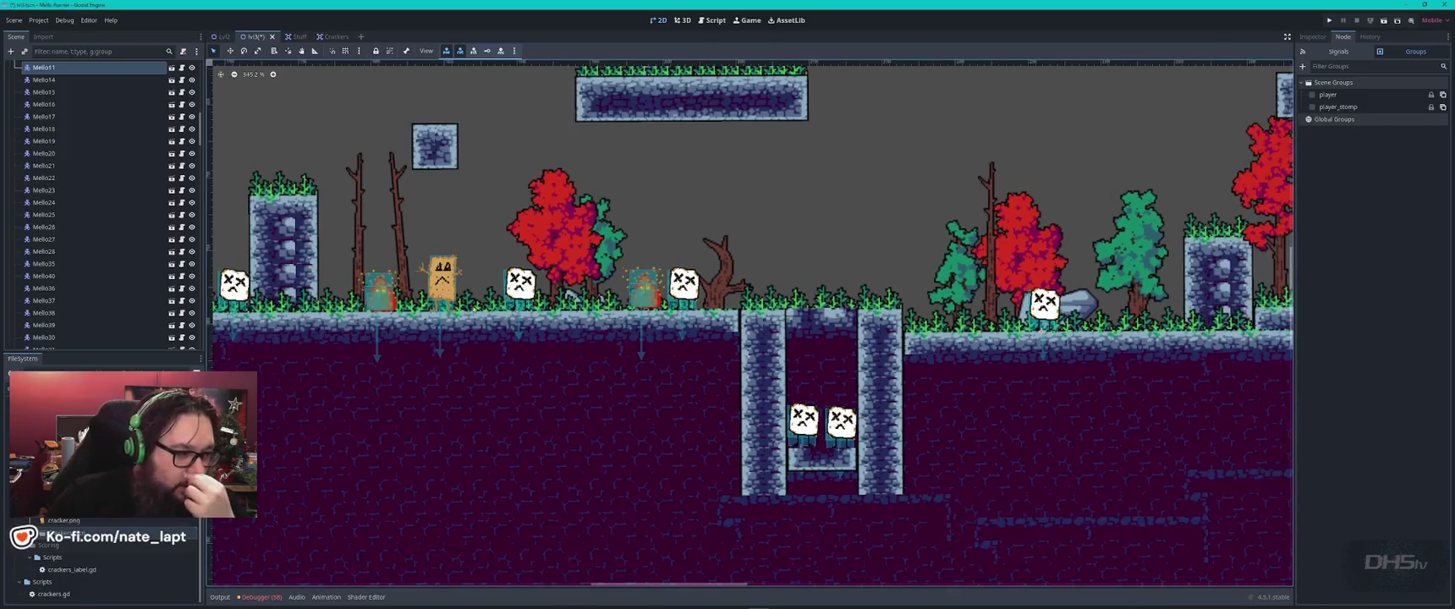
pyautogui.hscroll(4, 773, 298)
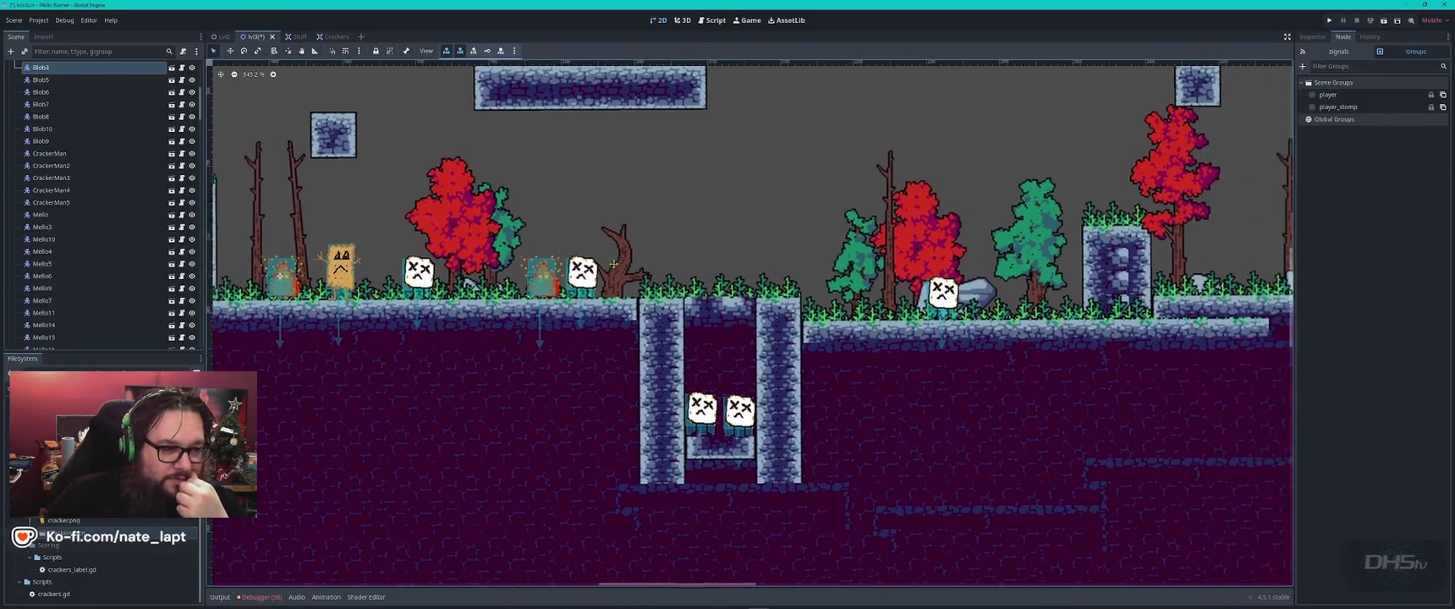
pyautogui.hotkey('ctrl', 'd')
pyautogui.moveTo(226, 288)
pyautogui.mouseDown()
pyautogui.moveTo(833, 315)
pyautogui.moveTo(814, 309)
pyautogui.mouseUp()
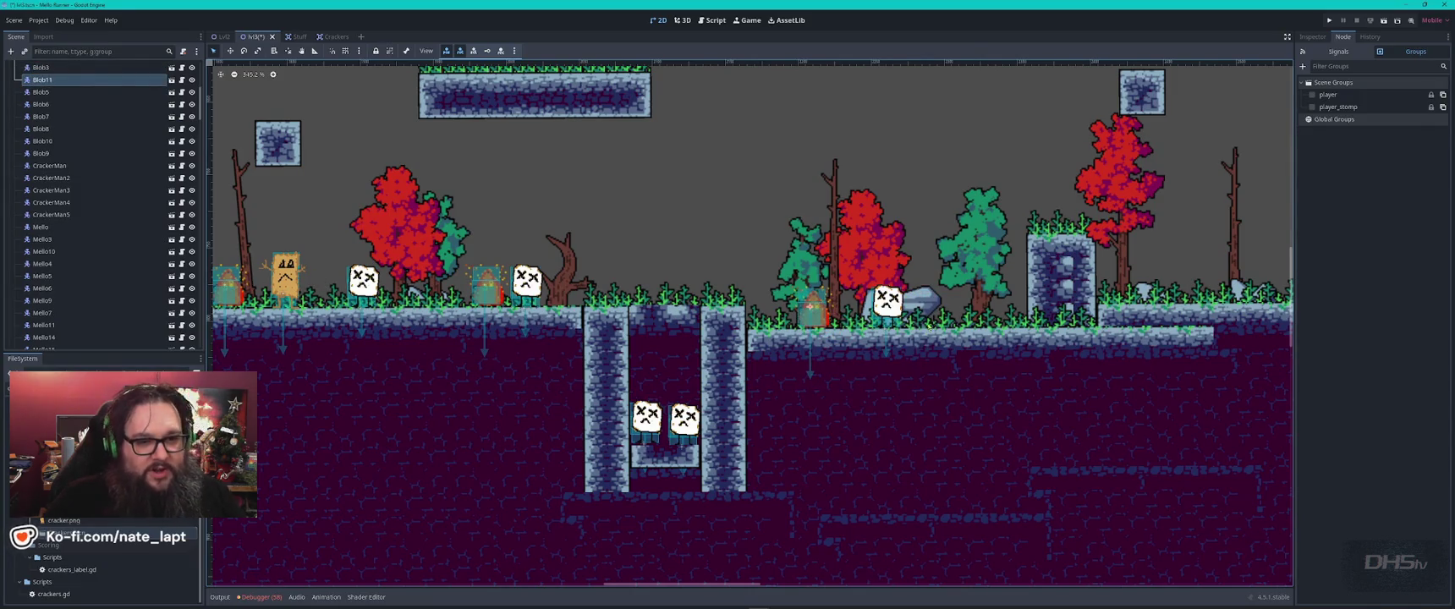
pyautogui.scroll(-5, 489, 512)
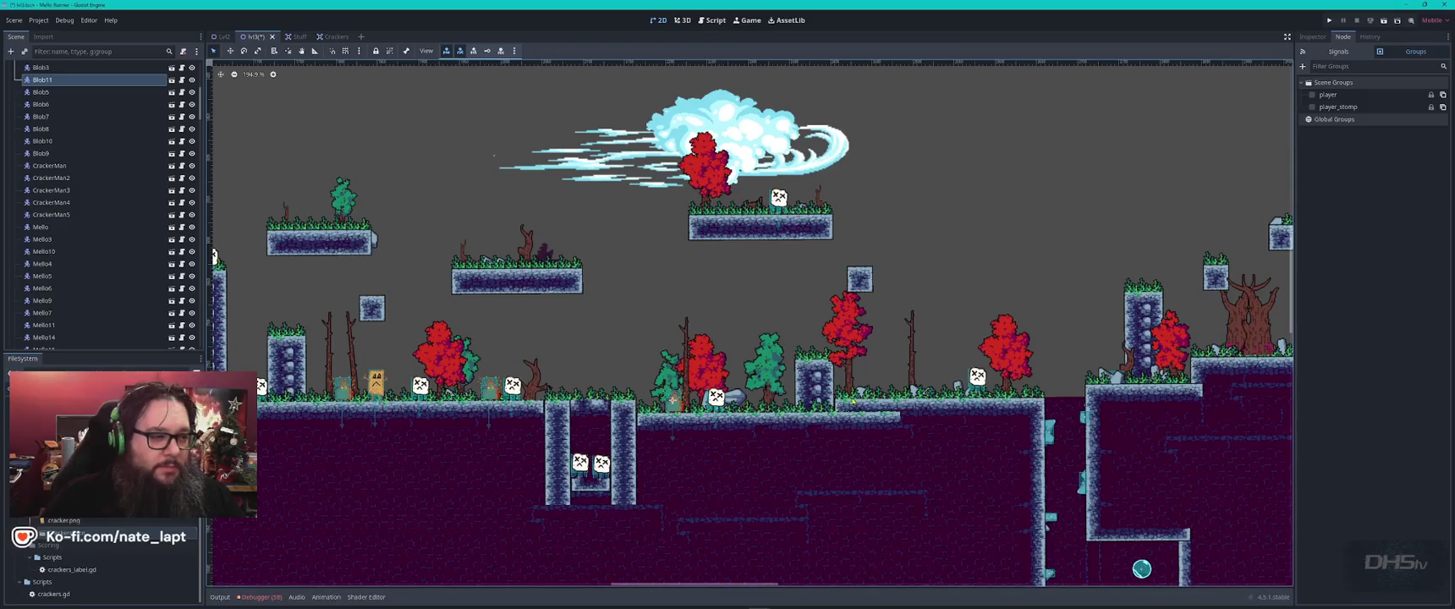
# - Duplicate a blob enemy as Blob12 onto the upper-left floating grass platform
pyautogui.click(672, 393)
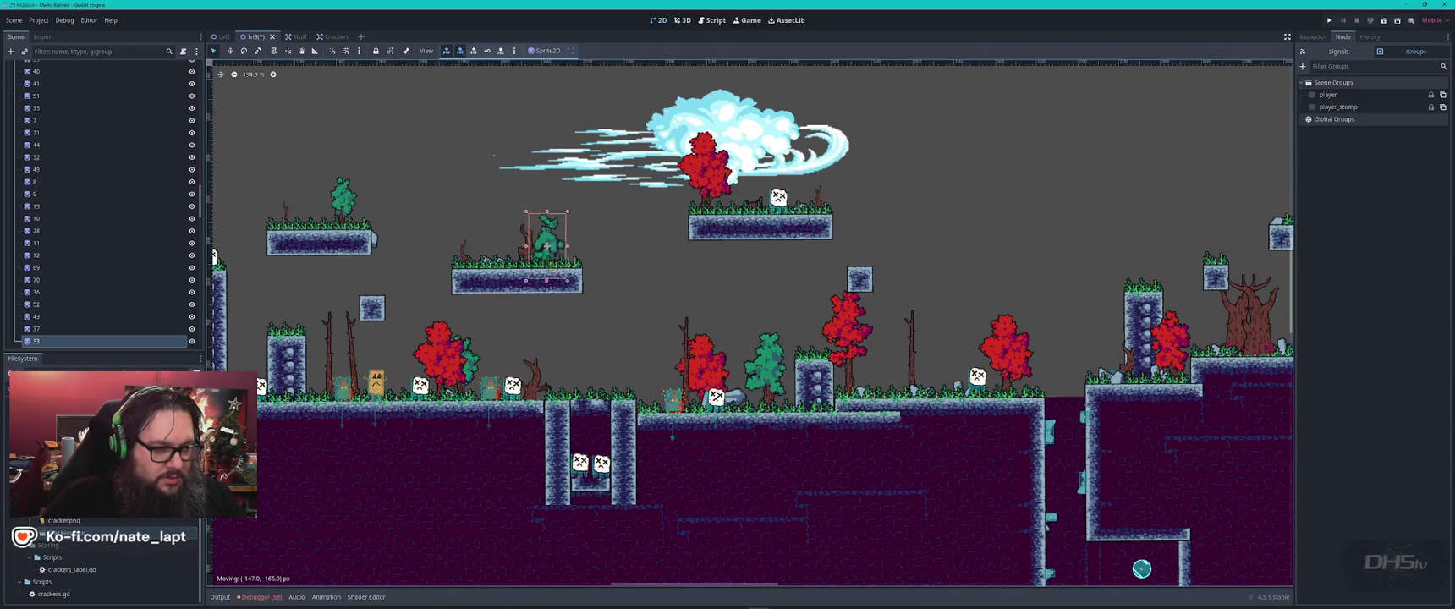
pyautogui.scroll(5, 677, 397)
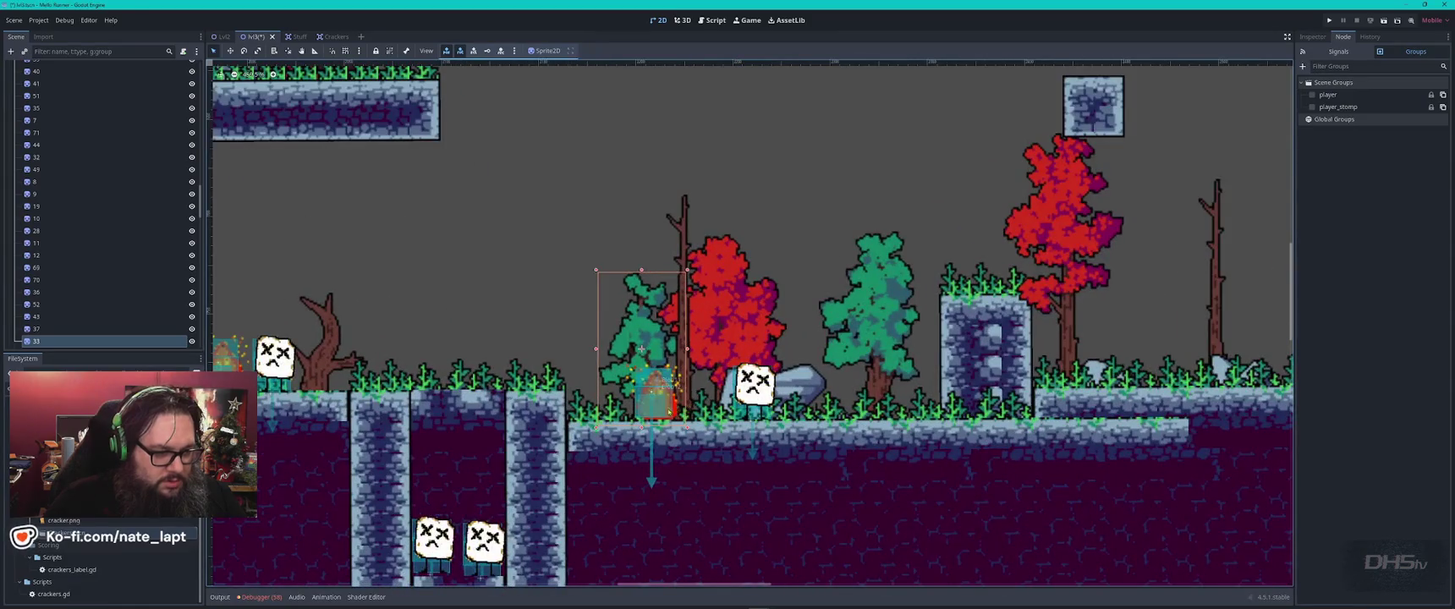
pyautogui.click(656, 398)
pyautogui.hotkey('ctrl', 'd')
pyautogui.moveTo(656, 397)
pyautogui.mouseDown()
pyautogui.moveTo(384, 105)
pyautogui.moveTo(539, 302)
pyautogui.mouseUp()
pyautogui.scroll(-2, 674, 300)
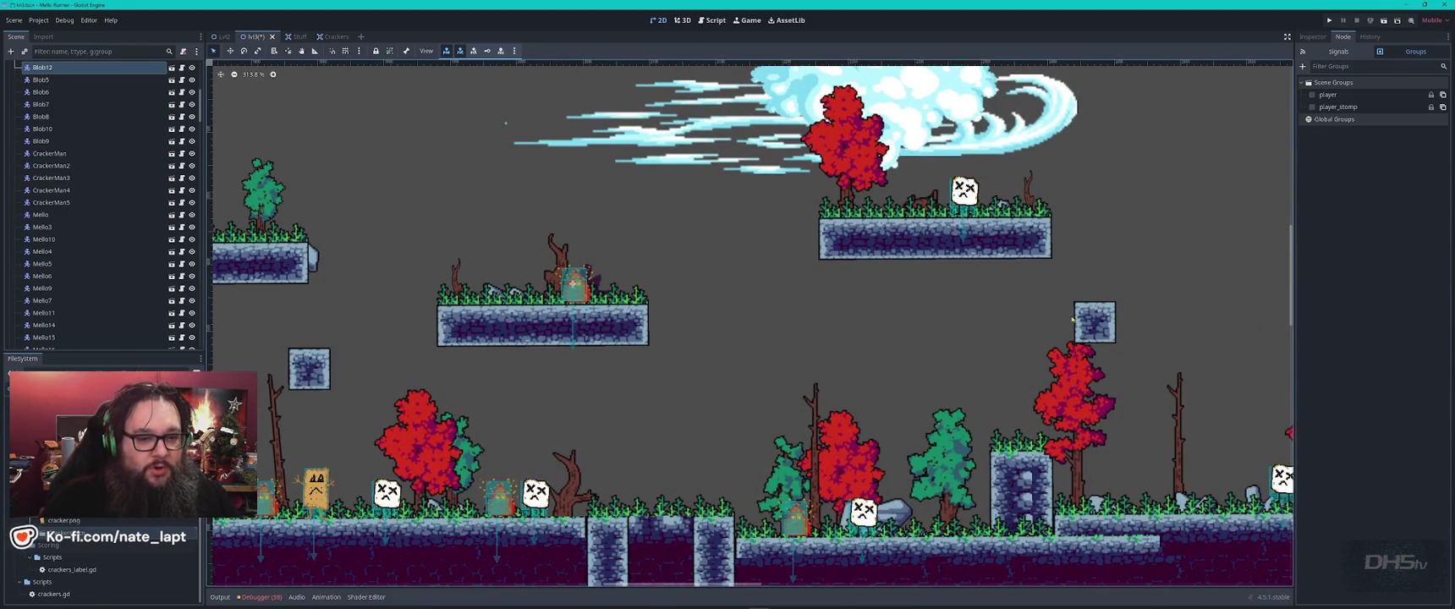
# - Duplicate Blob6 into Blob13 and Blob14 on the right and lower-right grass platforms
pyautogui.hscroll(8, 871, 305)
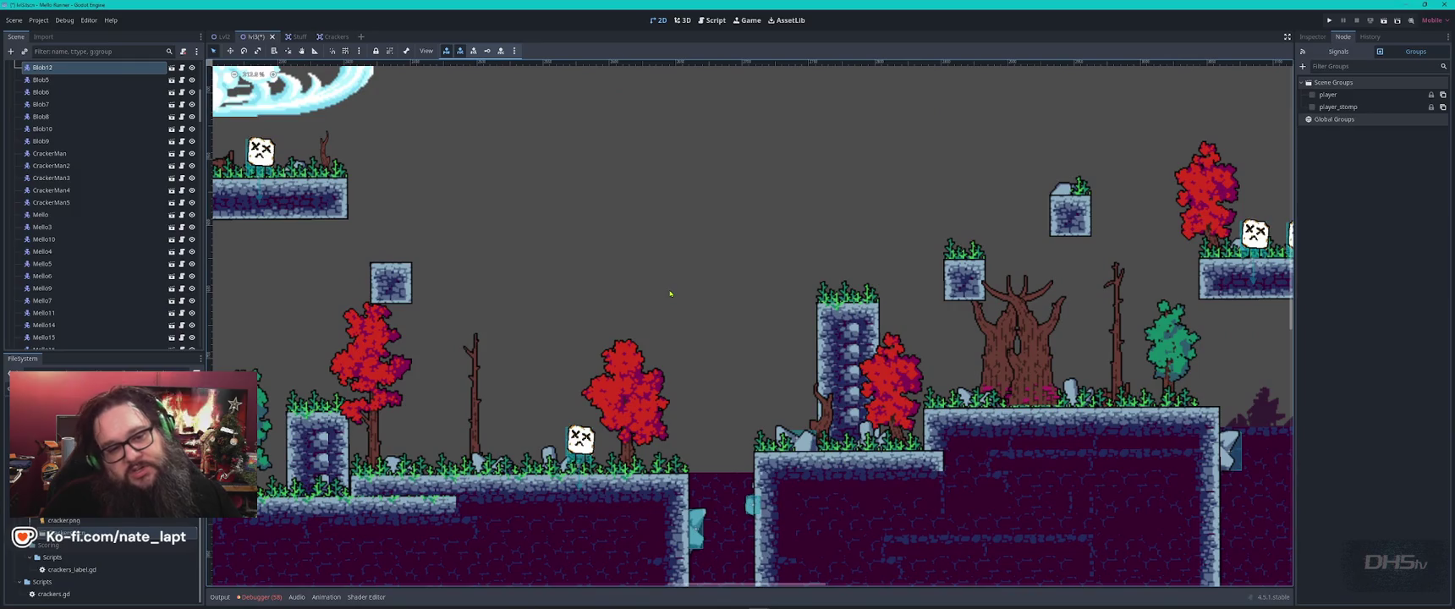
pyautogui.scroll(-4, 1155, 296)
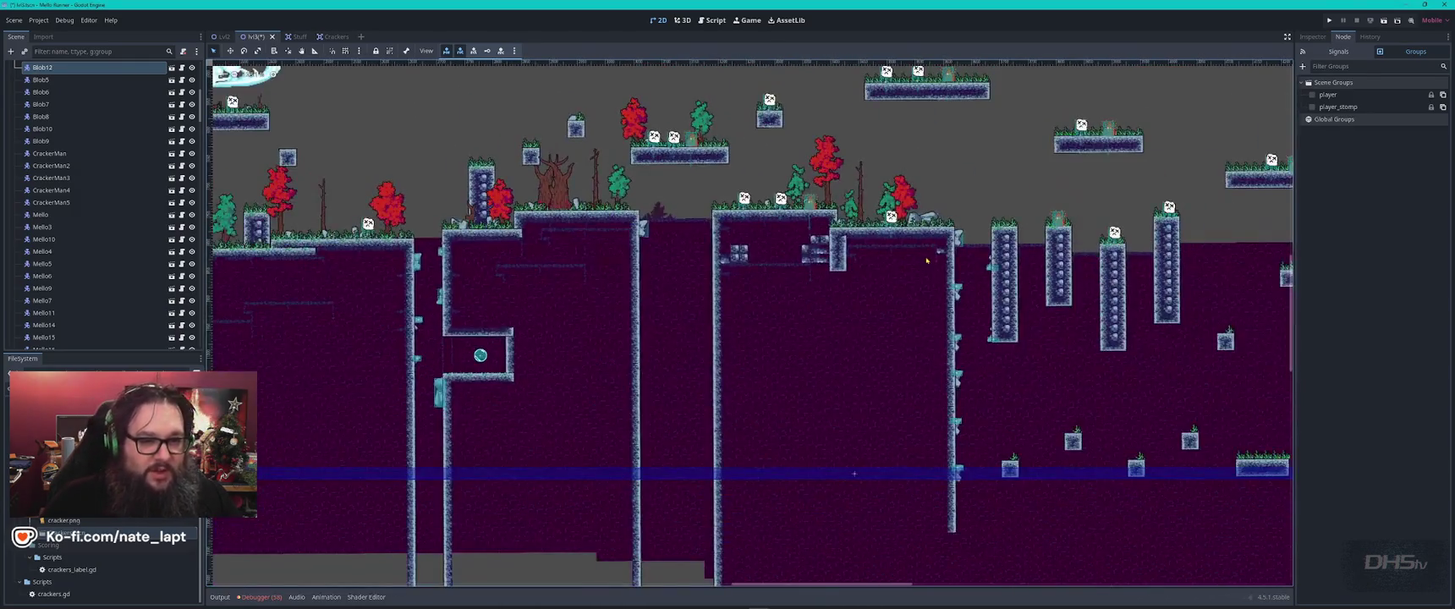
pyautogui.hscroll(15, 288, 284)
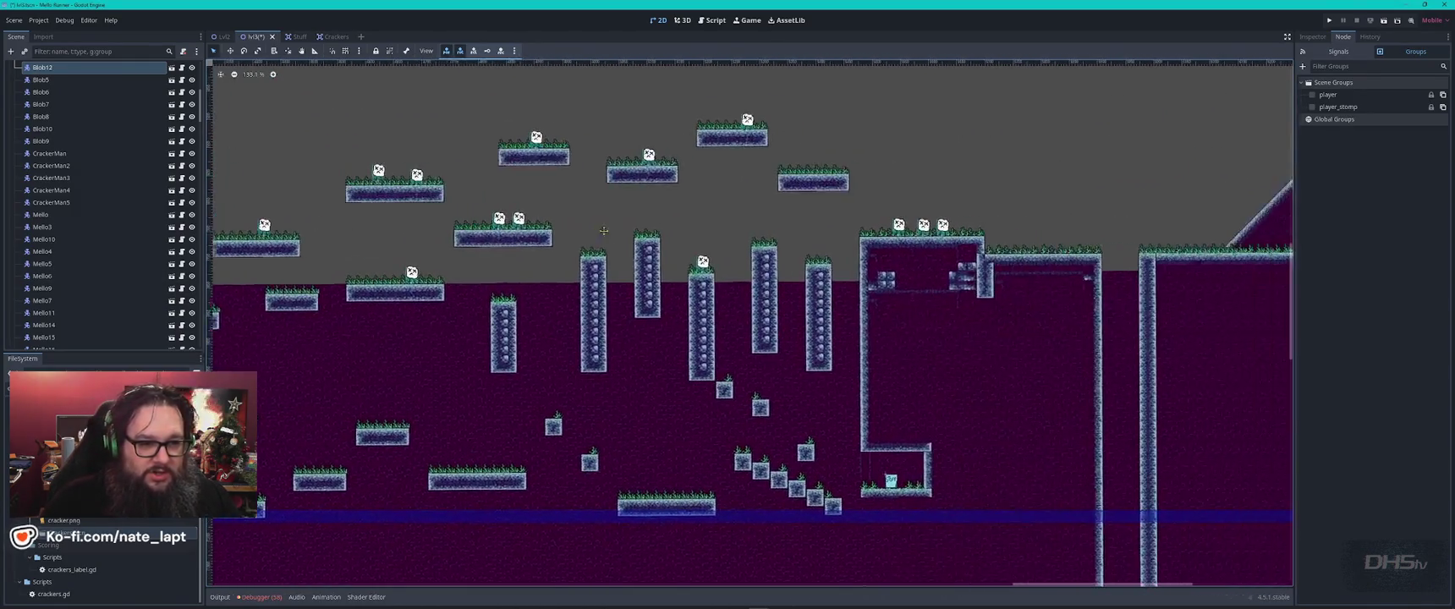
pyautogui.hscroll(8, 973, 215)
pyautogui.scroll(10, 576, 139)
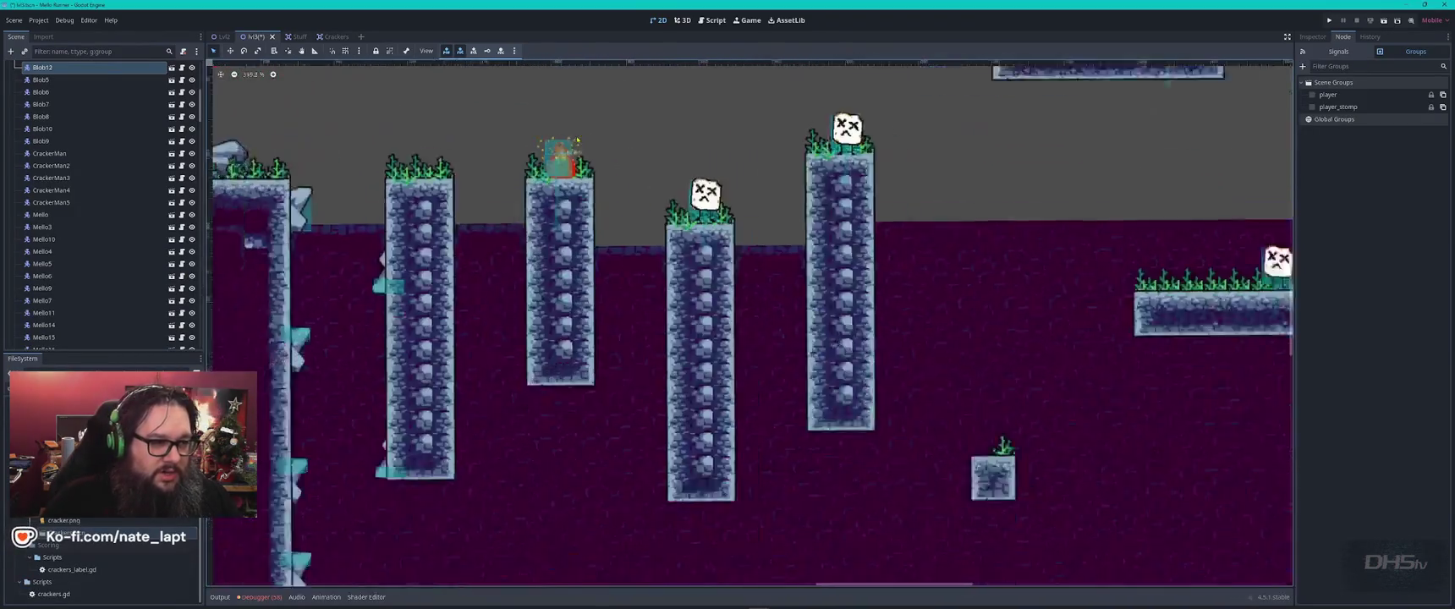
pyautogui.click(567, 174)
pyautogui.hotkey('ctrl', 'd')
pyautogui.moveTo(567, 175)
pyautogui.mouseDown()
pyautogui.moveTo(939, 221)
pyautogui.moveTo(1252, 482)
pyautogui.moveTo(964, 313)
pyautogui.moveTo(734, 329)
pyautogui.moveTo(941, 354)
pyautogui.mouseUp()
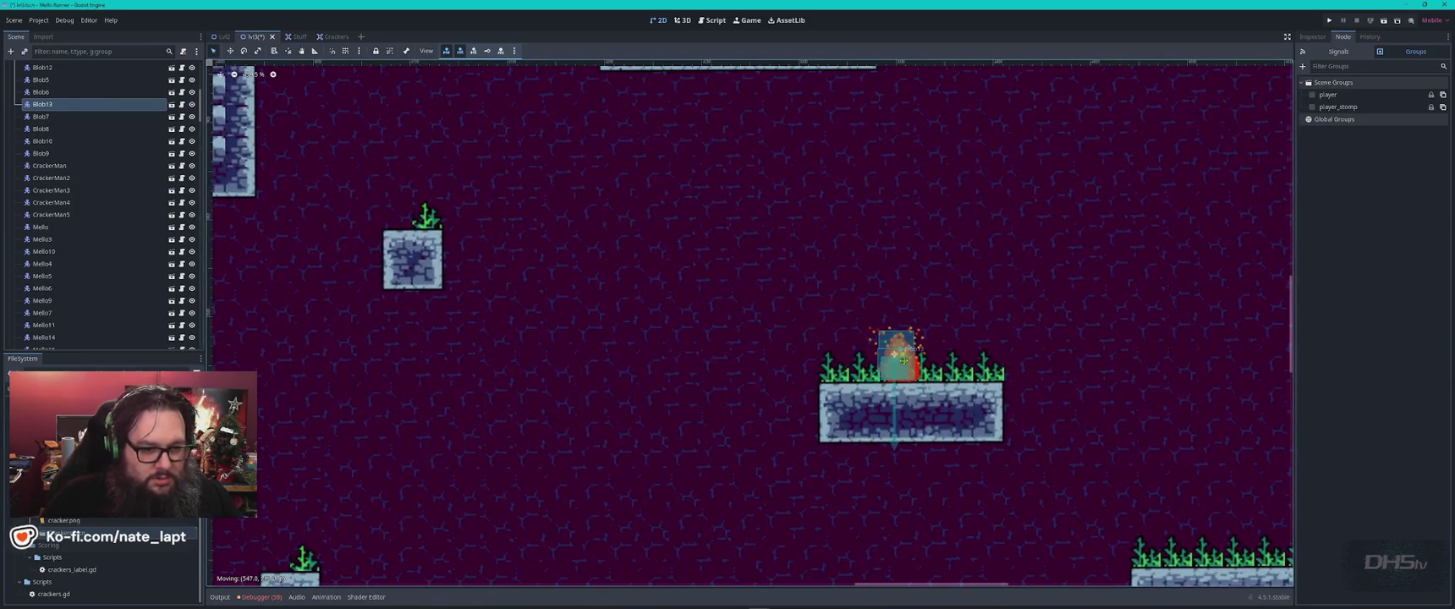
pyautogui.hscroll(8, 561, 293)
pyautogui.hotkey('ctrl', 'd')
pyautogui.moveTo(360, 256)
pyautogui.mouseDown()
pyautogui.moveTo(949, 274)
pyautogui.moveTo(1191, 433)
pyautogui.moveTo(948, 253)
pyautogui.moveTo(899, 286)
pyautogui.mouseUp()
# - Add Blob15 to Blob17 copies on the centre, top-right and upper-left platforms
pyautogui.hotkey('ctrl', 'd')
pyautogui.scroll(-3, 899, 286)
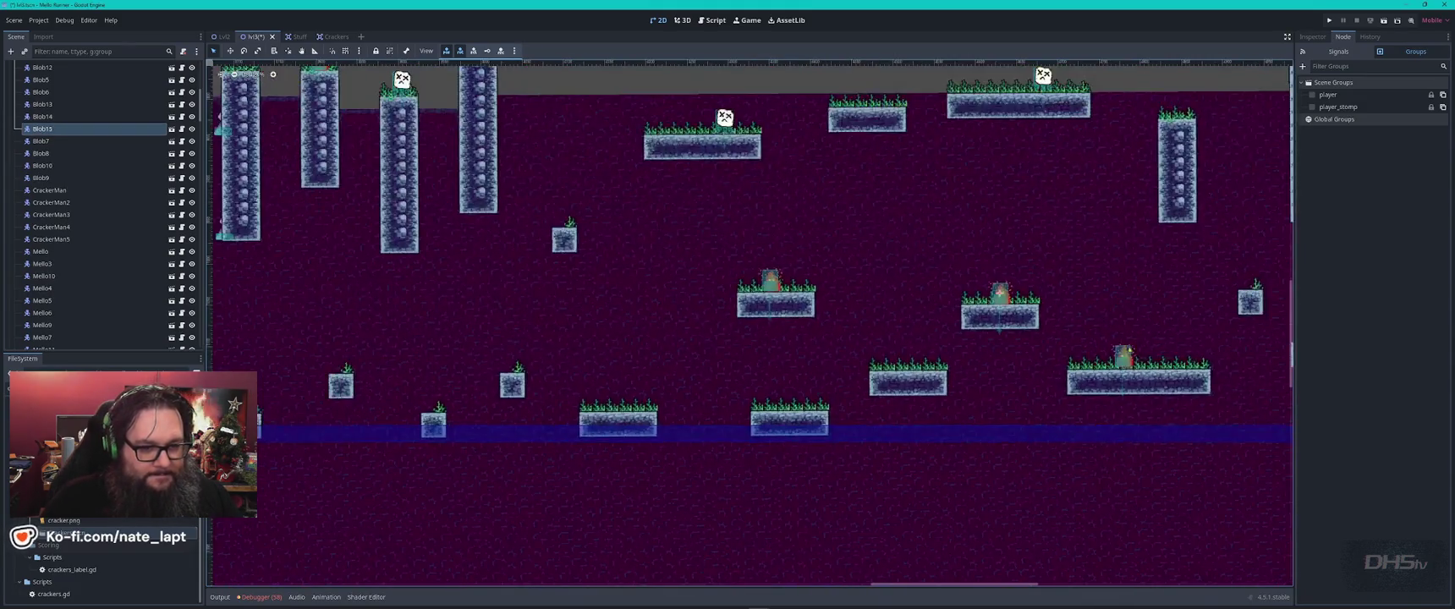
pyautogui.scroll(3, 740, 449)
pyautogui.hscroll(5, 739, 449)
pyautogui.hotkey('ctrl', 'd')
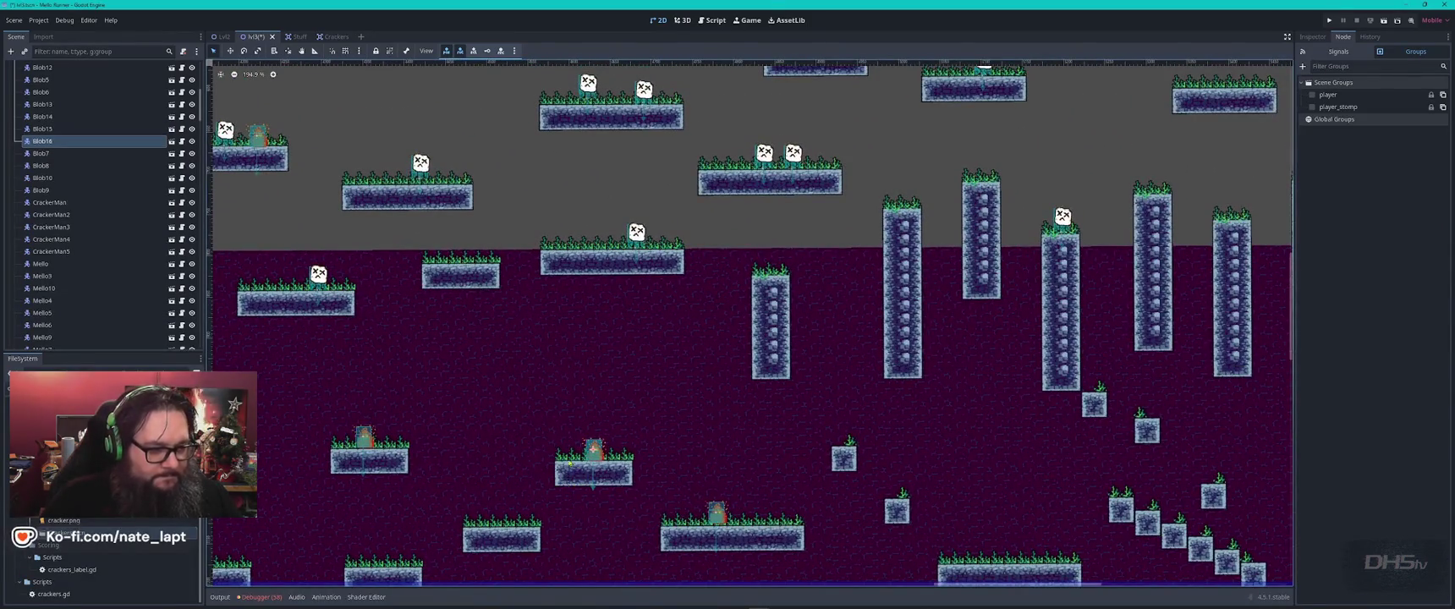
pyautogui.moveTo(597, 454); pyautogui.dragTo(1225, 86)
pyautogui.scroll(5, 1226, 86)
pyautogui.hscroll(5, 1226, 86)
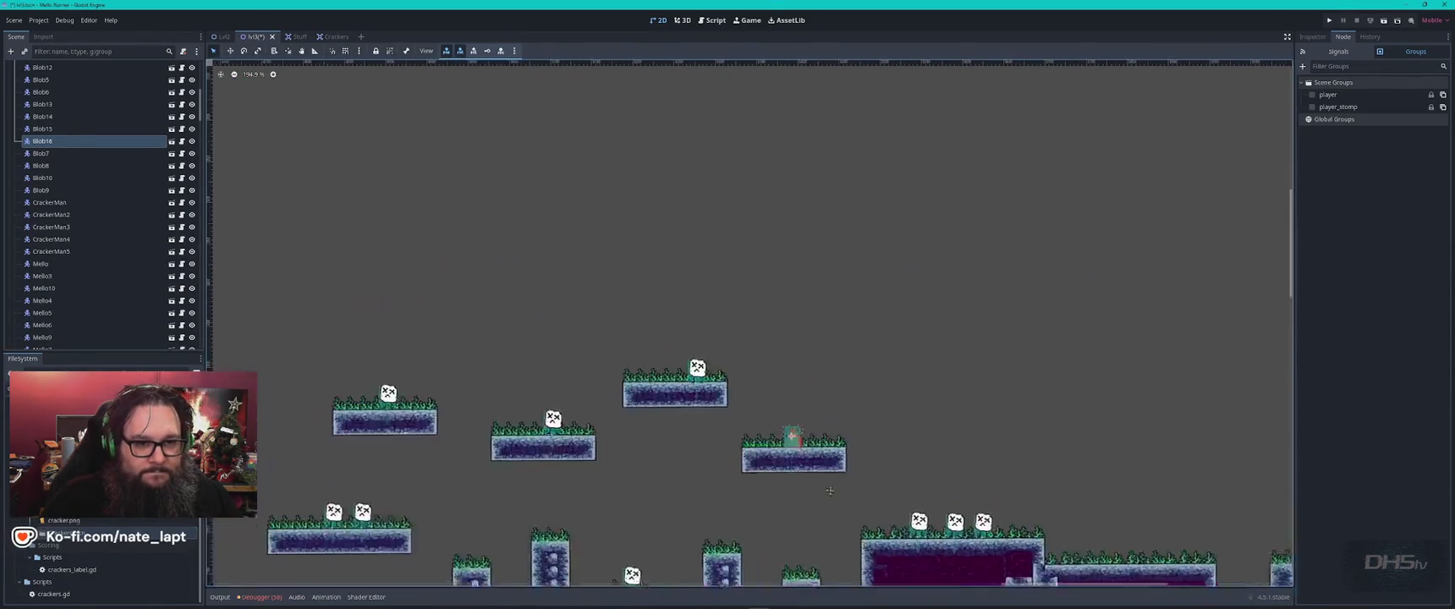
pyautogui.scroll(5, 788, 443)
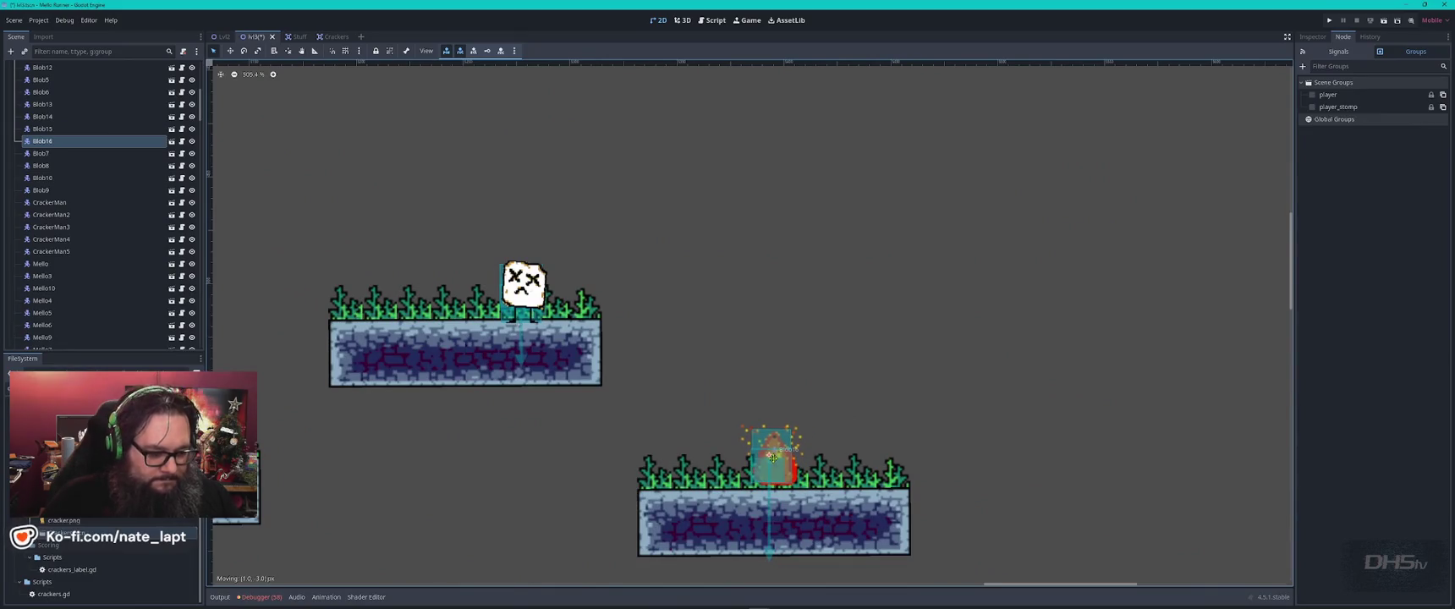
pyautogui.hotkey('ctrl', 'd')
pyautogui.moveTo(780, 464); pyautogui.dragTo(430, 303)
pyautogui.scroll(-3, 550, 390)
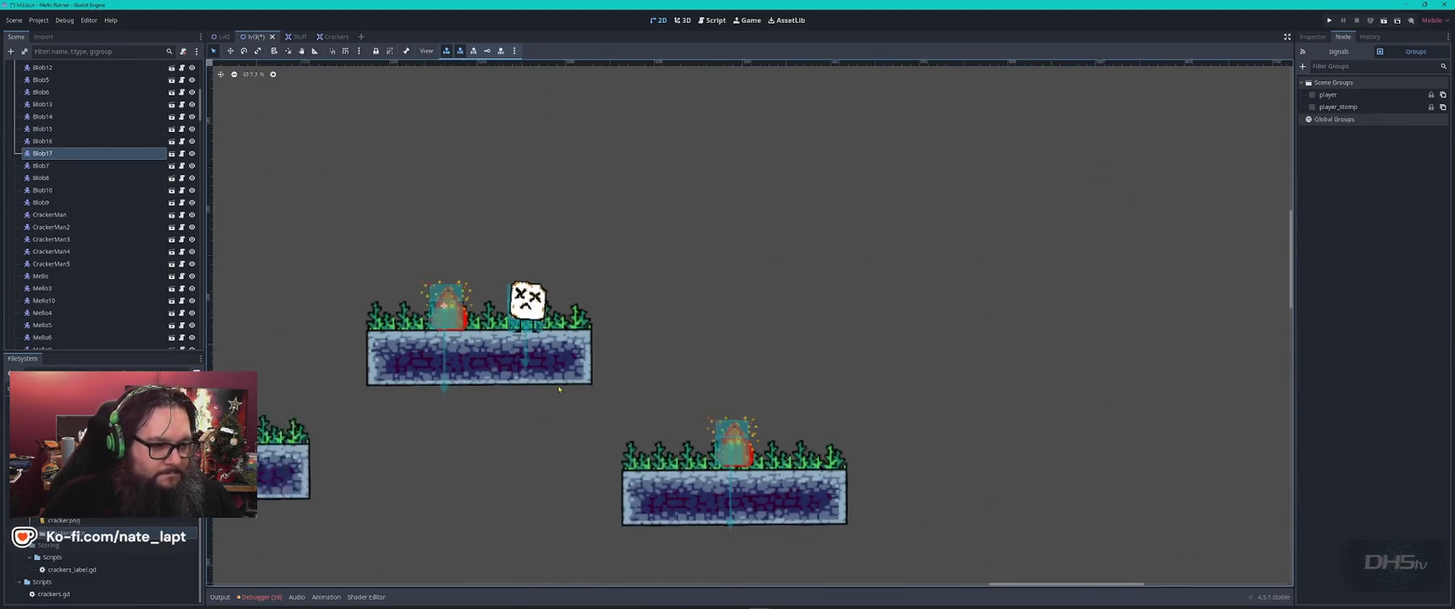
pyautogui.moveTo(876, 477); pyautogui.dragTo(384, 244)
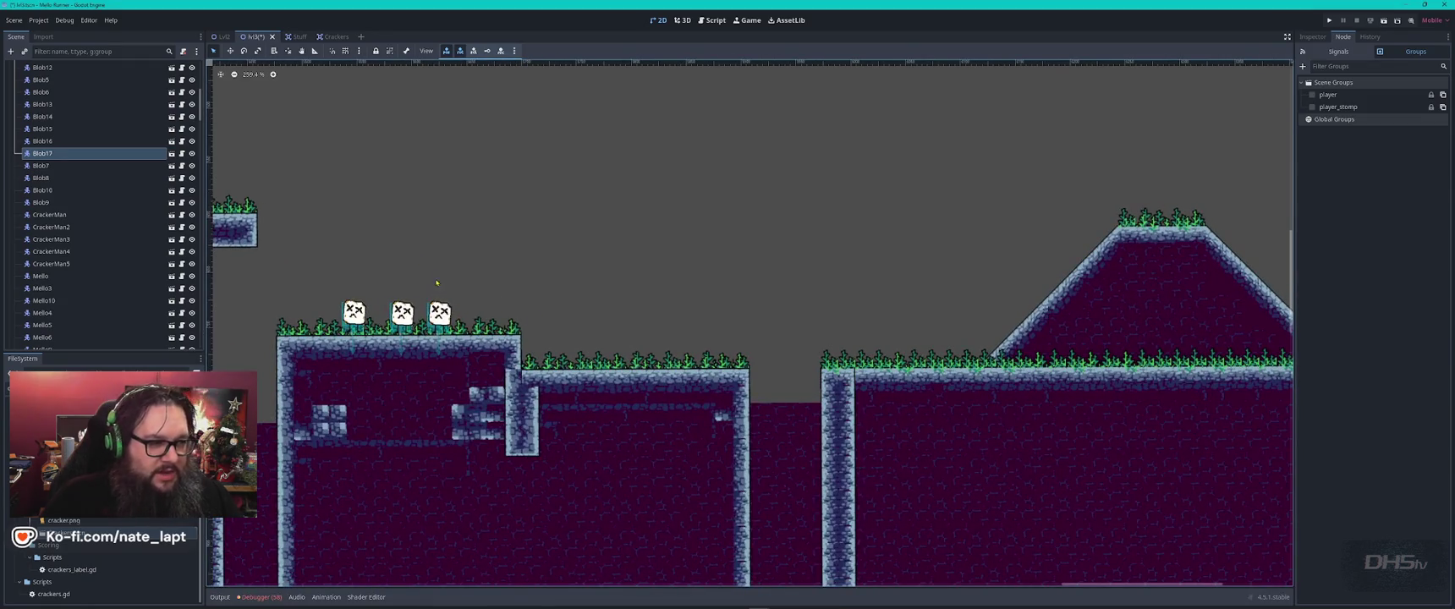
# - Duplicate Blob17 and move the Blob18 copy up onto the hilltop
pyautogui.moveTo(436, 283); pyautogui.dragTo(638, 314)
pyautogui.hotkey('ctrl', 'd')
pyautogui.moveTo(391, 228)
pyautogui.mouseDown()
pyautogui.moveTo(1130, 343)
pyautogui.moveTo(1158, 382)
pyautogui.moveTo(645, 338)
pyautogui.moveTo(544, 292)
pyautogui.mouseUp()
pyautogui.moveTo(510, 333)
pyautogui.mouseDown()
pyautogui.moveTo(721, 224)
pyautogui.moveTo(709, 193)
pyautogui.moveTo(732, 196)
pyautogui.moveTo(677, 196)
pyautogui.moveTo(1075, 147)
pyautogui.mouseUp()
pyautogui.hotkey('ctrl', 'd')
# - Spread three Mello enemies along the ledge, nudging Mello43 right, and duplicate one as Mello45
pyautogui.hotkey('ctrl', 'd')
pyautogui.hotkey('ctrl', 'd')
pyautogui.click(394, 265)
pyautogui.moveTo(400, 255)
pyautogui.mouseDown()
pyautogui.moveTo(1197, 288)
pyautogui.moveTo(621, 309)
pyautogui.moveTo(733, 294)
pyautogui.moveTo(770, 317)
pyautogui.moveTo(756, 322)
pyautogui.moveTo(1049, 258)
pyautogui.moveTo(617, 354)
pyautogui.moveTo(542, 354)
pyautogui.mouseUp()
pyautogui.hotkey('ctrl', 'd')
pyautogui.moveTo(298, 404)
pyautogui.mouseDown()
pyautogui.moveTo(324, 399)
pyautogui.moveTo(302, 406)
pyautogui.mouseUp()
pyautogui.click(546, 352)
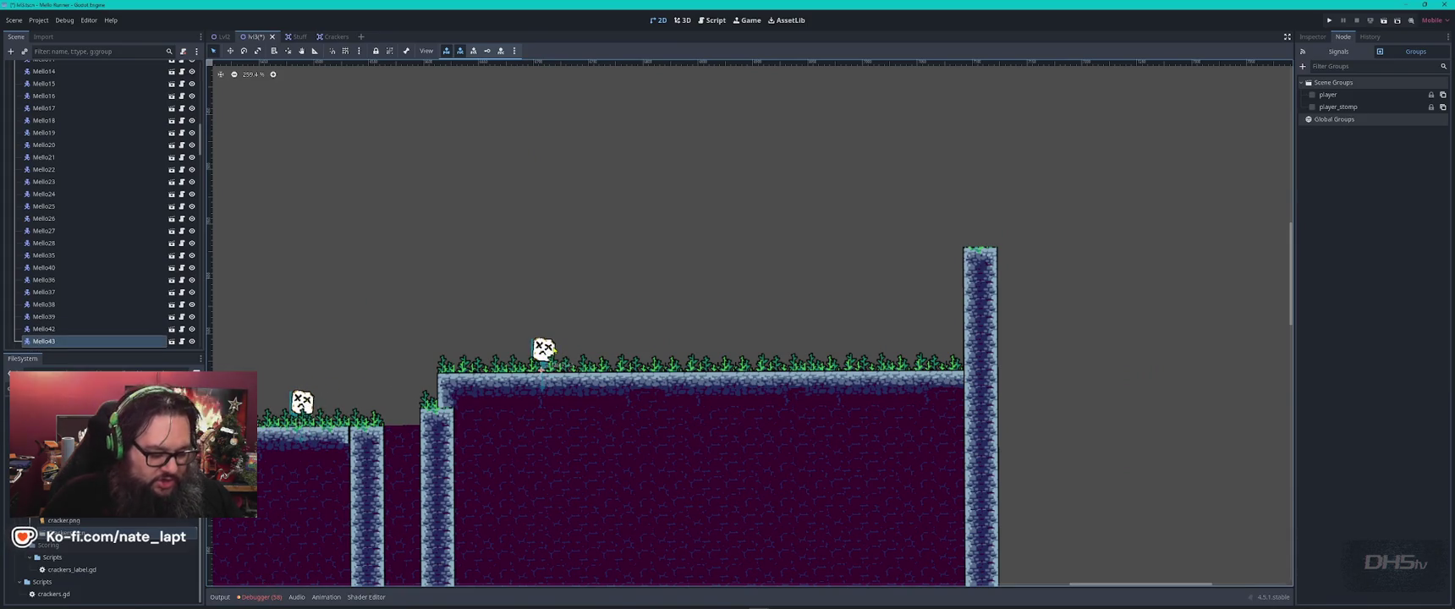
pyautogui.moveTo(546, 352)
pyautogui.mouseDown()
pyautogui.moveTo(796, 334)
pyautogui.moveTo(610, 353)
pyautogui.moveTo(650, 354)
pyautogui.mouseUp()
pyautogui.hotkey('ctrl', 'd')
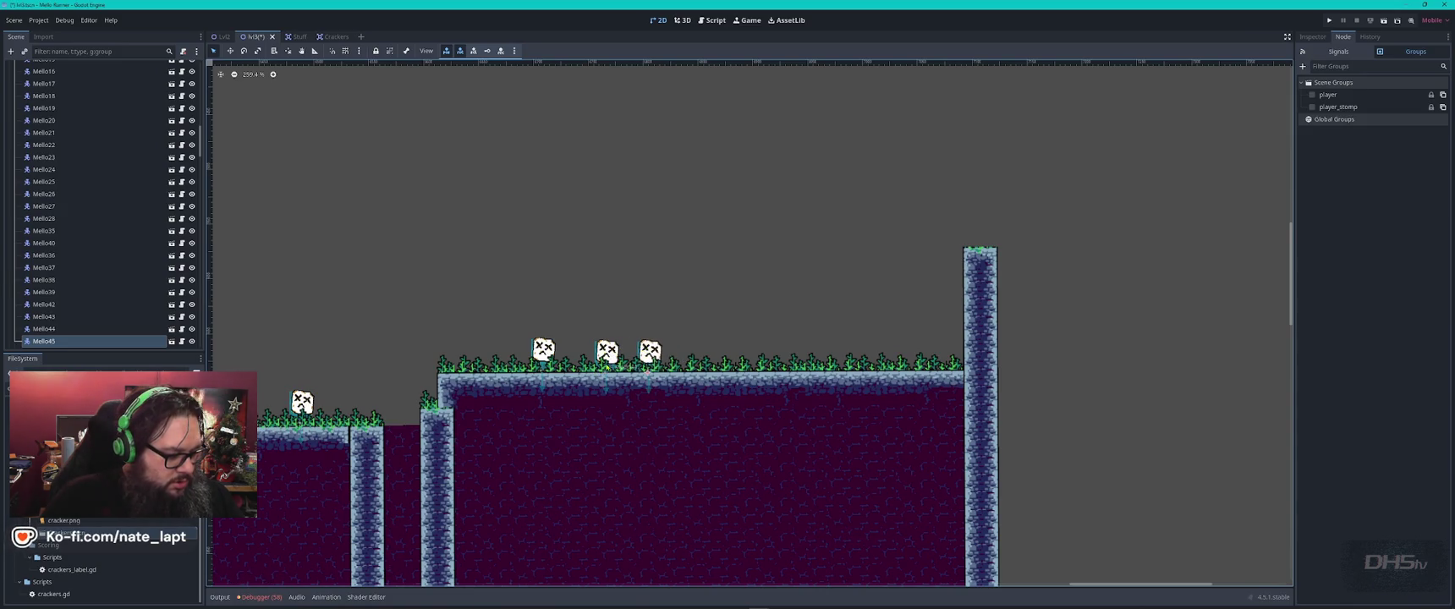
# - Drop a melloboy.tscn player instance onto the grass ledge near the tall pillar
pyautogui.scroll(2, 735, 320)
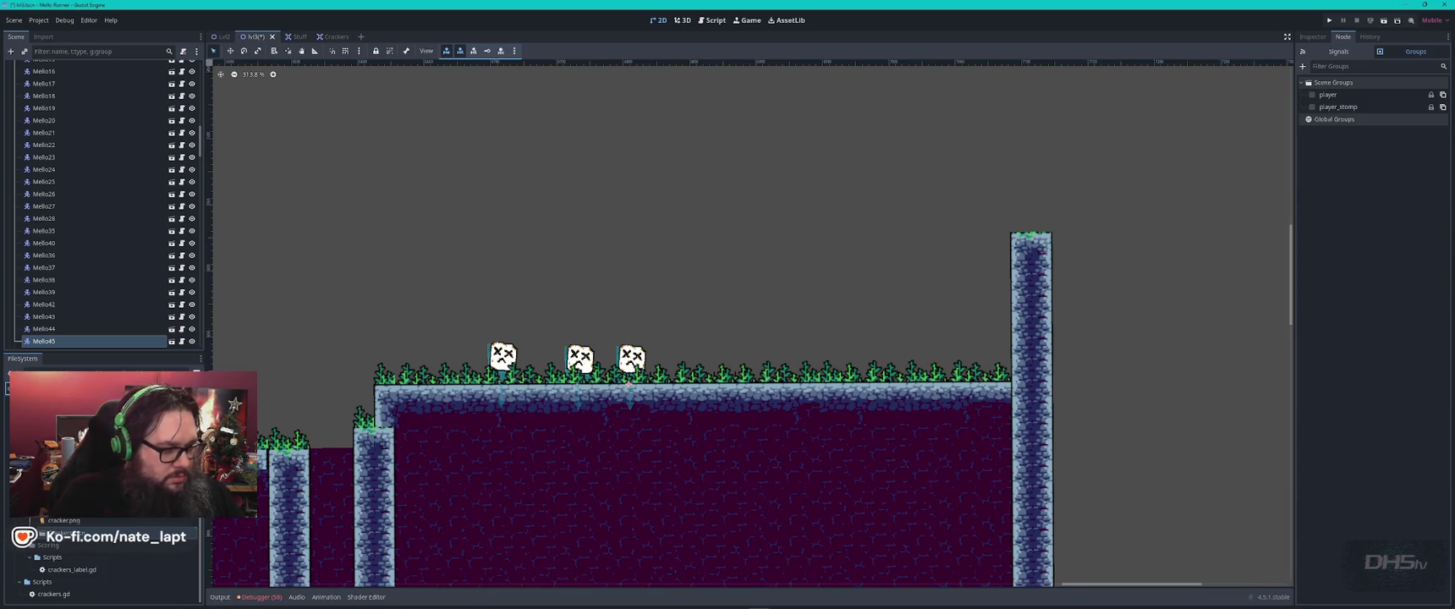
pyautogui.scroll(5, 101, 558)
pyautogui.scroll(-3, 102, 558)
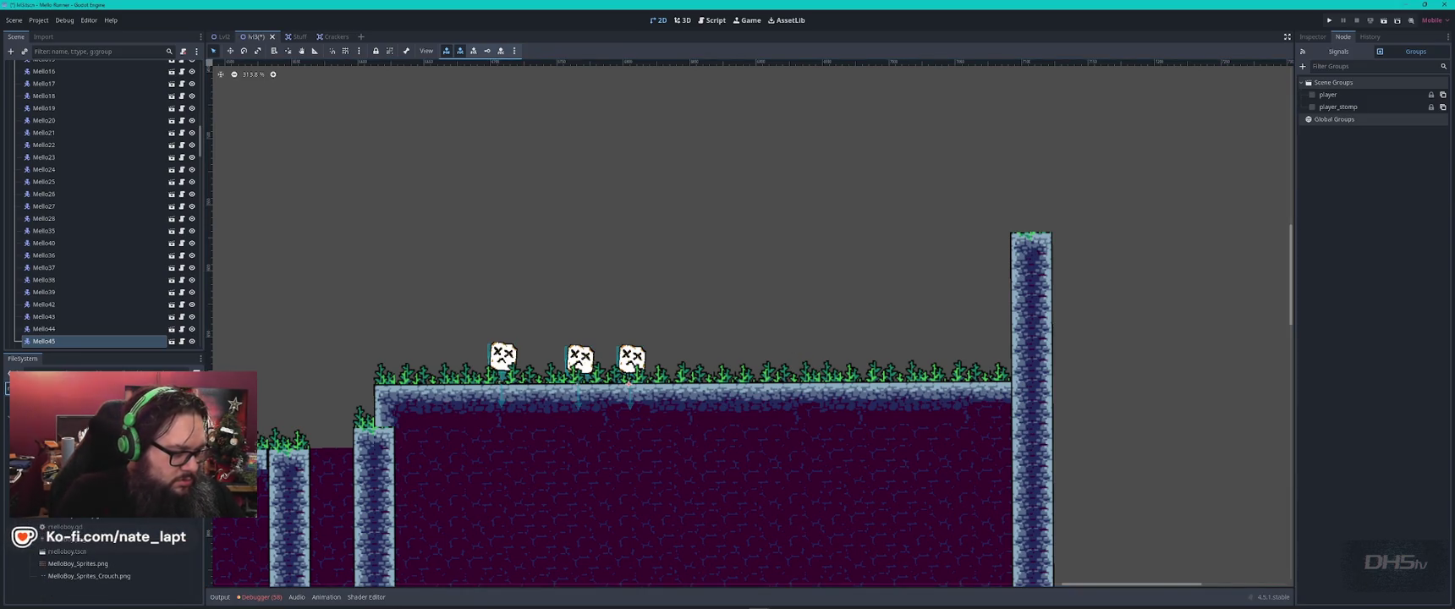
pyautogui.moveTo(68, 550)
pyautogui.mouseDown()
pyautogui.moveTo(942, 404)
pyautogui.moveTo(941, 337)
pyautogui.moveTo(938, 362)
pyautogui.mouseUp()
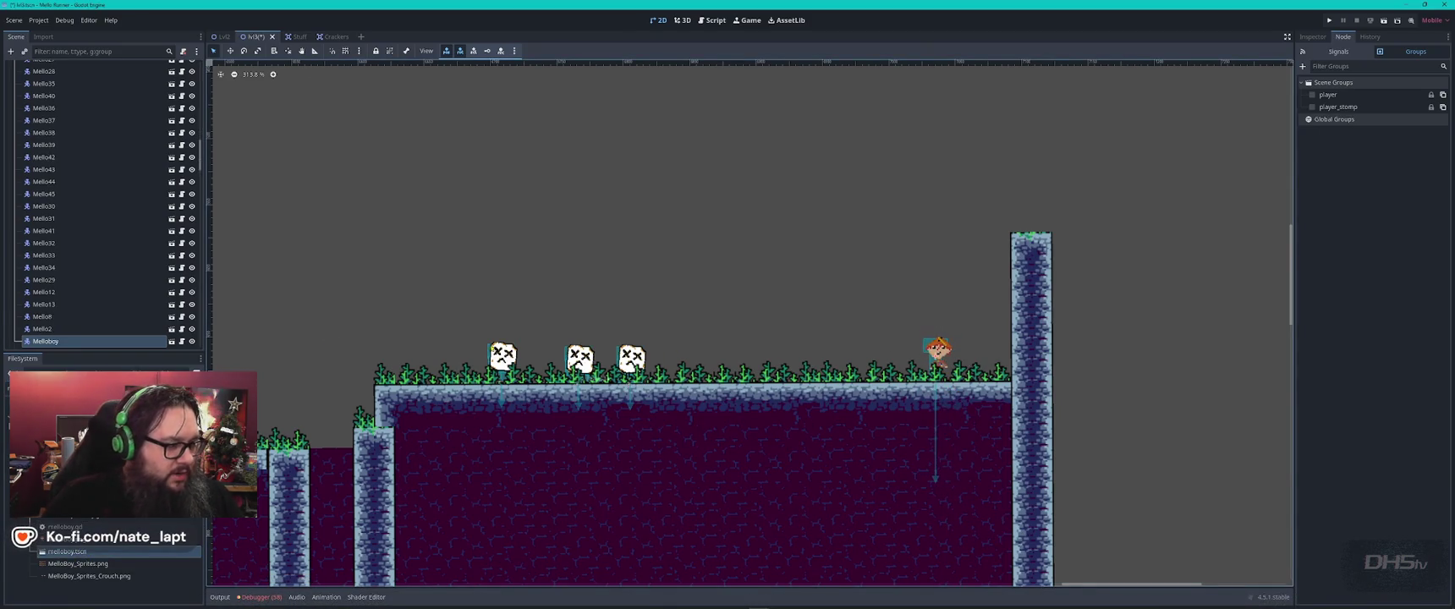
# - Move Melloboy near the top of the Scene tree and stand it on a new Box sprite
pyautogui.scroll(-3, 85, 304)
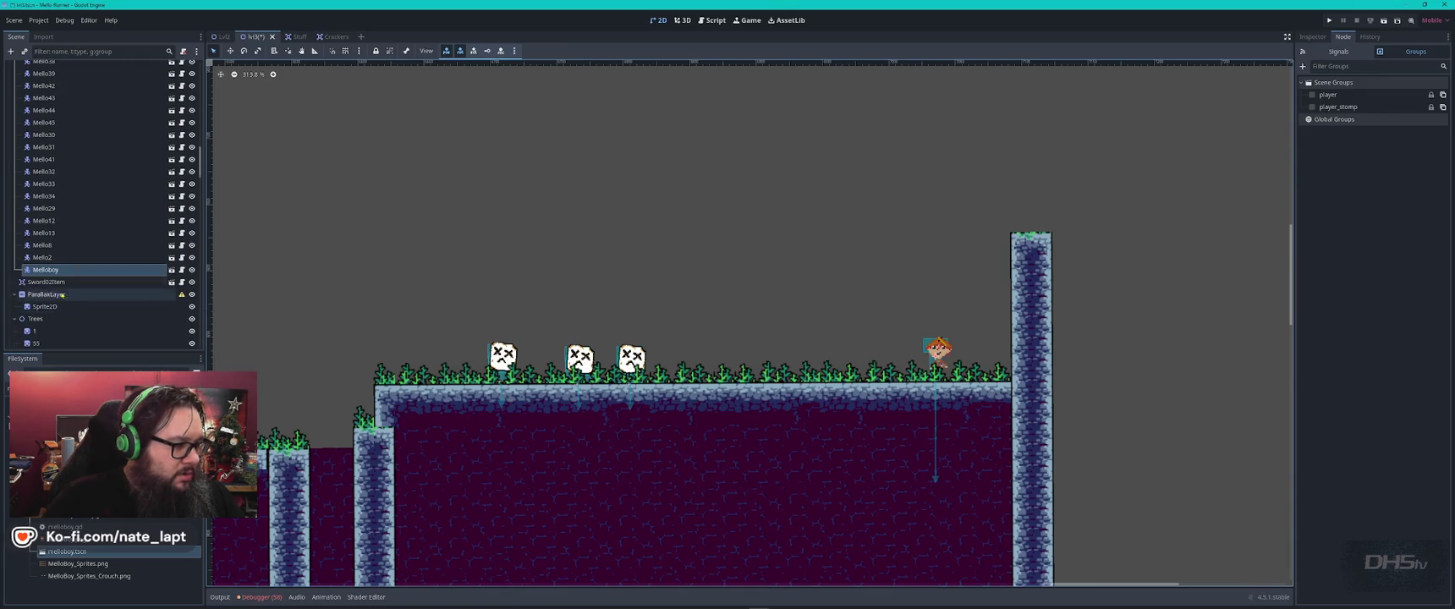
pyautogui.moveTo(52, 275)
pyautogui.mouseDown()
pyautogui.moveTo(30, 313)
pyautogui.moveTo(21, 288)
pyautogui.moveTo(49, 272)
pyautogui.moveTo(45, 74)
pyautogui.mouseUp()
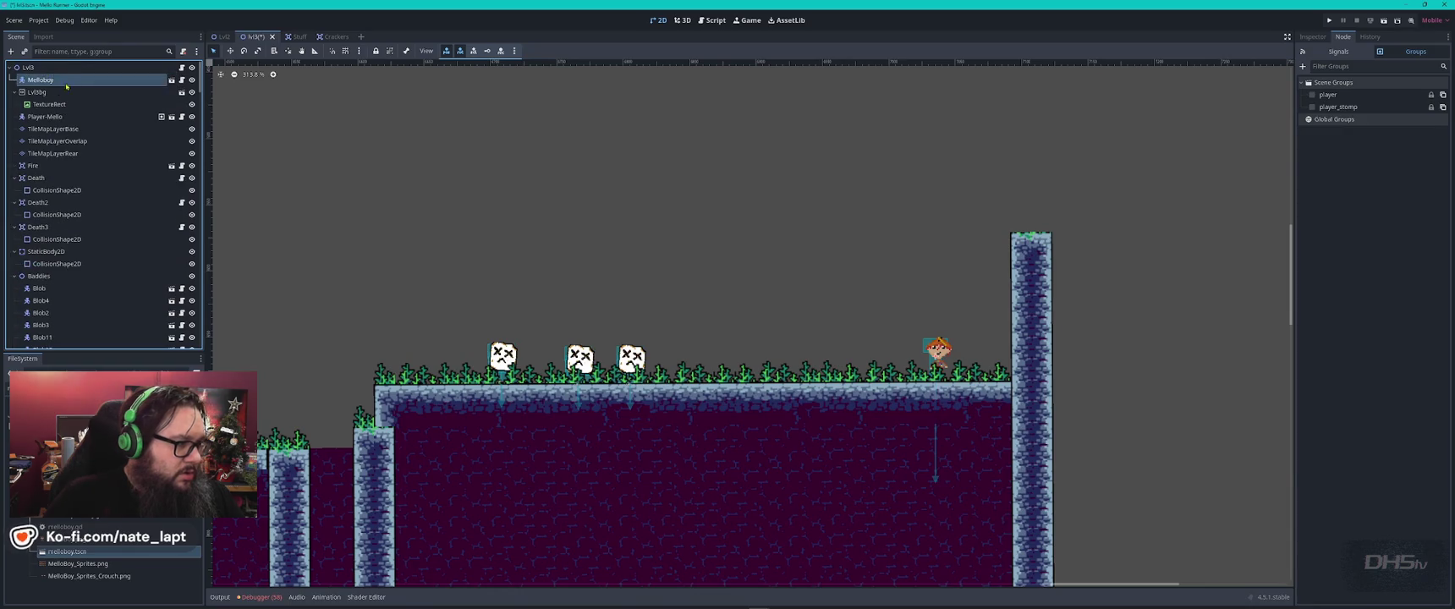
pyautogui.moveTo(937, 350); pyautogui.dragTo(802, 347)
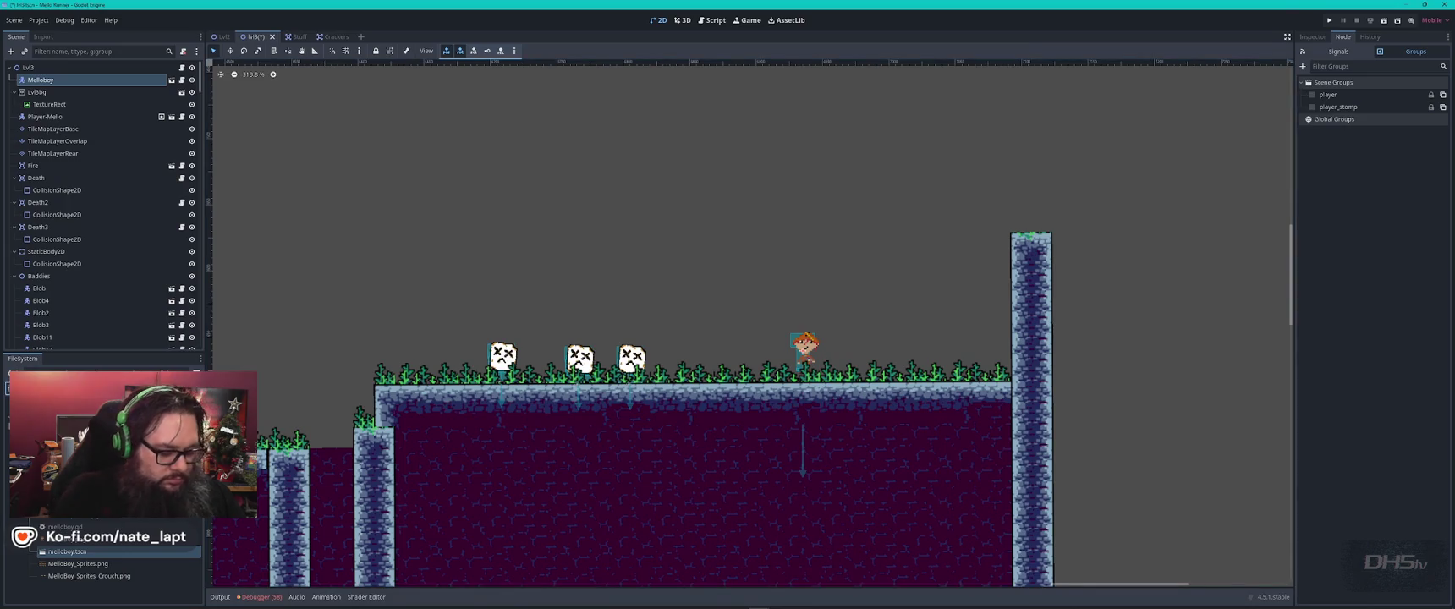
pyautogui.scroll(5, 101, 562)
pyautogui.moveTo(70, 588)
pyautogui.mouseDown()
pyautogui.moveTo(951, 352)
pyautogui.moveTo(958, 369)
pyautogui.mouseUp()
pyautogui.moveTo(813, 349)
pyautogui.mouseDown()
pyautogui.moveTo(973, 303)
pyautogui.moveTo(960, 330)
pyautogui.mouseUp()
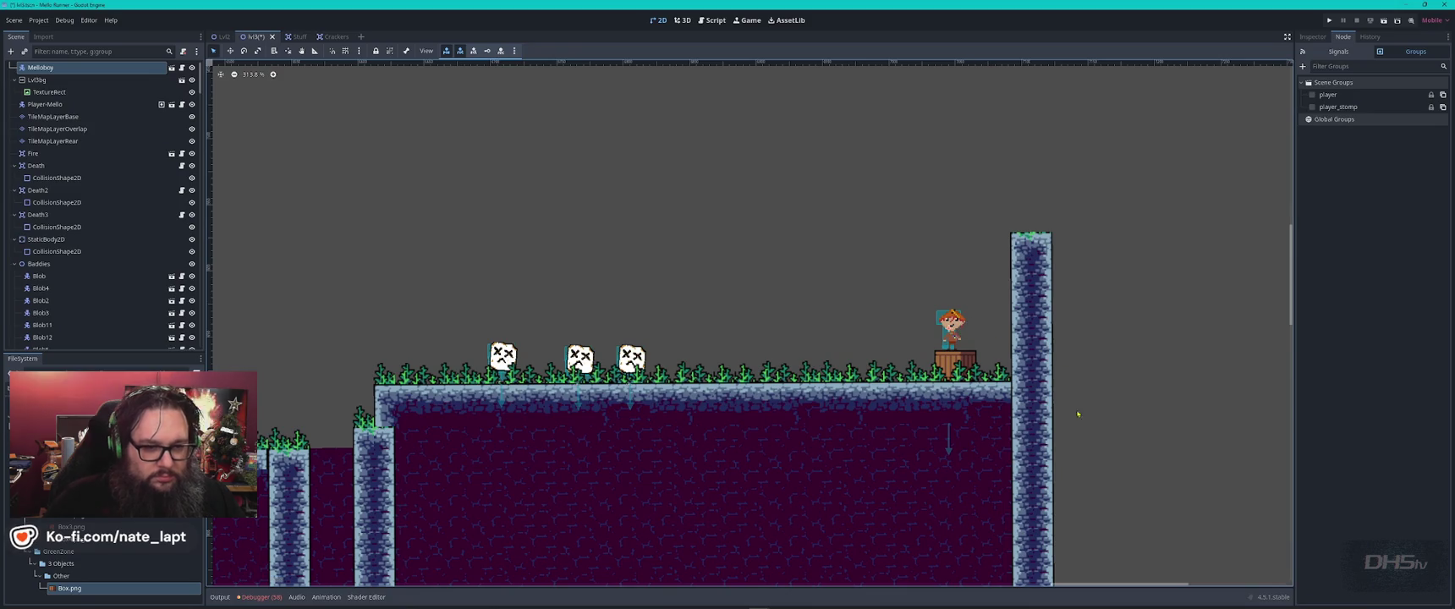
pyautogui.click(919, 330)
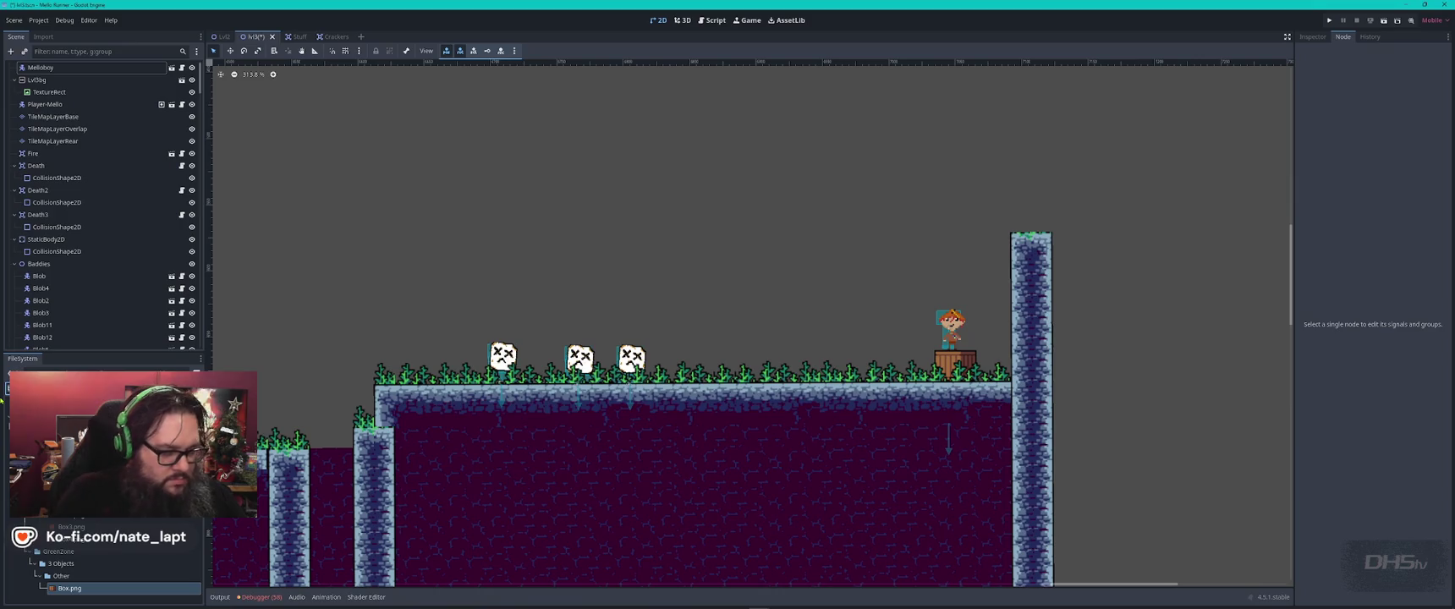
# - Start duplicating the level 2 end scene file in the FileSystem
pyautogui.scroll(-5, 3, 402)
pyautogui.click(74, 542)
pyautogui.rightClick(75, 542)
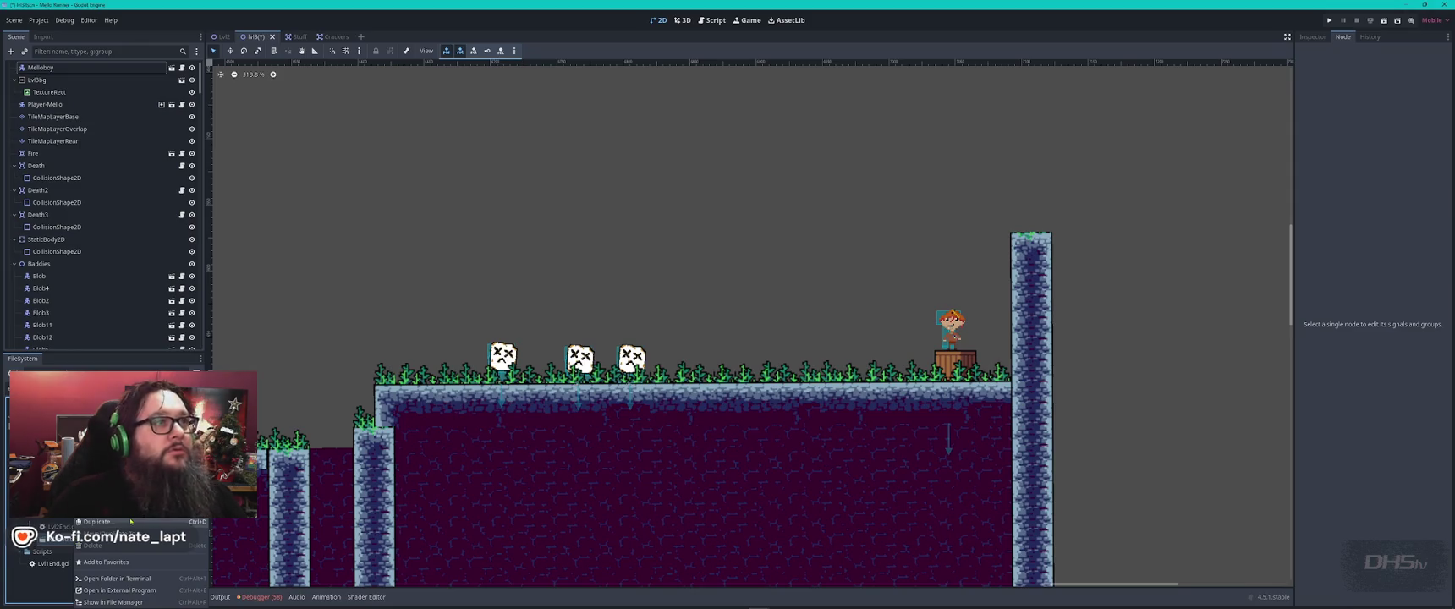
pyautogui.click(96, 522)
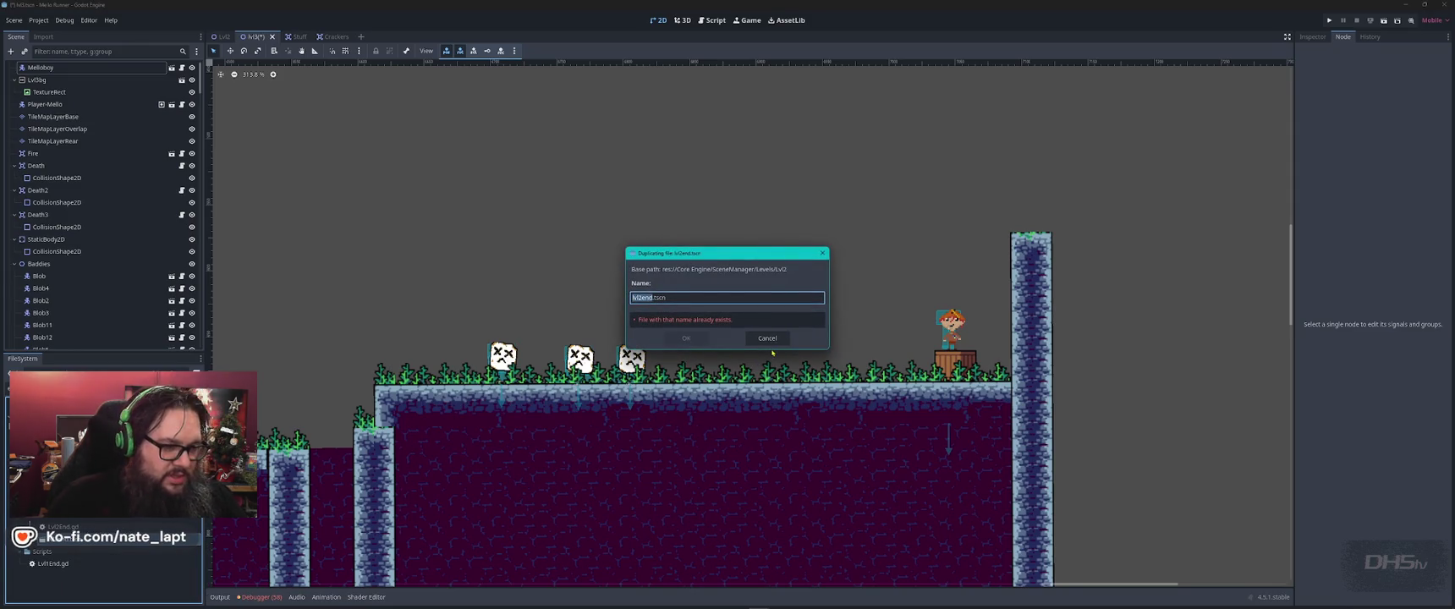
# - Name the duplicate lvl3end, then attempt a new folder named l3 and cancel it
pyautogui.write('lvl3end')
pyautogui.press('Return')
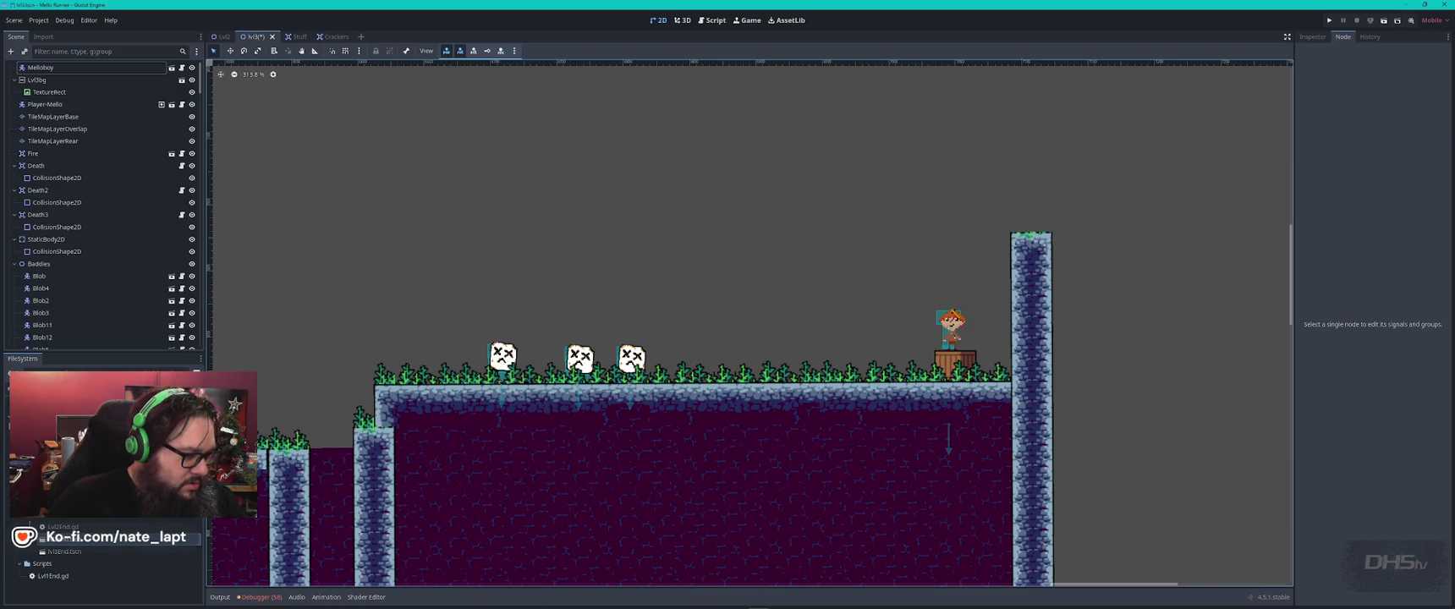
pyautogui.rightClick(49, 519)
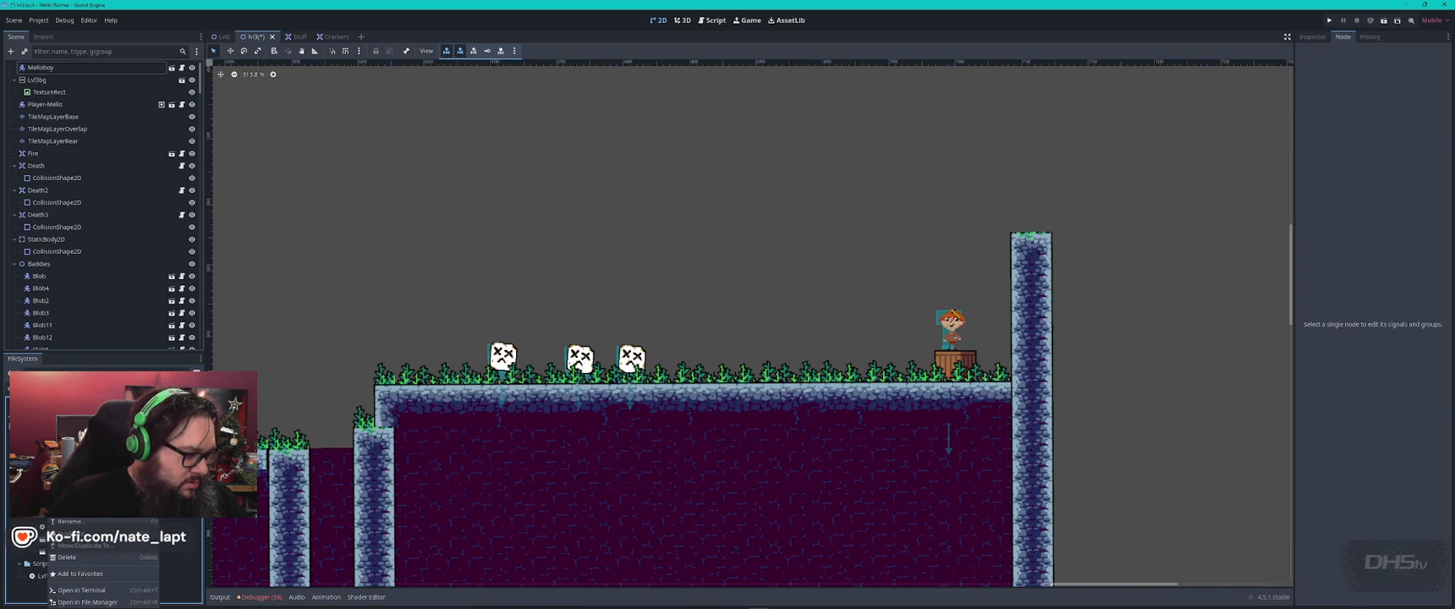
pyautogui.click(195, 474)
pyautogui.write('l3')
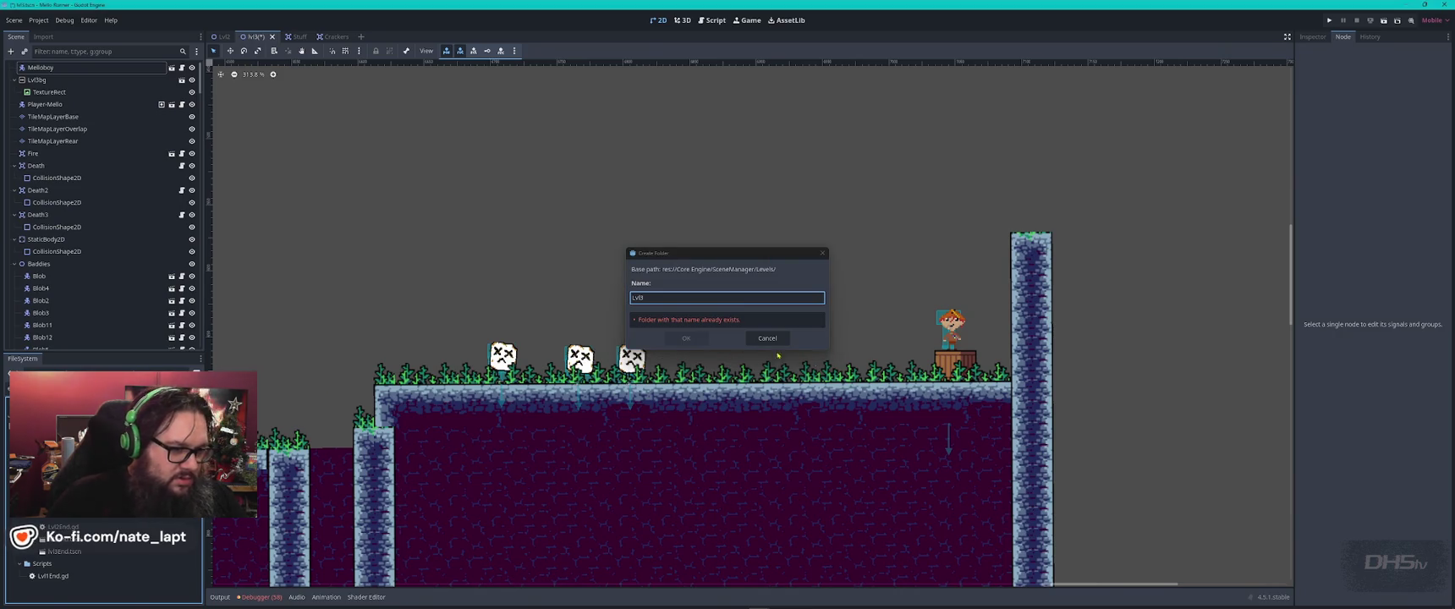
pyautogui.press('Escape')
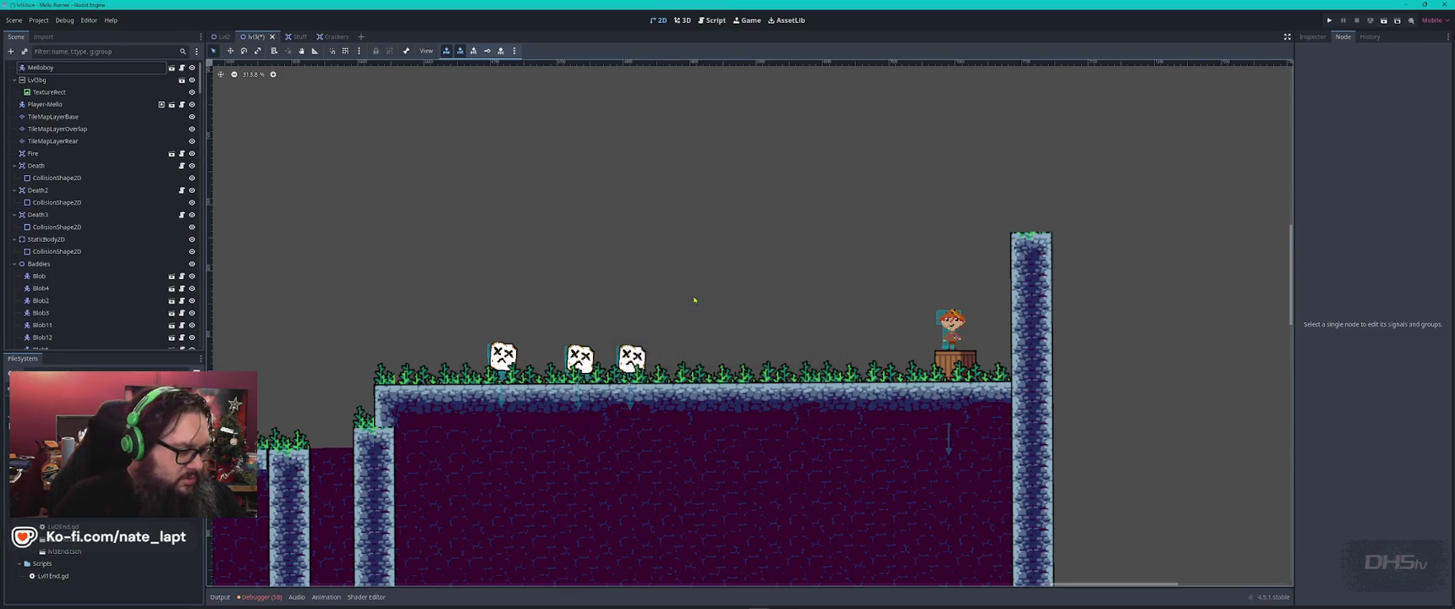
# - Save the level, add lvl3end.tscn, and change its text box to 'Congrats You Beat Da Game'
pyautogui.scroll(5, 115, 550)
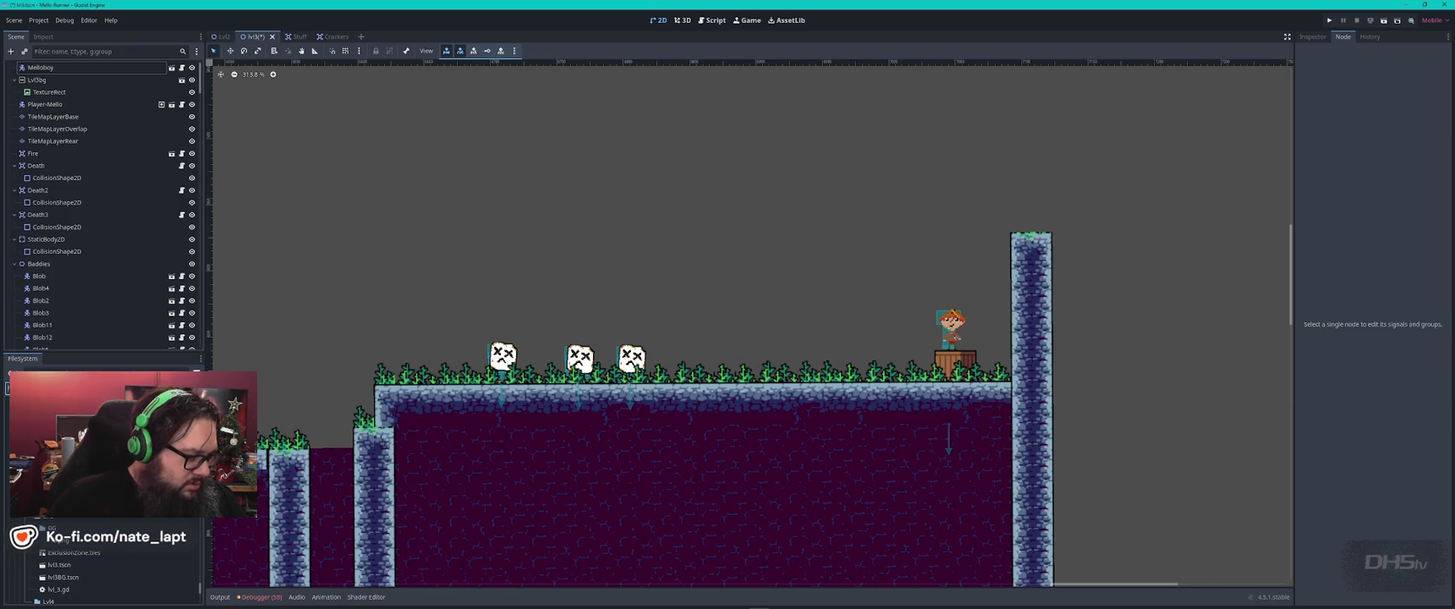
pyautogui.click(120, 529)
pyautogui.scroll(-4, 101, 562)
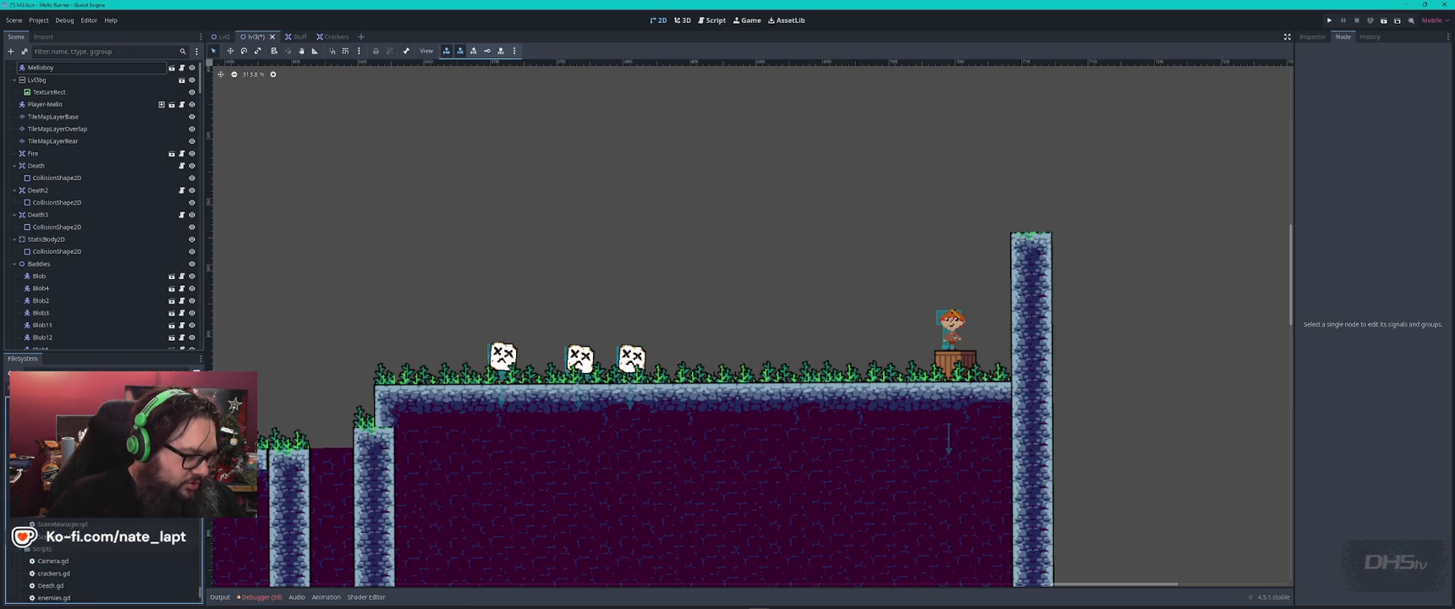
pyautogui.scroll(4, 101, 562)
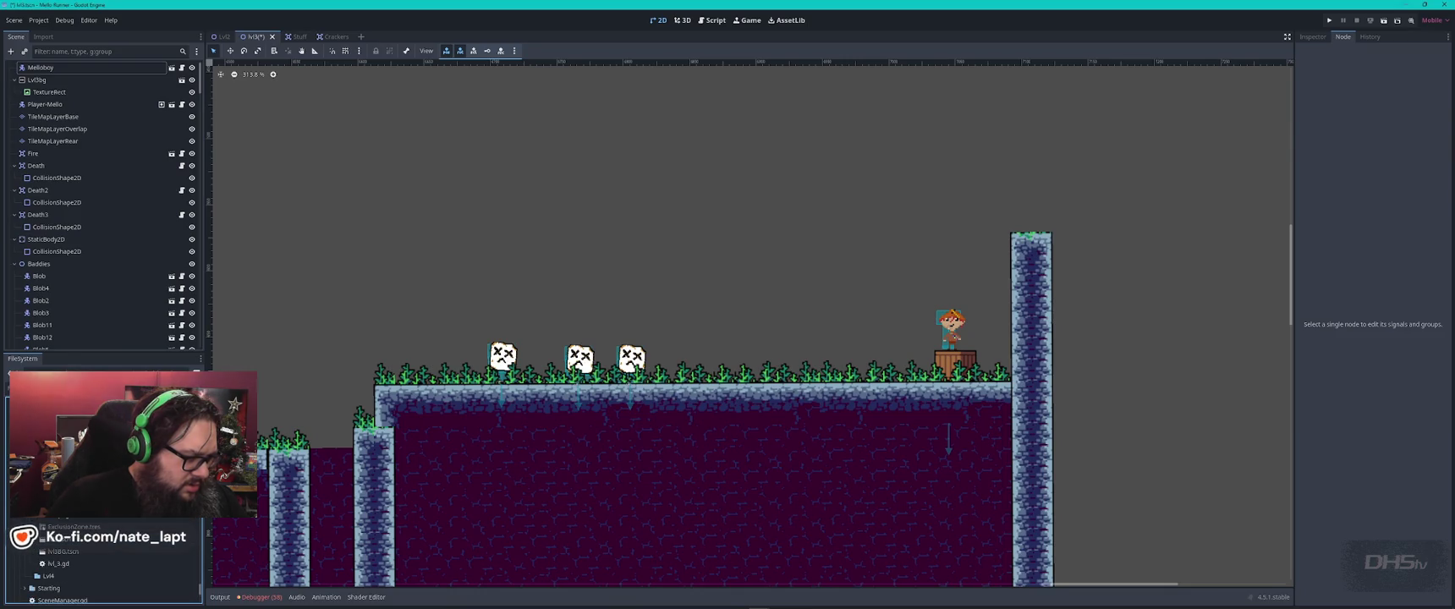
pyautogui.hotkey('ctrl', 's')
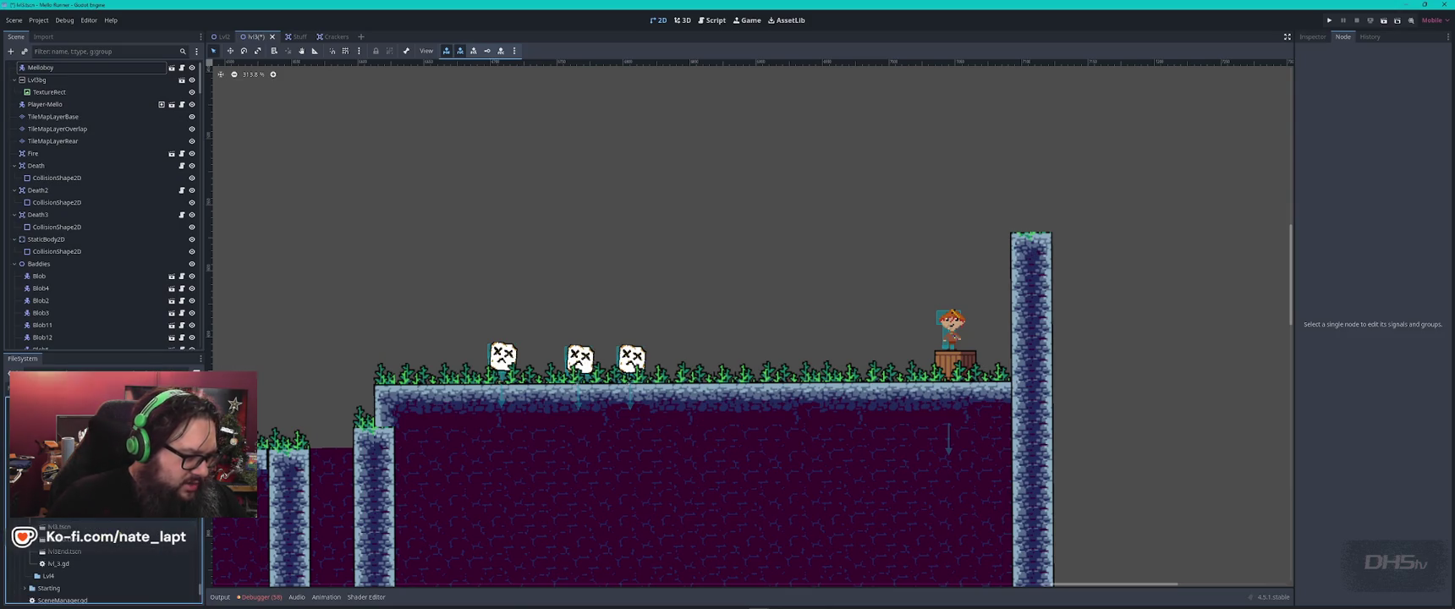
pyautogui.moveTo(65, 551)
pyautogui.mouseDown()
pyautogui.moveTo(893, 276)
pyautogui.moveTo(877, 221)
pyautogui.moveTo(902, 233)
pyautogui.mouseUp()
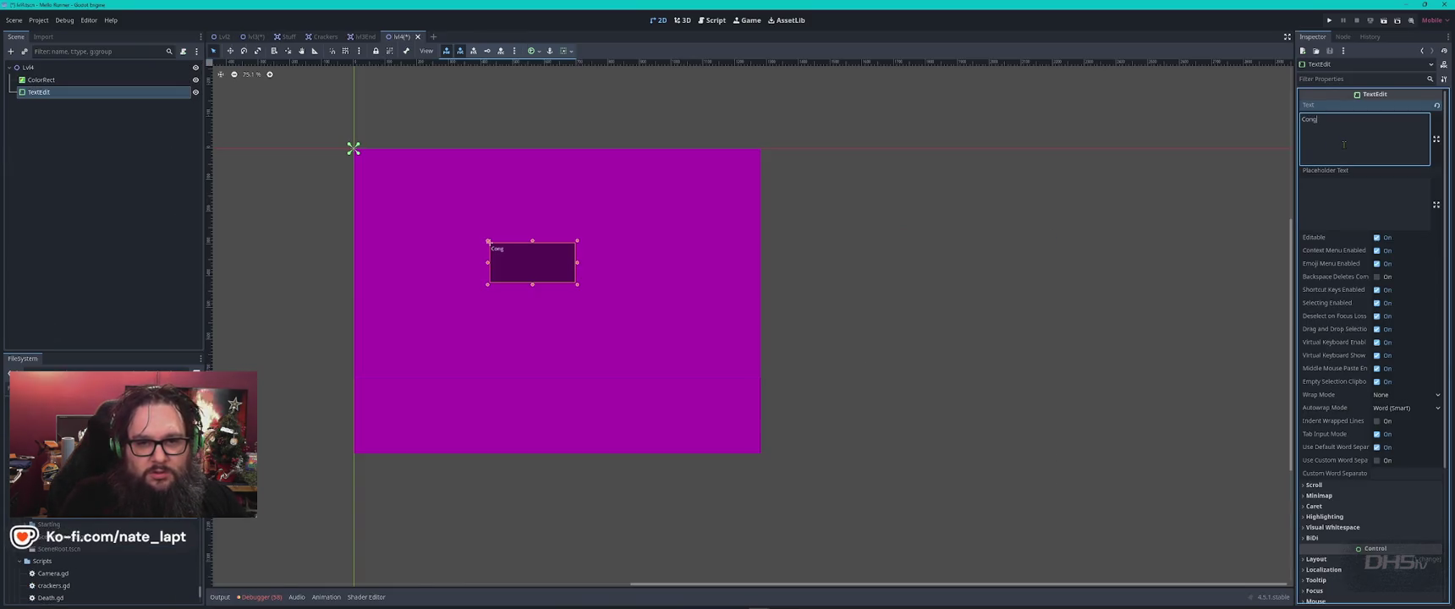
pyautogui.write('rats You Beat Da Game')
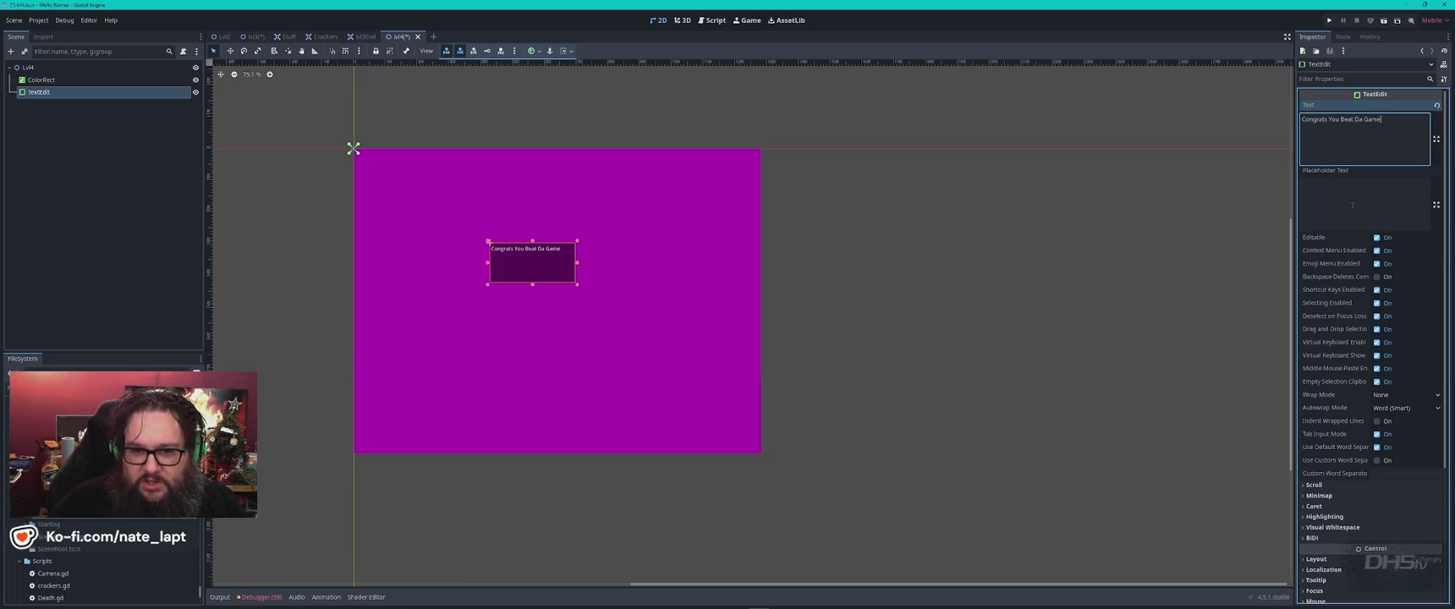
# - Assign a New Theme to the congrats message's TextEdit
pyautogui.scroll(-5, 1350, 338)
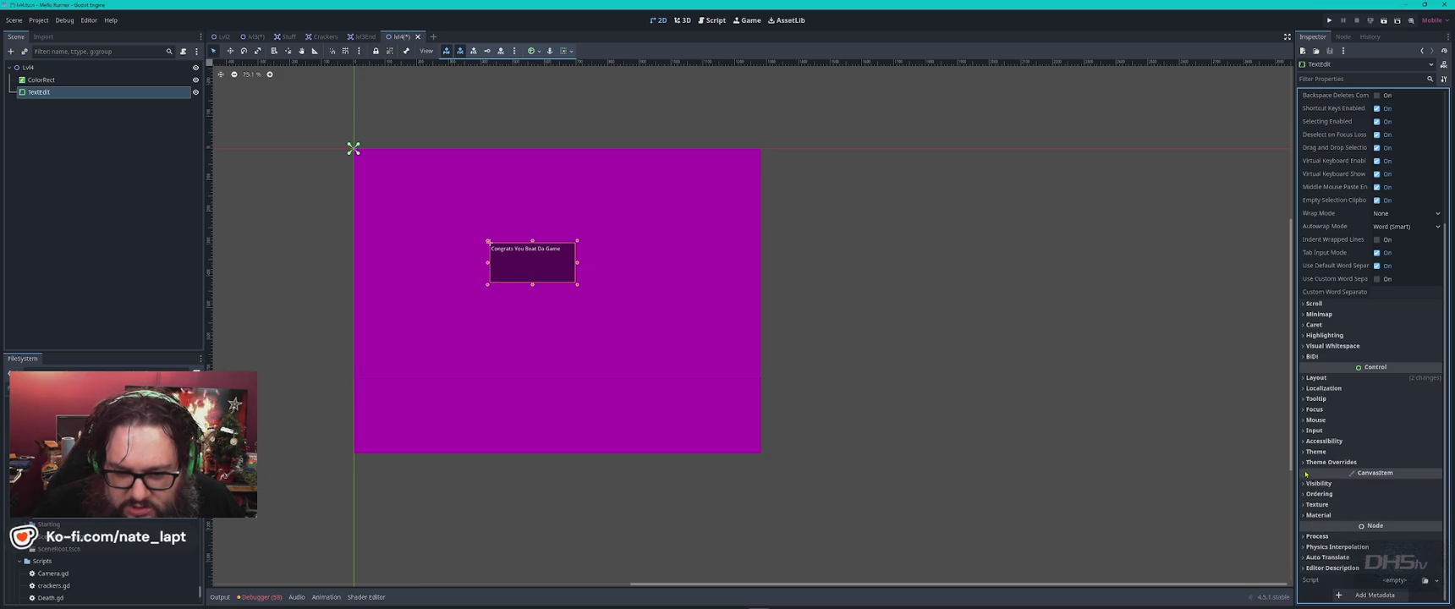
pyautogui.click(1328, 452)
pyautogui.click(1413, 466)
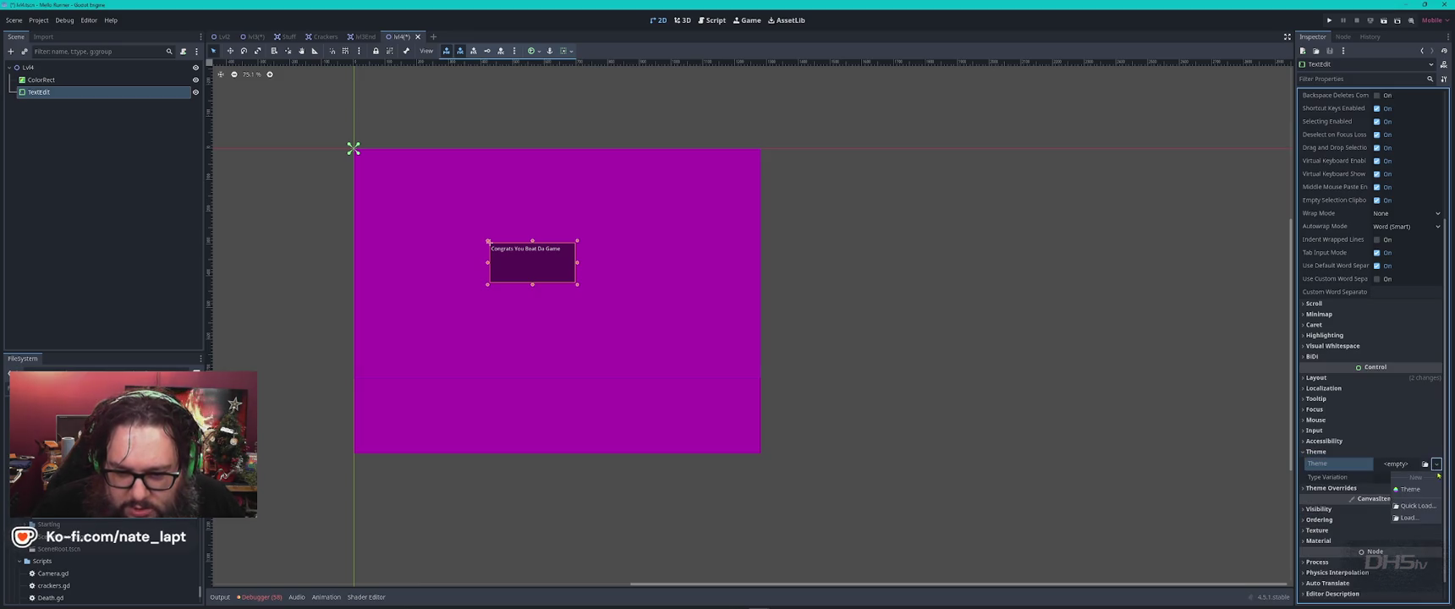
pyautogui.click(1414, 477)
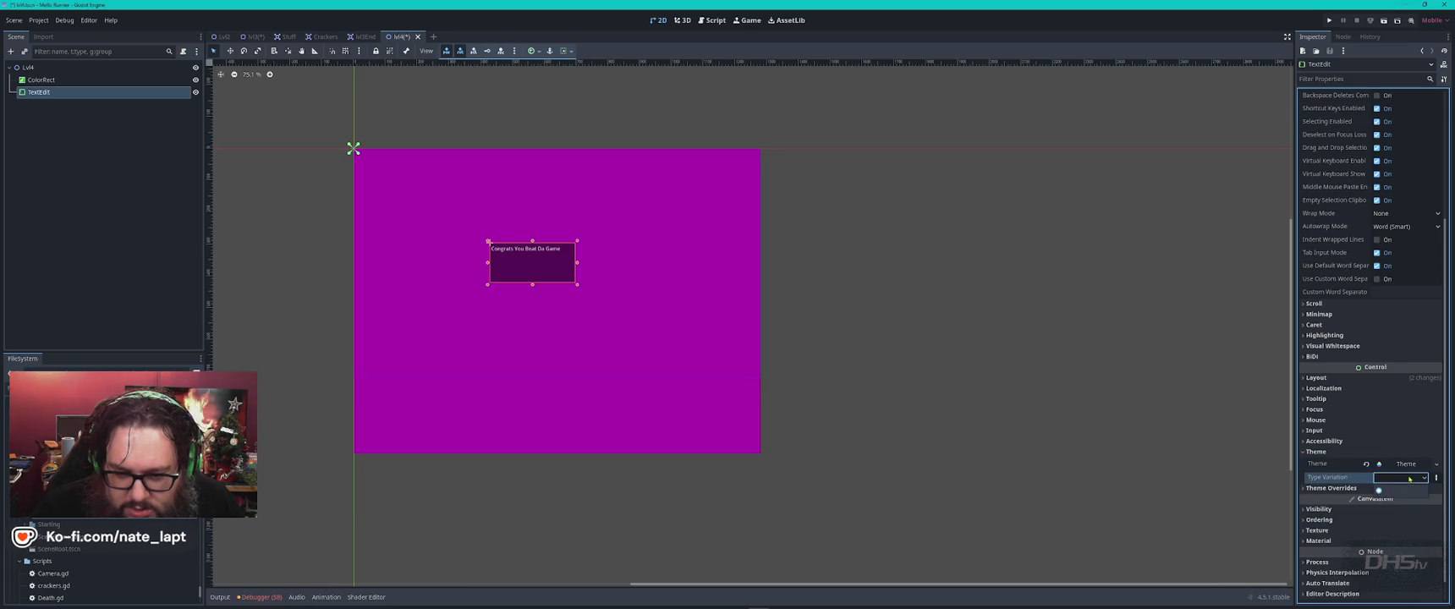
# - Override the message's font size to 65 px under Theme Overrides > Font Sizes
pyautogui.click(1304, 488)
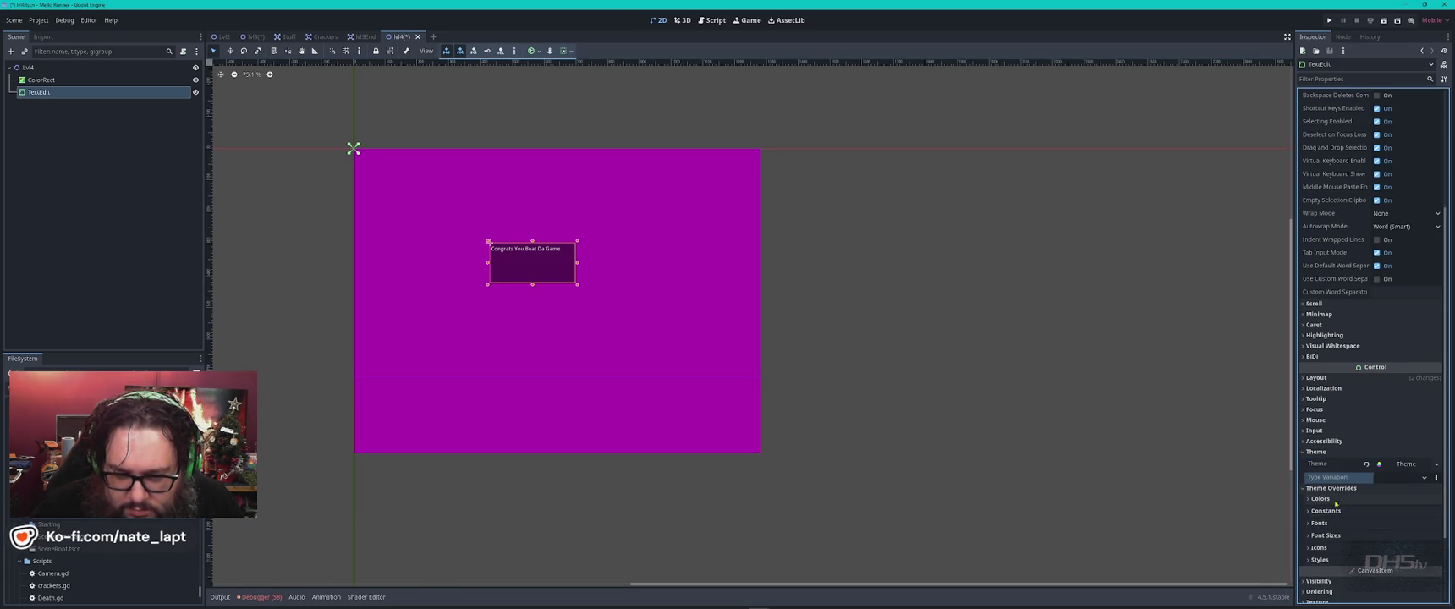
pyautogui.click(1319, 523)
pyautogui.click(1411, 538)
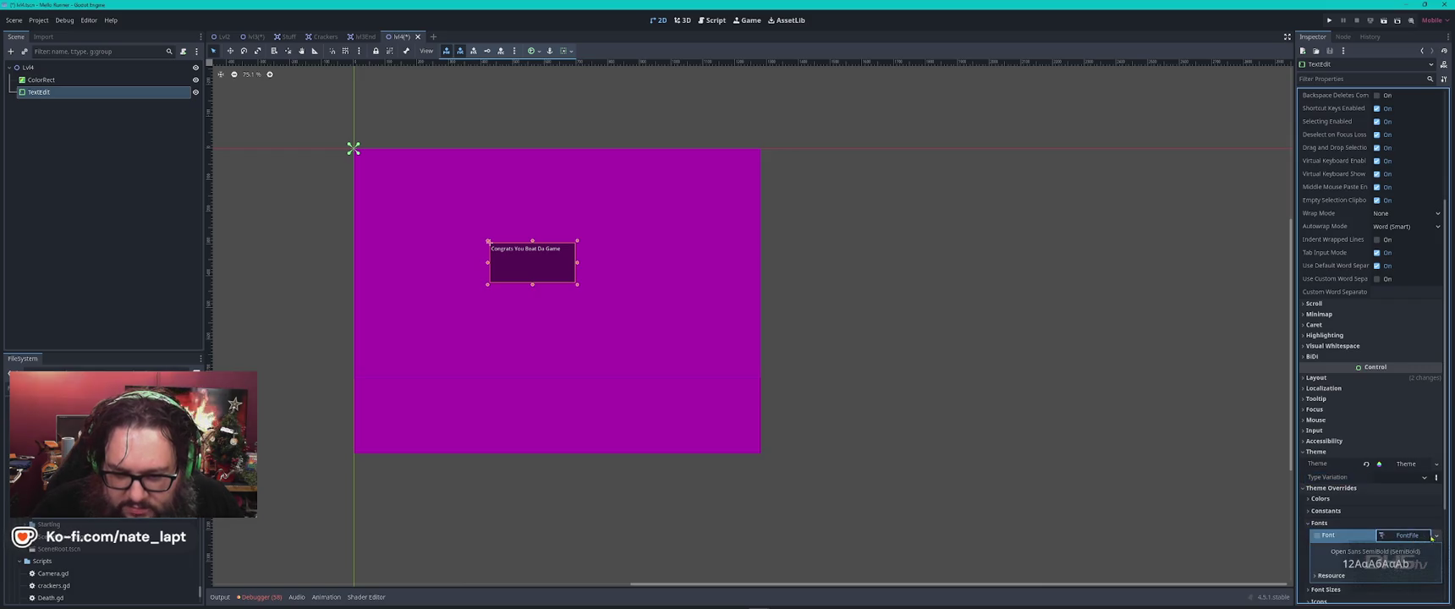
pyautogui.click(1315, 537)
pyautogui.doubleClick(1326, 536)
pyautogui.click(1312, 524)
pyautogui.click(1325, 535)
pyautogui.click(1404, 547)
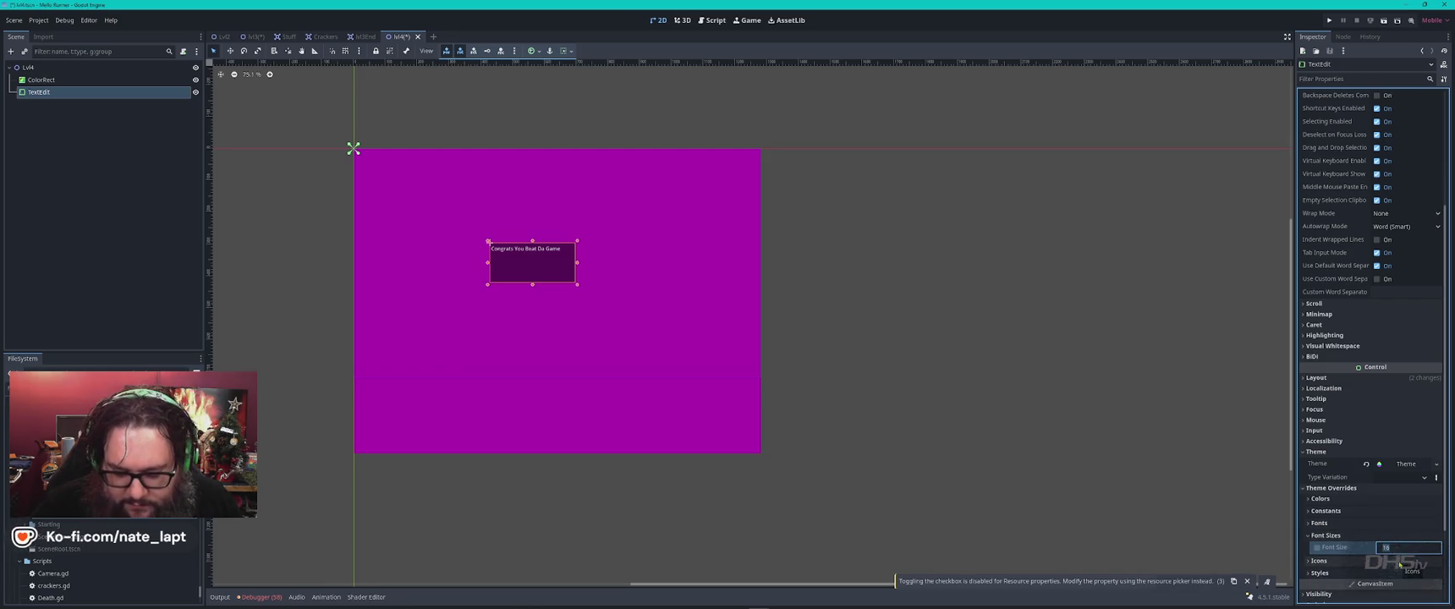
pyautogui.press('Return')
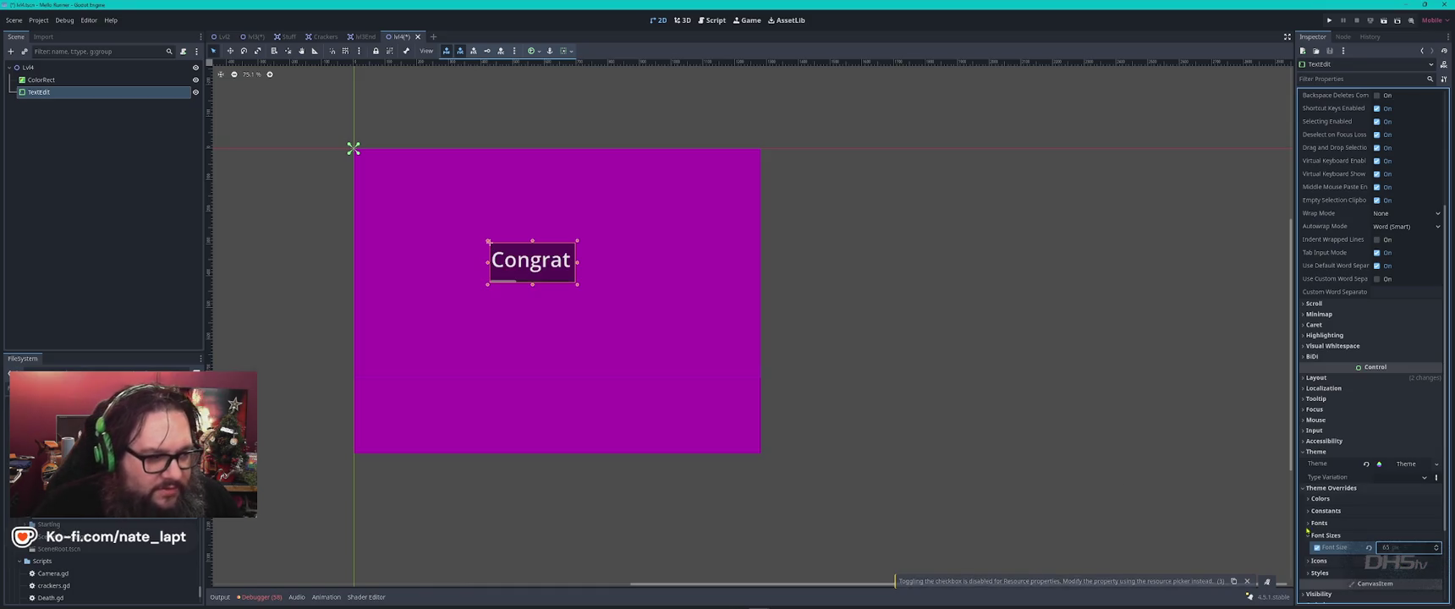
# - Widen the text box to show the whole sentence and save the end scene
pyautogui.moveTo(577, 265)
pyautogui.mouseDown()
pyautogui.moveTo(809, 264)
pyautogui.moveTo(654, 273)
pyautogui.moveTo(661, 283)
pyautogui.mouseUp()
pyautogui.click(836, 307)
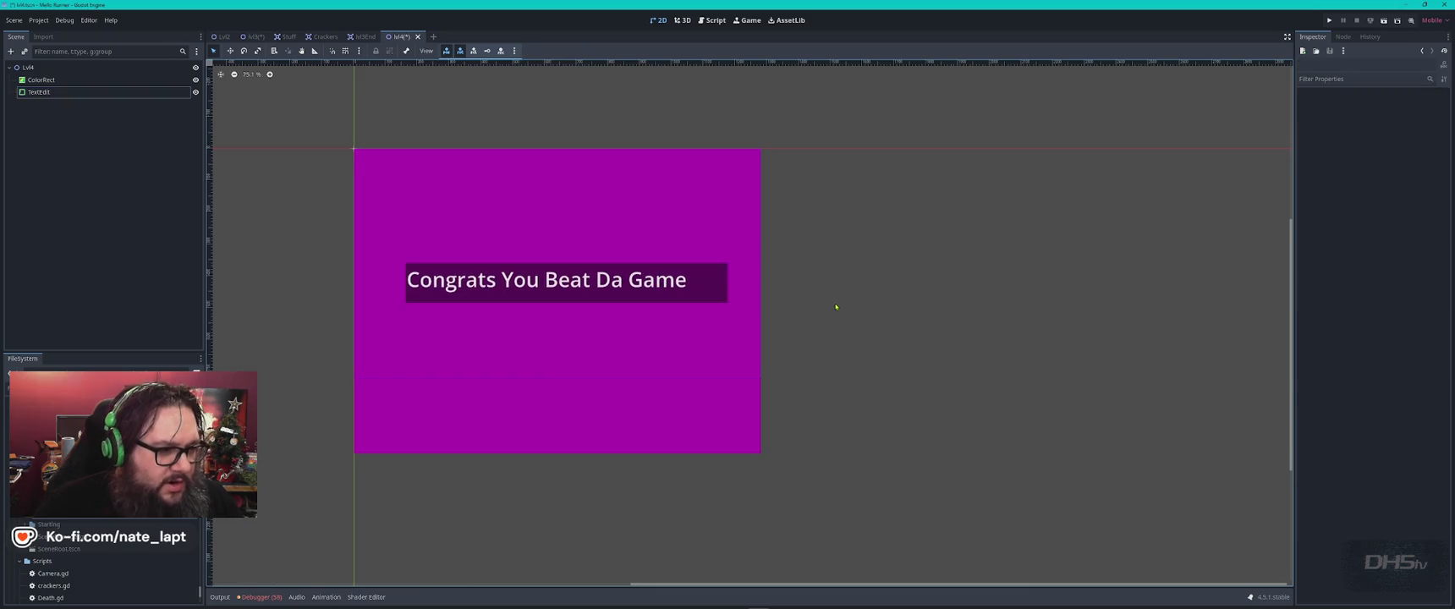
pyautogui.hotkey('ctrl', 's')
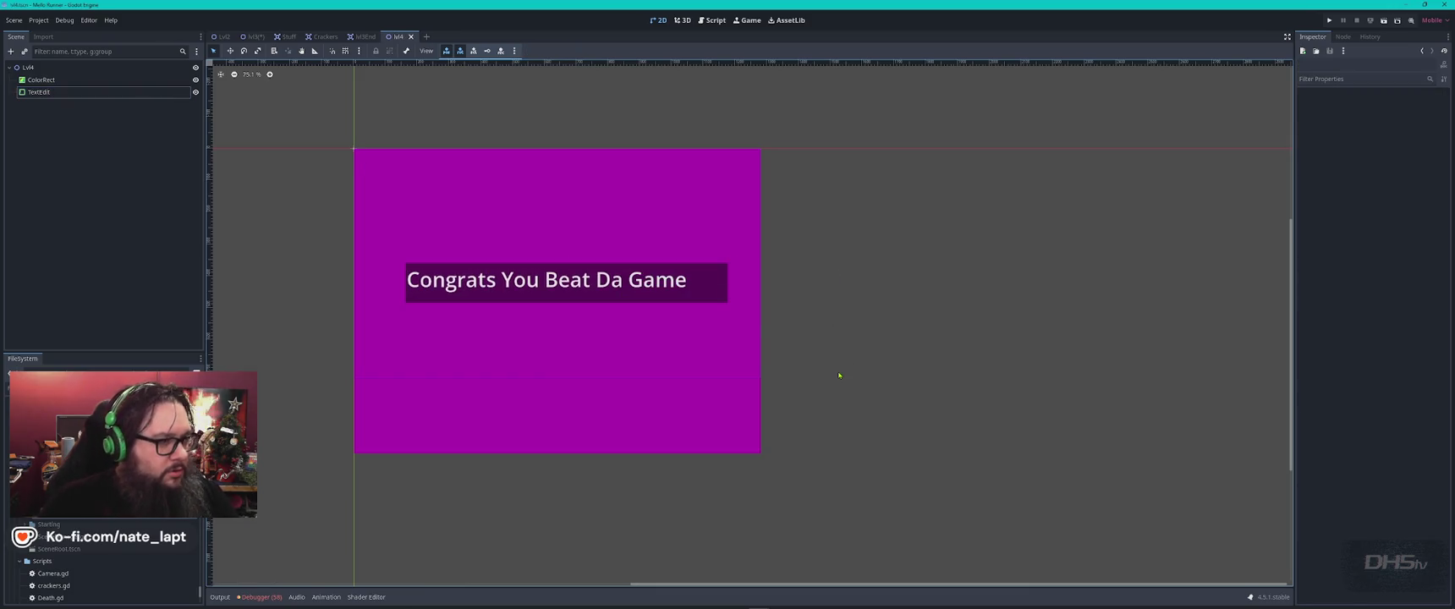
# - Save the lvl3 scene and run the project with F5
pyautogui.click(255, 38)
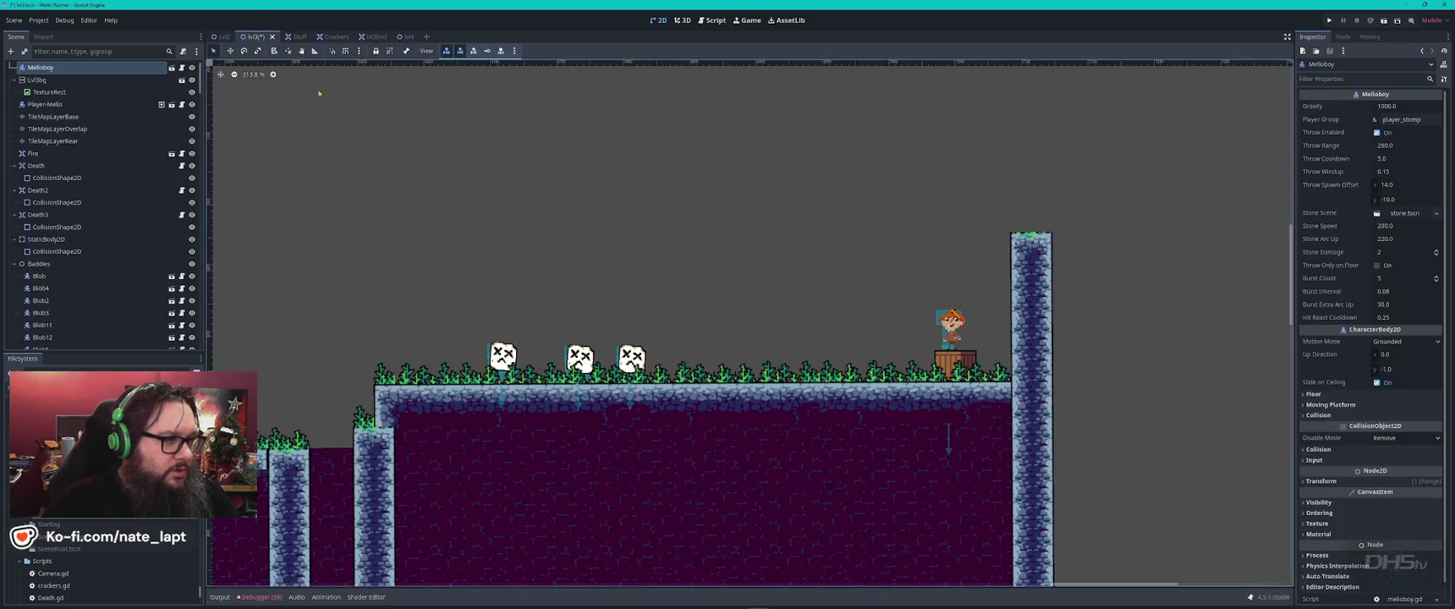
pyautogui.scroll(-3, 929, 385)
pyautogui.hotkey('ctrl', 's')
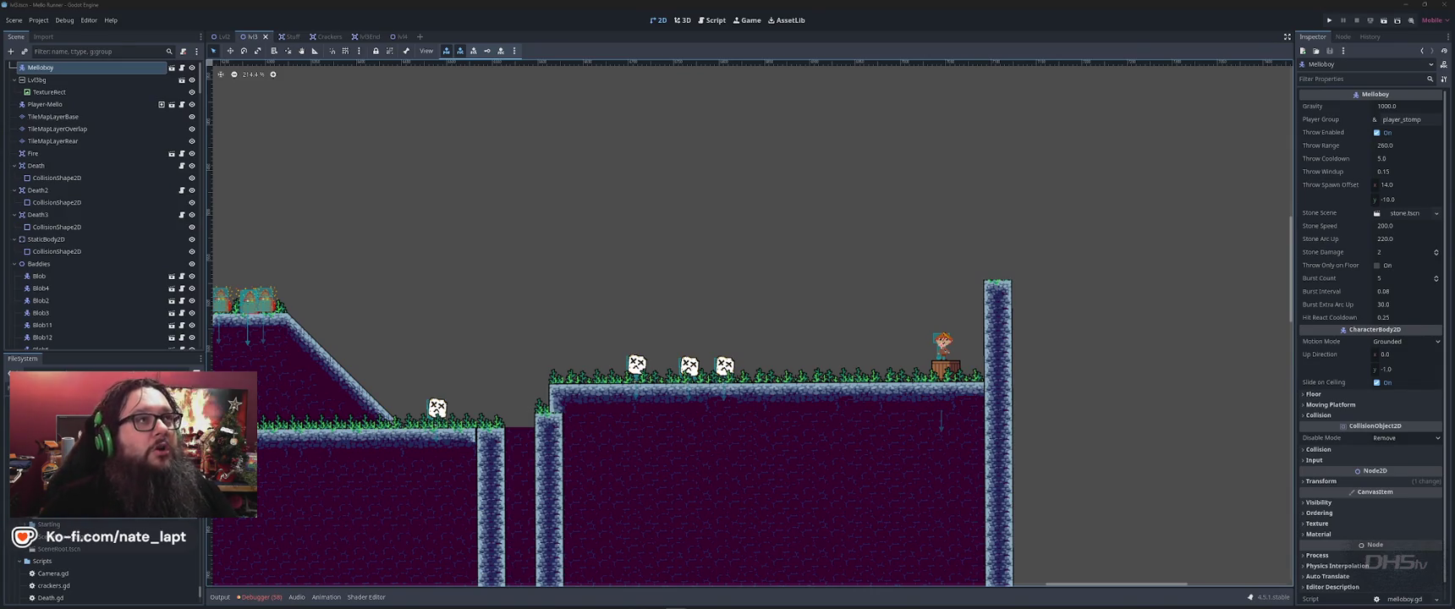
pyautogui.click(693, 297)
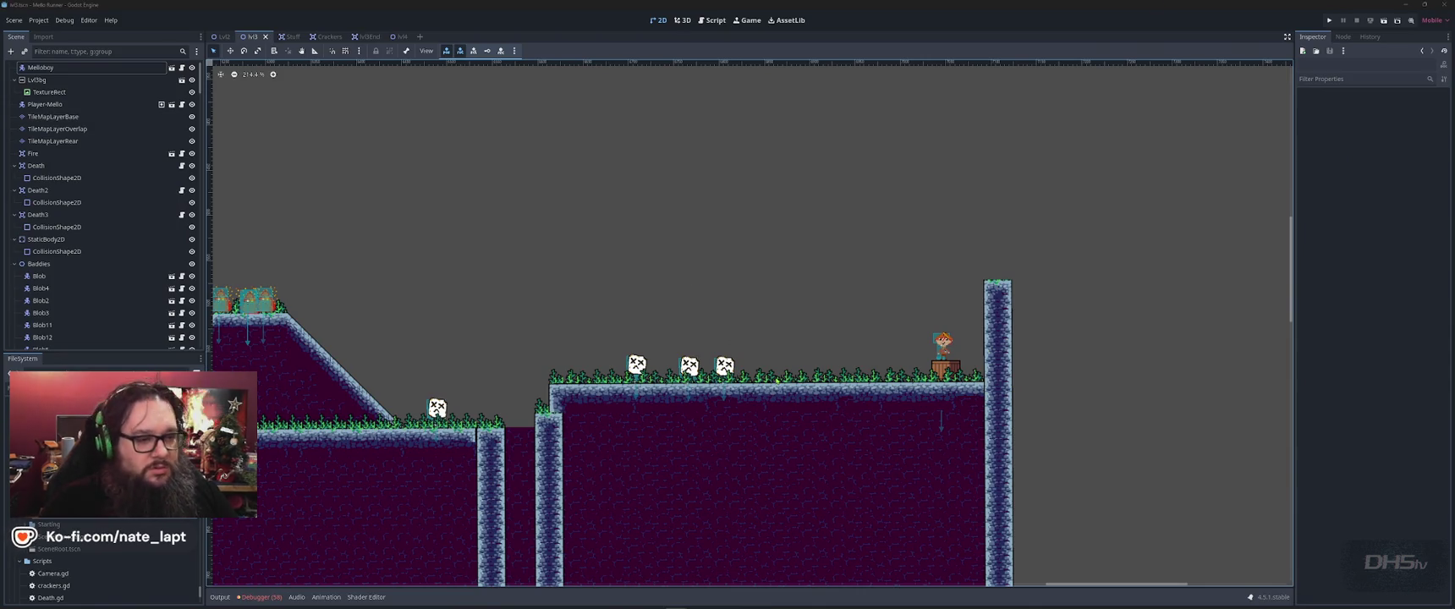
pyautogui.press('F5')
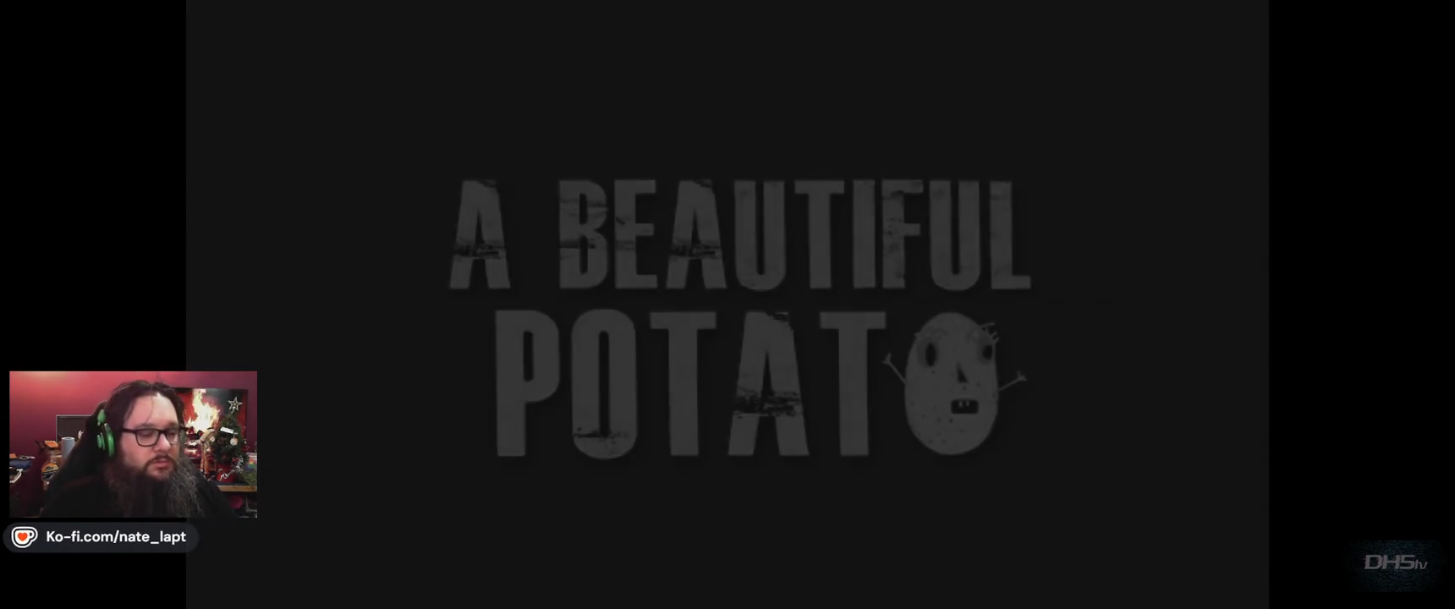
# - Start the game and run right, grabbing the sword and defeating the first enemies
pyautogui.press('Return')
pyautogui.press('Right')
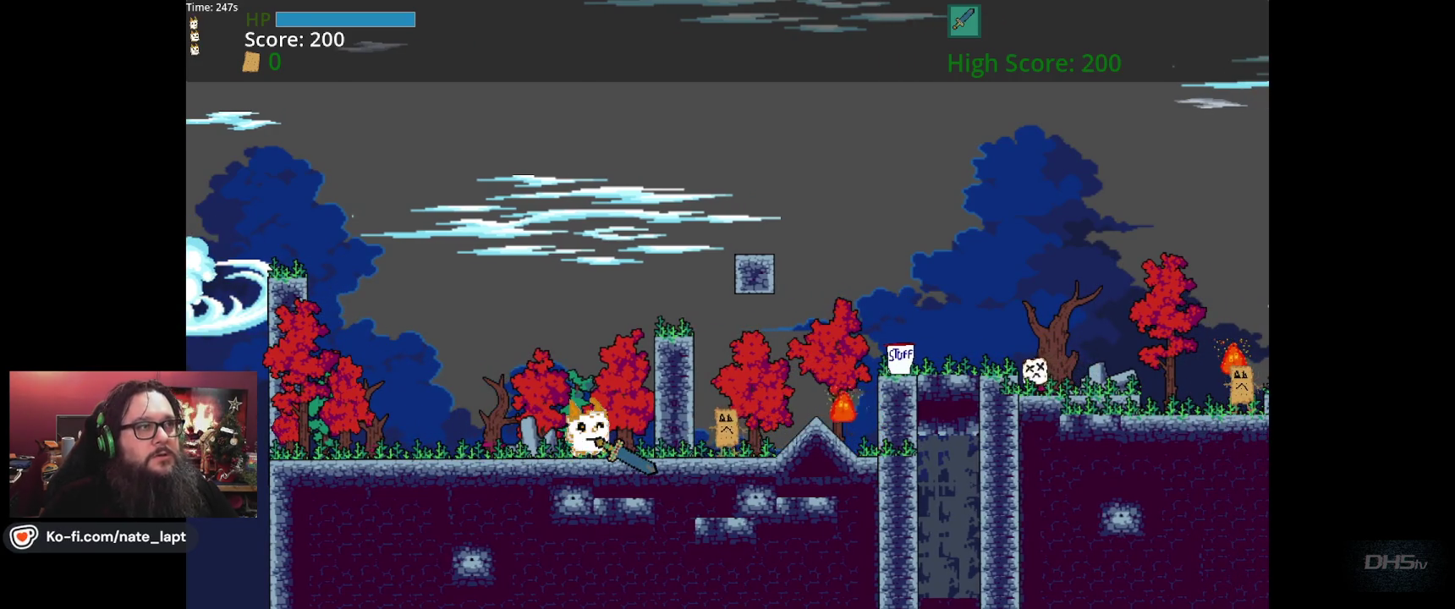
pyautogui.press('Right')
pyautogui.press('Up')
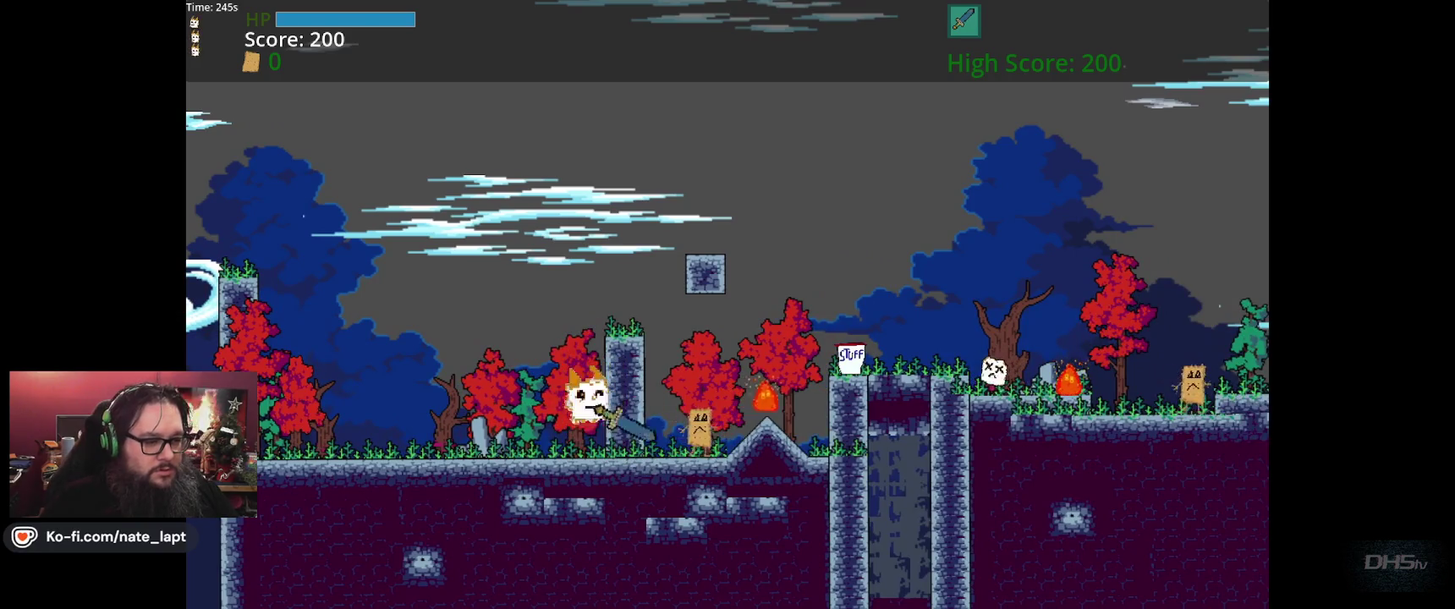
pyautogui.press('Right')
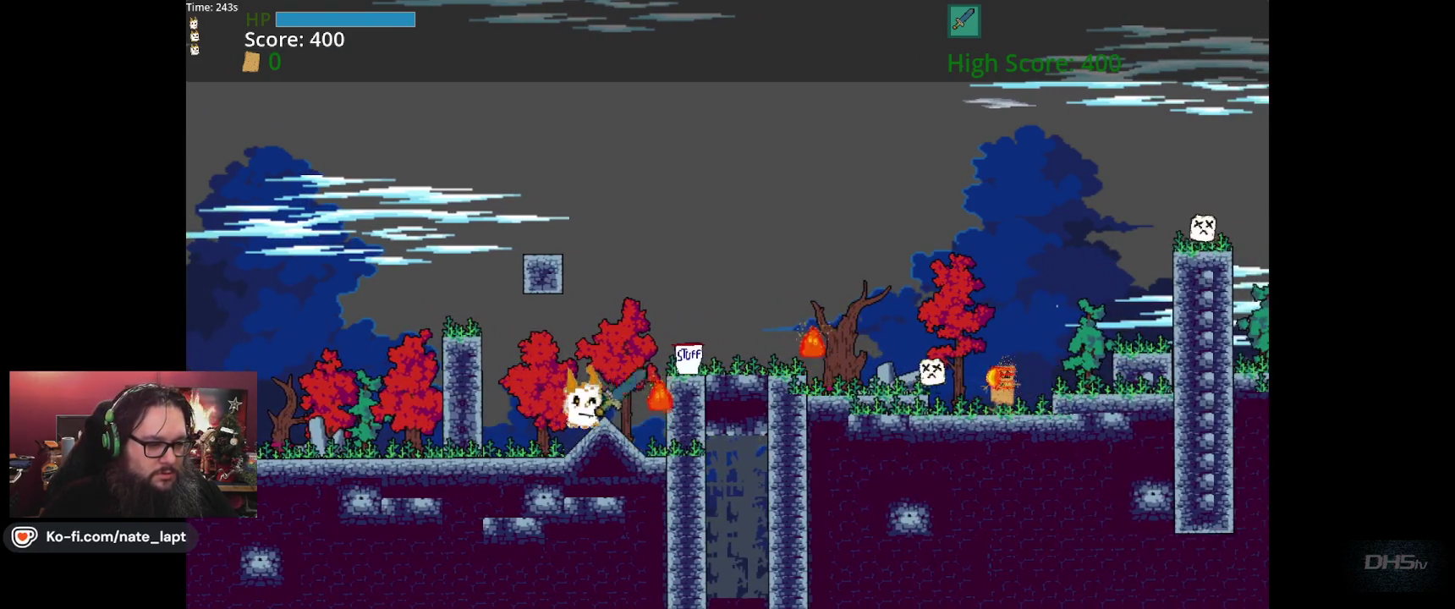
pyautogui.press('Right')
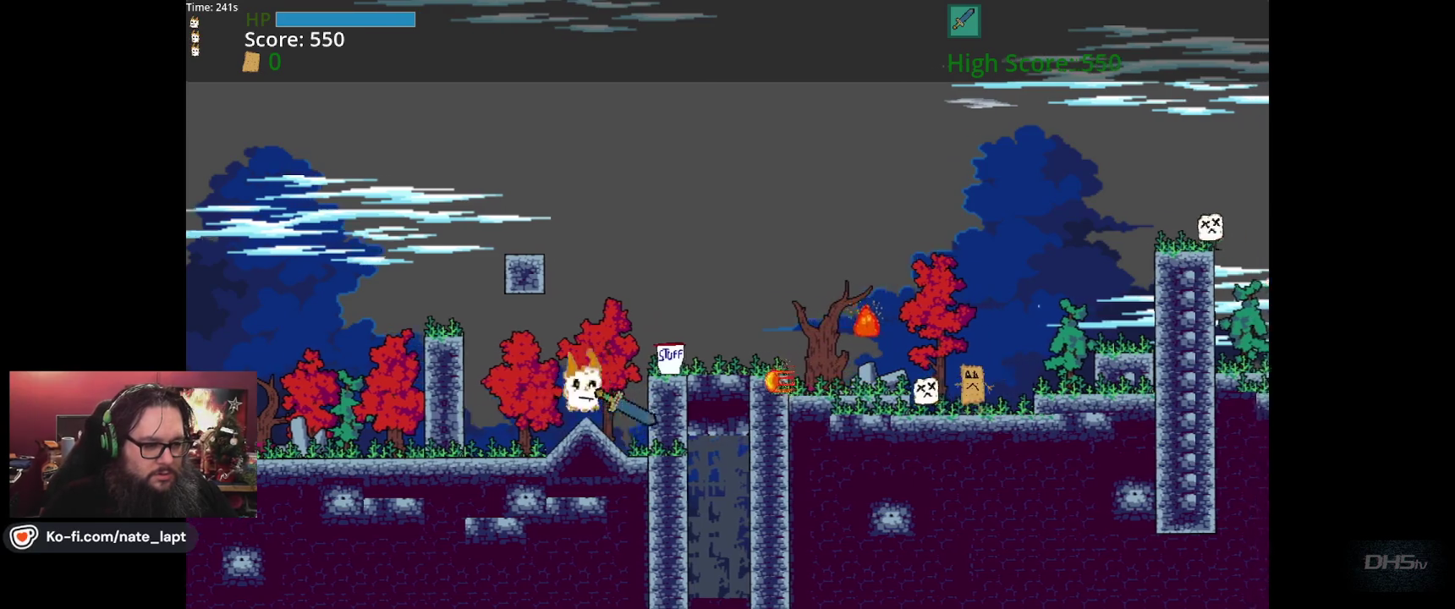
pyautogui.press('Up')
pyautogui.press('Right')
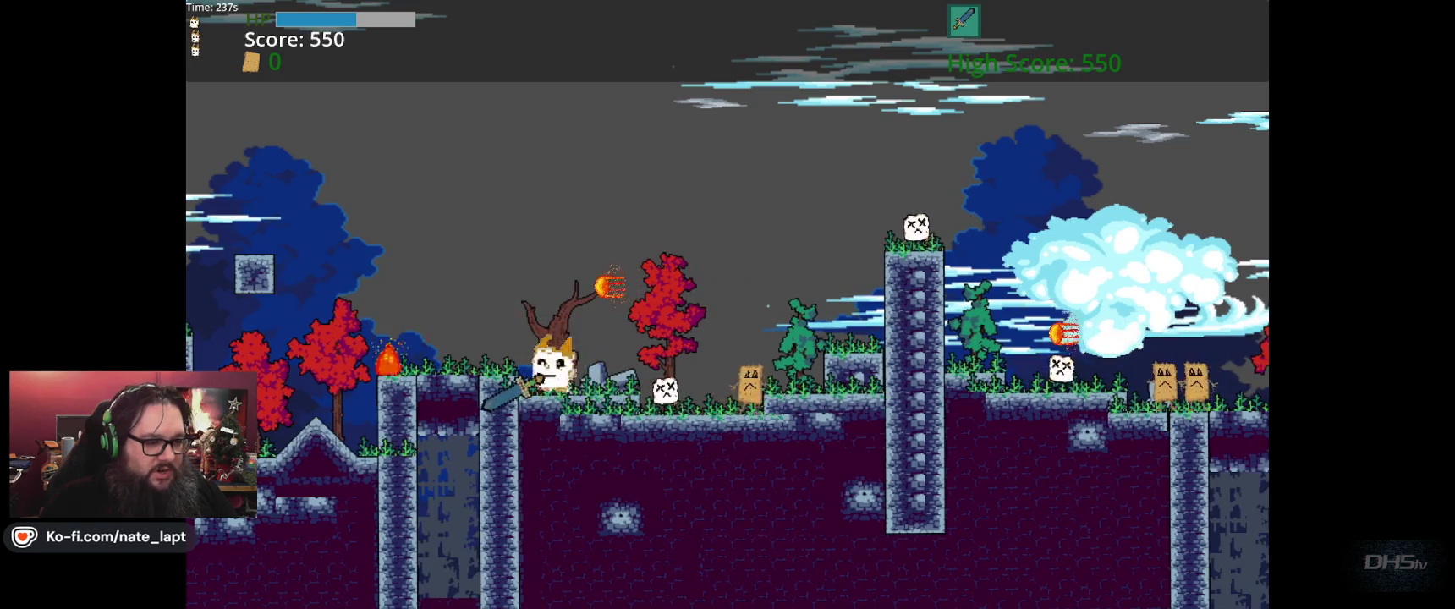
pyautogui.press('Right')
pyautogui.press('Up')
pyautogui.press('Right')
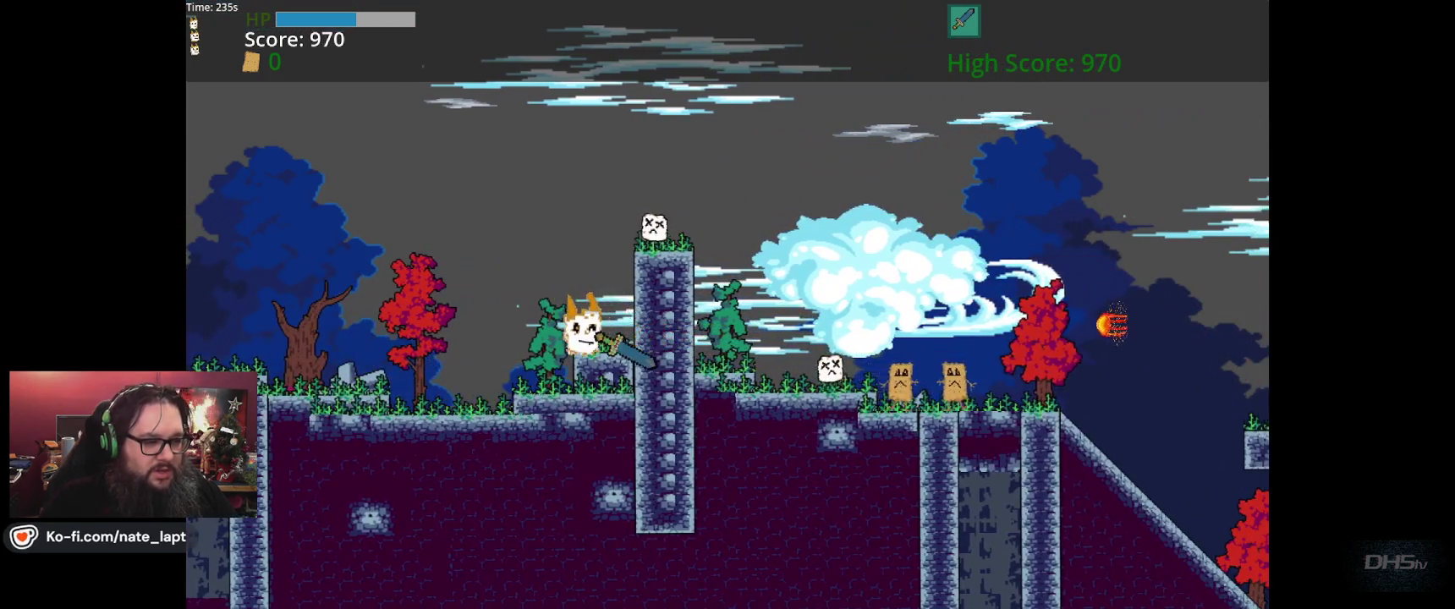
pyautogui.press('Up')
# - Keep running right through the forest, attacking enemies and jumping over stone pillars
pyautogui.press('Up')
pyautogui.press('Right')
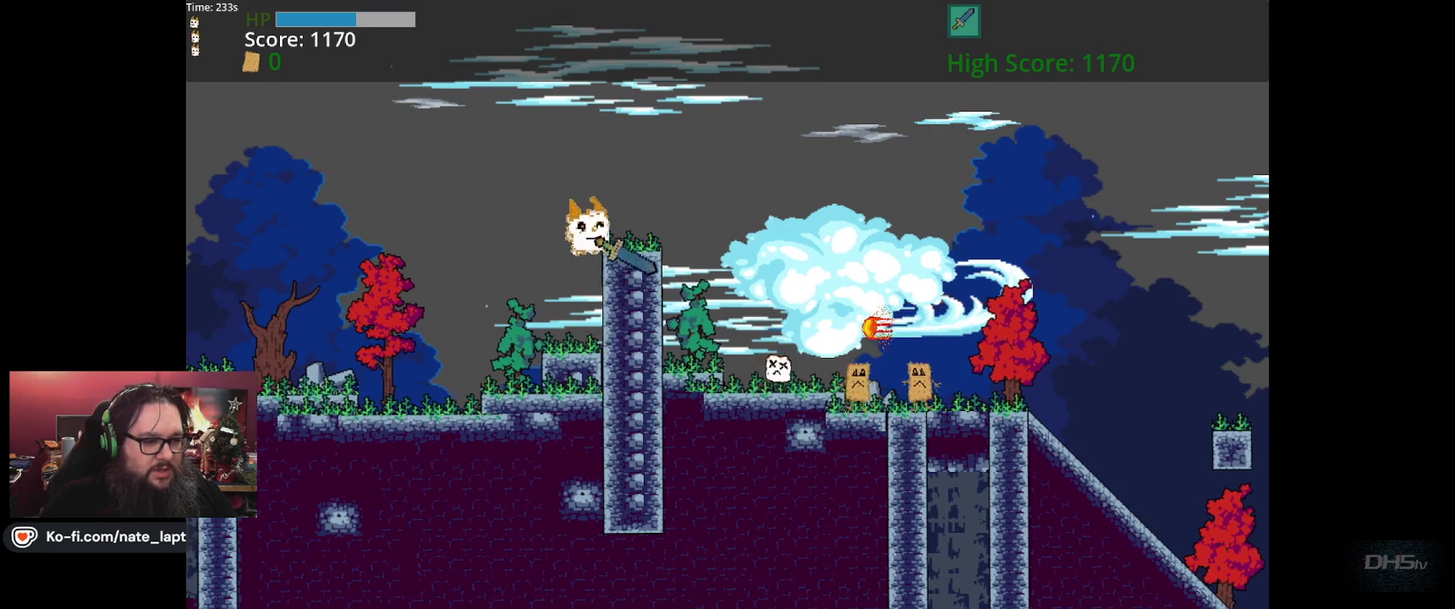
pyautogui.press('Right')
pyautogui.press('Up')
pyautogui.press('Right')
pyautogui.press('Up')
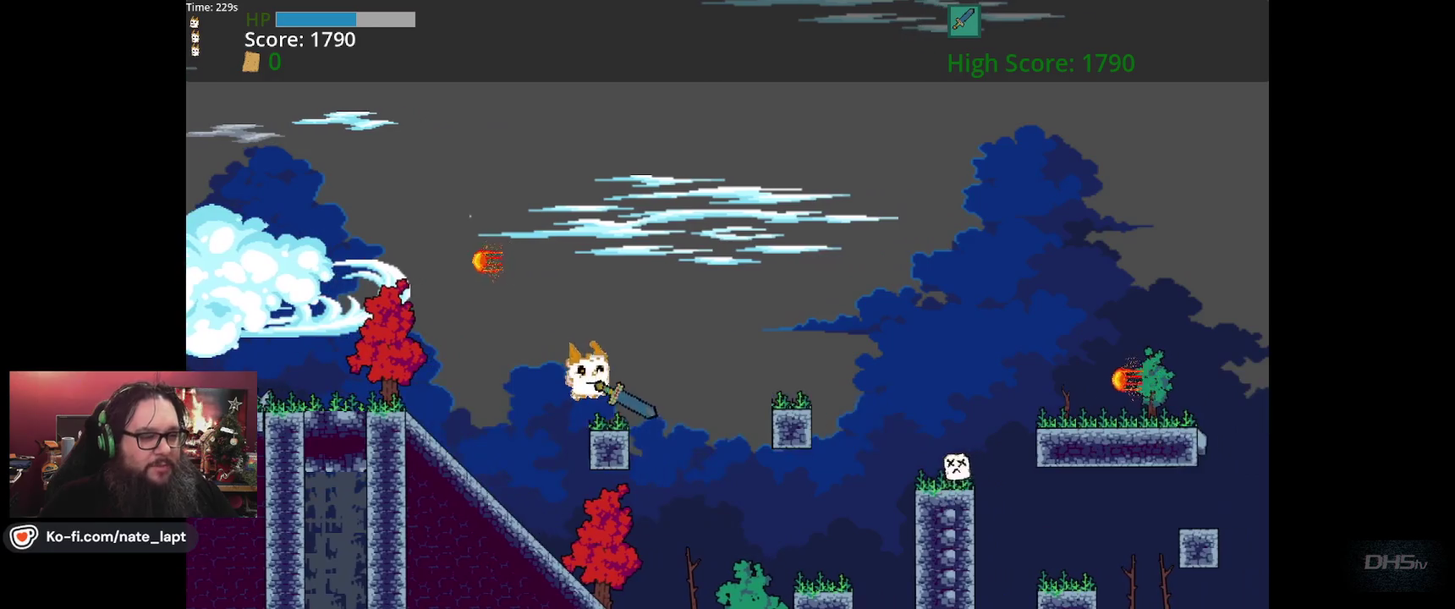
pyautogui.press('Right')
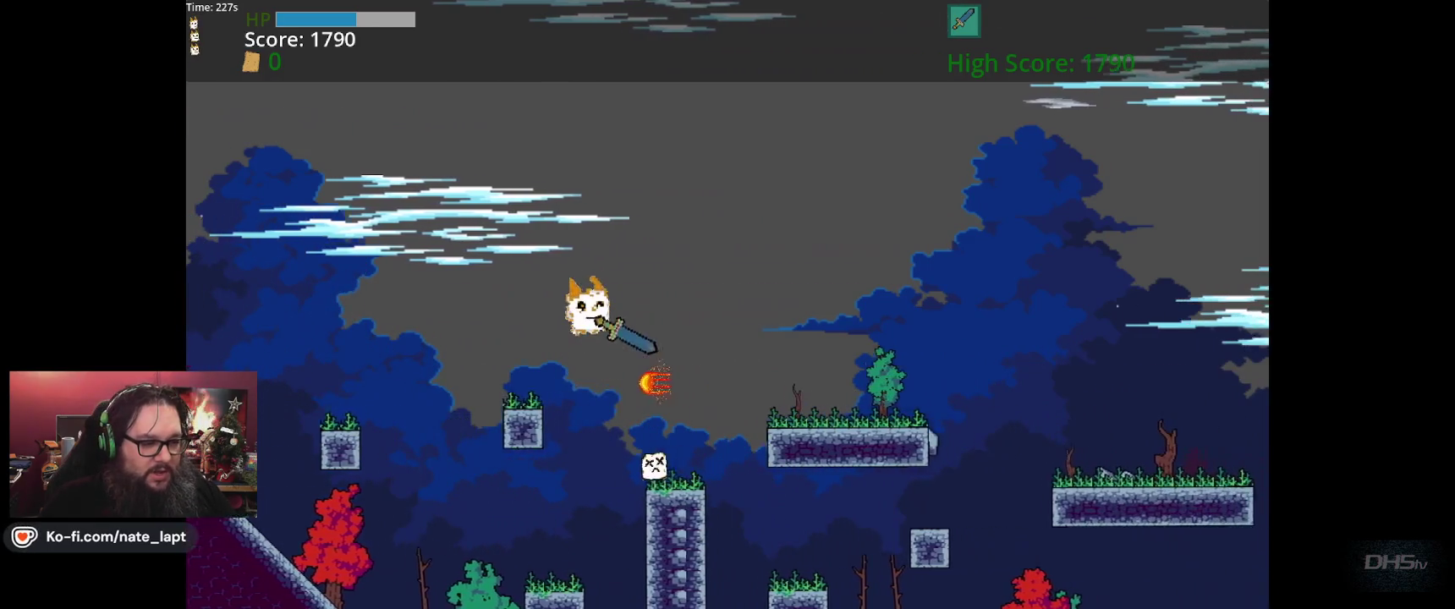
pyautogui.press('Right')
pyautogui.press('Up')
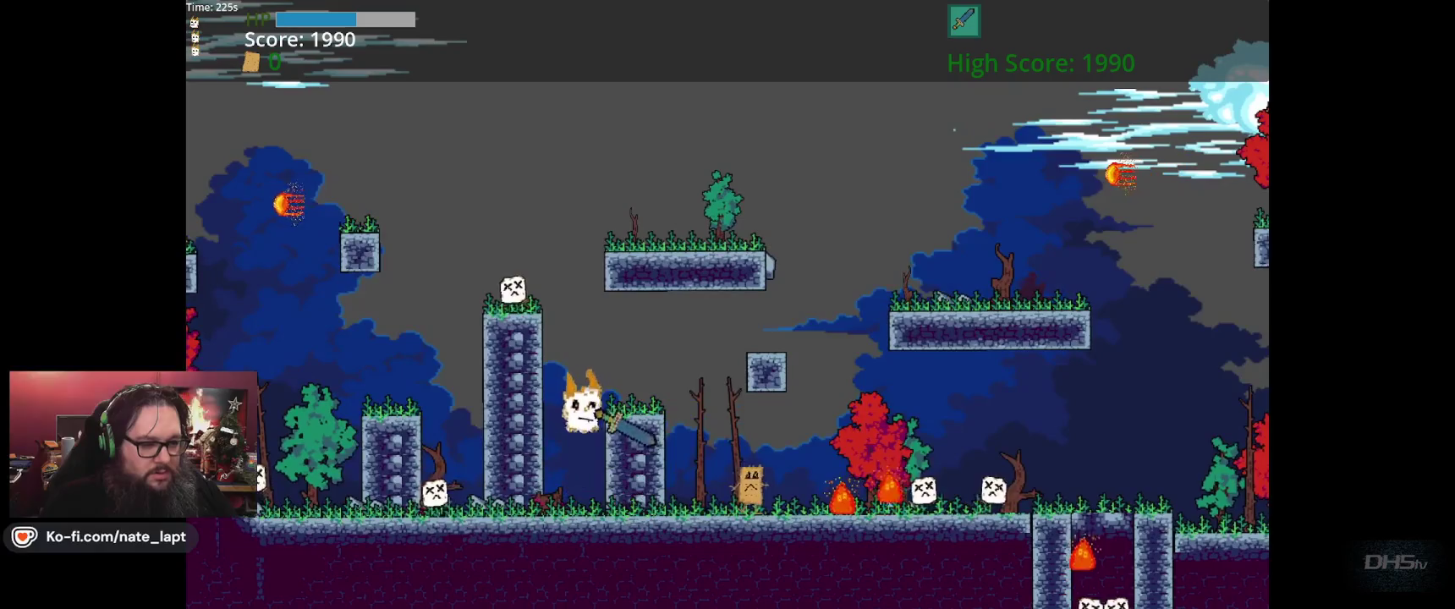
pyautogui.press('Right')
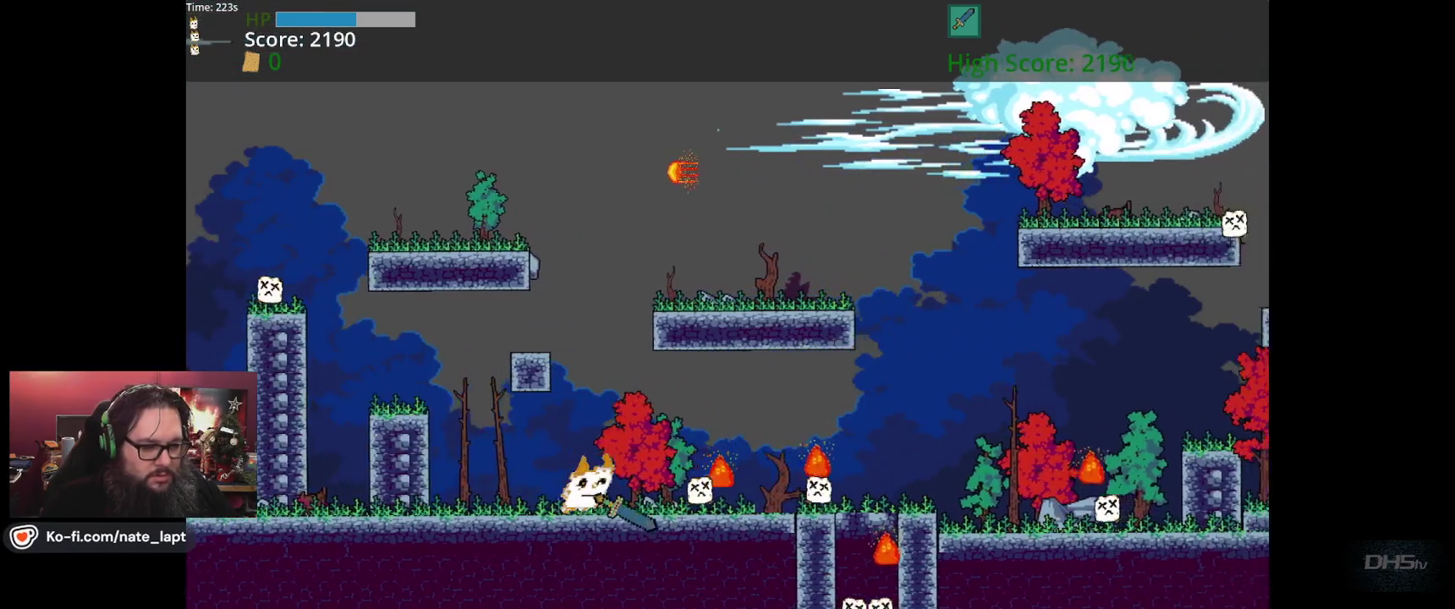
pyautogui.press('Right')
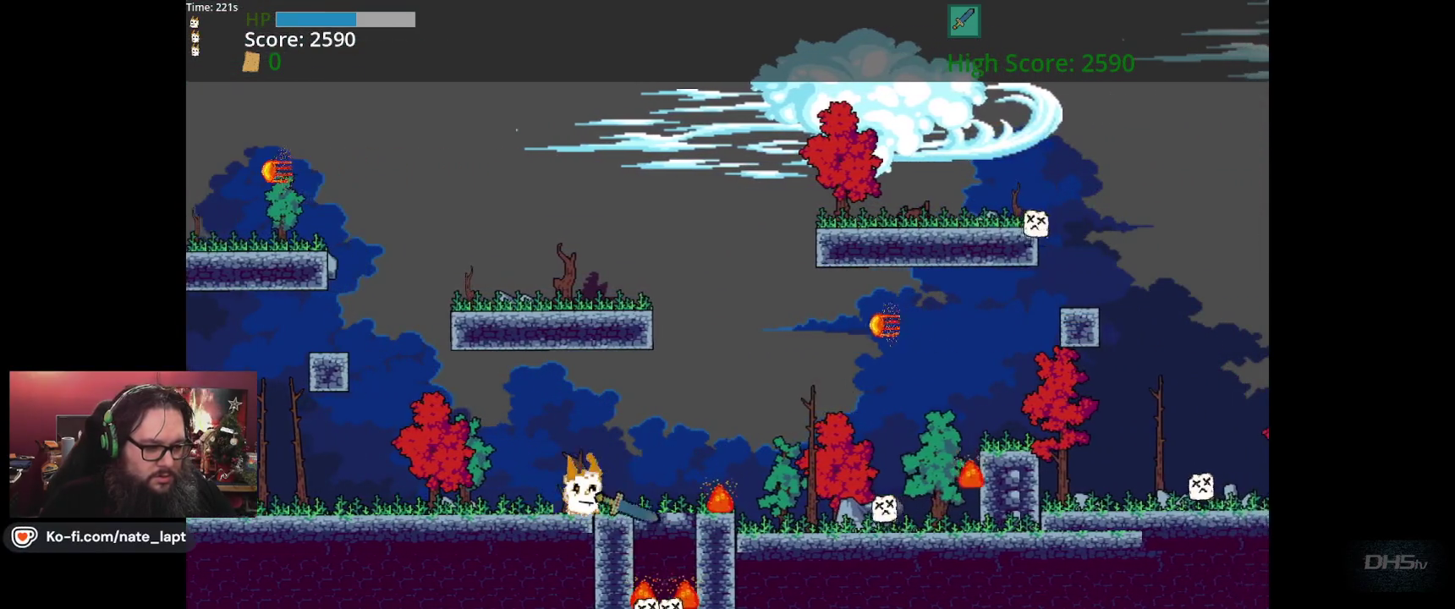
pyautogui.press('Up')
pyautogui.press('Right')
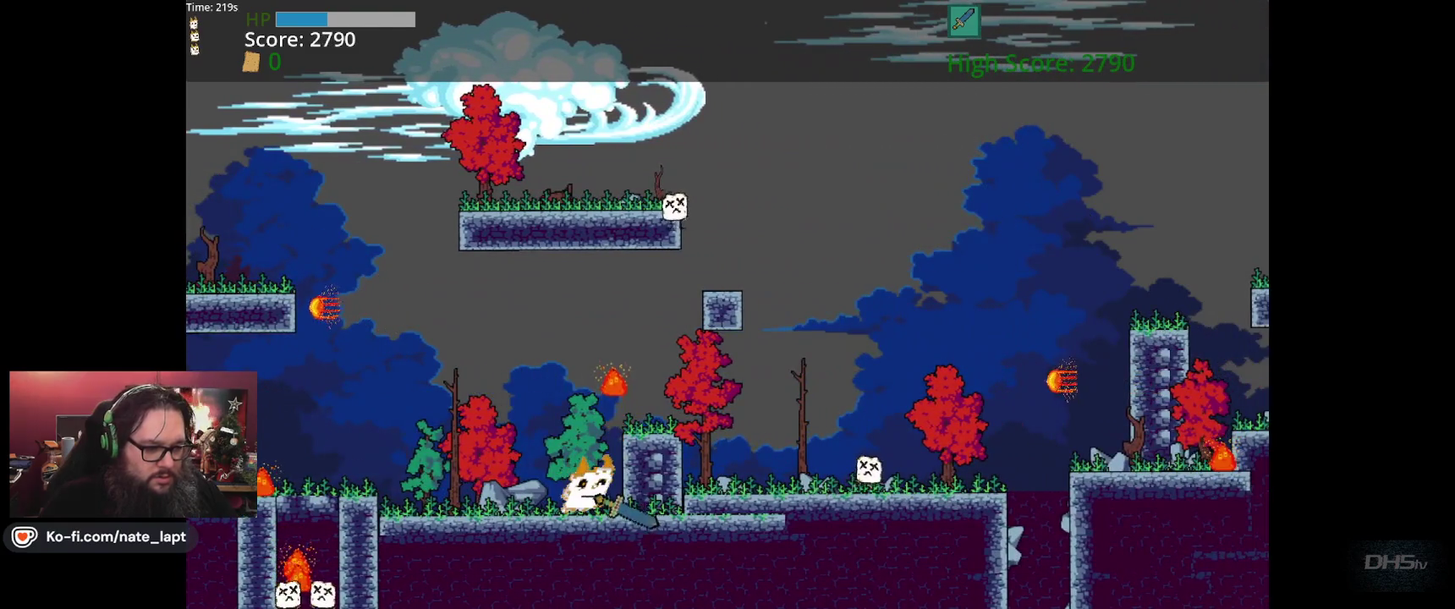
pyautogui.press('Right')
pyautogui.press('Up')
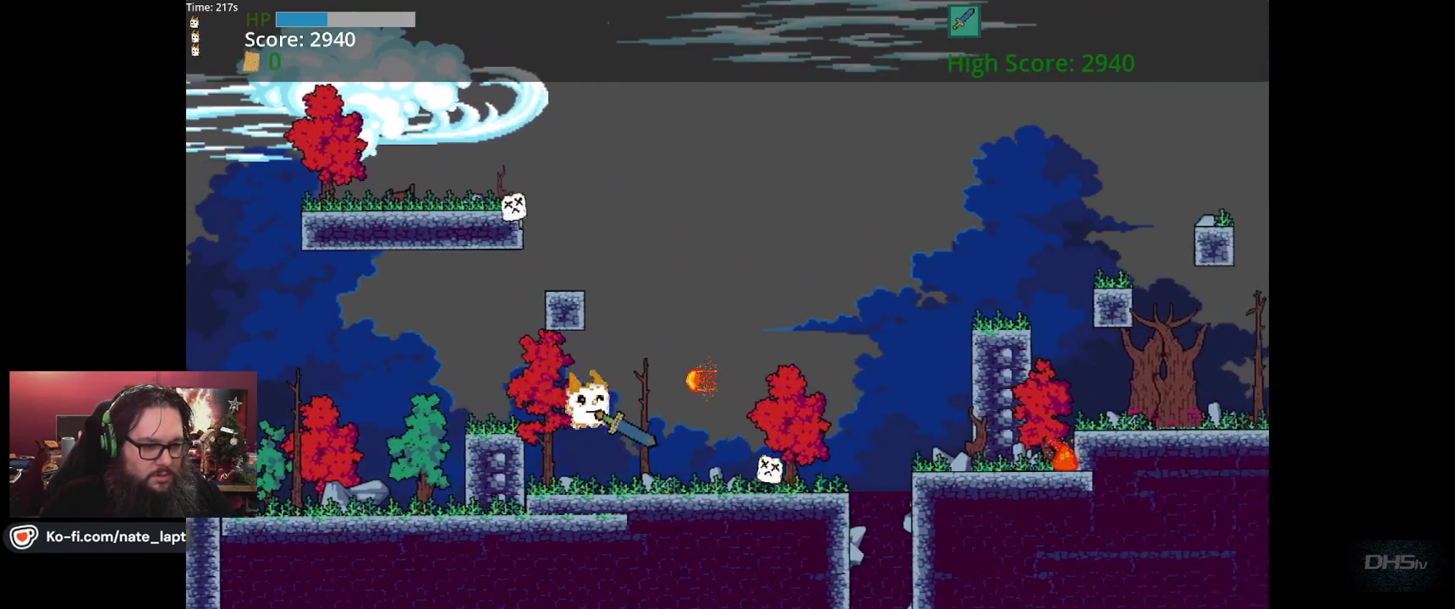
pyautogui.press('Right')
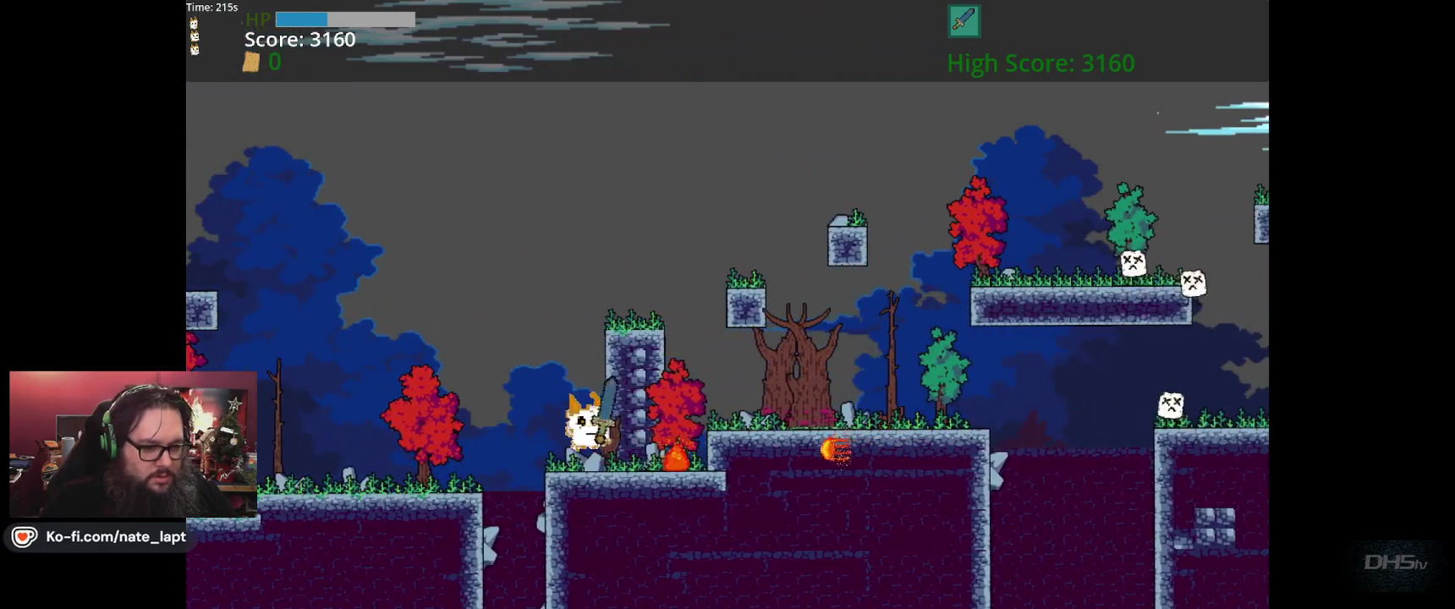
pyautogui.press('Right')
pyautogui.press('Up')
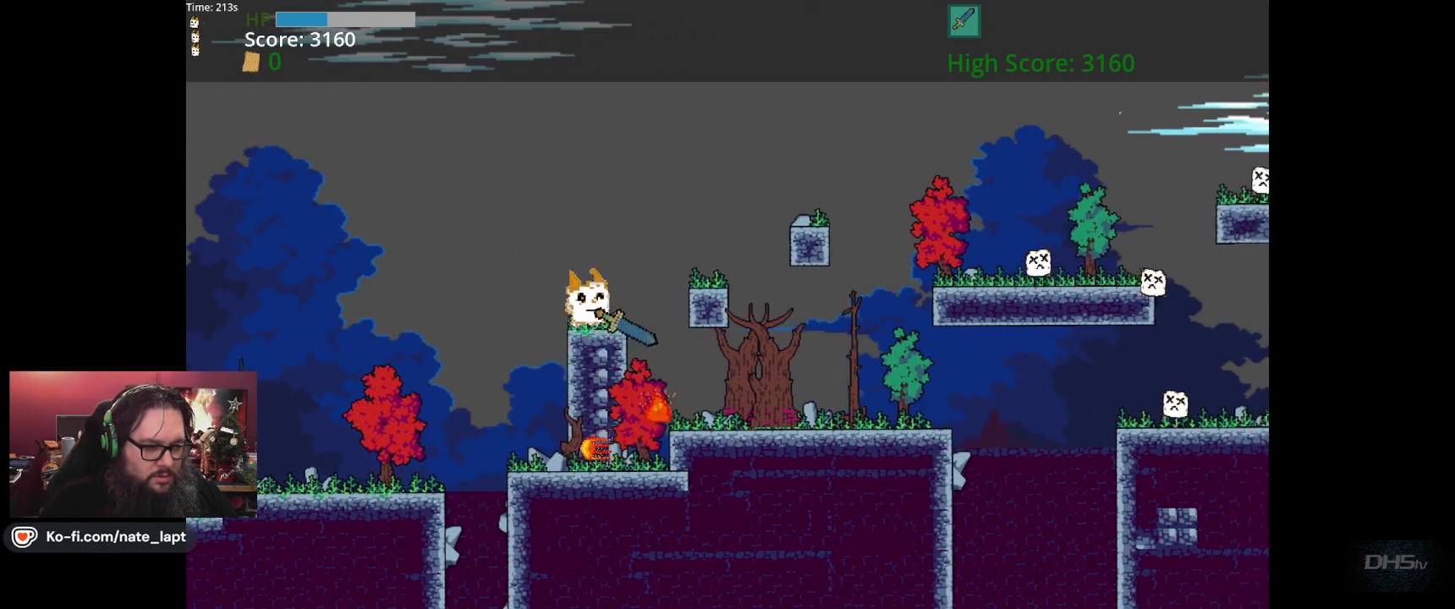
pyautogui.press('Right')
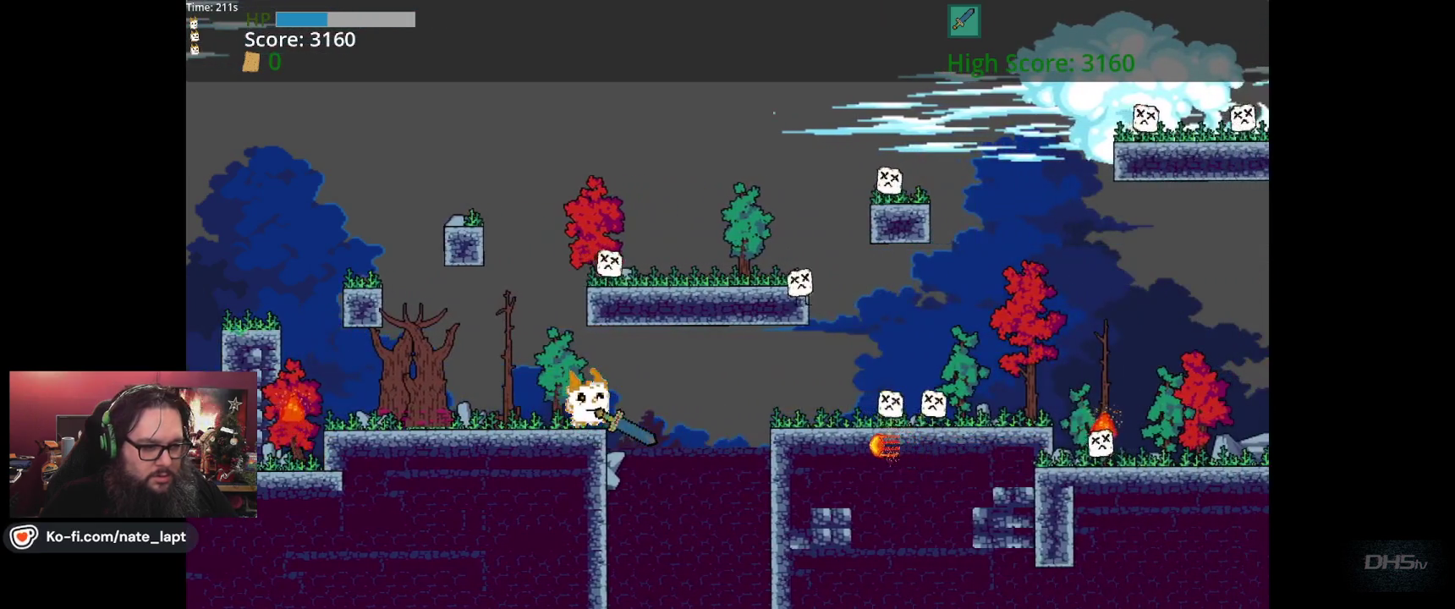
pyautogui.press('Right')
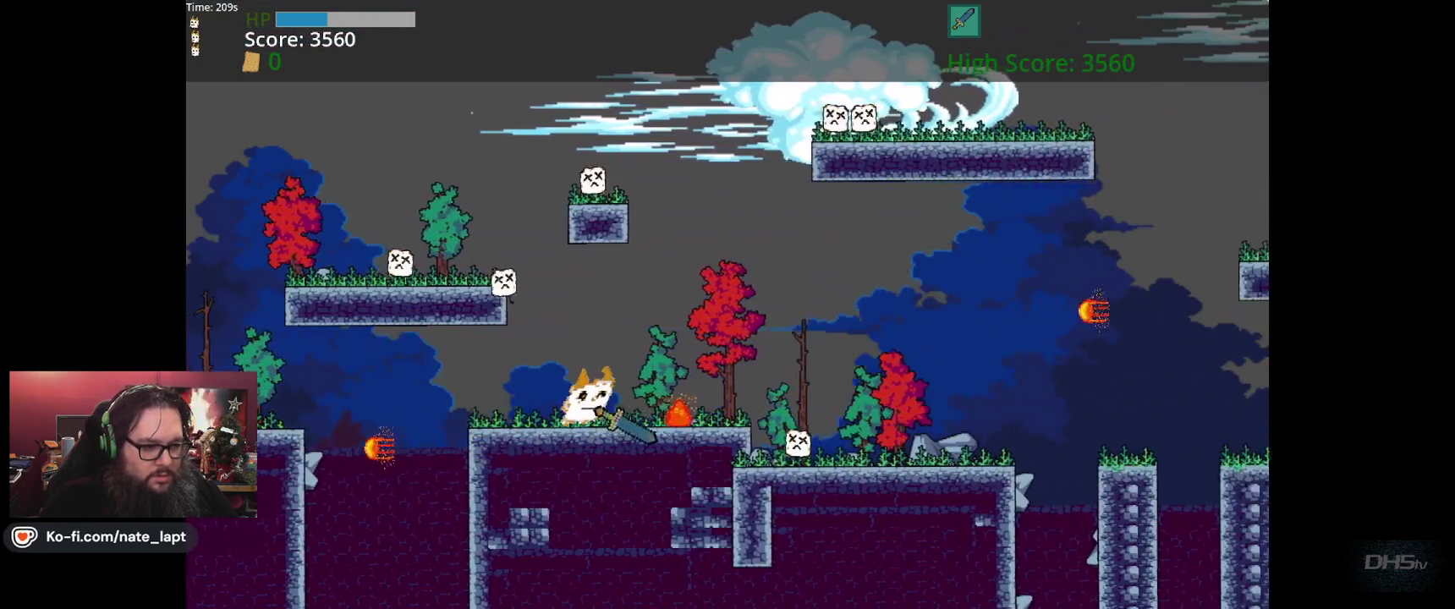
pyautogui.press('Right')
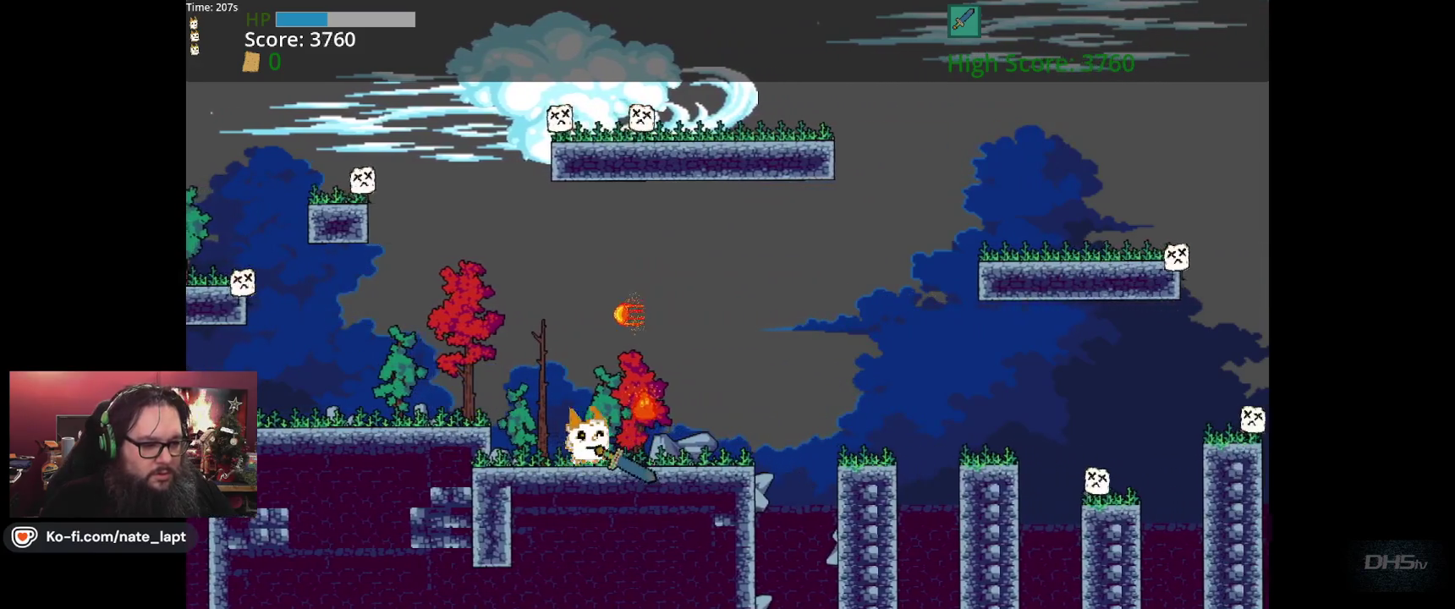
pyautogui.press('Right')
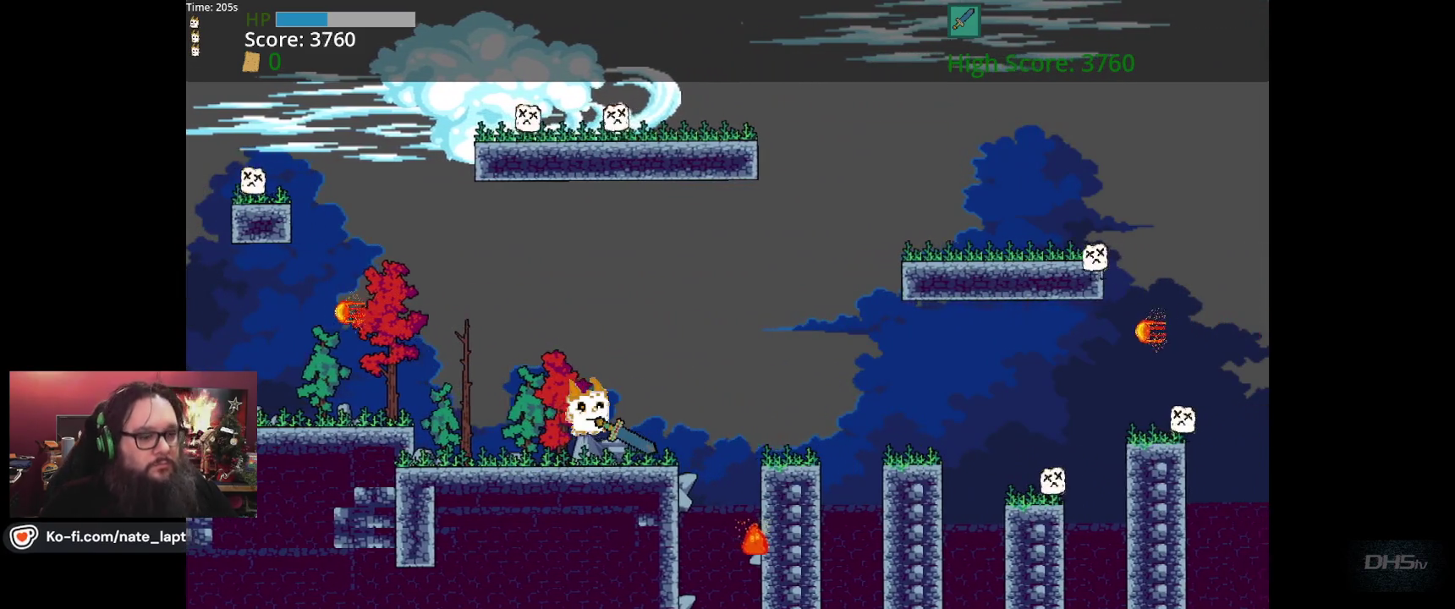
# - Jump across the row of stone pillars and along the floating platforms
pyautogui.press('space')
pyautogui.press('Right')
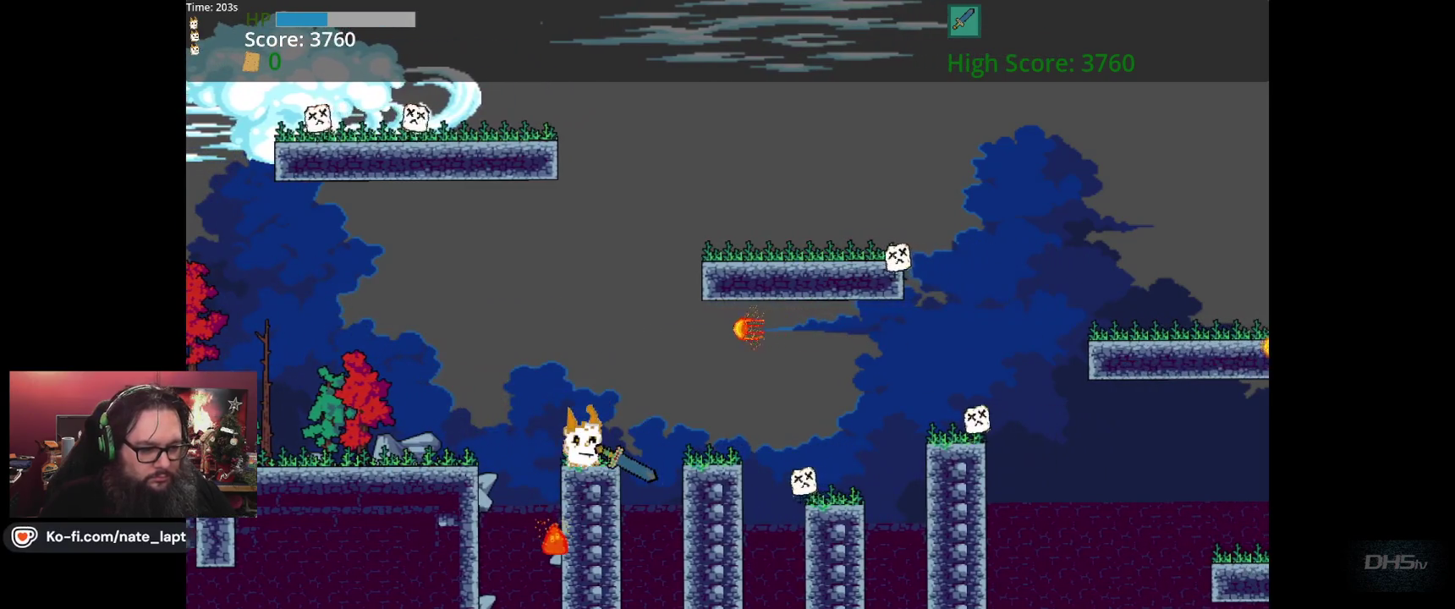
pyautogui.press('space')
pyautogui.press('Right')
pyautogui.press('space')
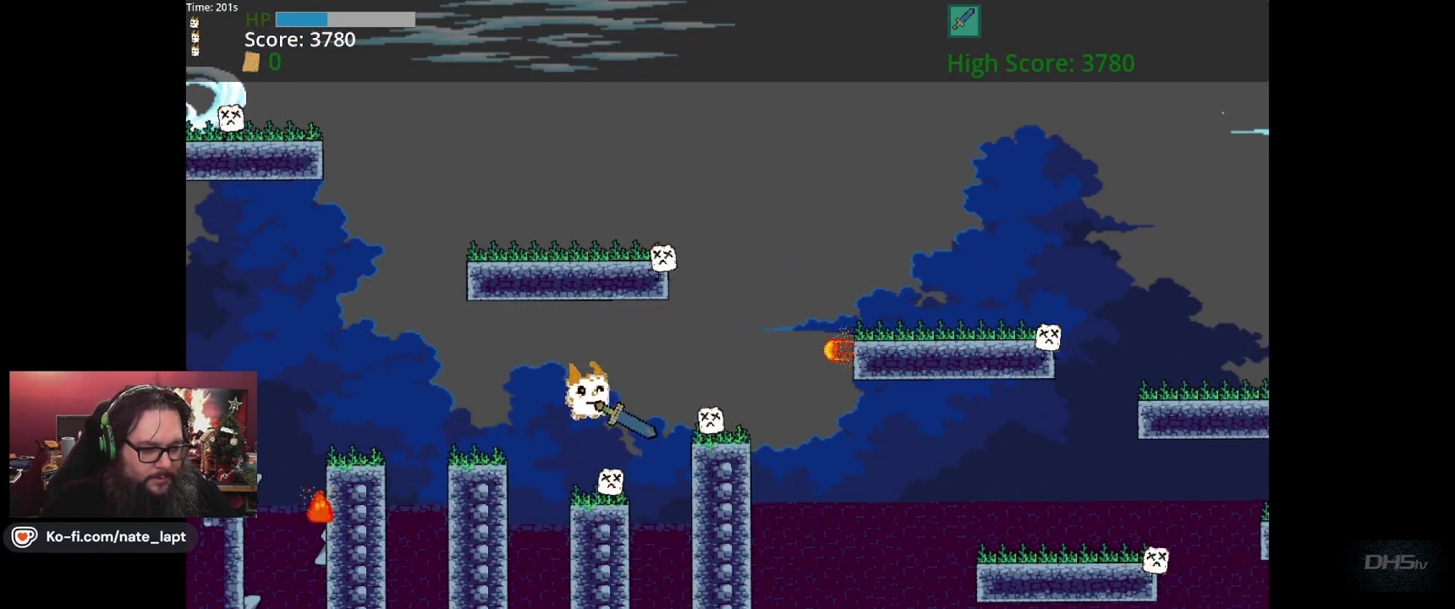
pyautogui.press('Right')
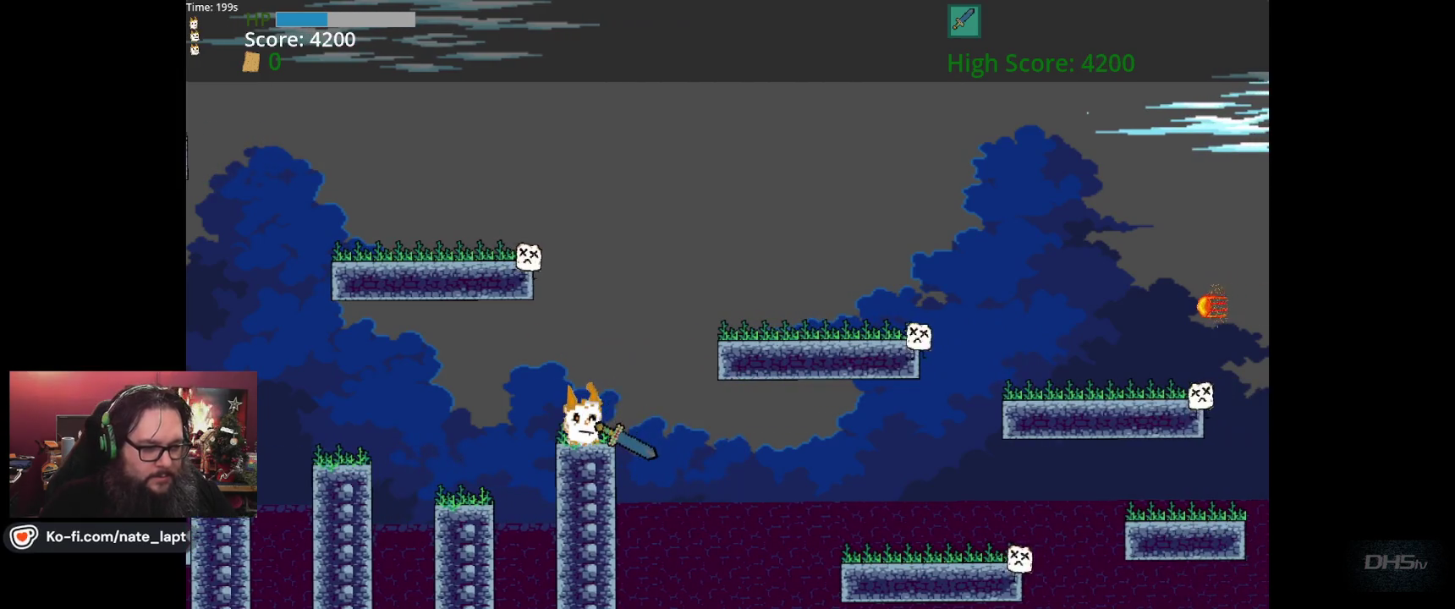
pyautogui.press('space')
pyautogui.press('Right')
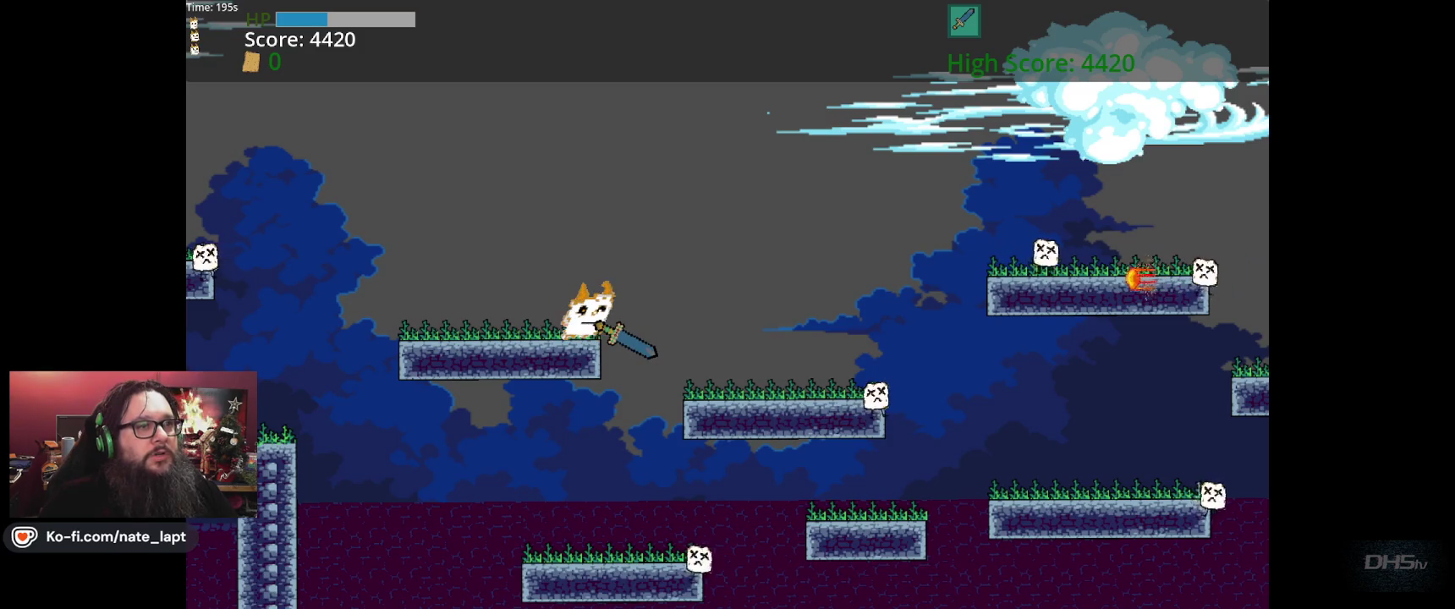
pyautogui.press('Right')
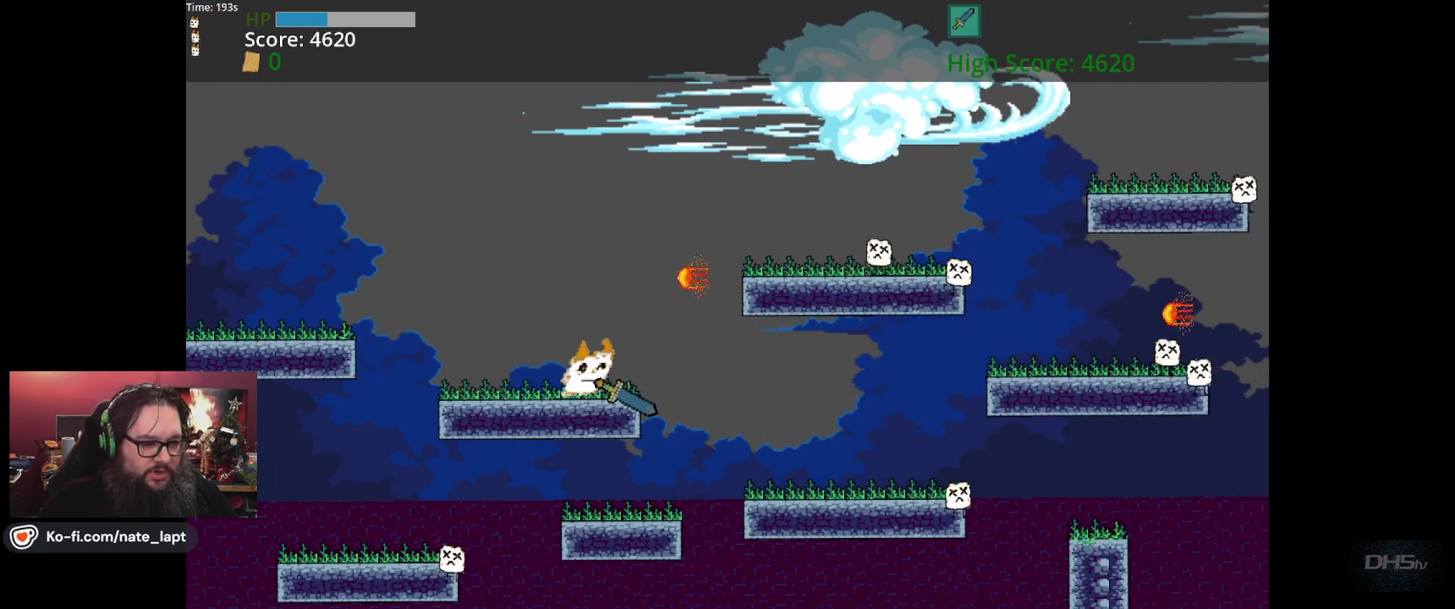
pyautogui.press('Right')
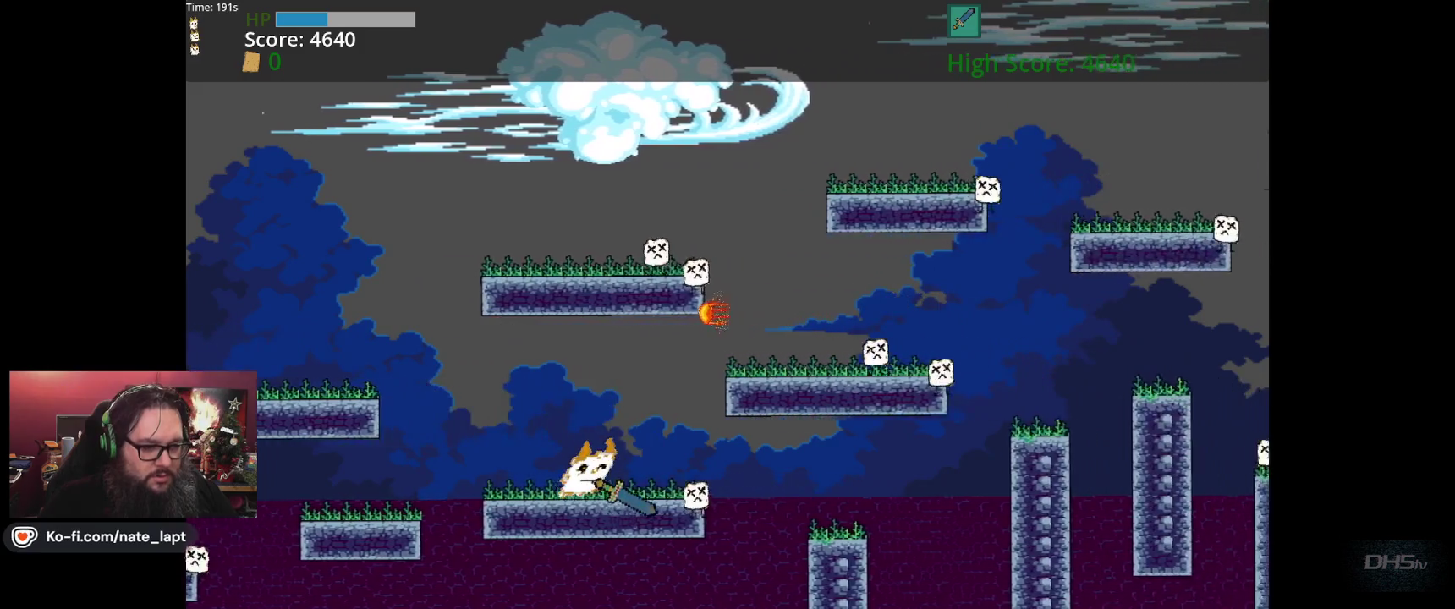
pyautogui.press('space')
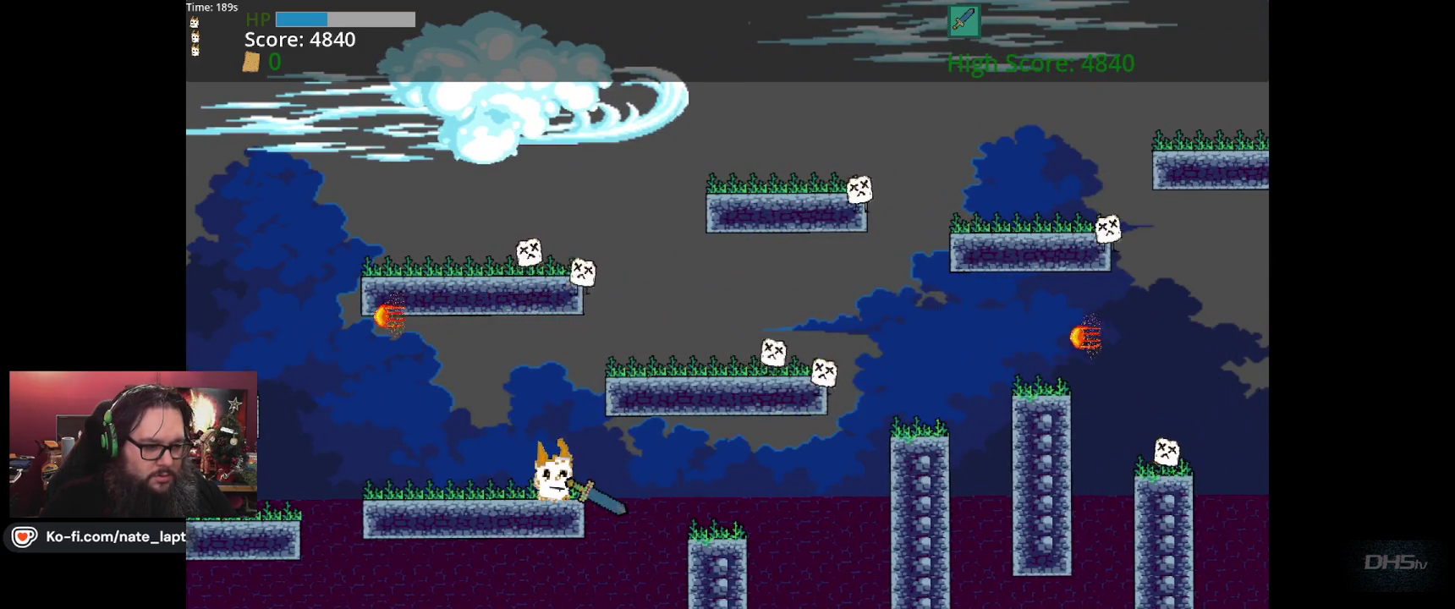
# - Drop into the purple cave and head left to climb the spiked wall
pyautogui.press('Right')
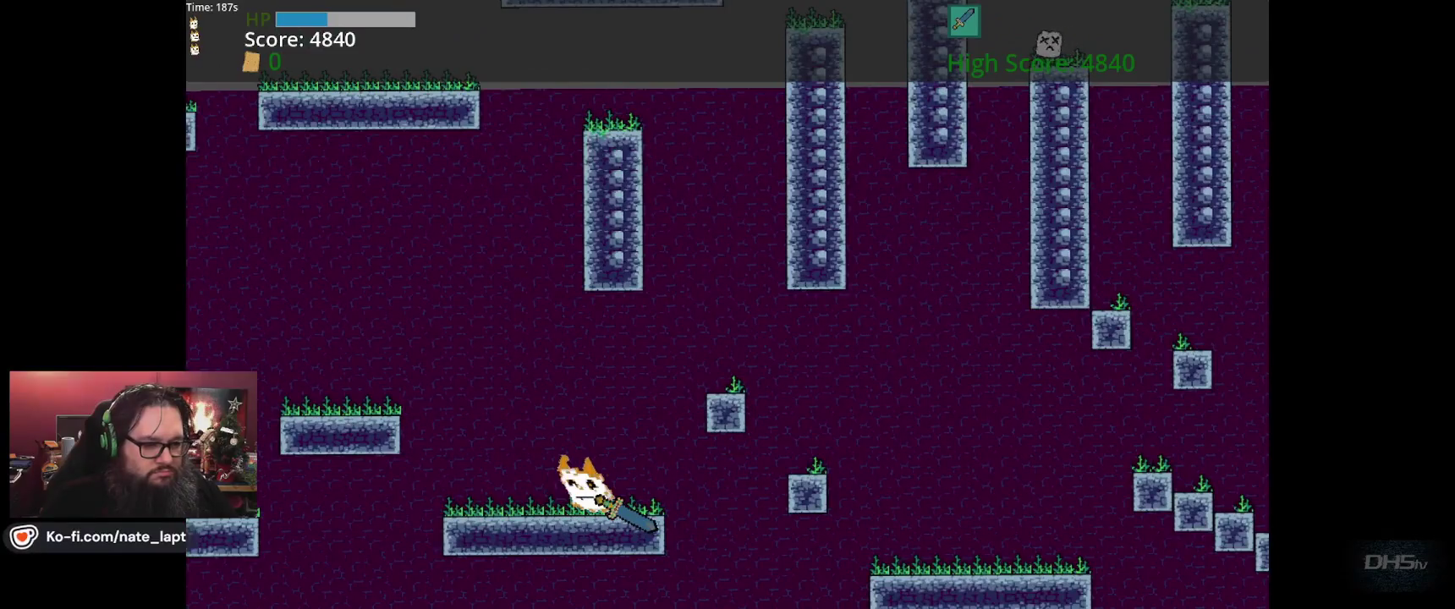
pyautogui.press('Right')
pyautogui.press('space')
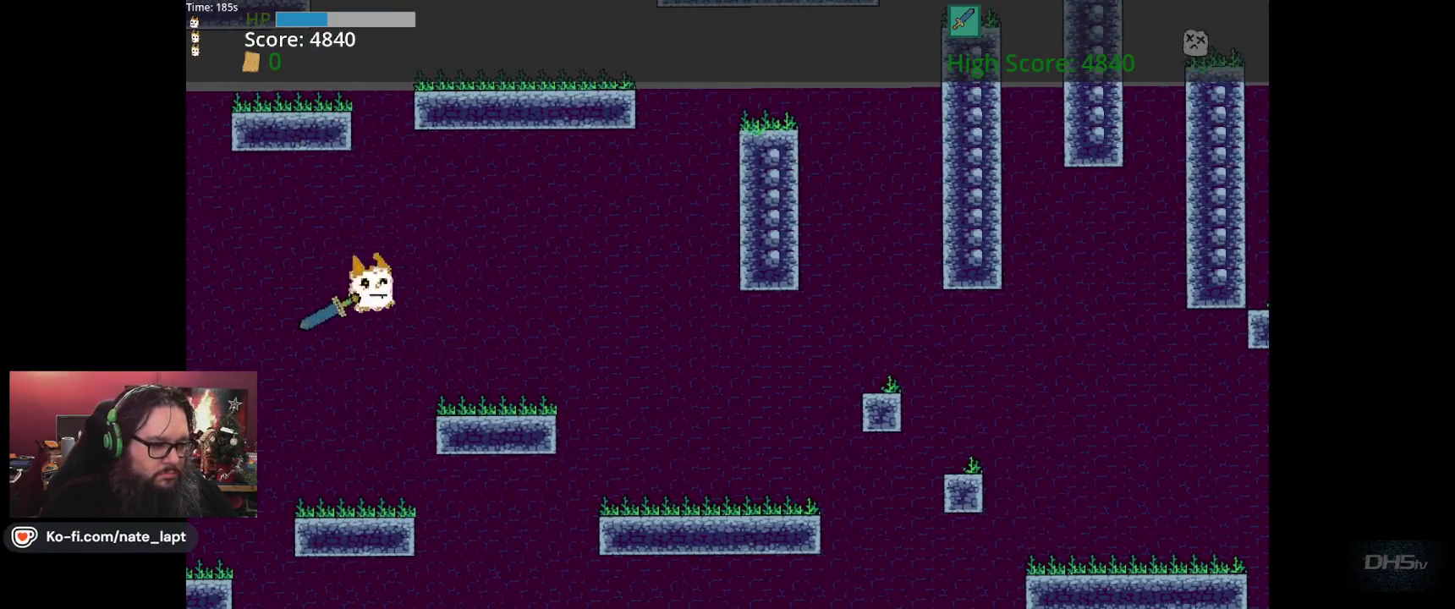
pyautogui.press('Left')
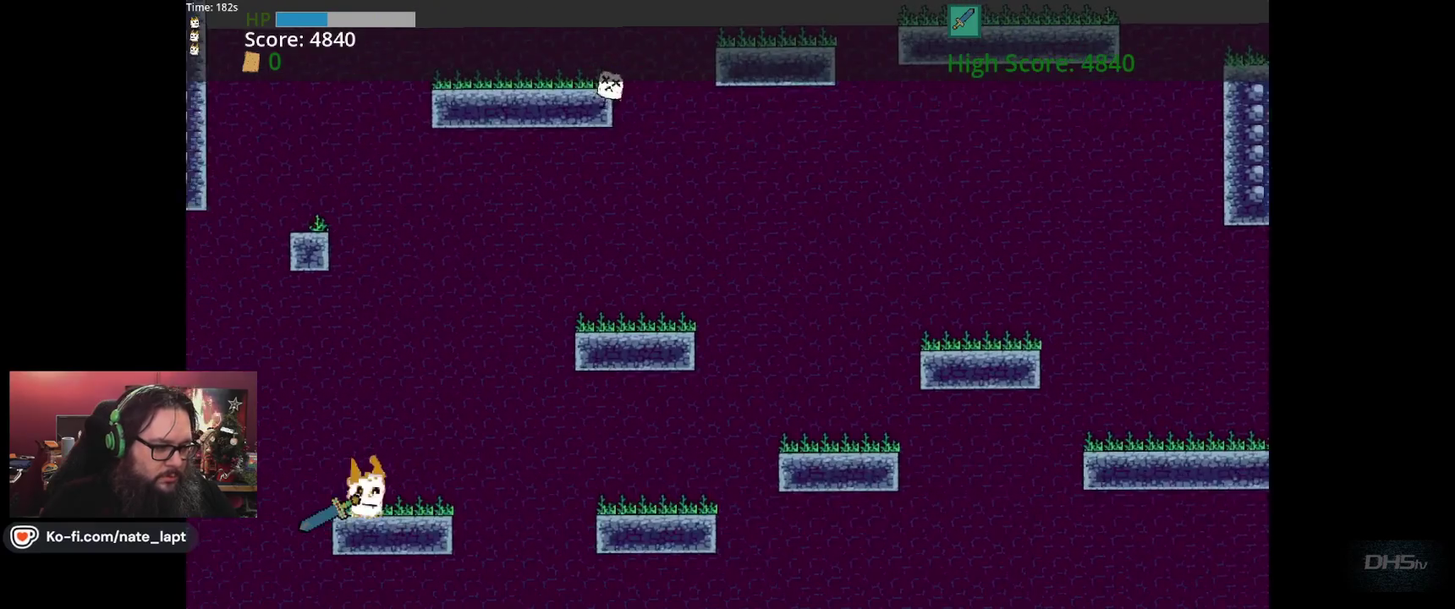
pyautogui.press('Left')
pyautogui.press('space')
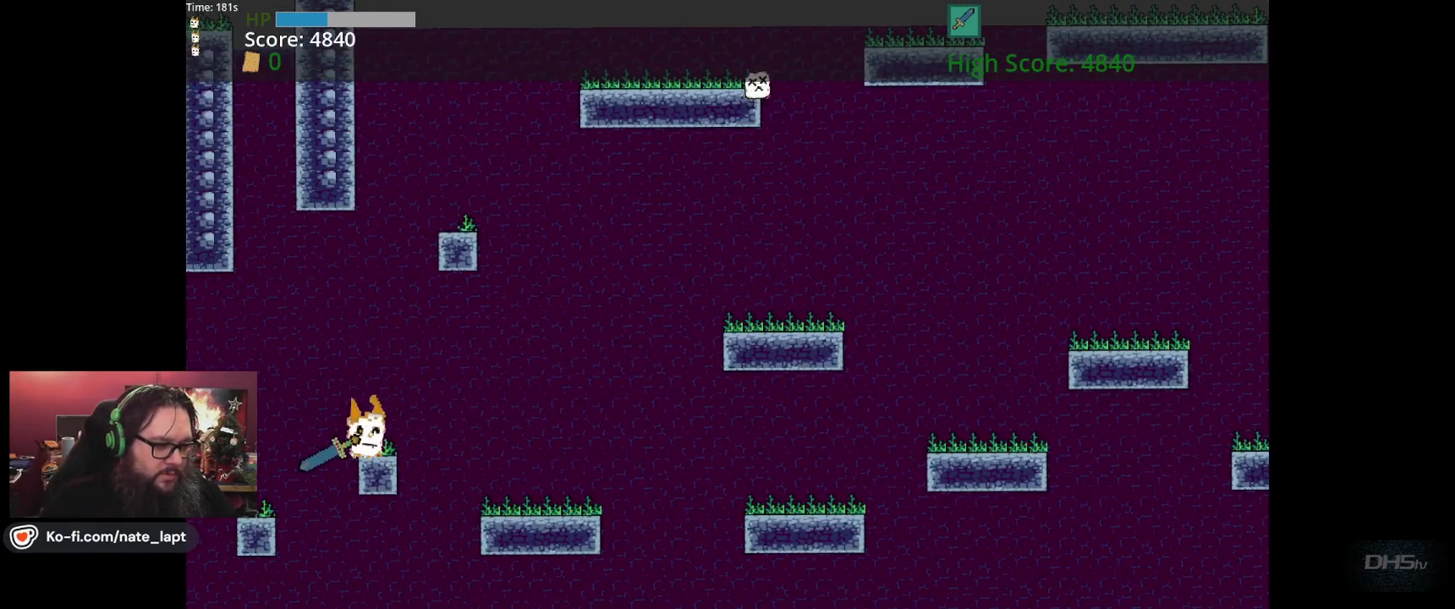
pyautogui.press('Left')
pyautogui.press('space')
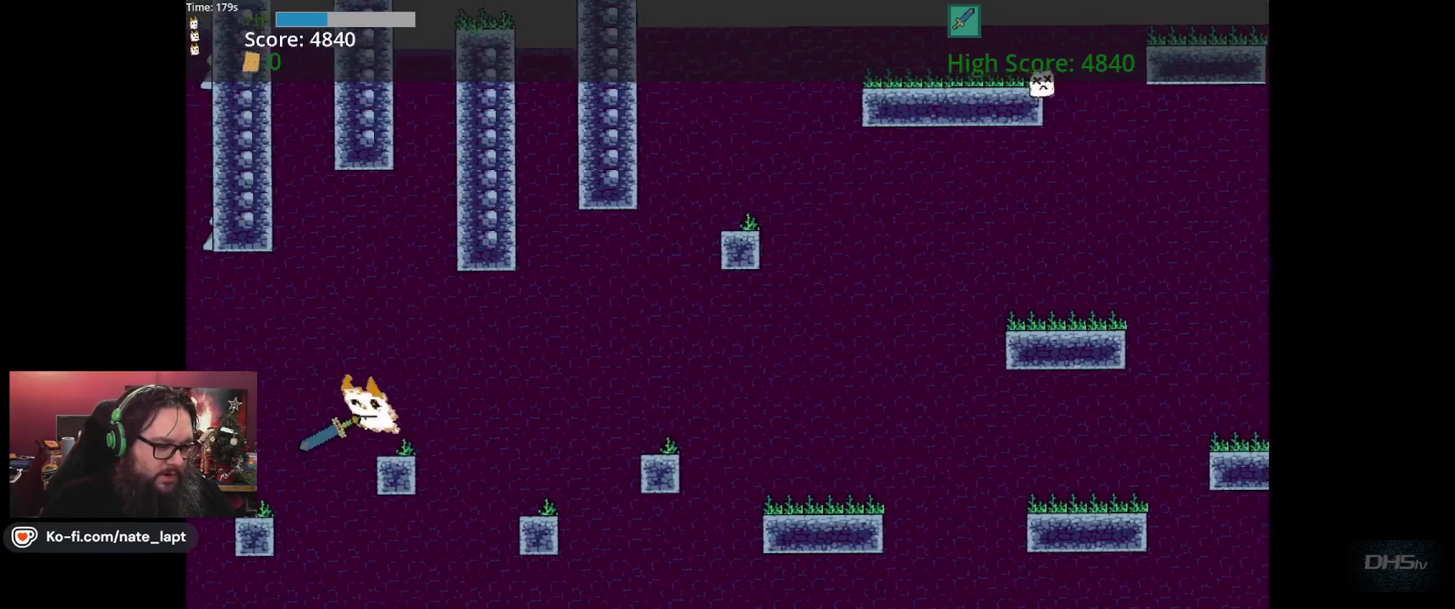
pyautogui.press('Left')
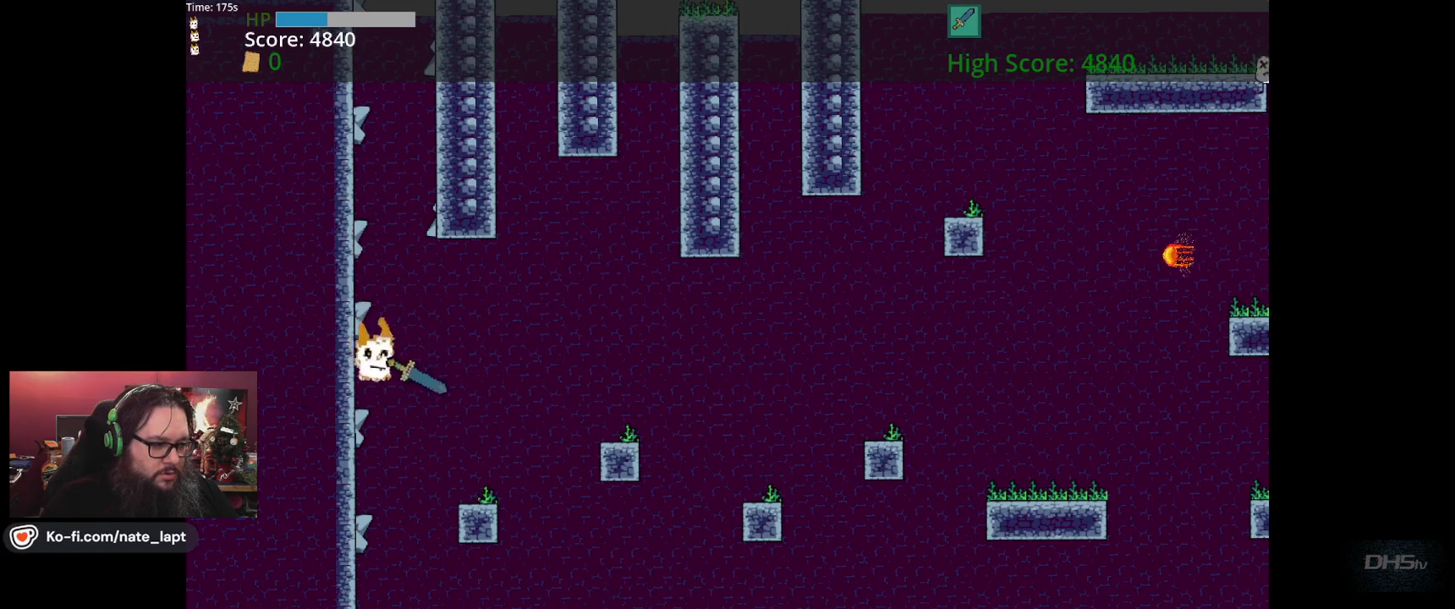
pyautogui.press('space')
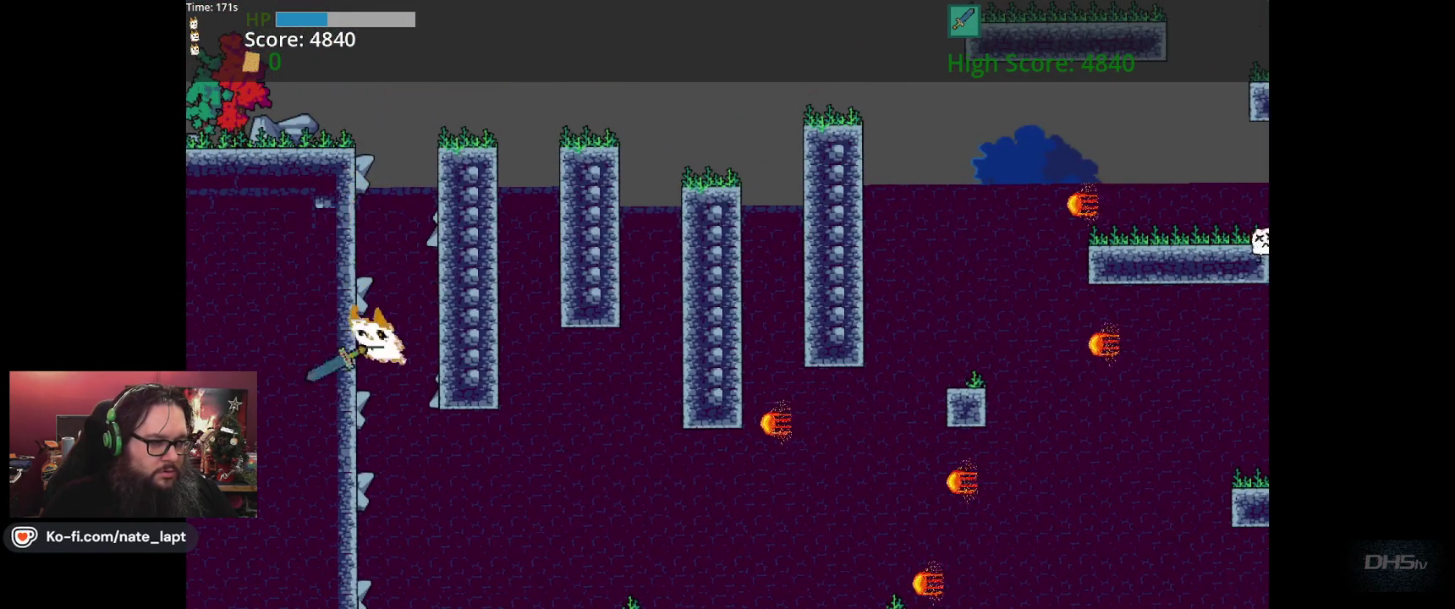
# - Wall-jump off the spiked wall and leap right over pillars onto the floating platforms
pyautogui.press('space')
pyautogui.press('Right')
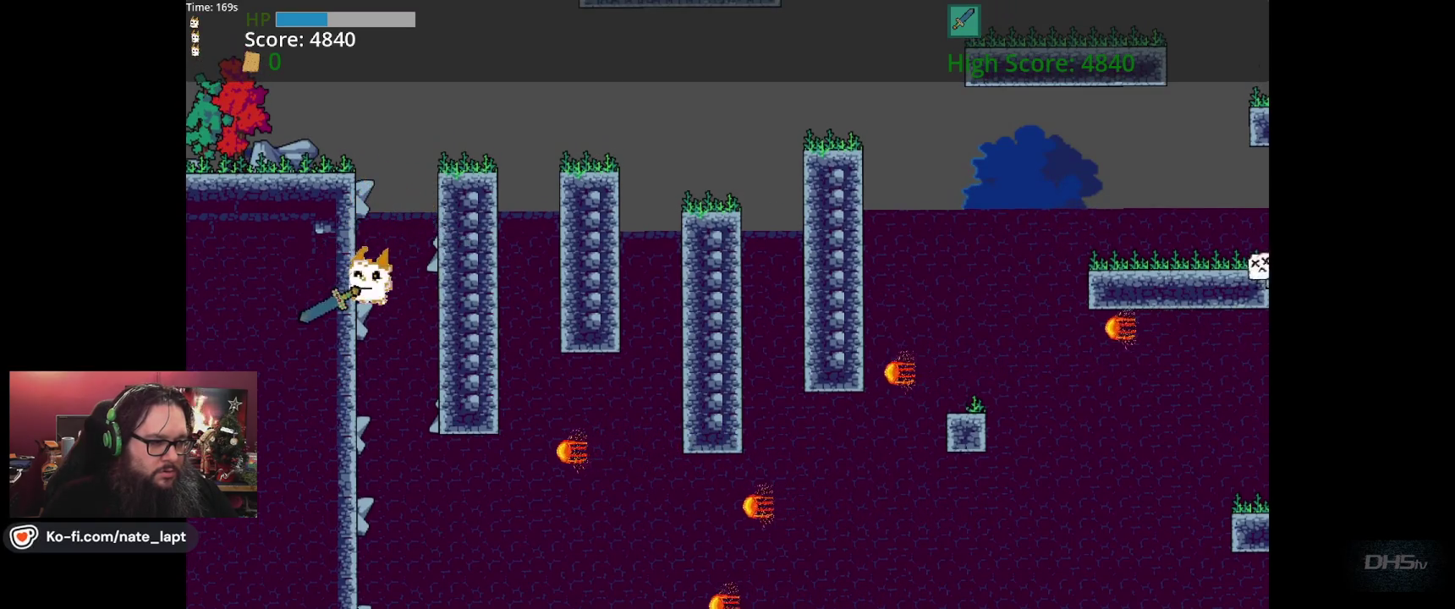
pyautogui.press('space')
pyautogui.press('space')
pyautogui.press('Right')
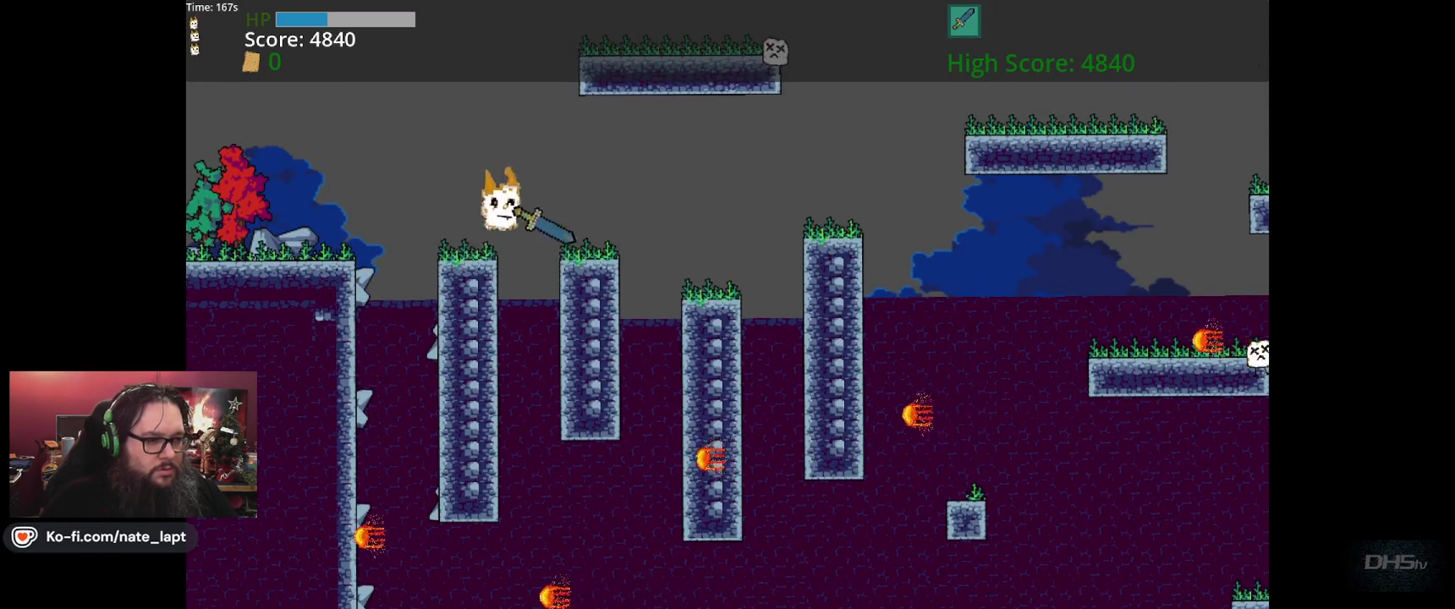
pyautogui.press('space')
pyautogui.press('Right')
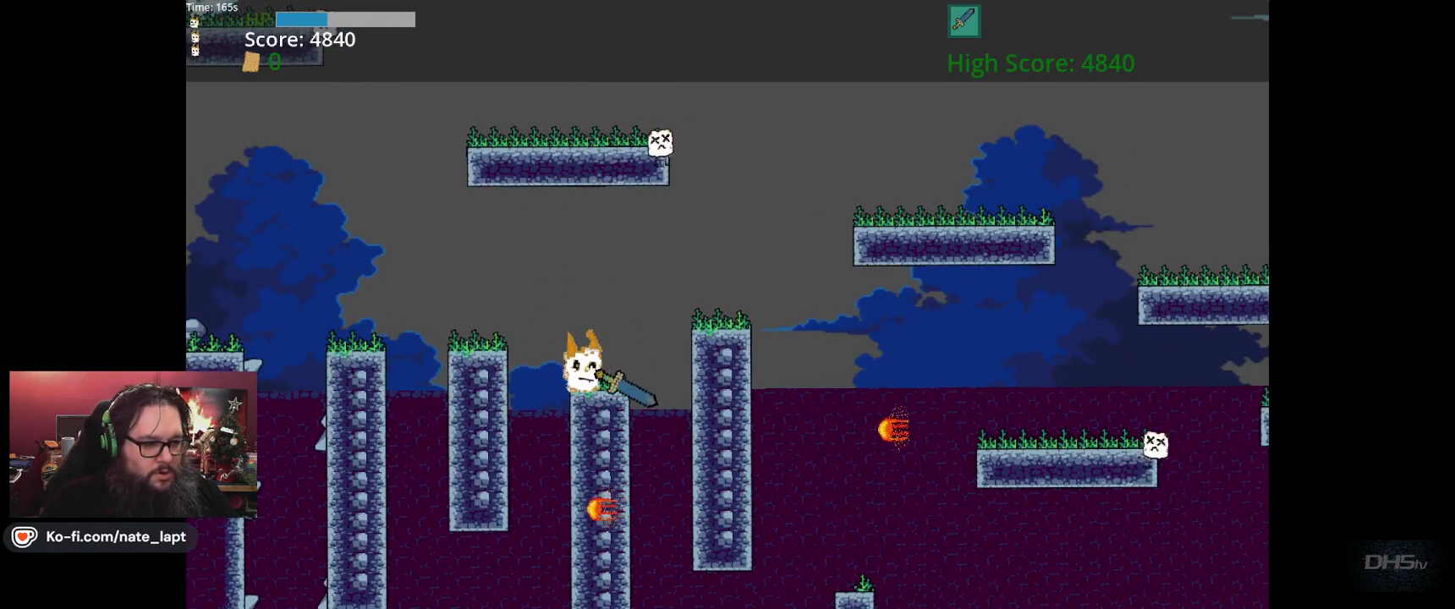
pyautogui.press('space')
pyautogui.press('Right')
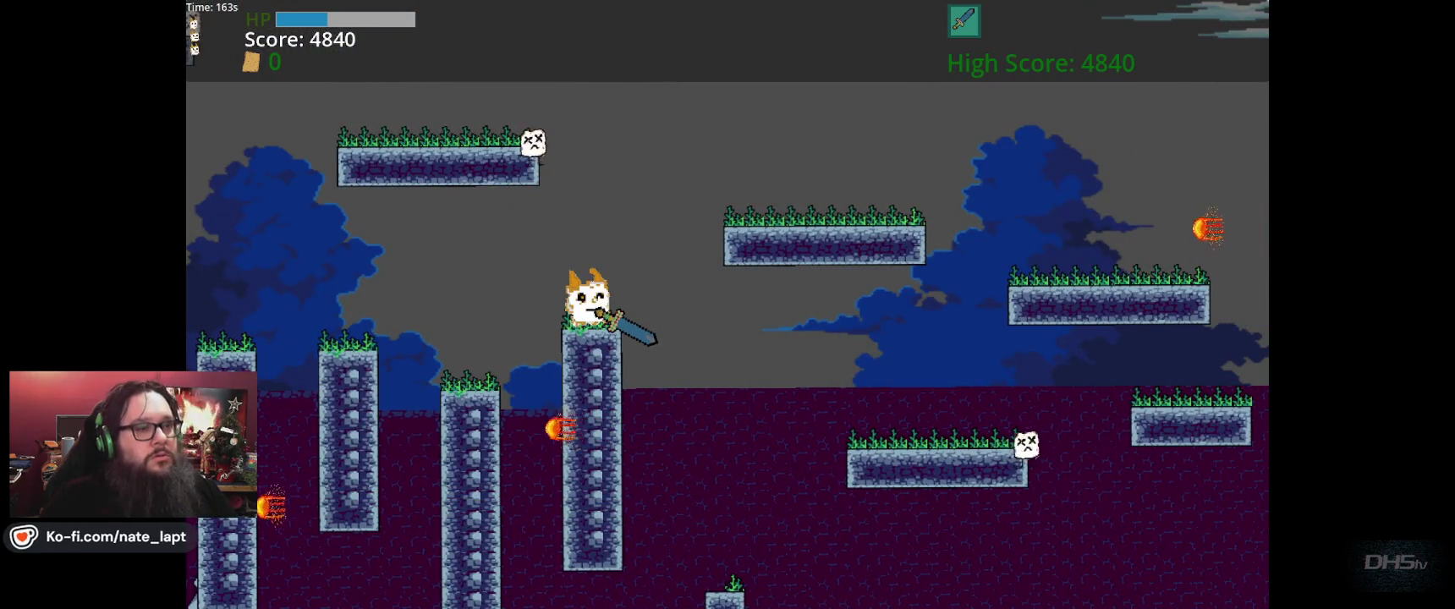
pyautogui.press('space')
pyautogui.press('Right')
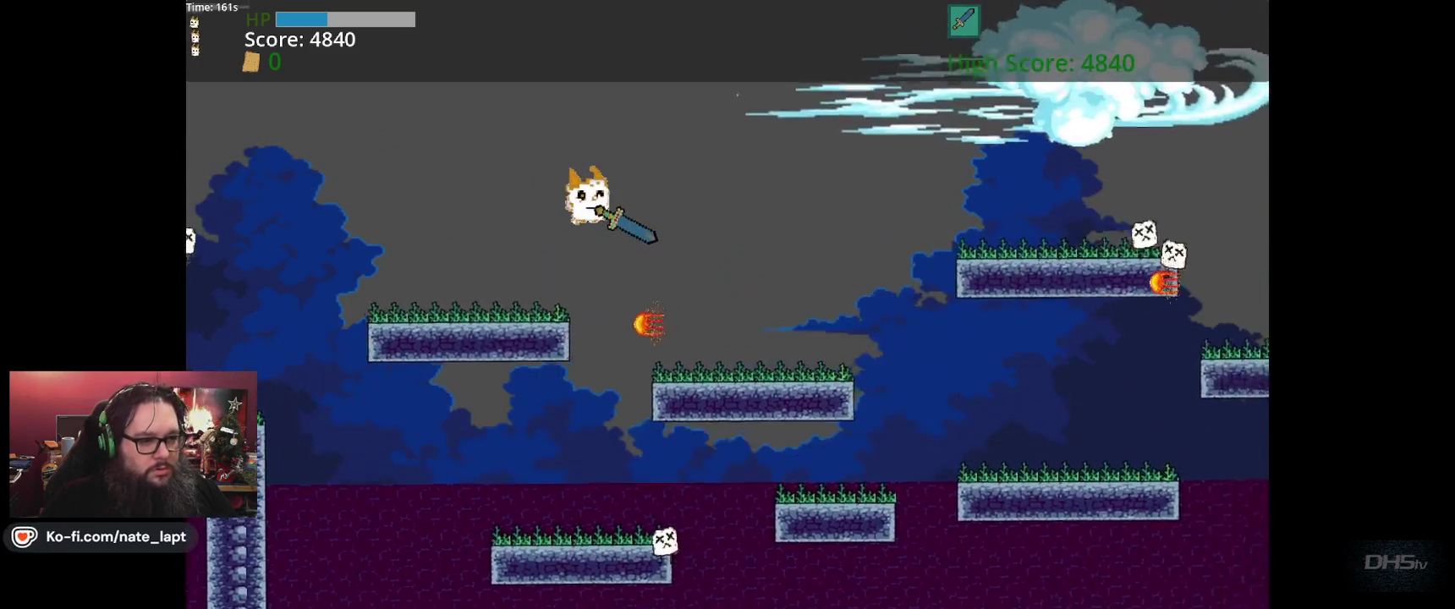
pyautogui.press('Right')
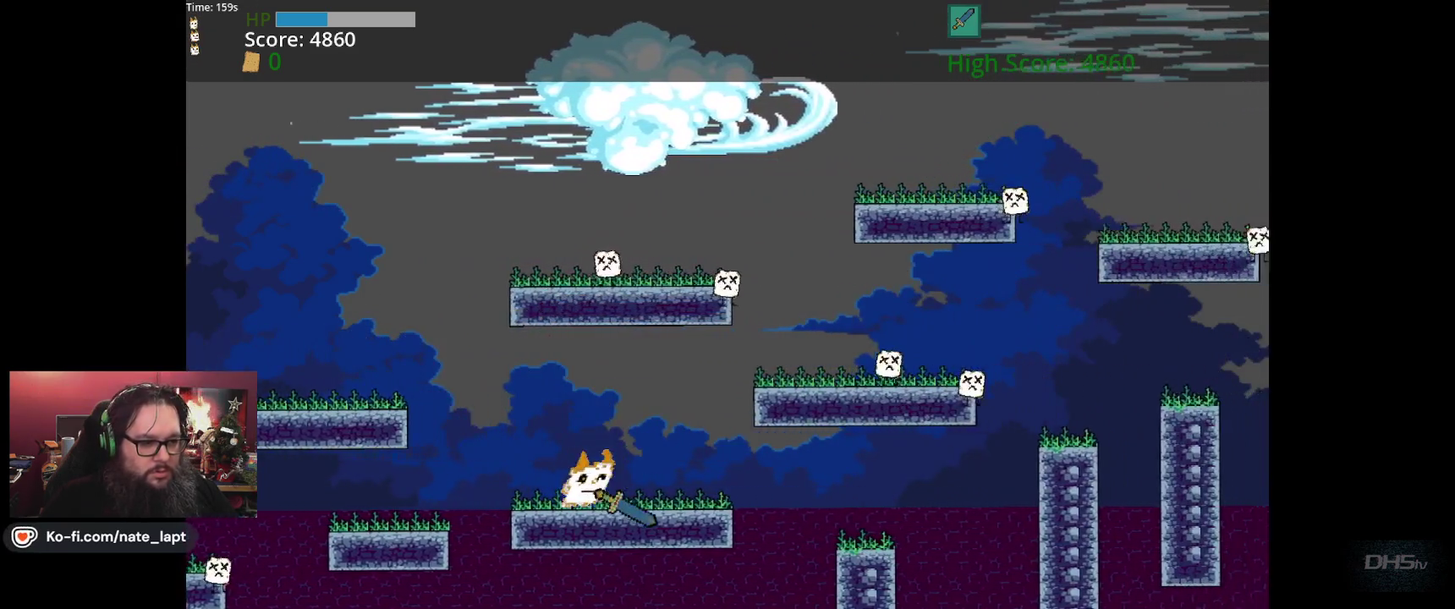
pyautogui.press('space')
pyautogui.press('Right')
pyautogui.press('space')
pyautogui.press('Right')
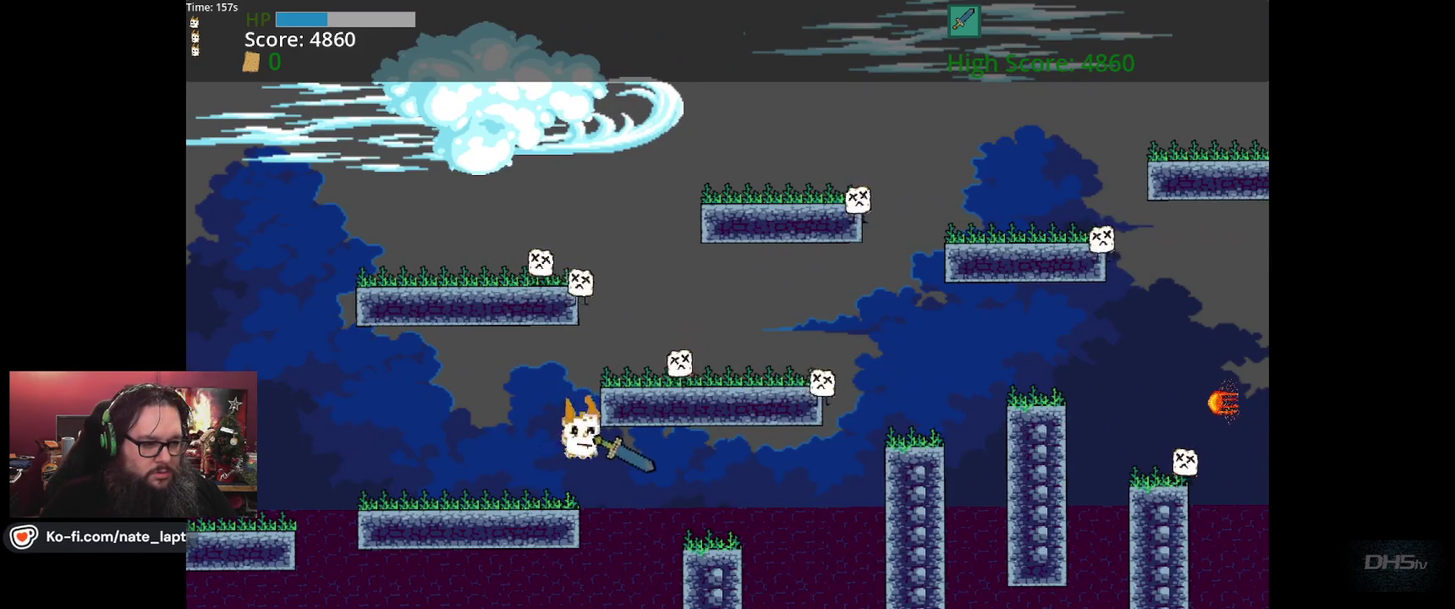
pyautogui.press('space')
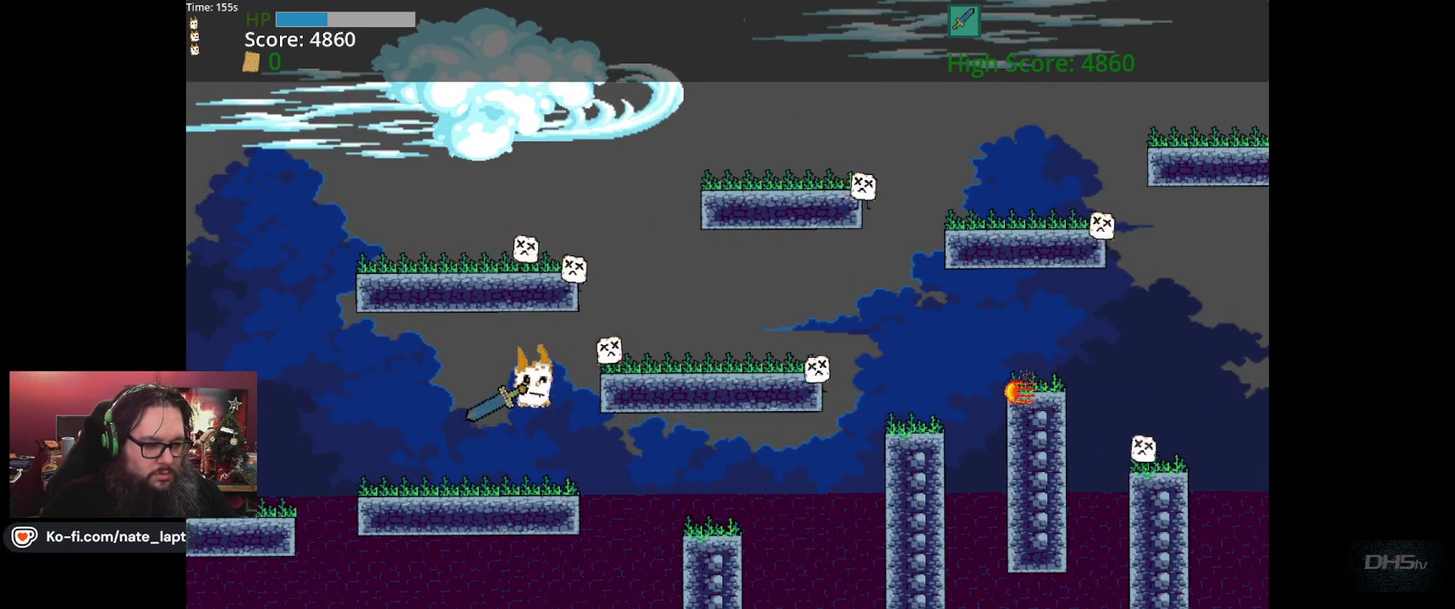
pyautogui.press('Right')
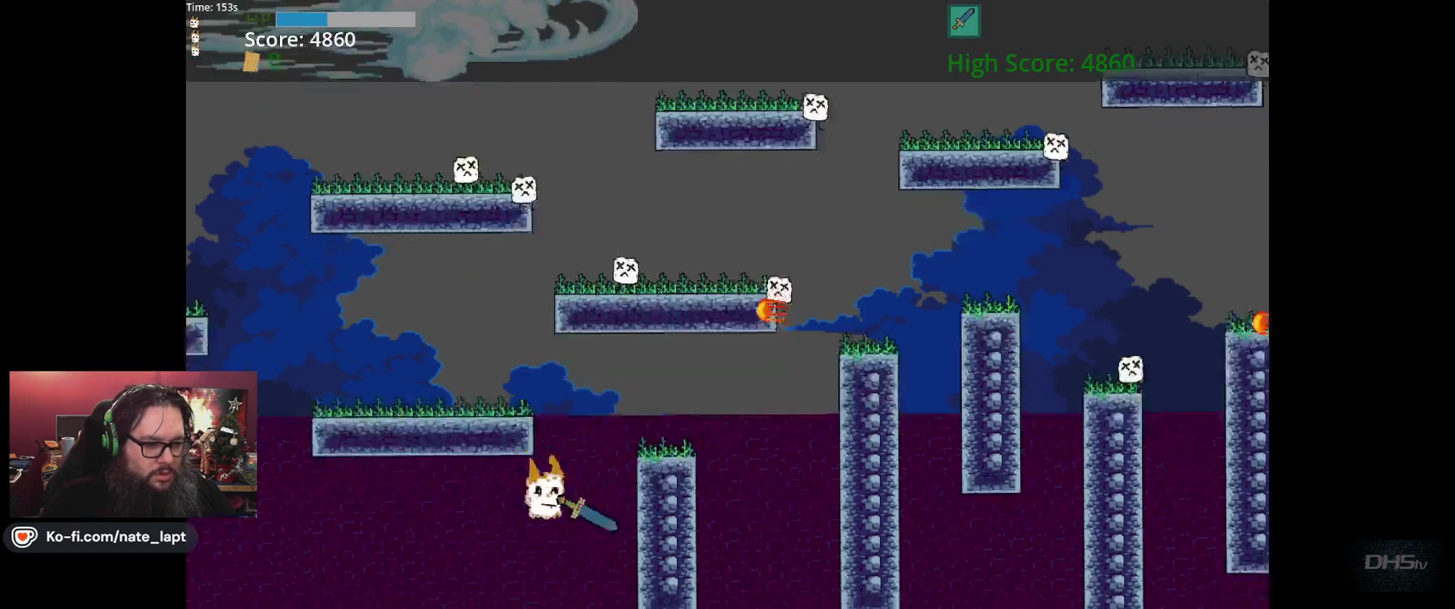
# - Head back left across the small blocks and wall-jump up the spiked wall
pyautogui.press('Left')
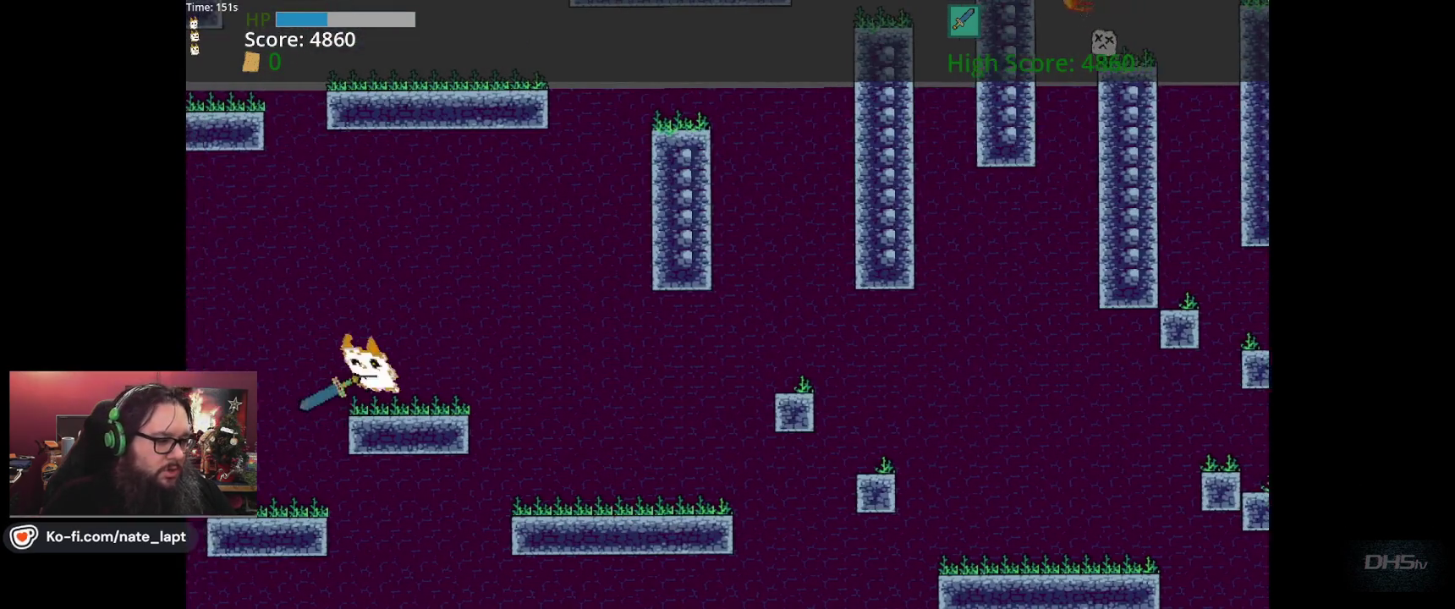
pyautogui.press('space')
pyautogui.press('Left')
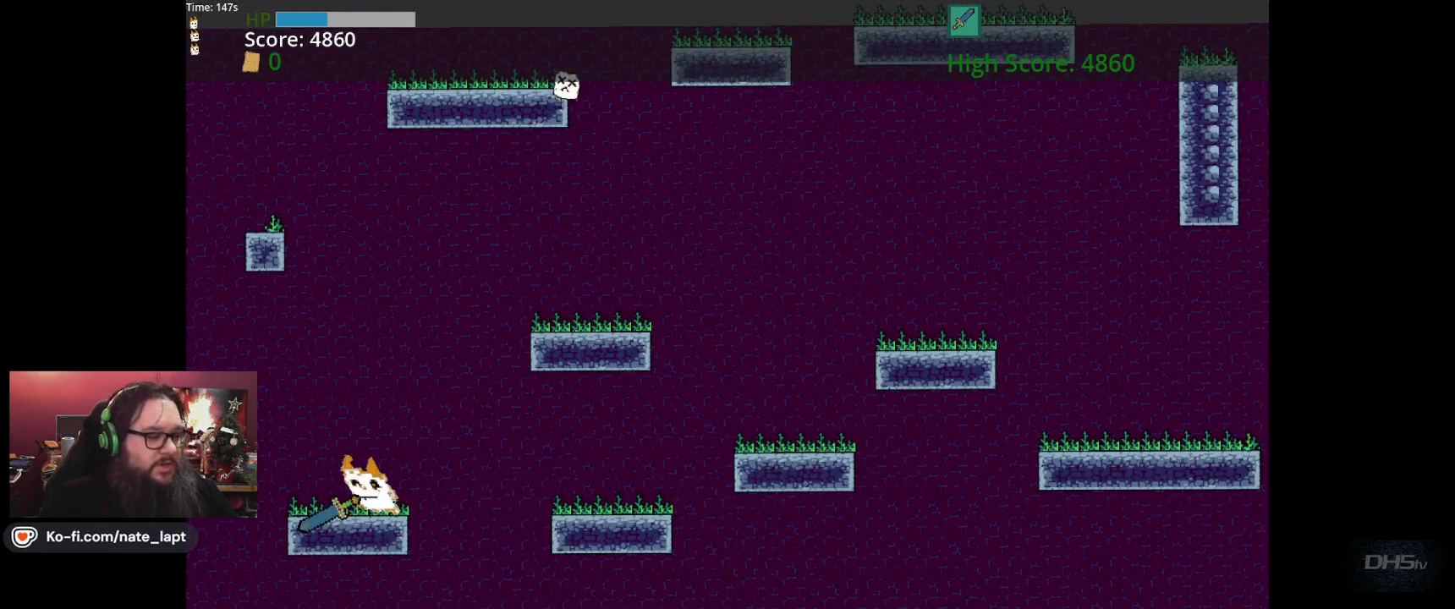
pyautogui.press('Left')
pyautogui.press('space')
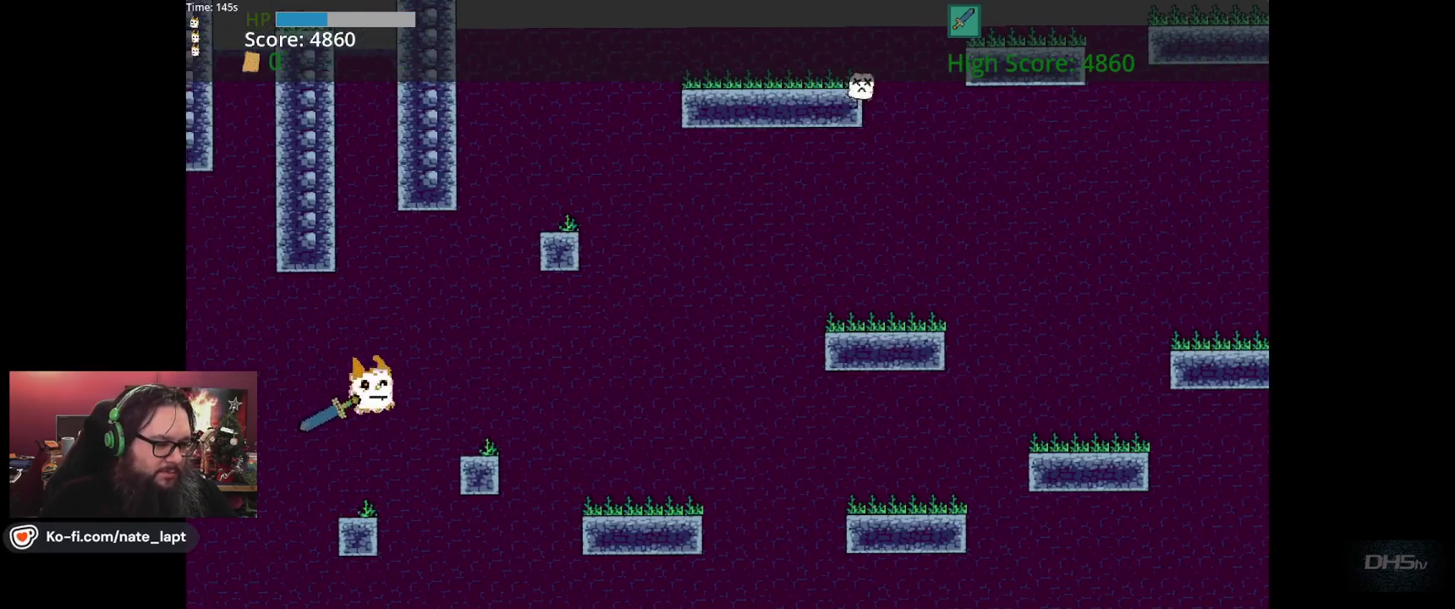
pyautogui.press('Left')
pyautogui.press('space')
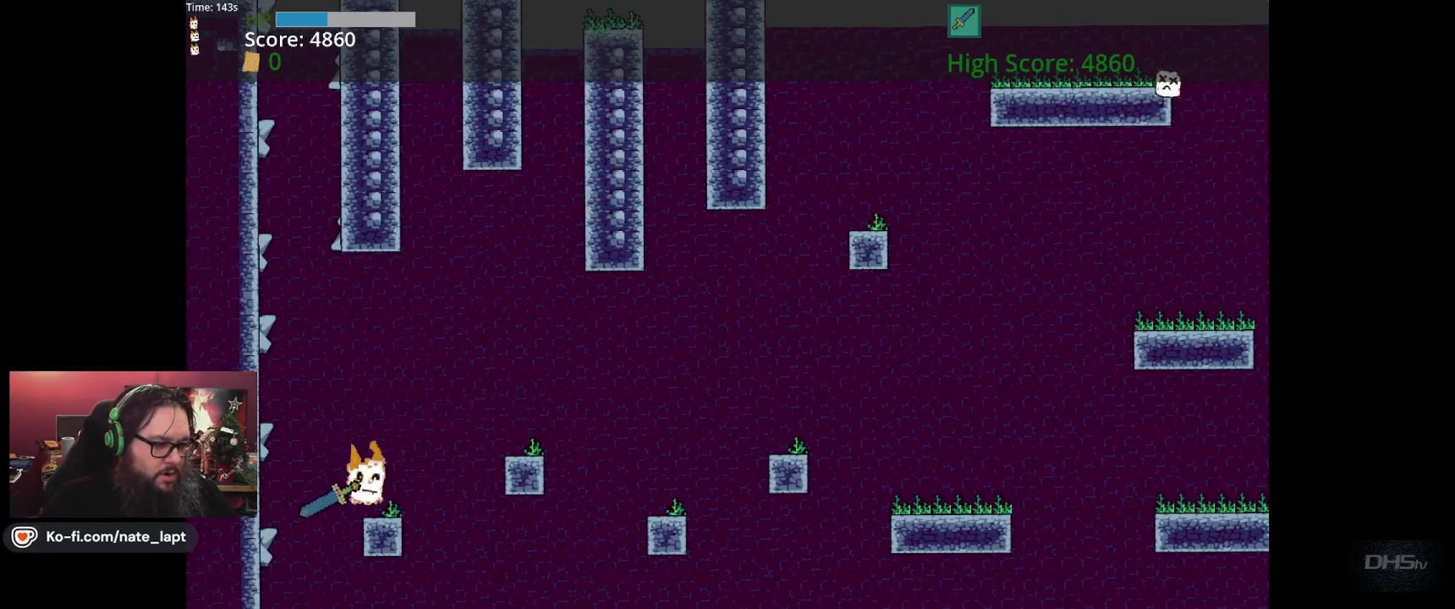
pyautogui.press('Left')
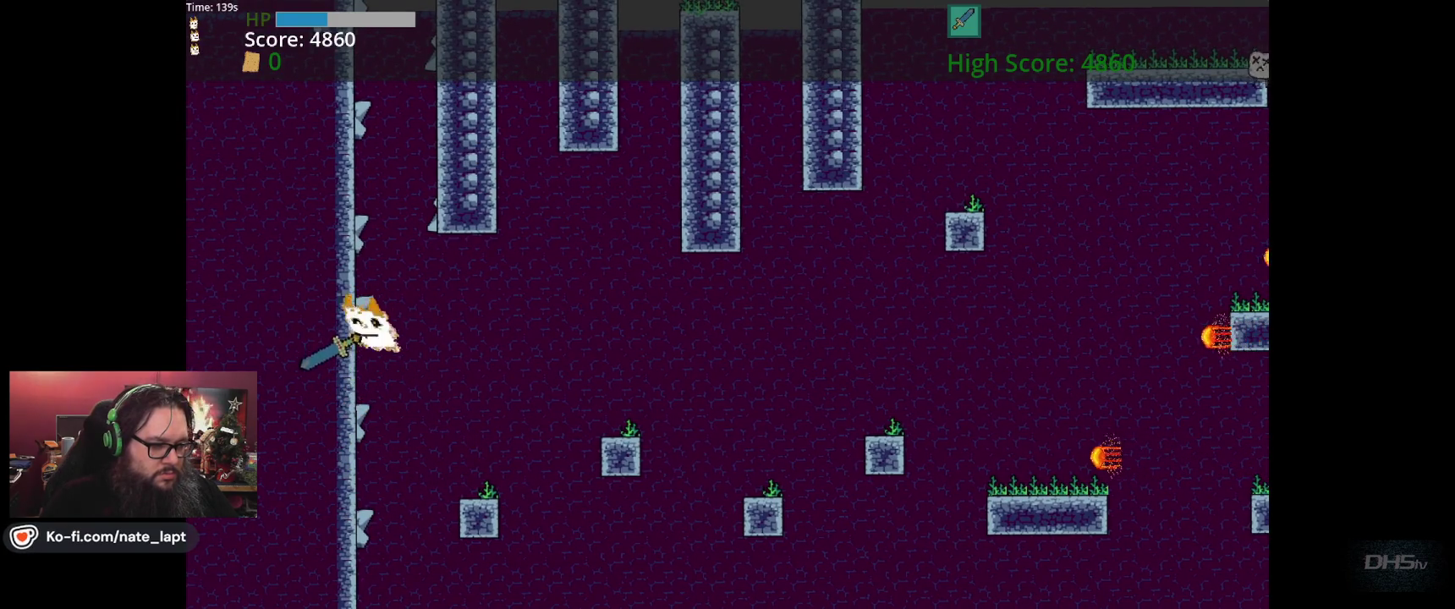
pyautogui.press('space')
pyautogui.press('Left')
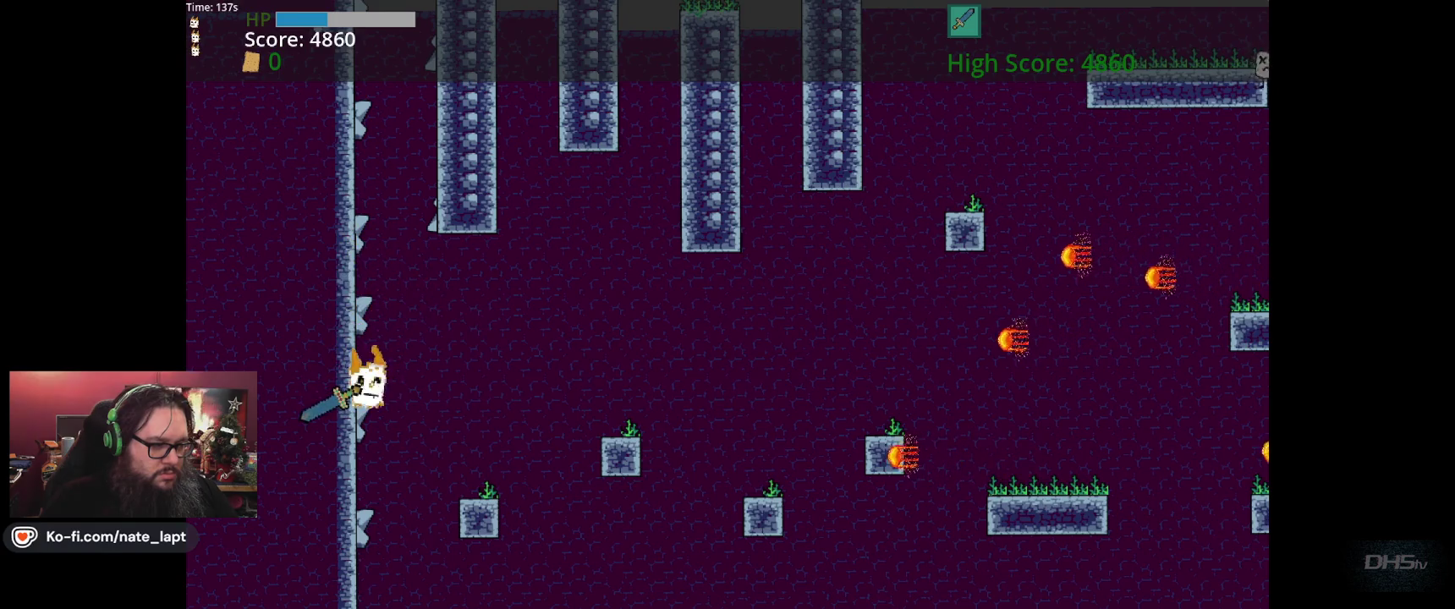
pyautogui.press('space')
pyautogui.press('Left')
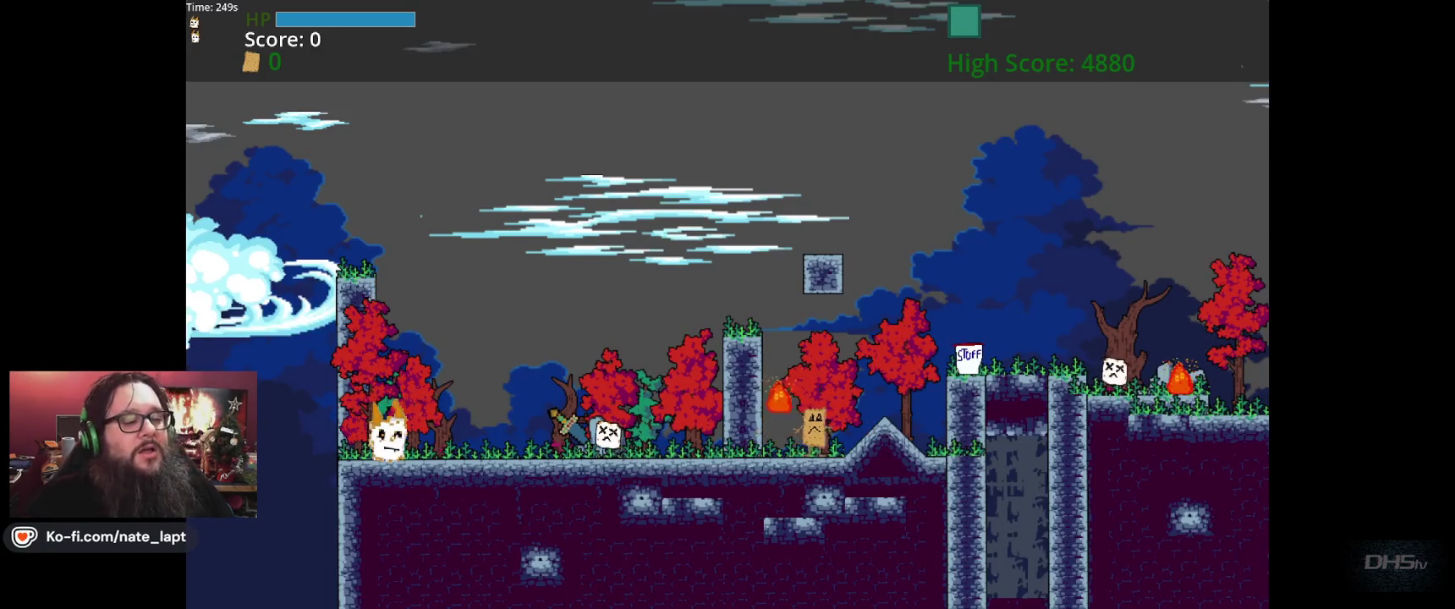
# - Stomp marshmallows, grab the sword and fight right to 770 points, then pause
pyautogui.press('Right')
pyautogui.press('Right')
pyautogui.press('space')
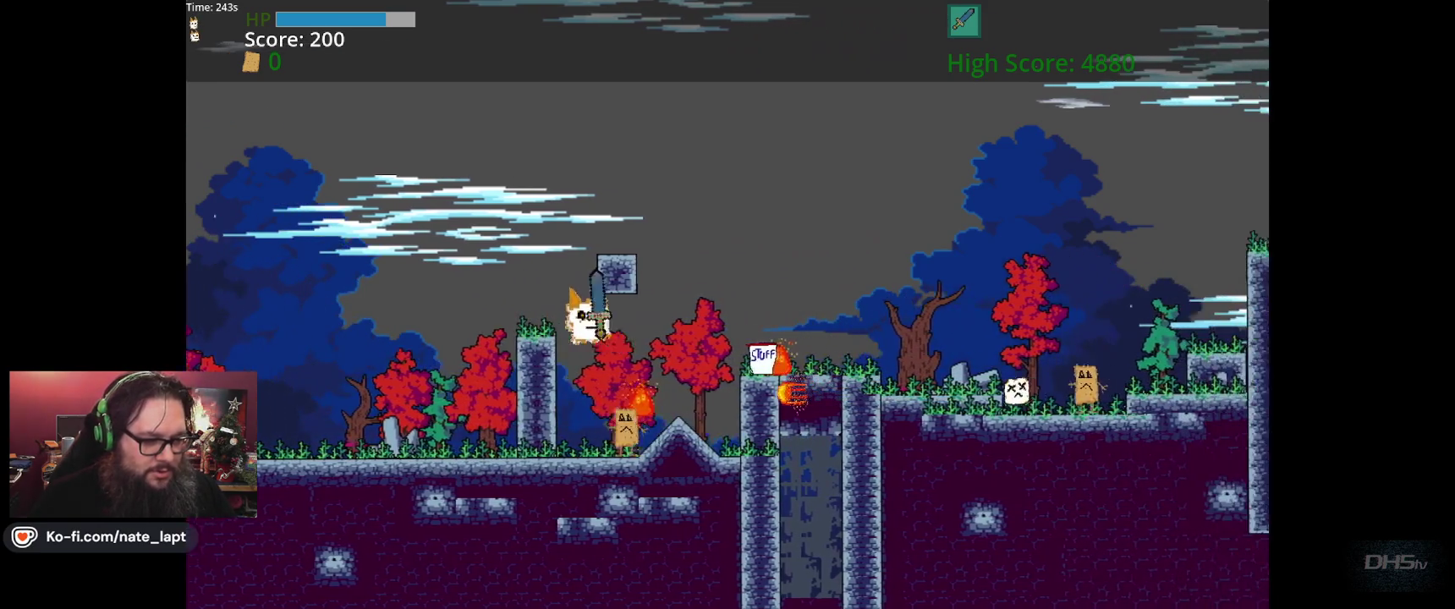
pyautogui.press('Right')
pyautogui.press('Right')
pyautogui.press('space')
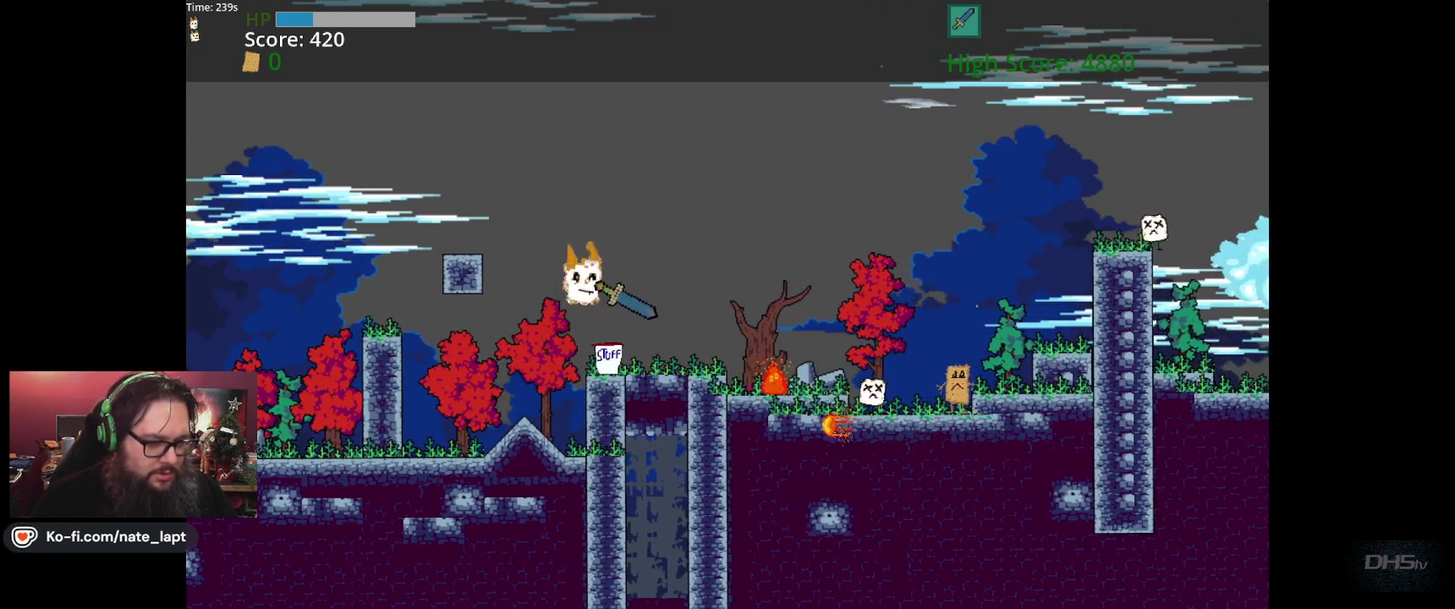
pyautogui.press('Right')
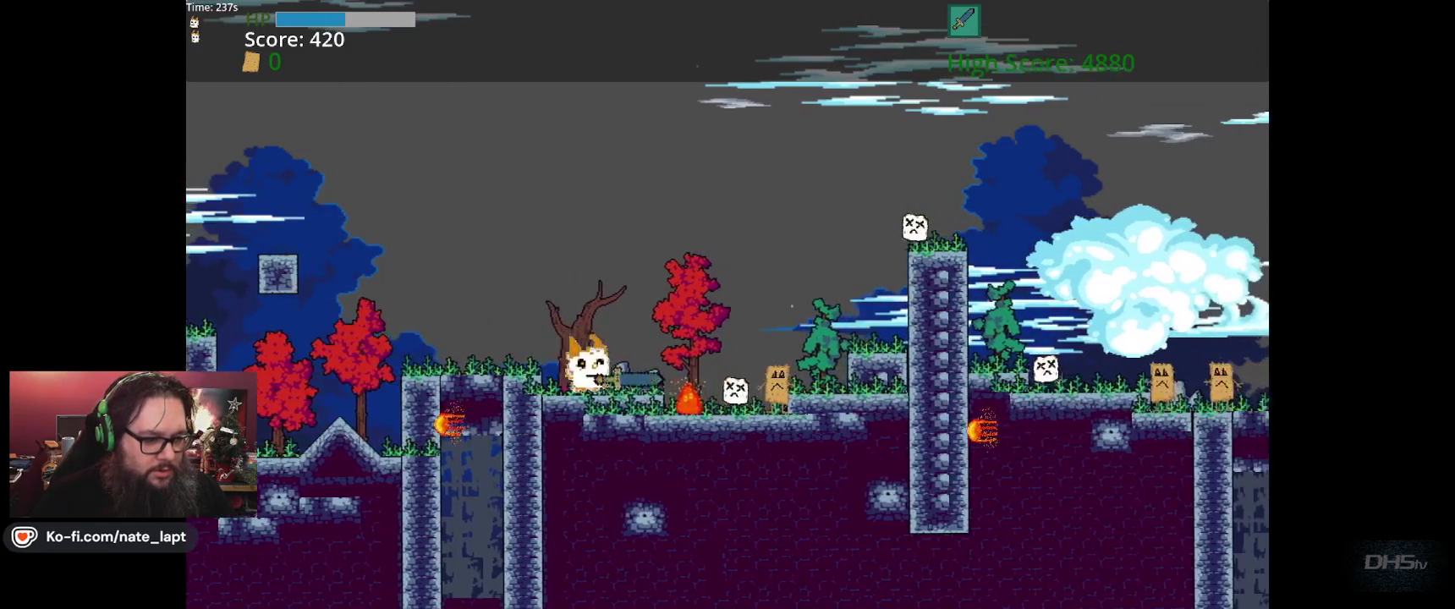
pyautogui.press('Right')
pyautogui.press('space')
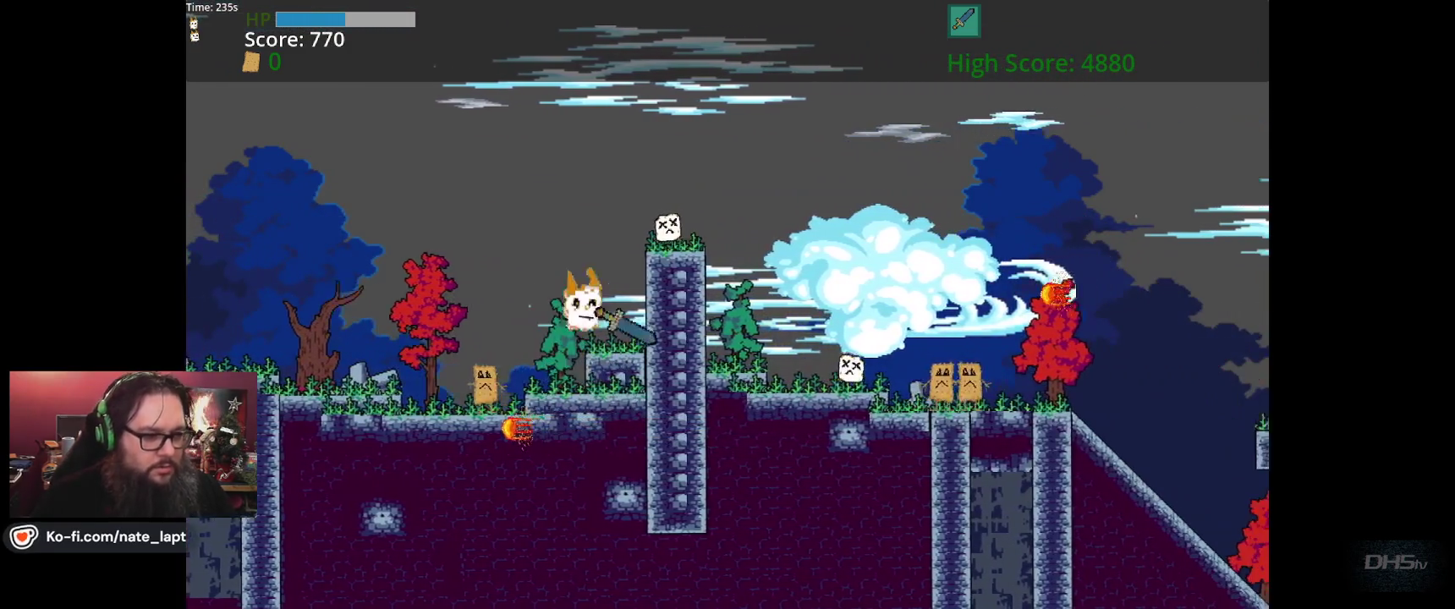
pyautogui.press('Right')
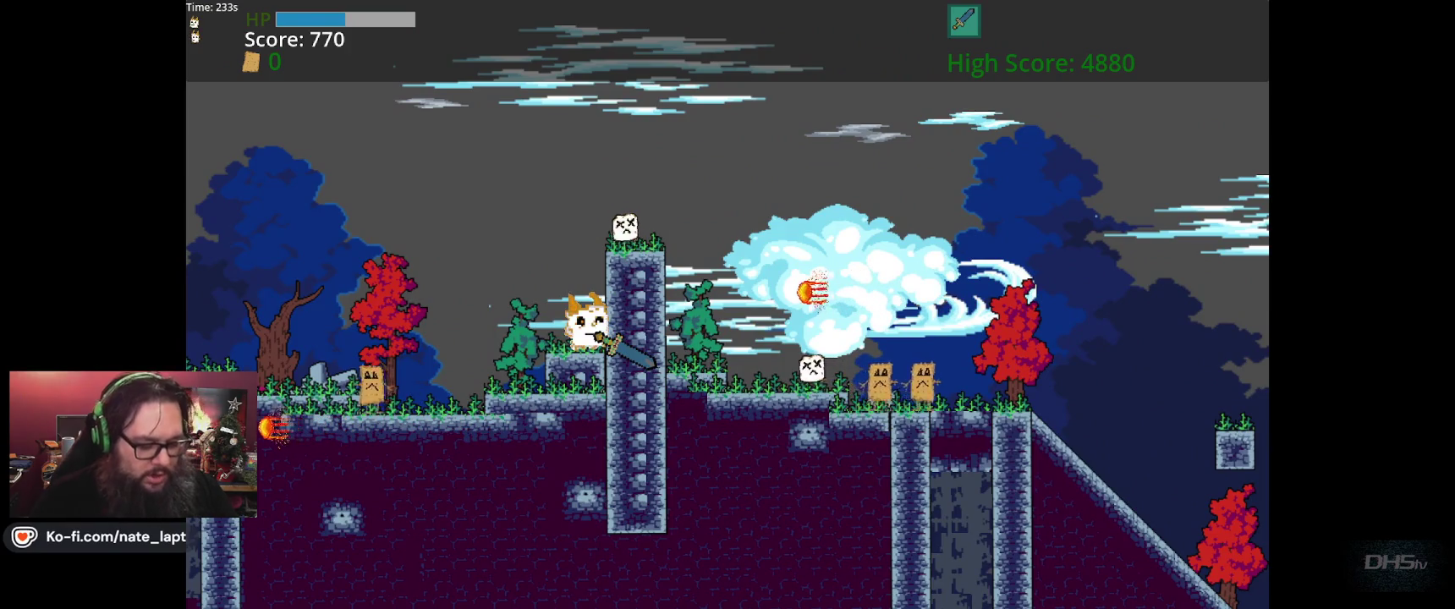
pyautogui.press('Escape')
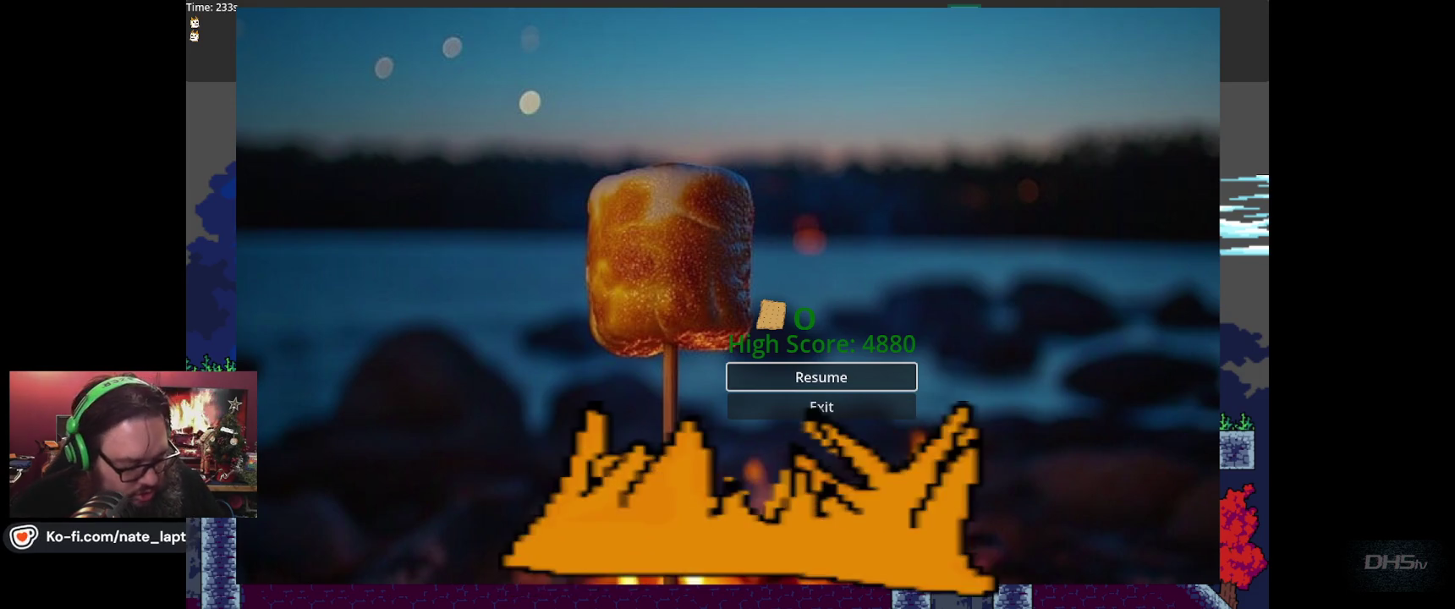
# - Leave the paused game and switch to the browser window
pyautogui.hotkey('alt', 'Tab')
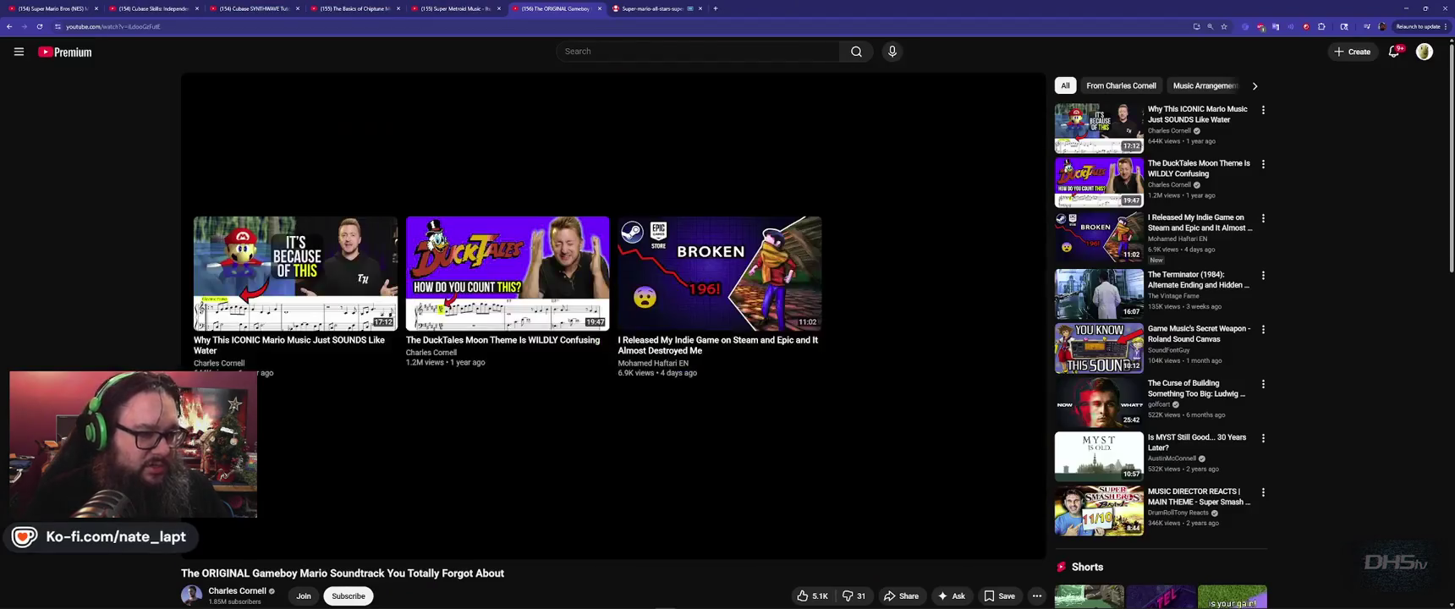
# - Play the DuckTales Moon Theme video and jump ahead from 3:39 to 5:12
pyautogui.click(539, 272)
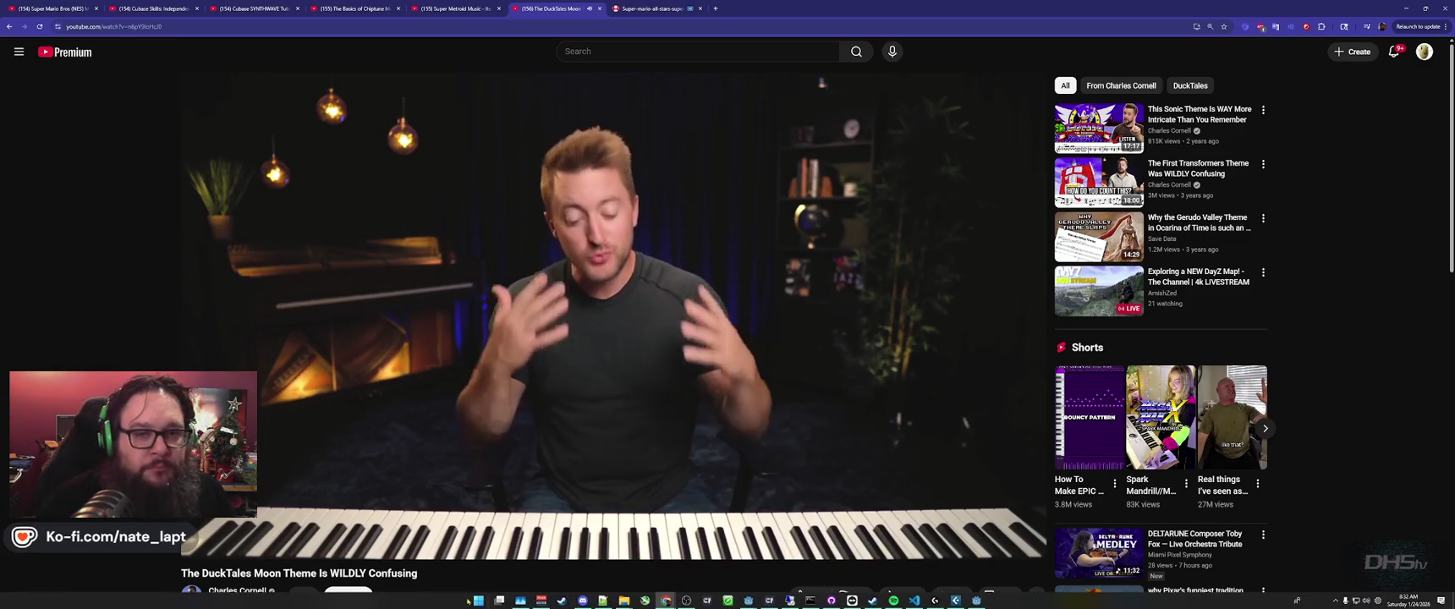
pyautogui.moveTo(632, 402)
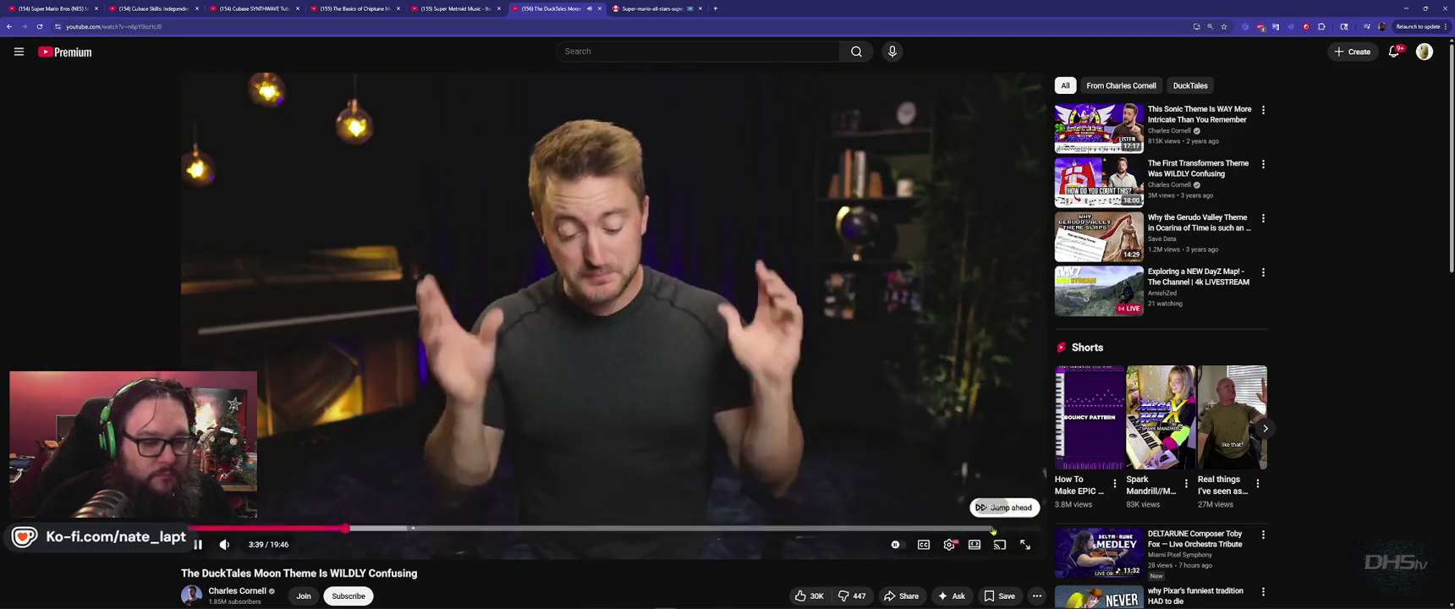
pyautogui.click(1001, 508)
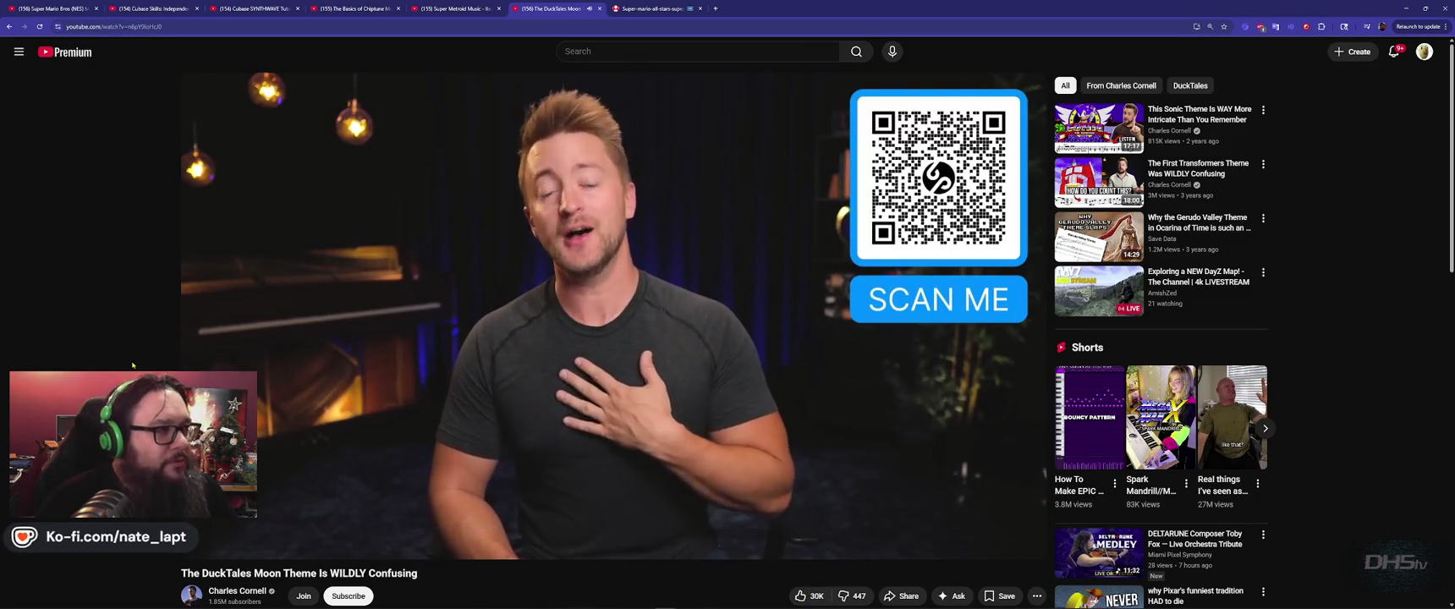
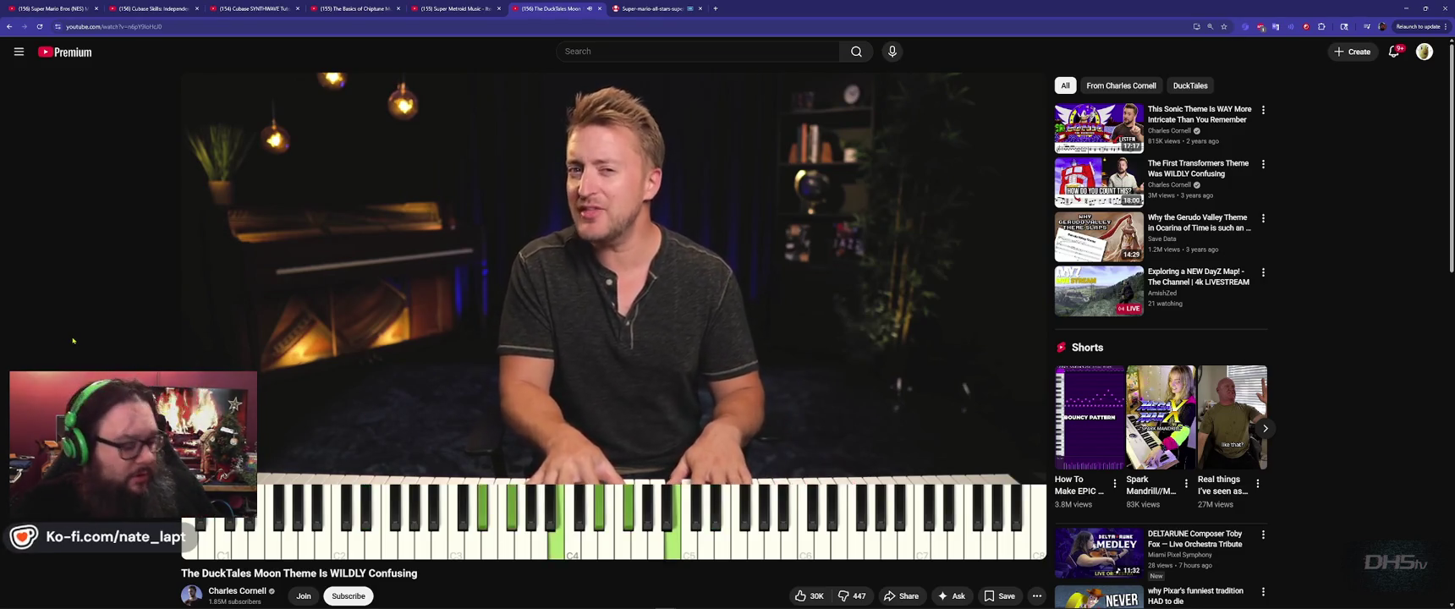
# - Play the 'This Sonic Theme Is WAY More Intricate' video, then return to the game and resume it
pyautogui.moveTo(1203, 124)
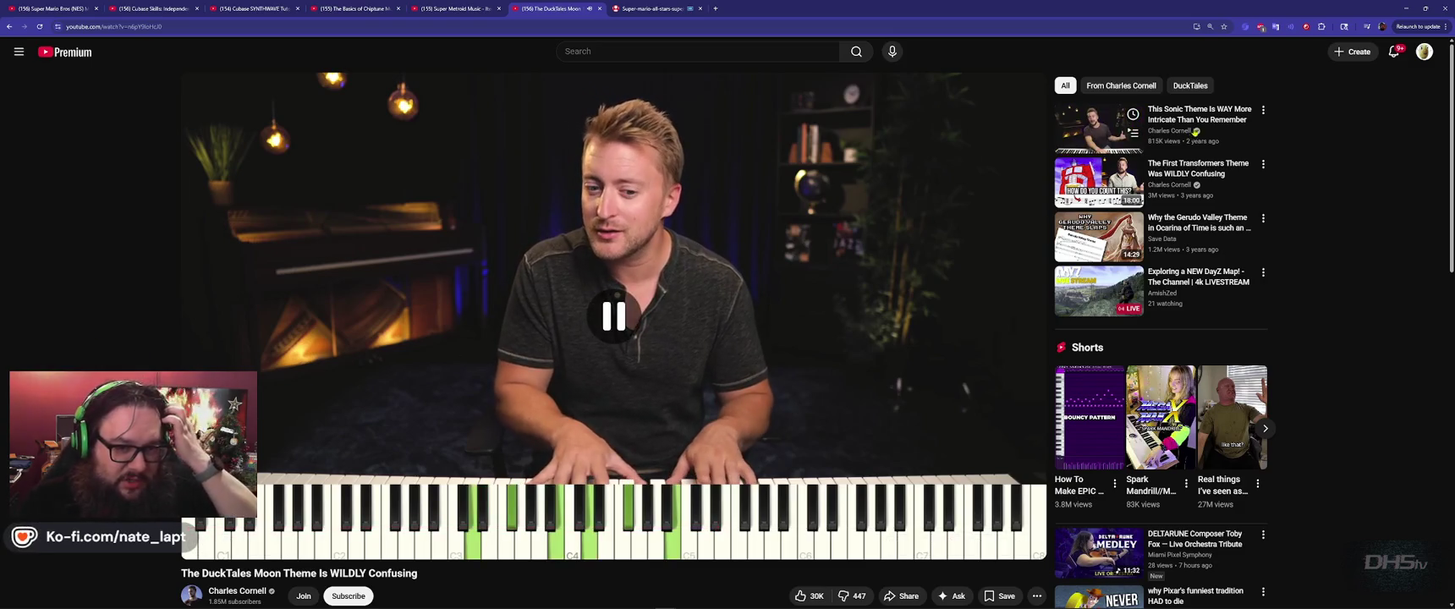
pyautogui.click(1203, 123)
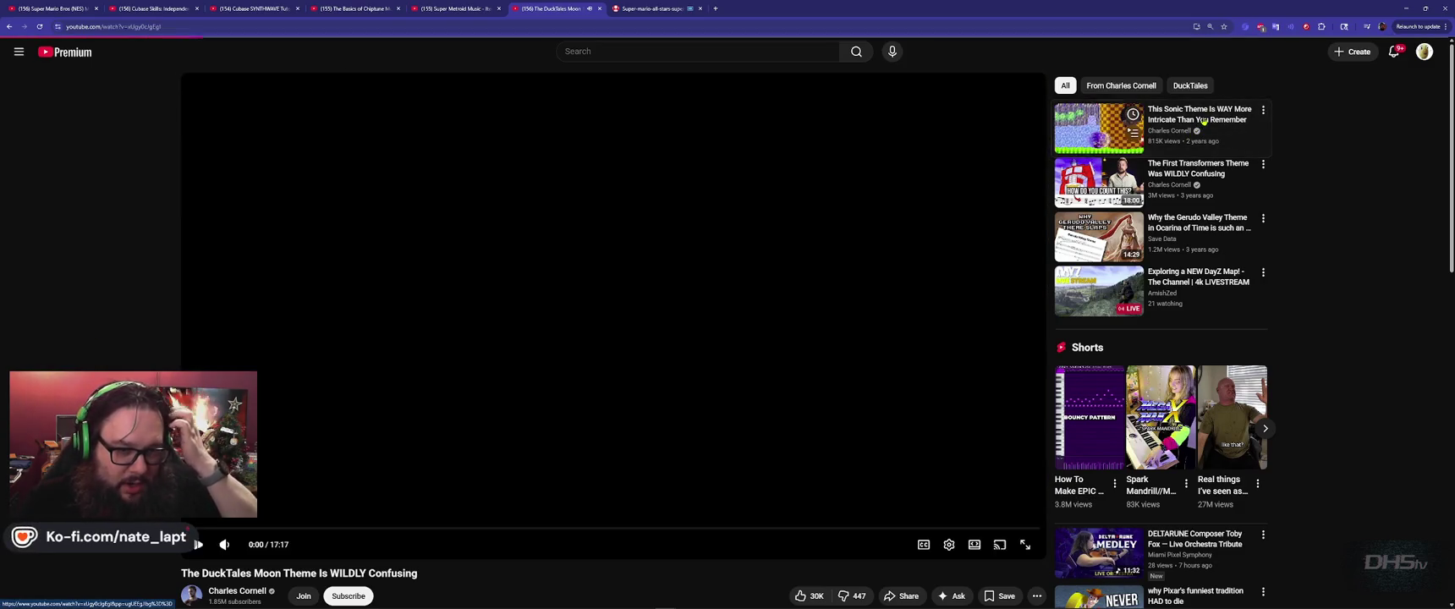
pyautogui.hotkey('alt', 'Tab')
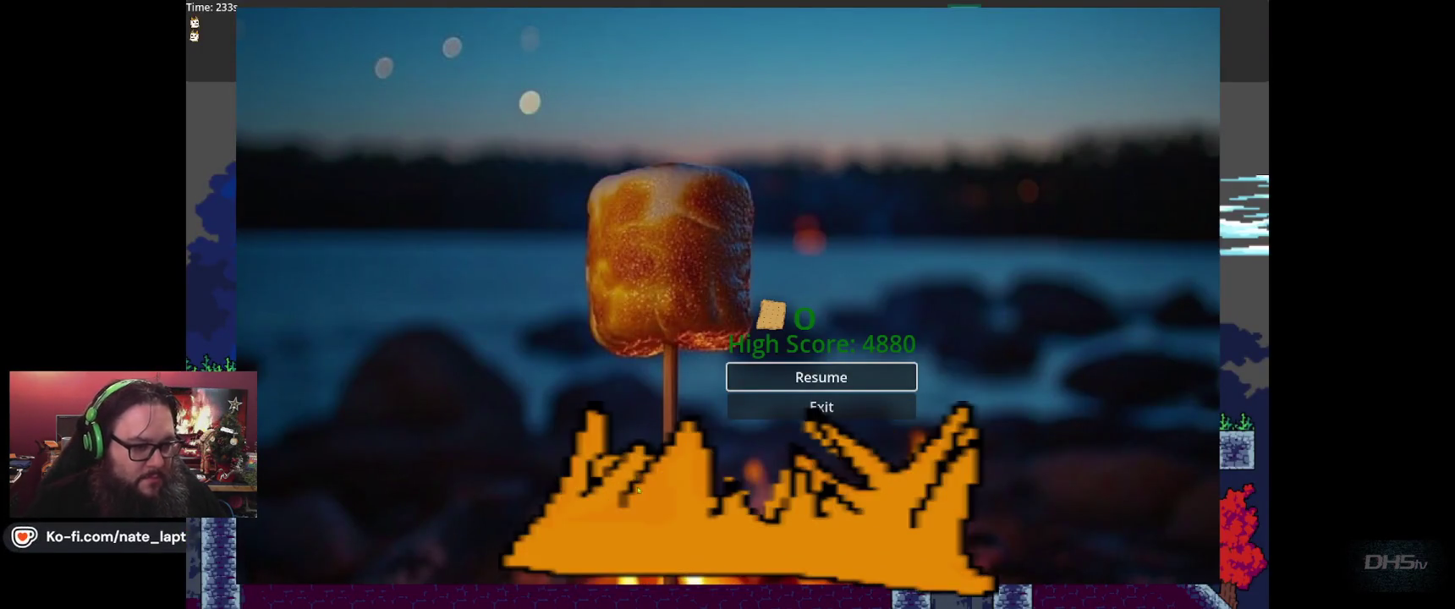
pyautogui.hotkey('alt', 'Tab')
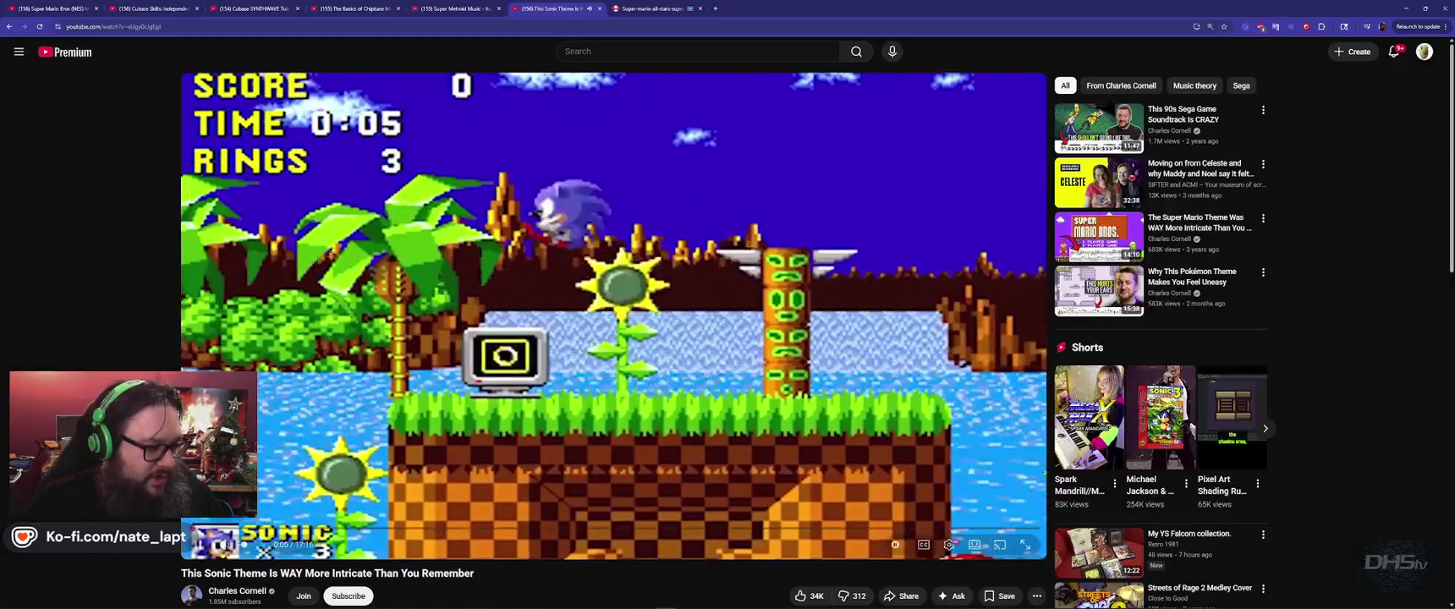
pyautogui.hotkey('alt', 'Tab')
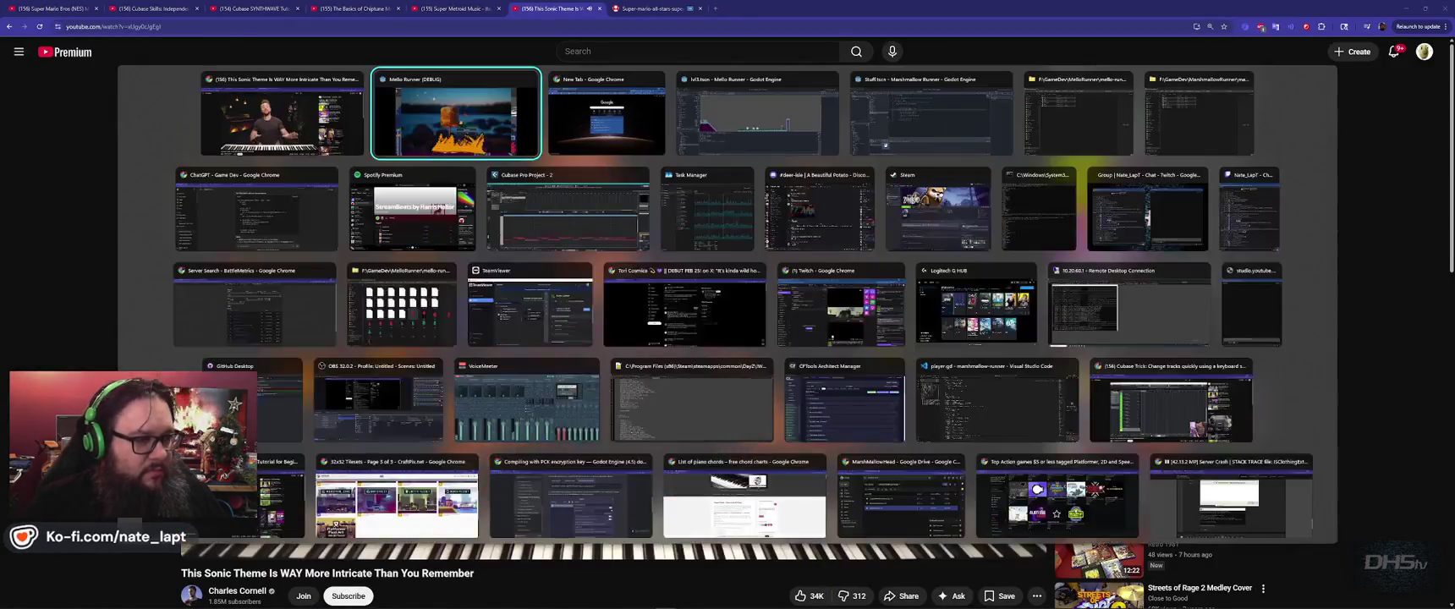
pyautogui.press('Escape')
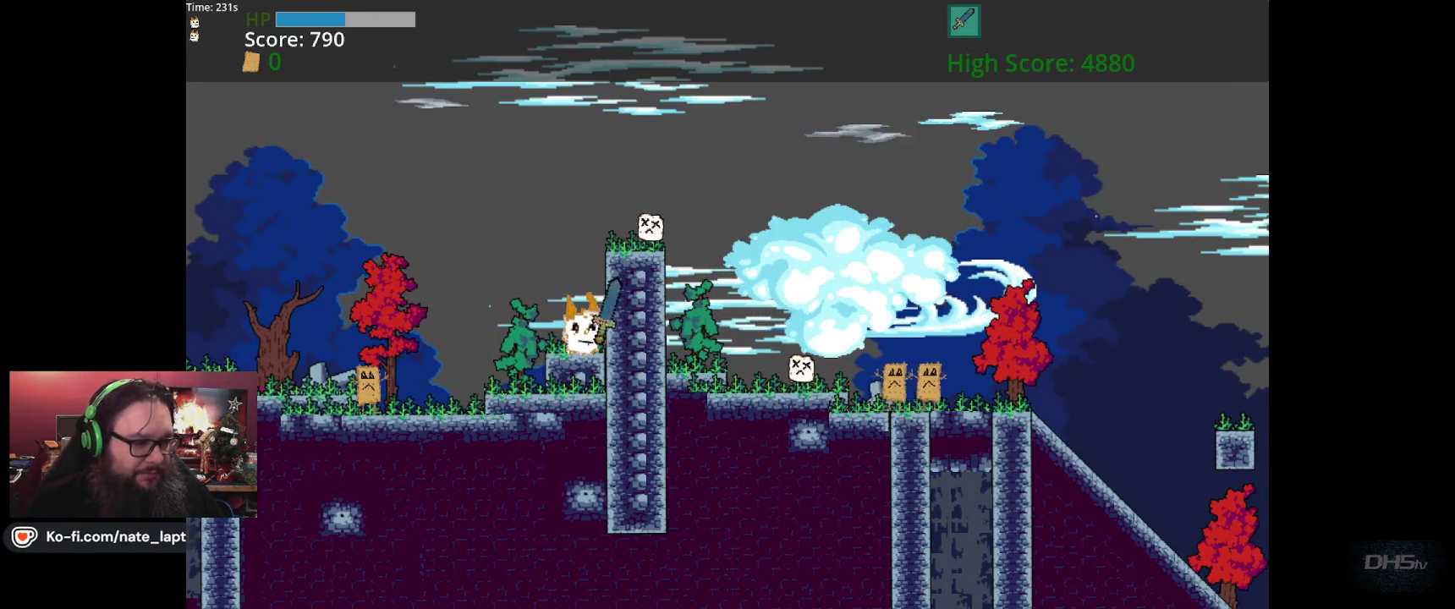
# - Run right past the tall pillar, defeating enemies and hopping over stone pillars
pyautogui.press('space')
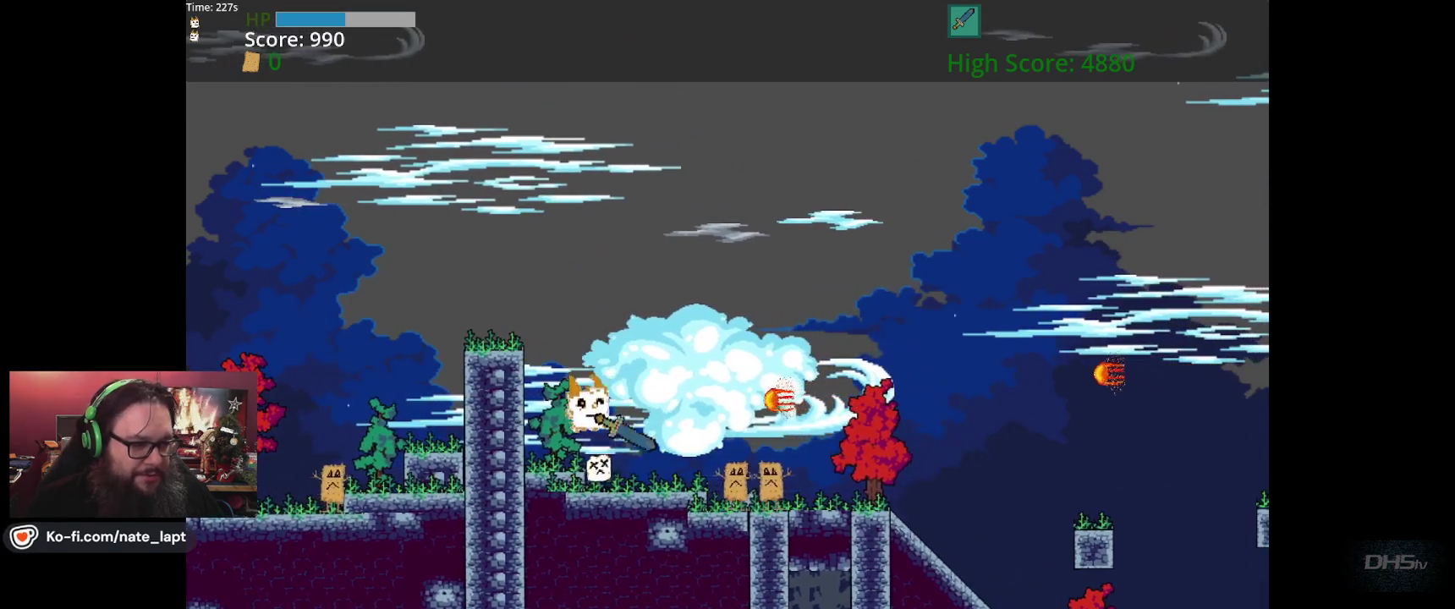
pyautogui.press('Right')
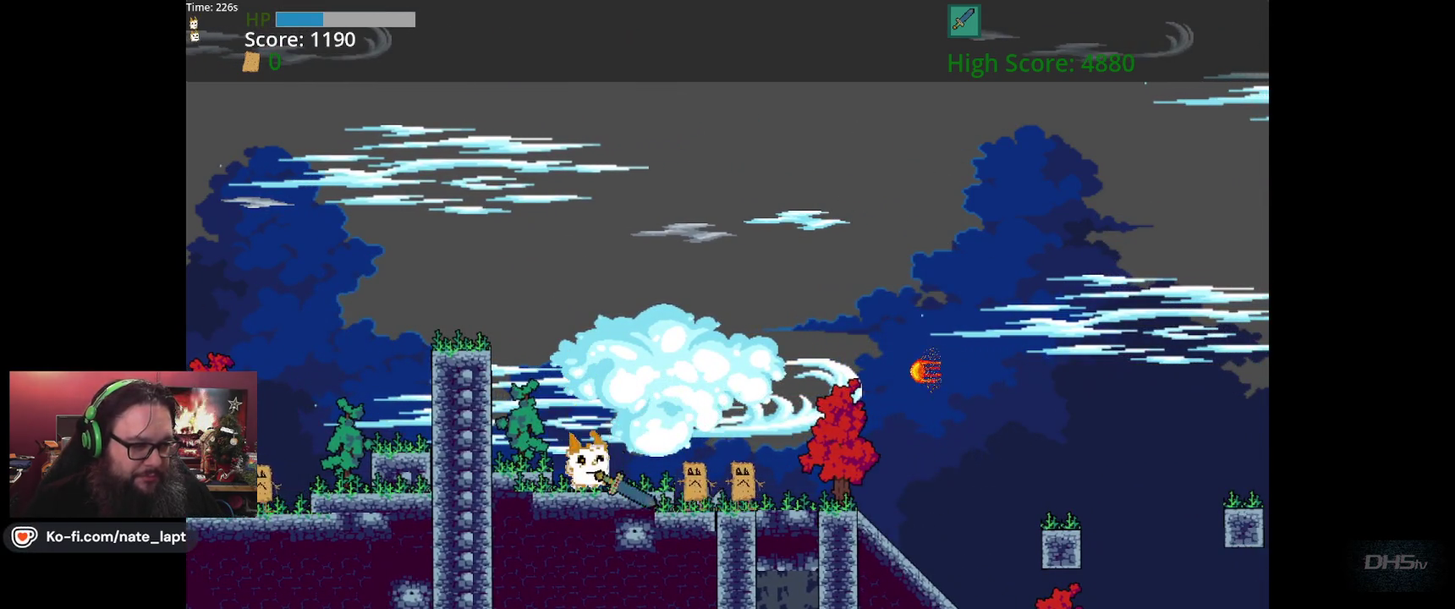
pyautogui.press('Right')
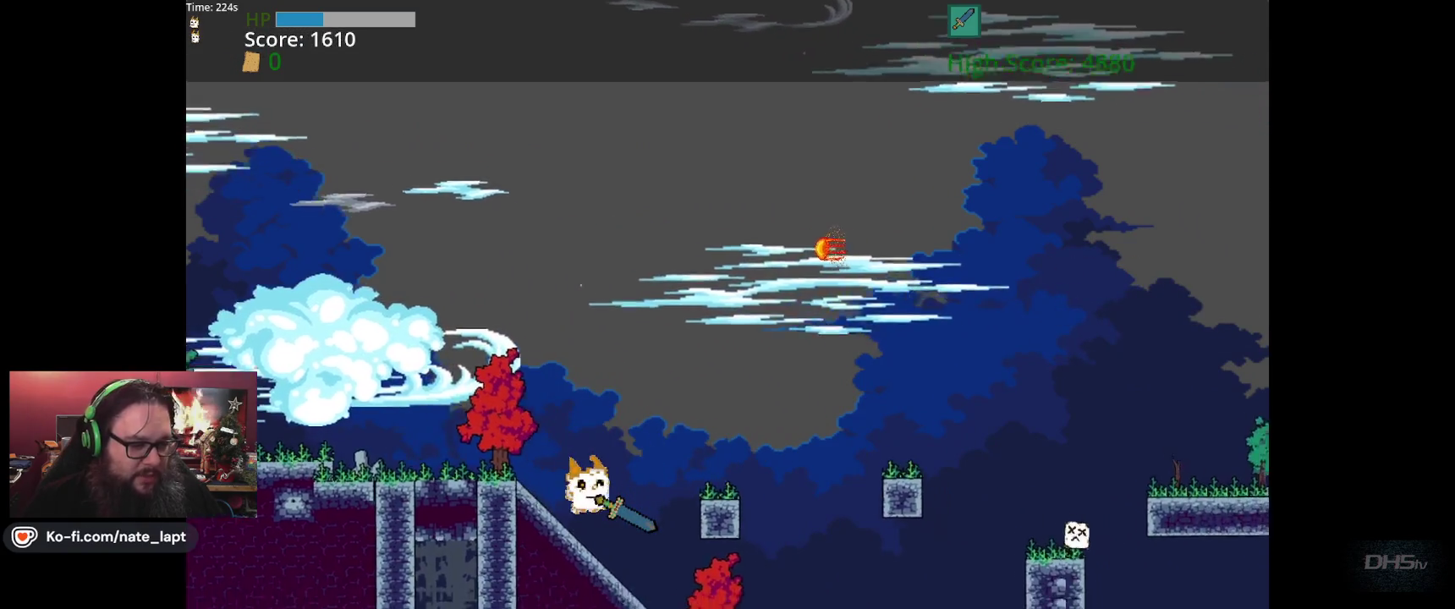
pyautogui.press('Right')
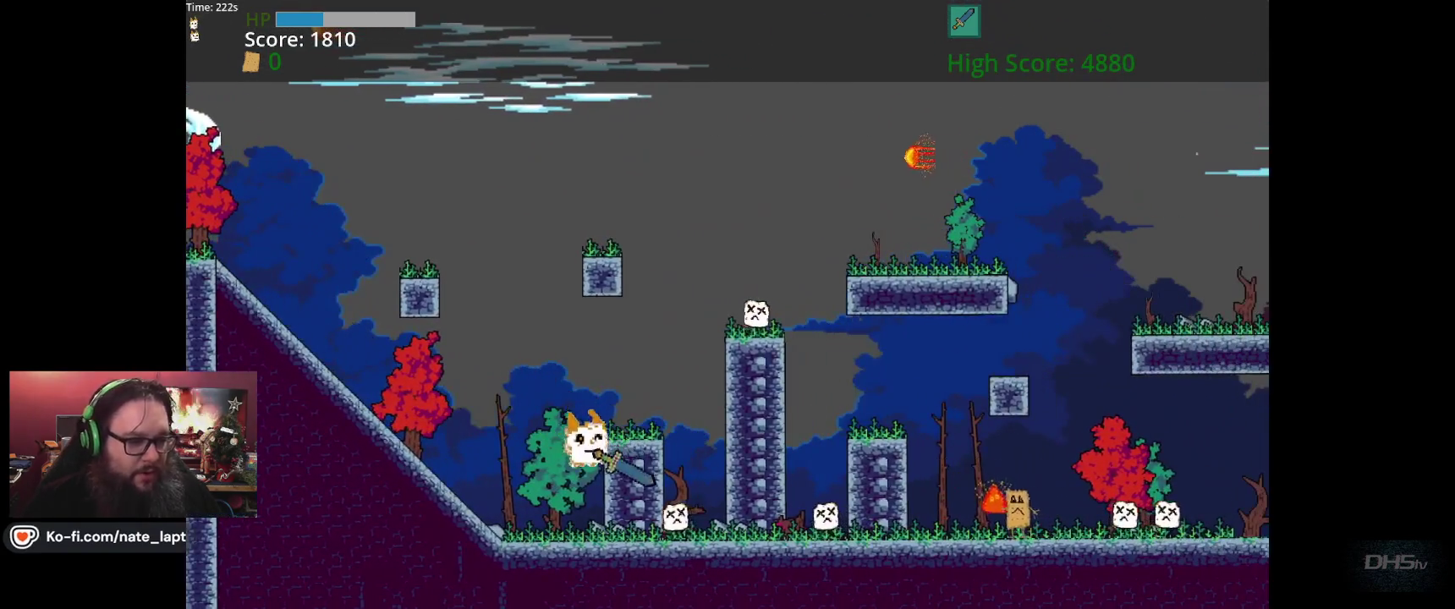
pyautogui.press('Right')
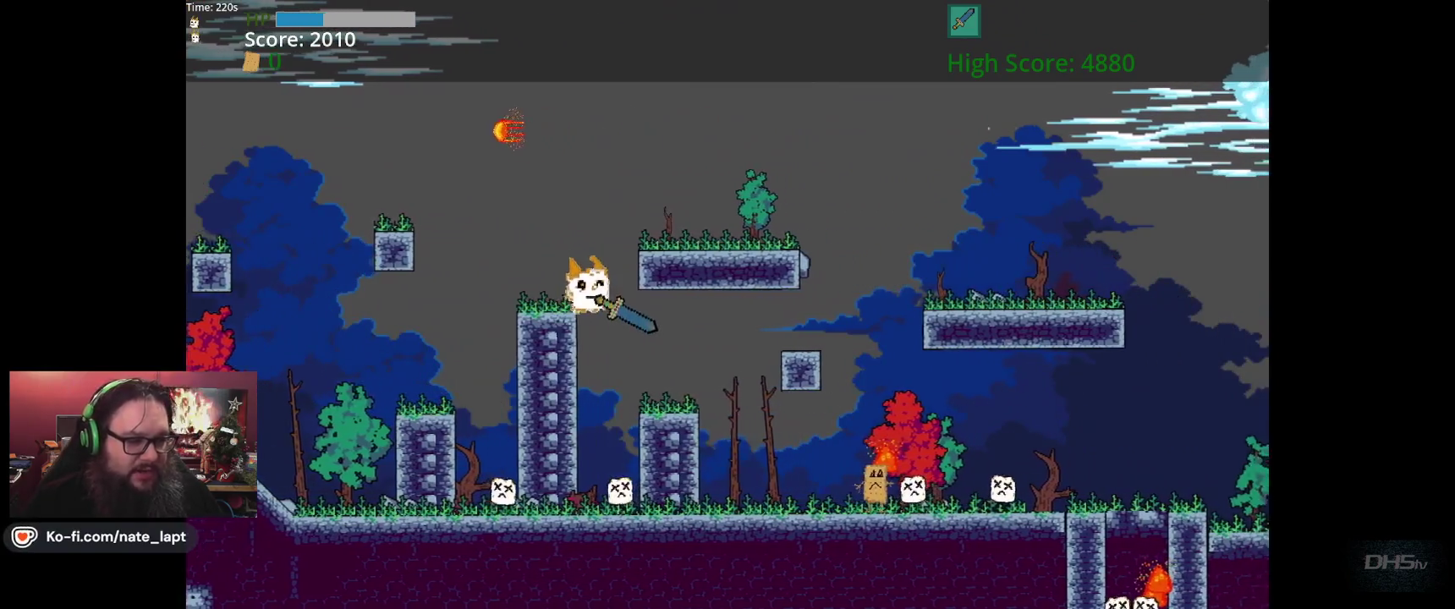
pyautogui.press('Right')
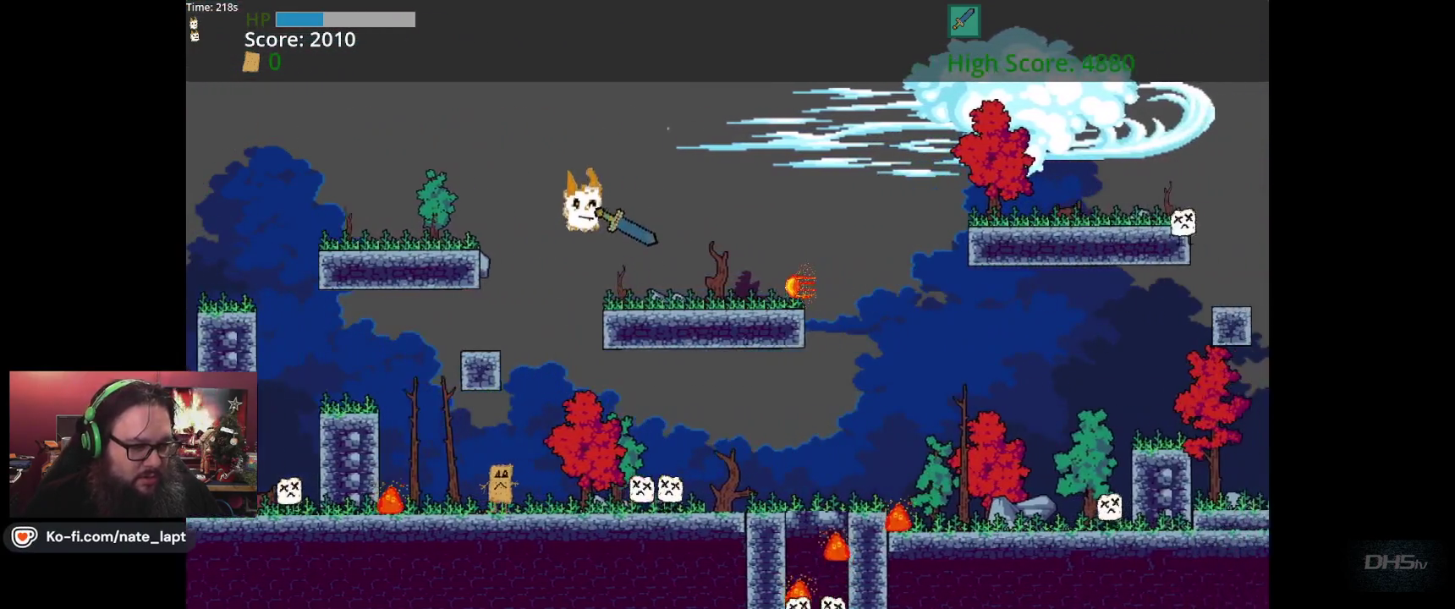
pyautogui.press('Right')
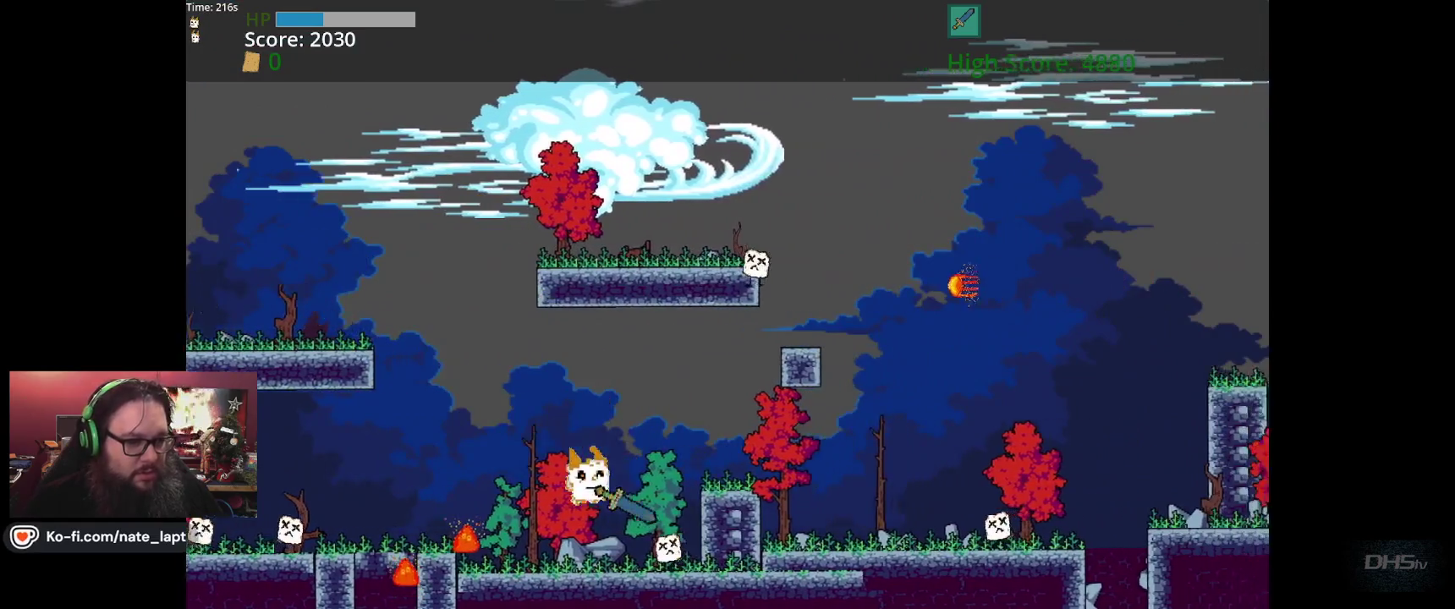
pyautogui.press('Right')
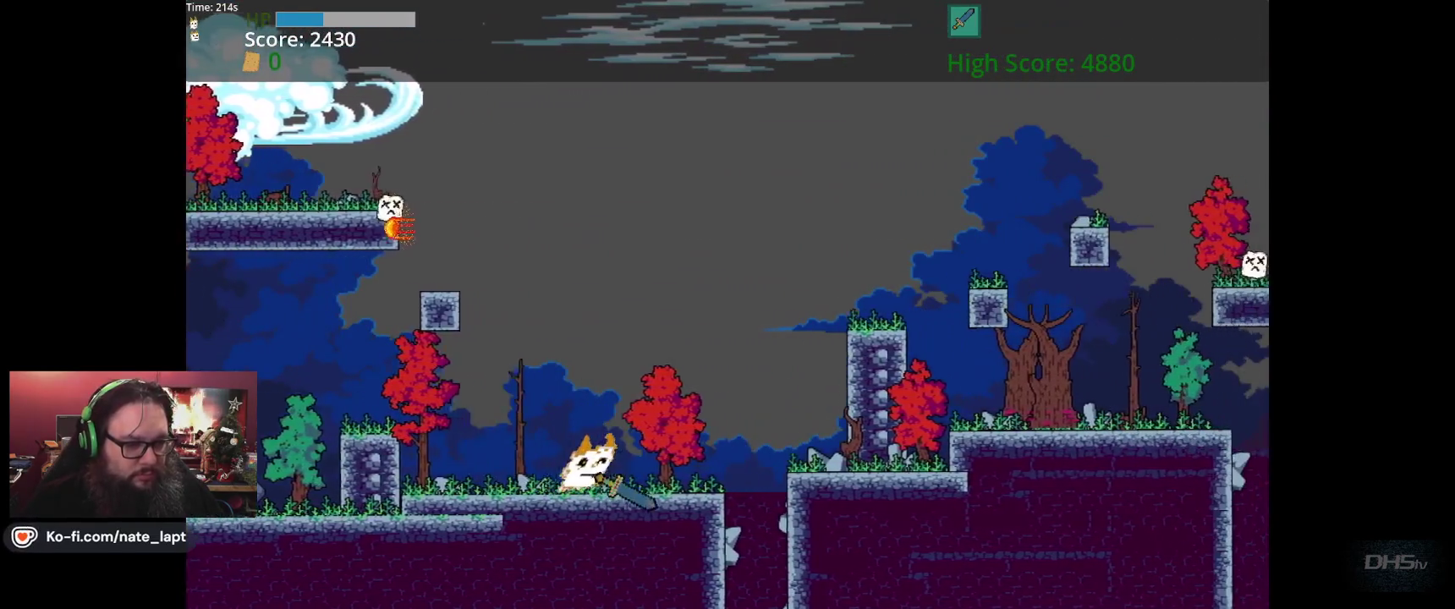
pyautogui.press('Right')
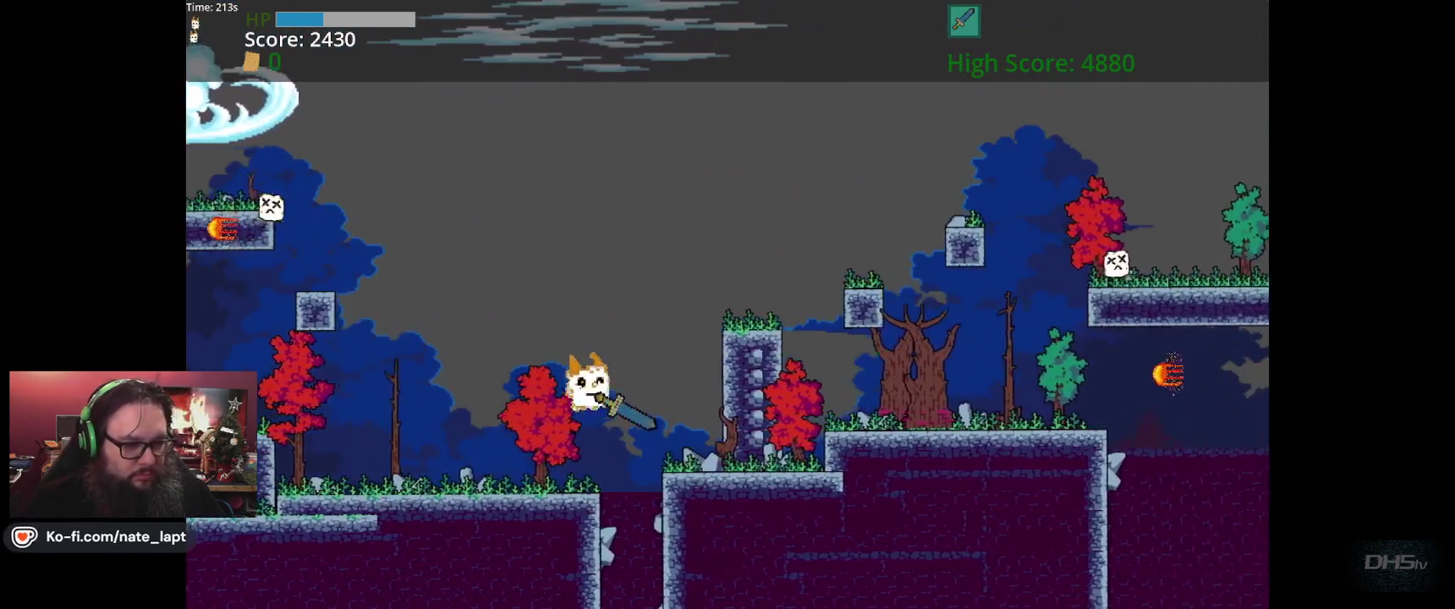
pyautogui.press('space')
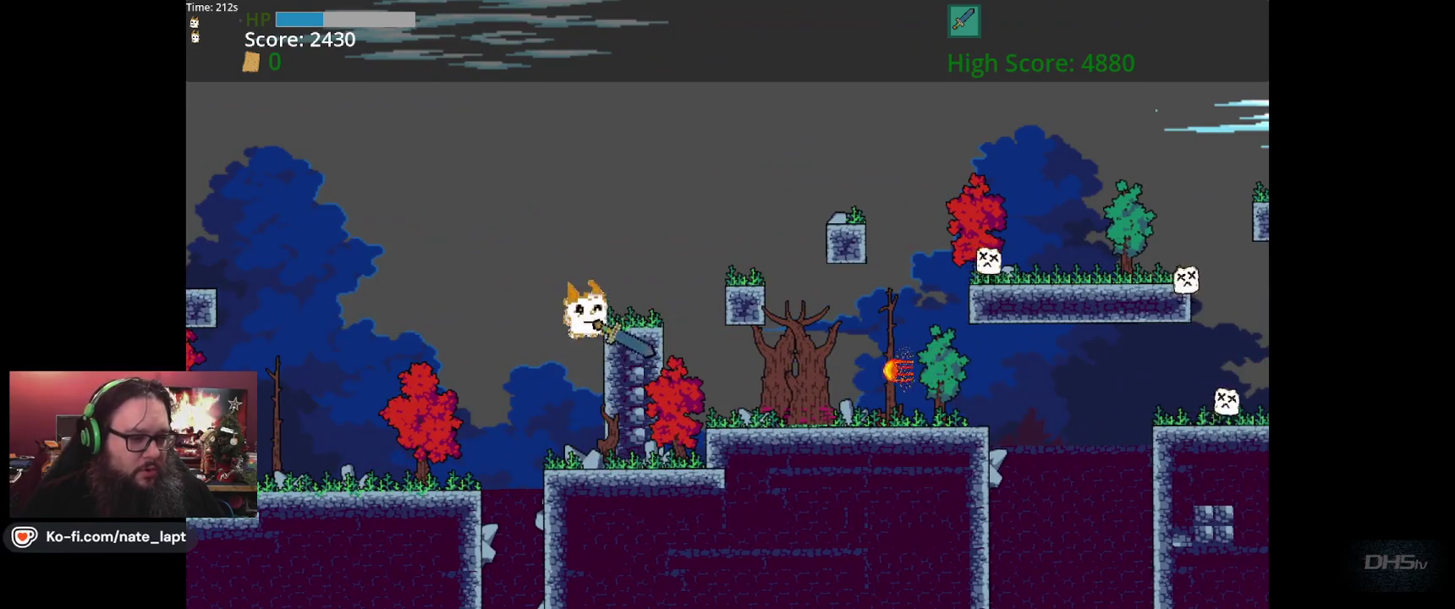
pyautogui.press('Right')
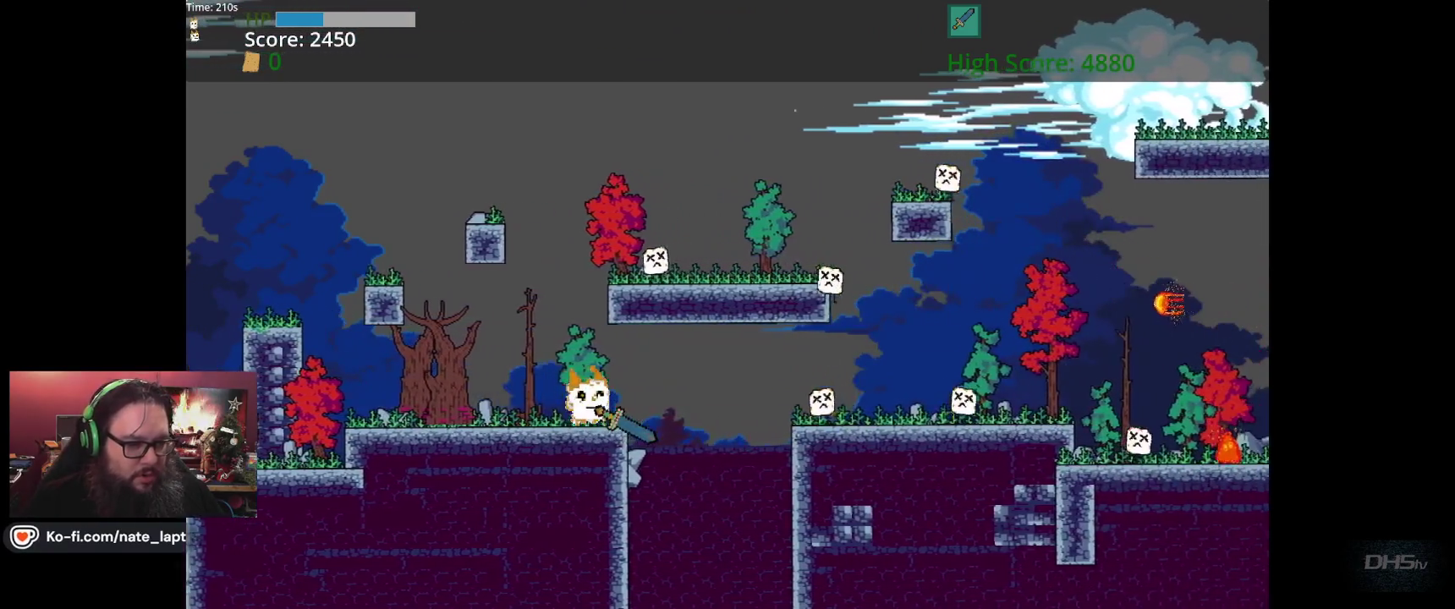
pyautogui.press('Right')
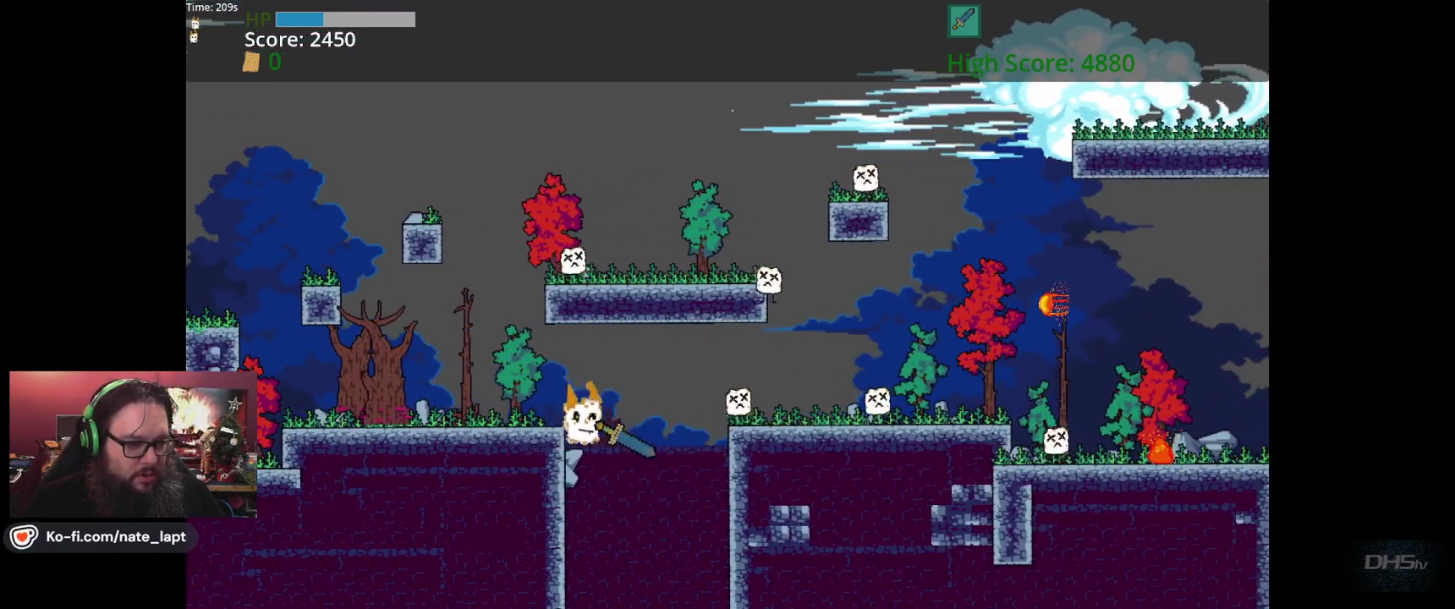
pyautogui.press('Right')
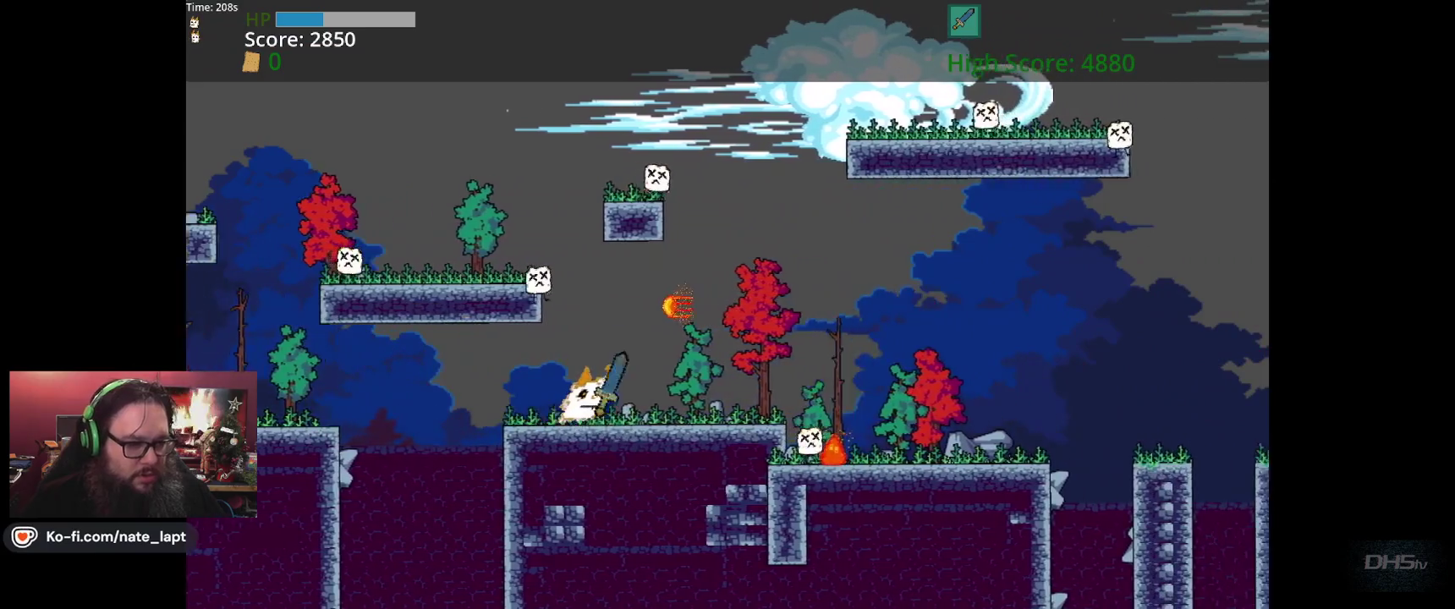
pyautogui.press('Right')
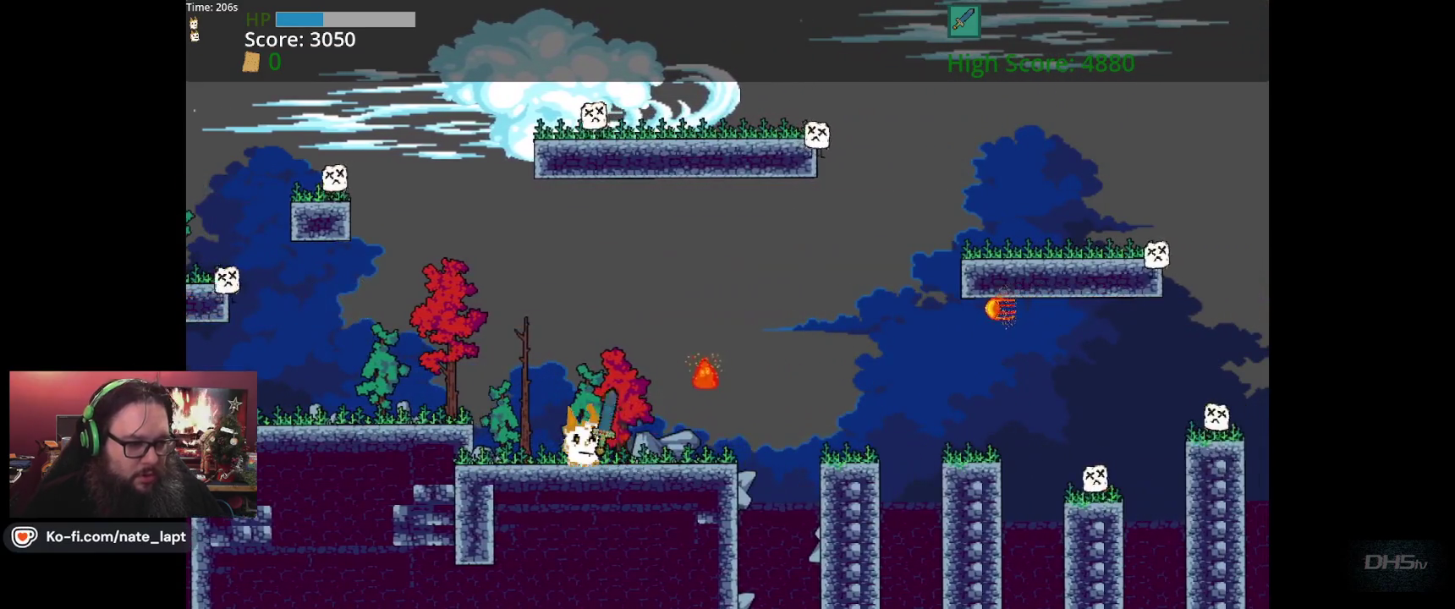
# - Jump right across the series of floating platforms
pyautogui.press('Right')
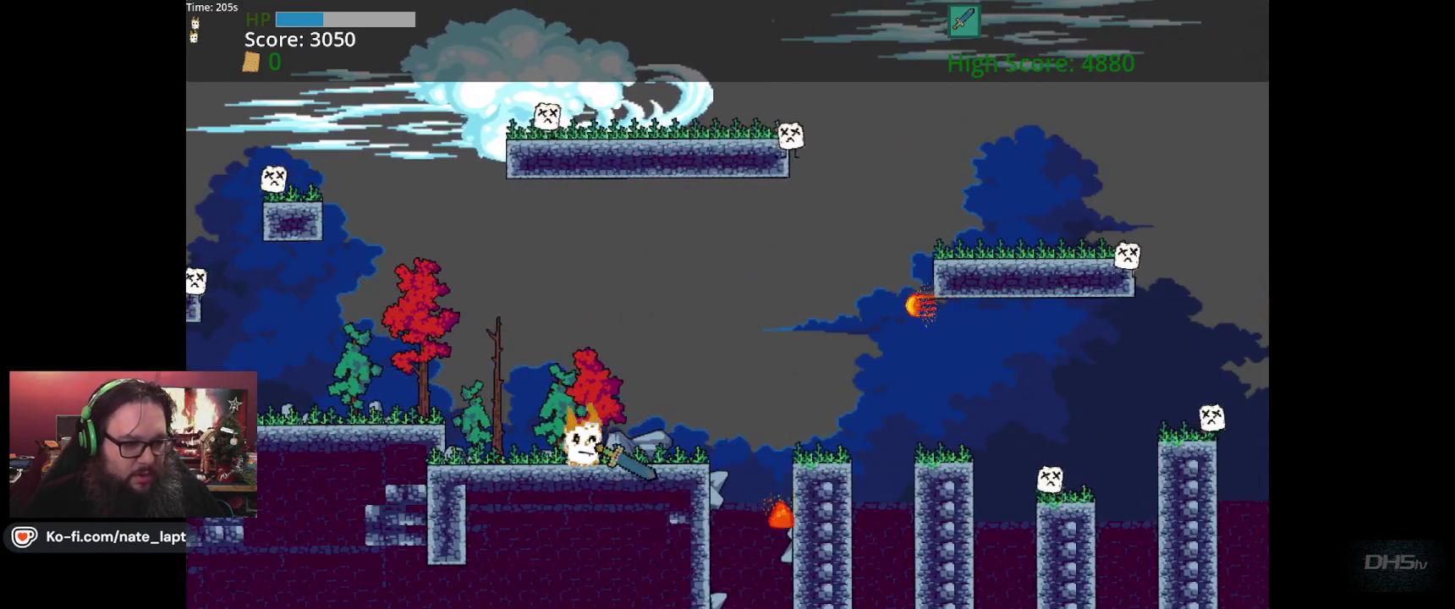
pyautogui.press('space')
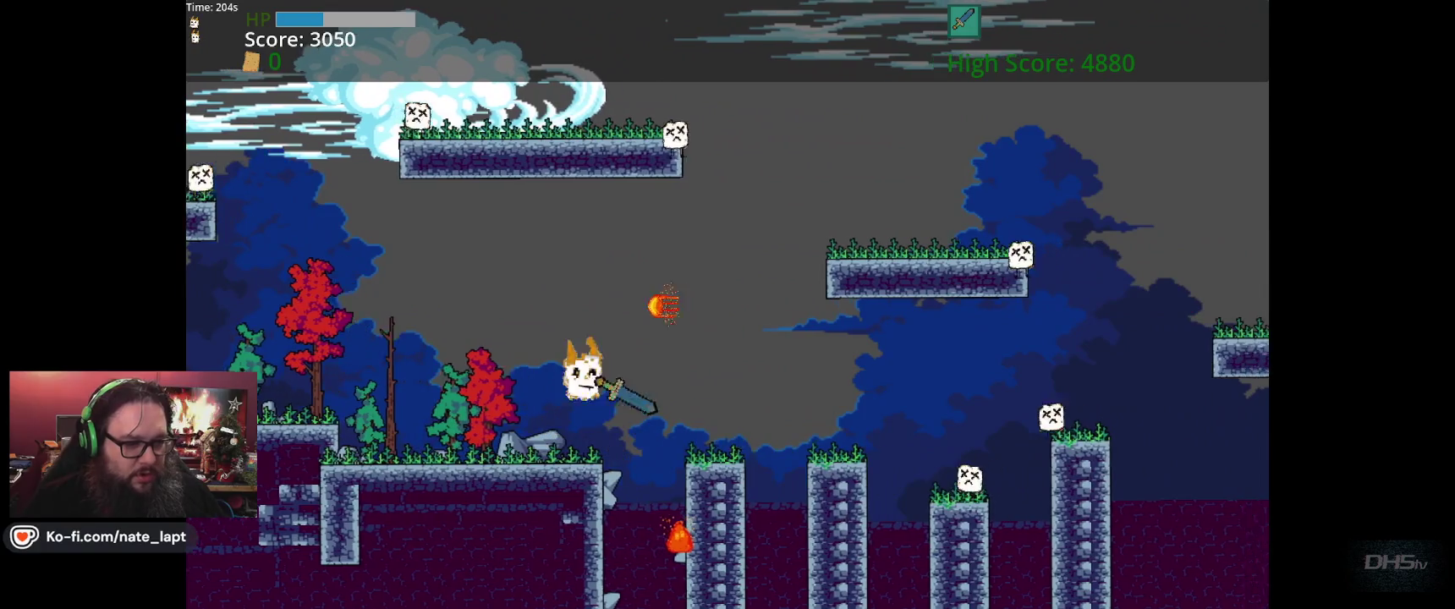
pyautogui.press('Right')
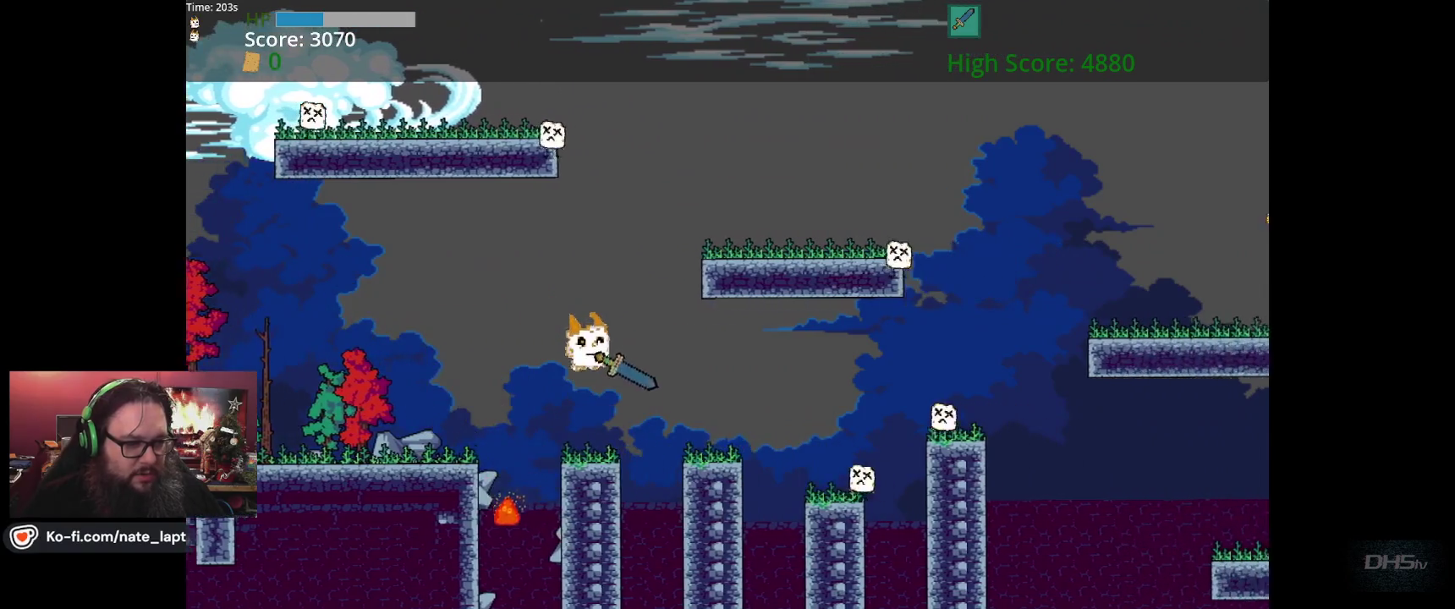
pyautogui.press('space')
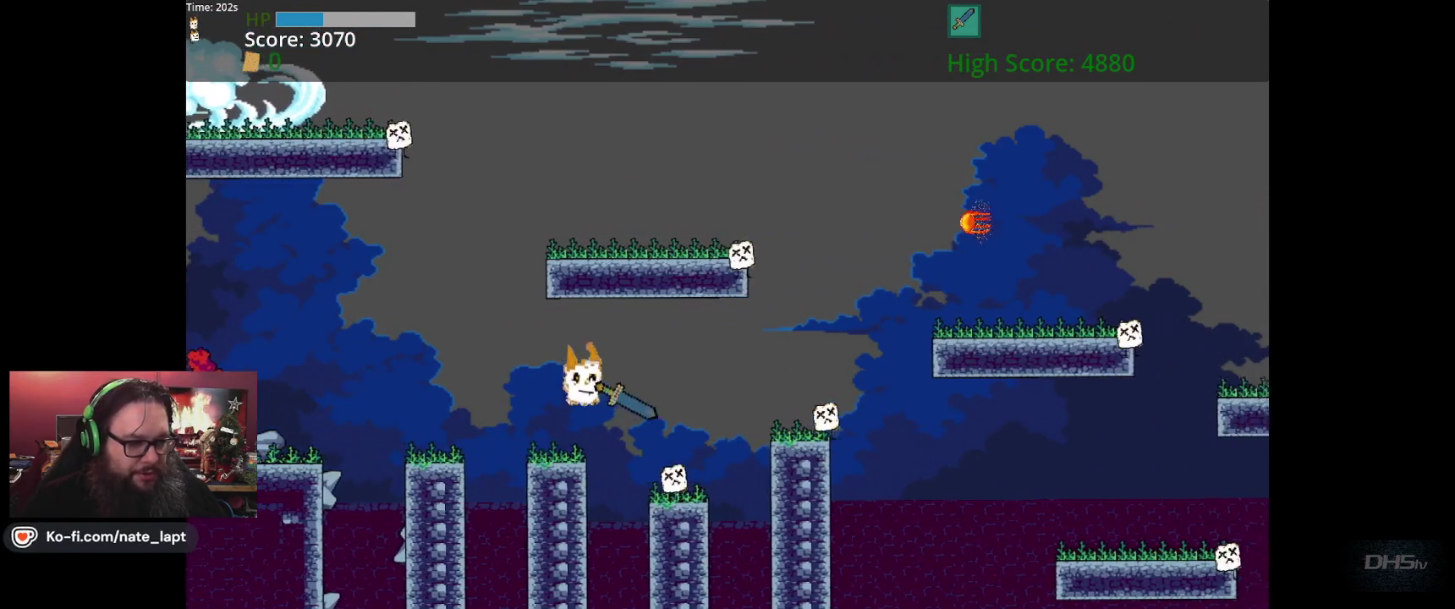
pyautogui.press('Right')
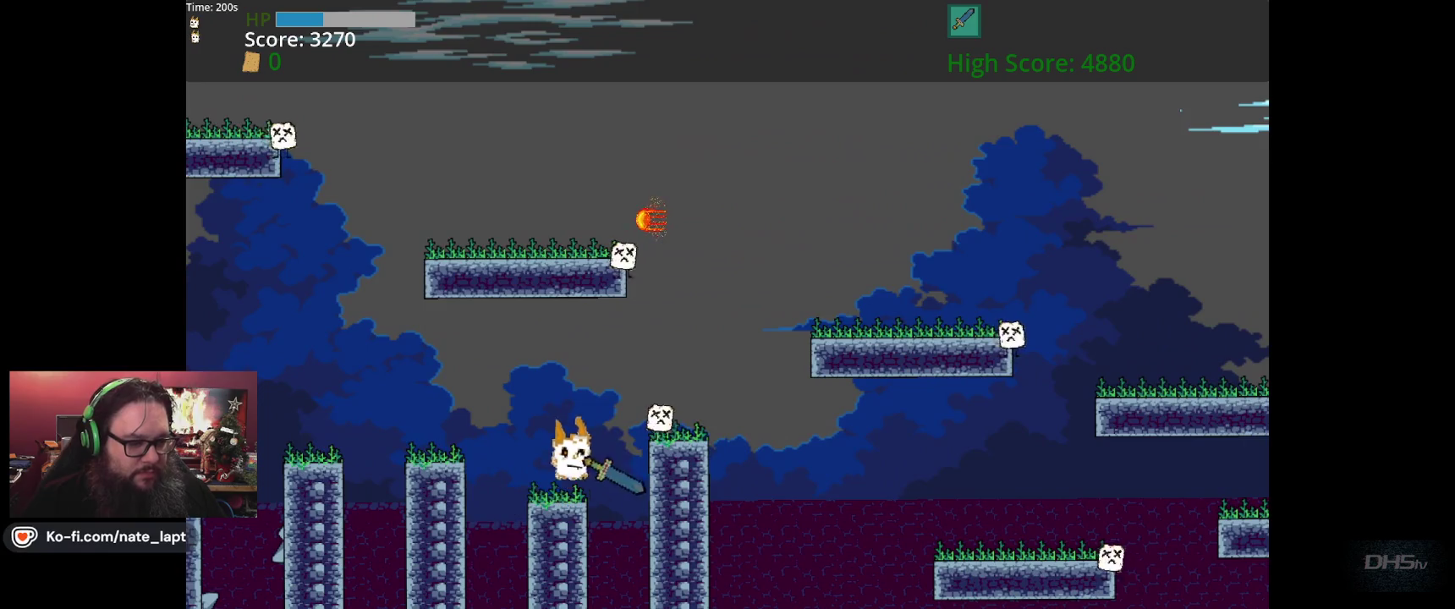
pyautogui.press('Right')
pyautogui.press('space')
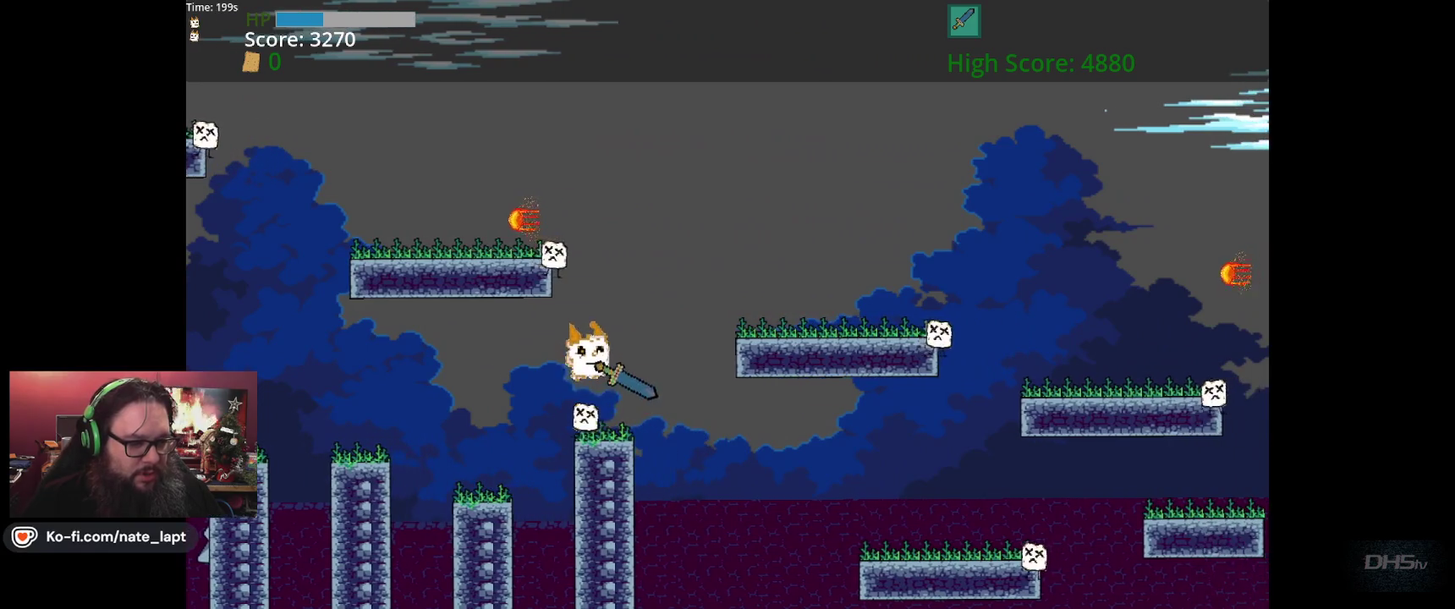
pyautogui.press('space')
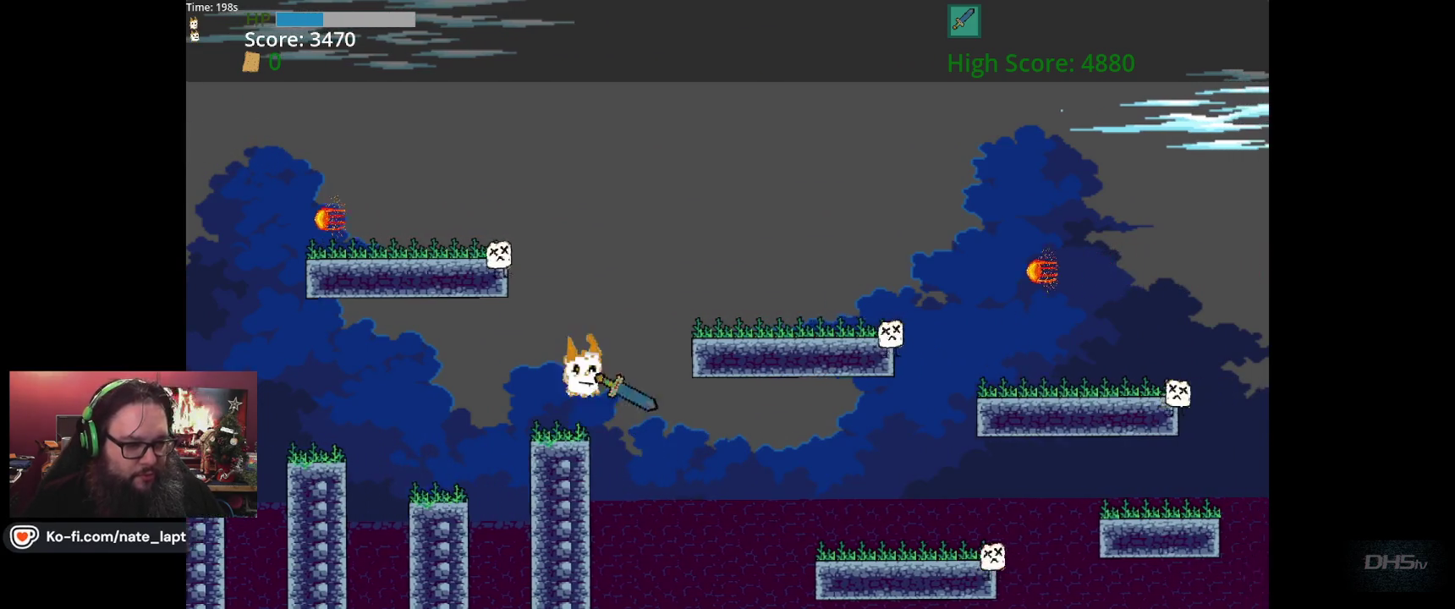
pyautogui.press('Right')
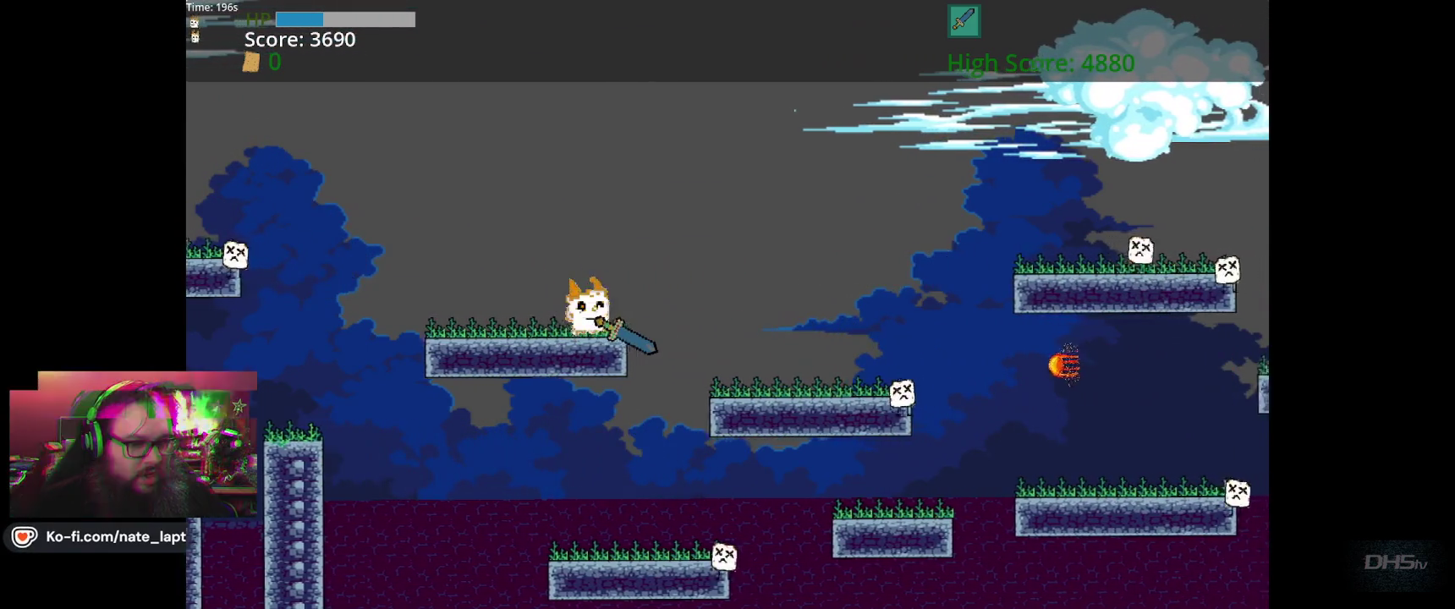
pyautogui.press('Right')
pyautogui.press('space')
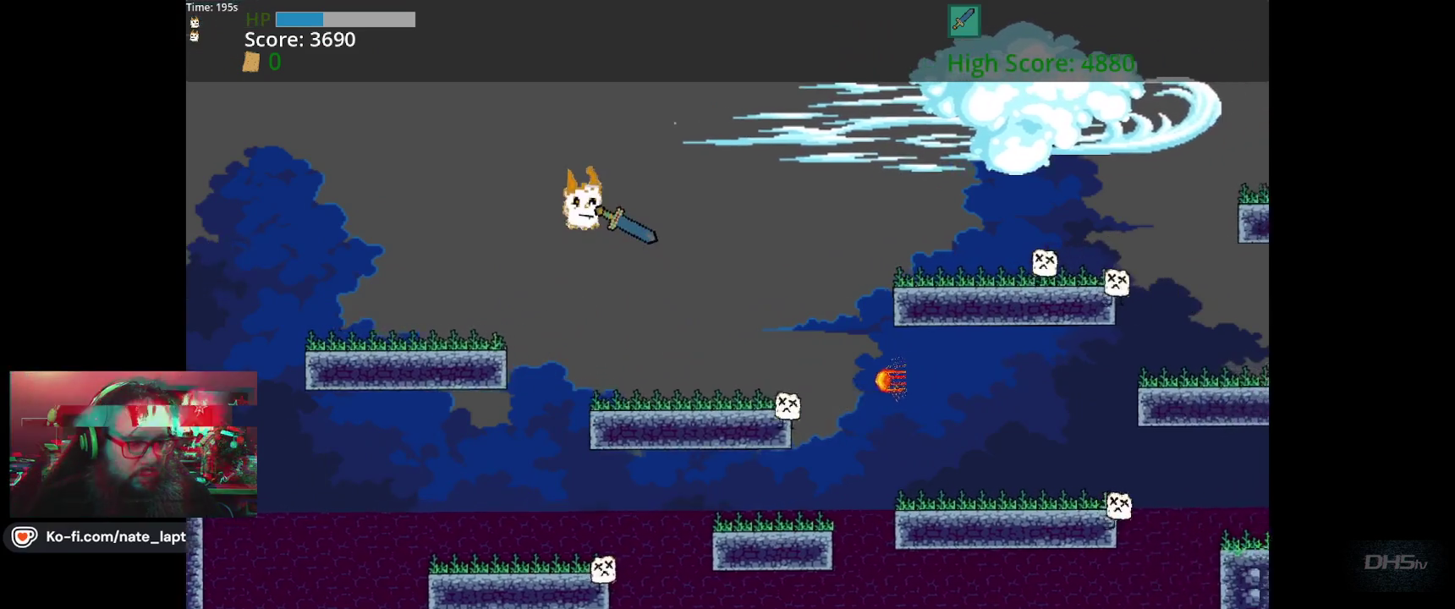
pyautogui.press('space')
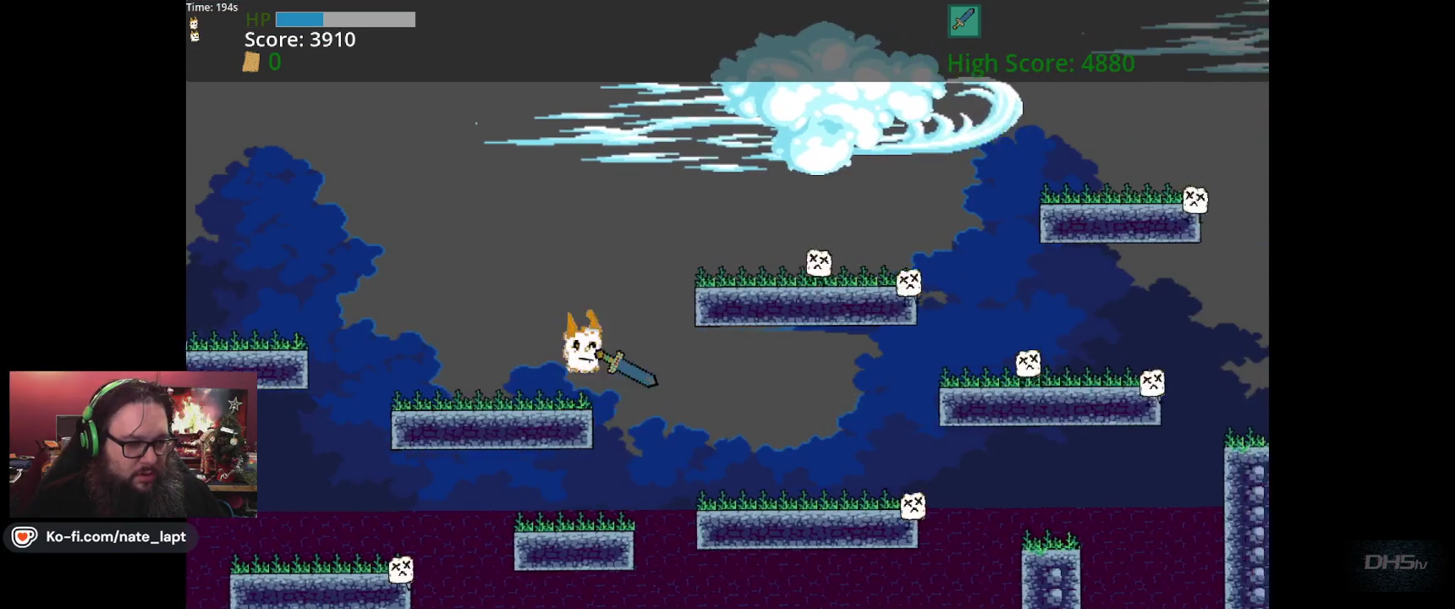
pyautogui.press('Right')
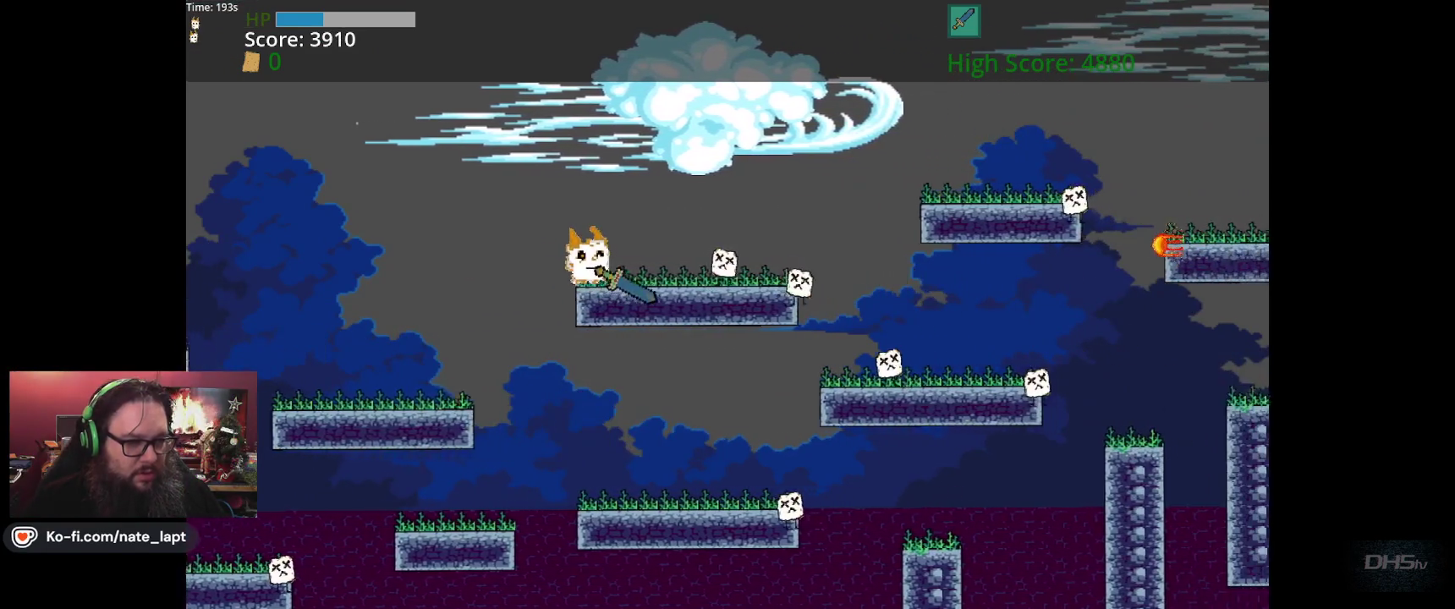
pyautogui.press('space')
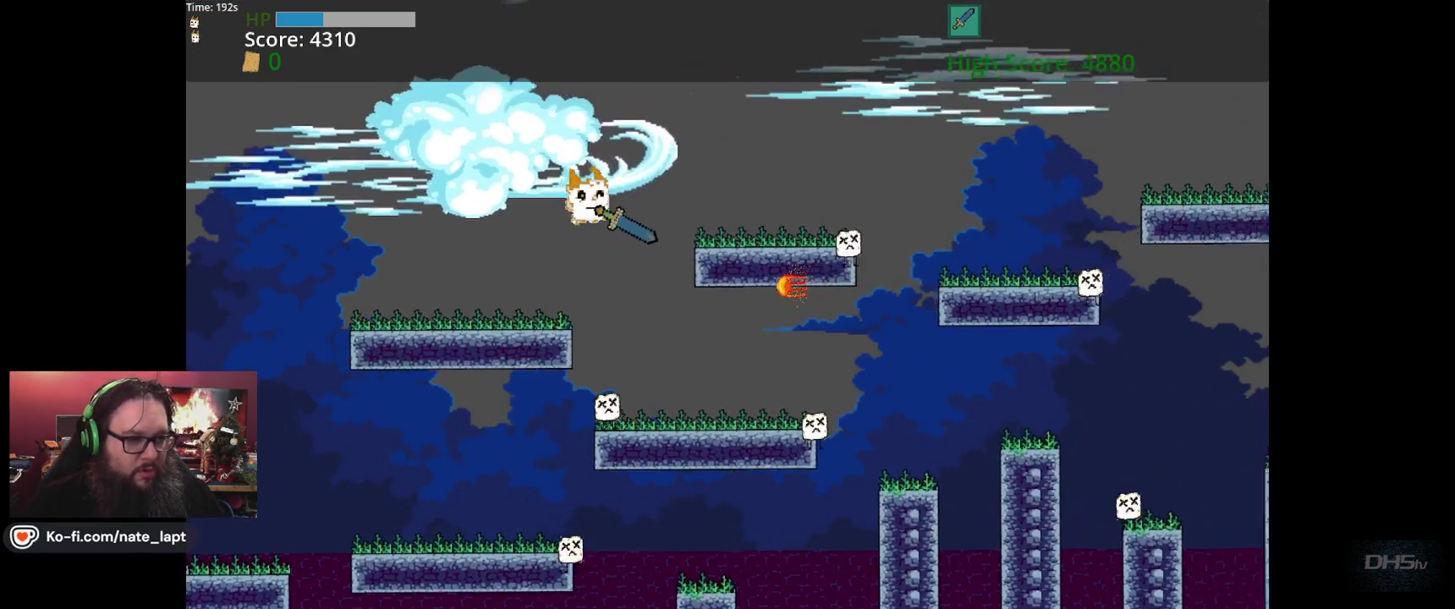
pyautogui.press('Right')
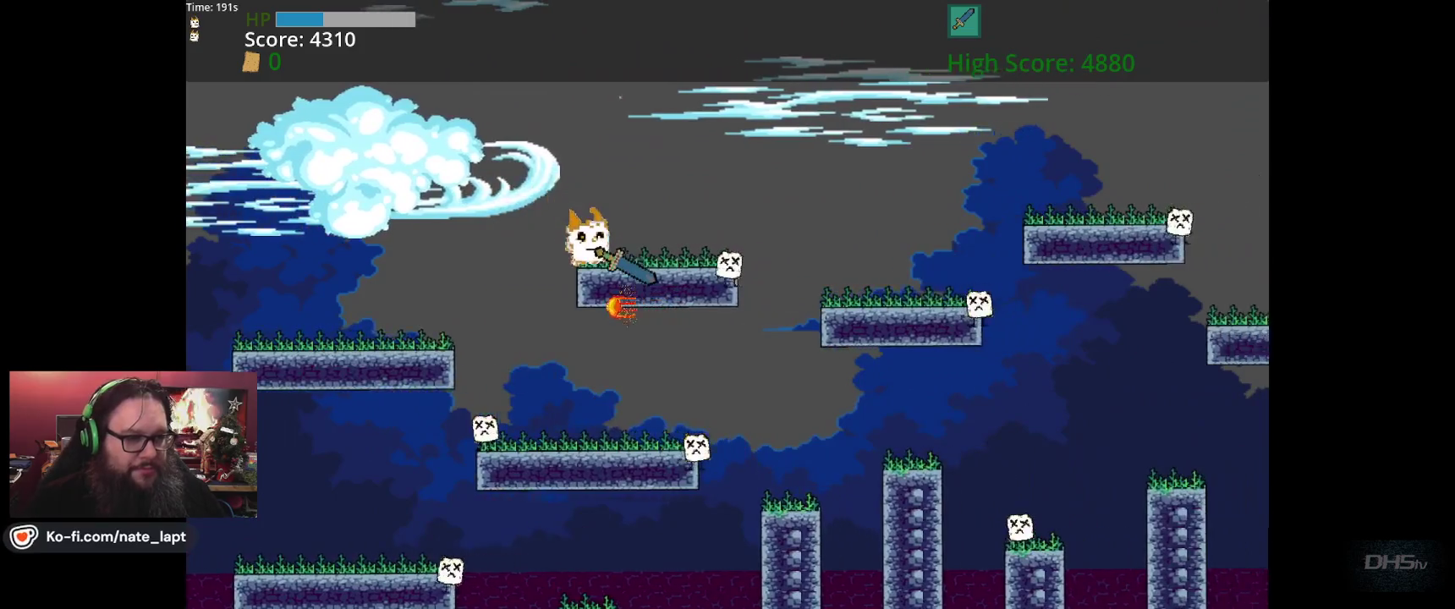
pyautogui.press('space')
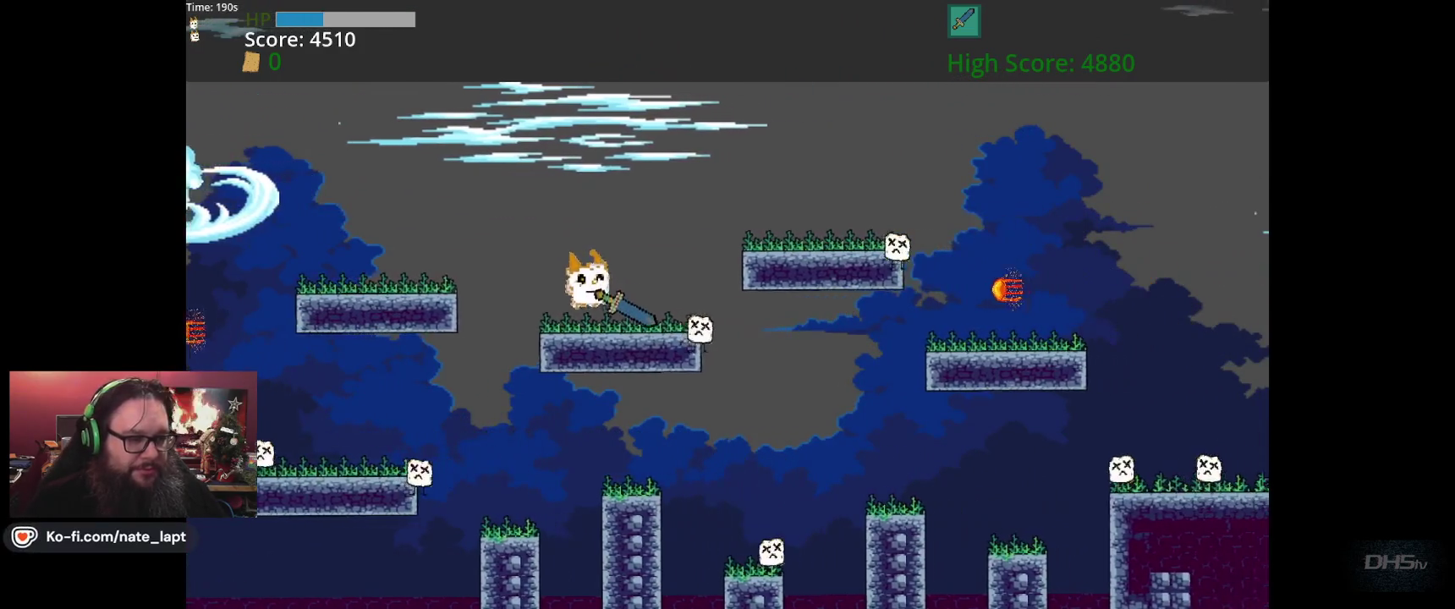
pyautogui.press('Right')
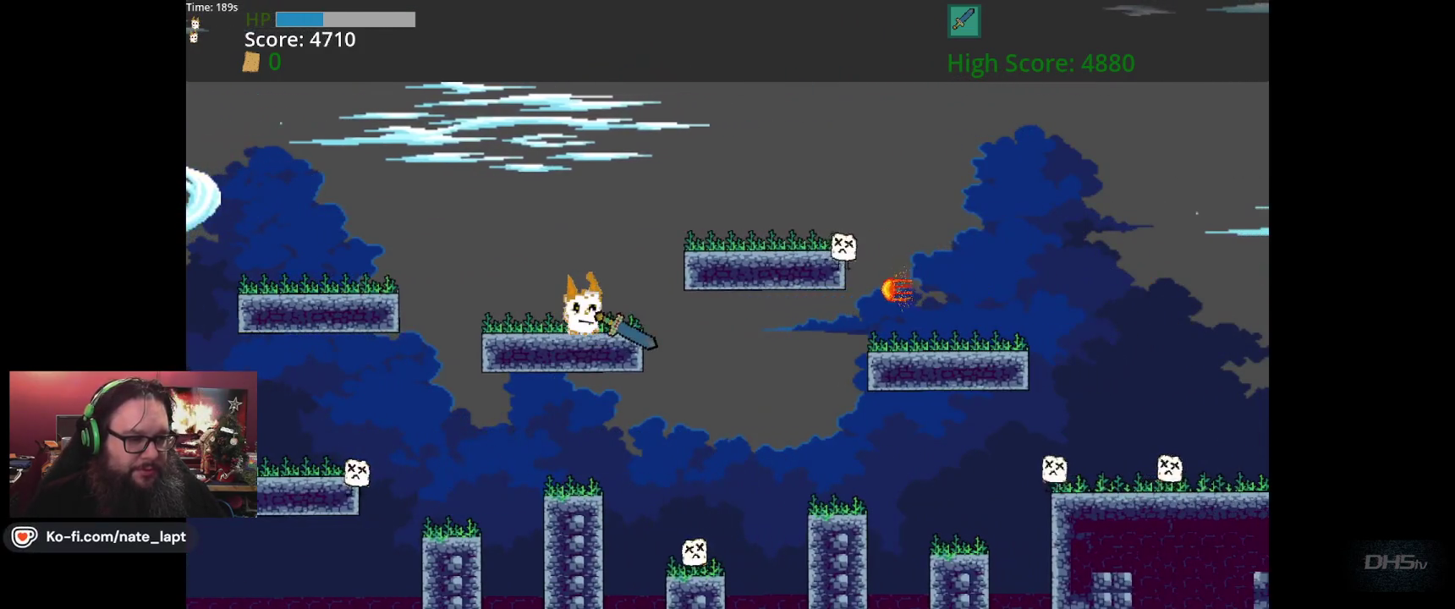
pyautogui.press('space')
pyautogui.press('space')
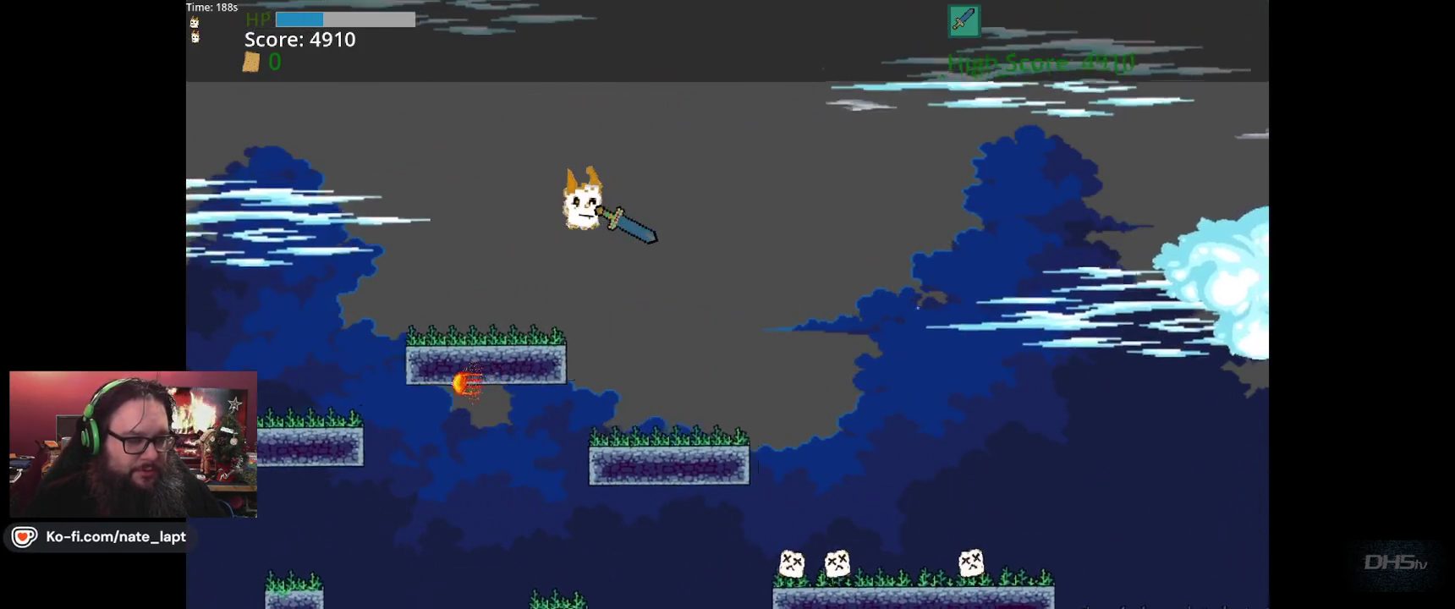
pyautogui.press('Right')
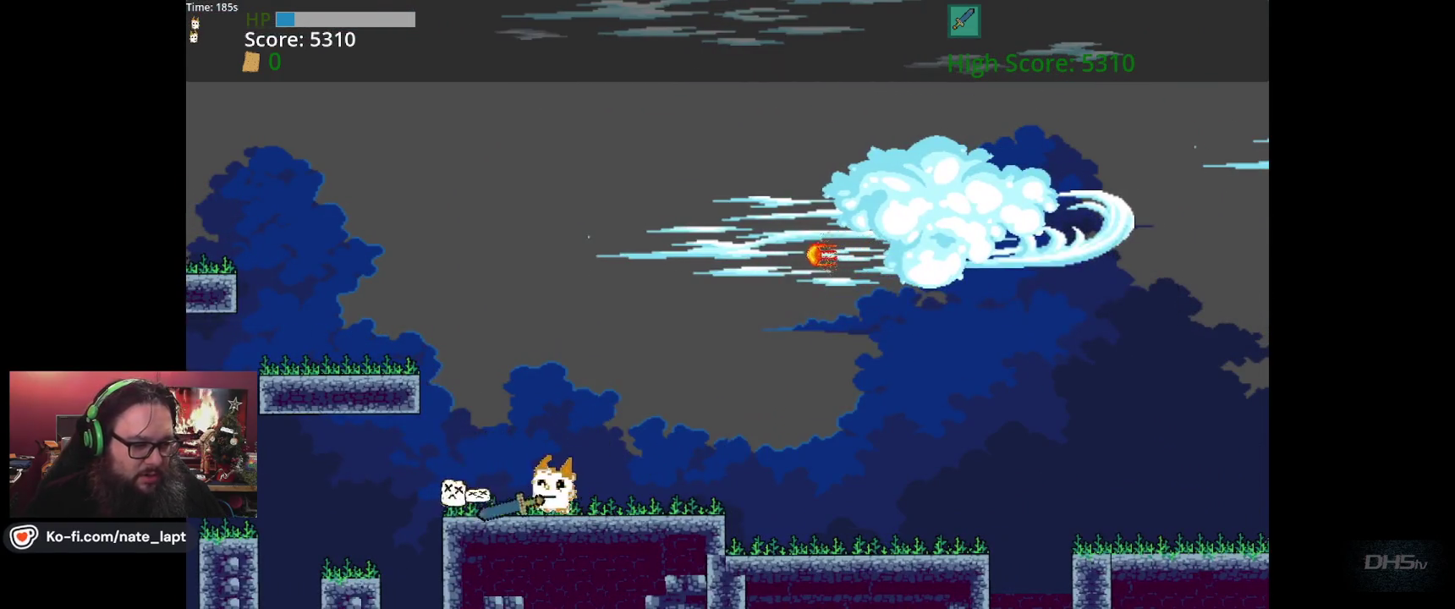
# - Defeat the two enemies, clear the hill and run up onto the higher ledge
pyautogui.press('Right')
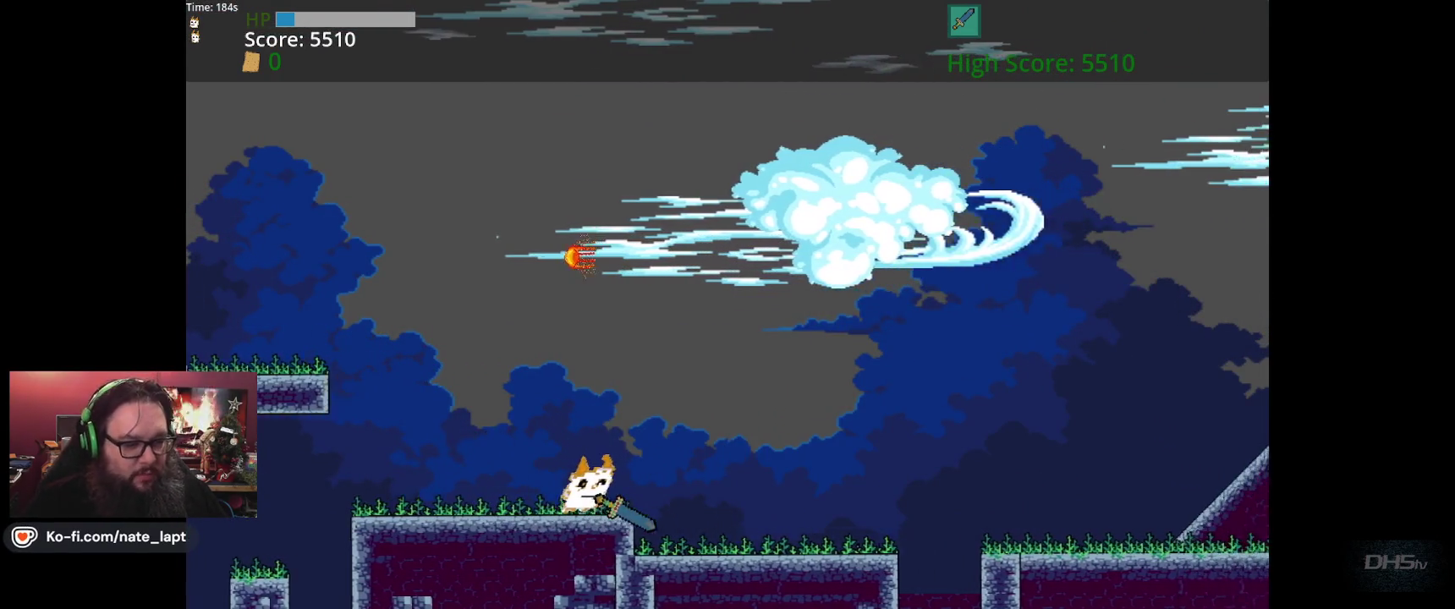
pyautogui.press('Right')
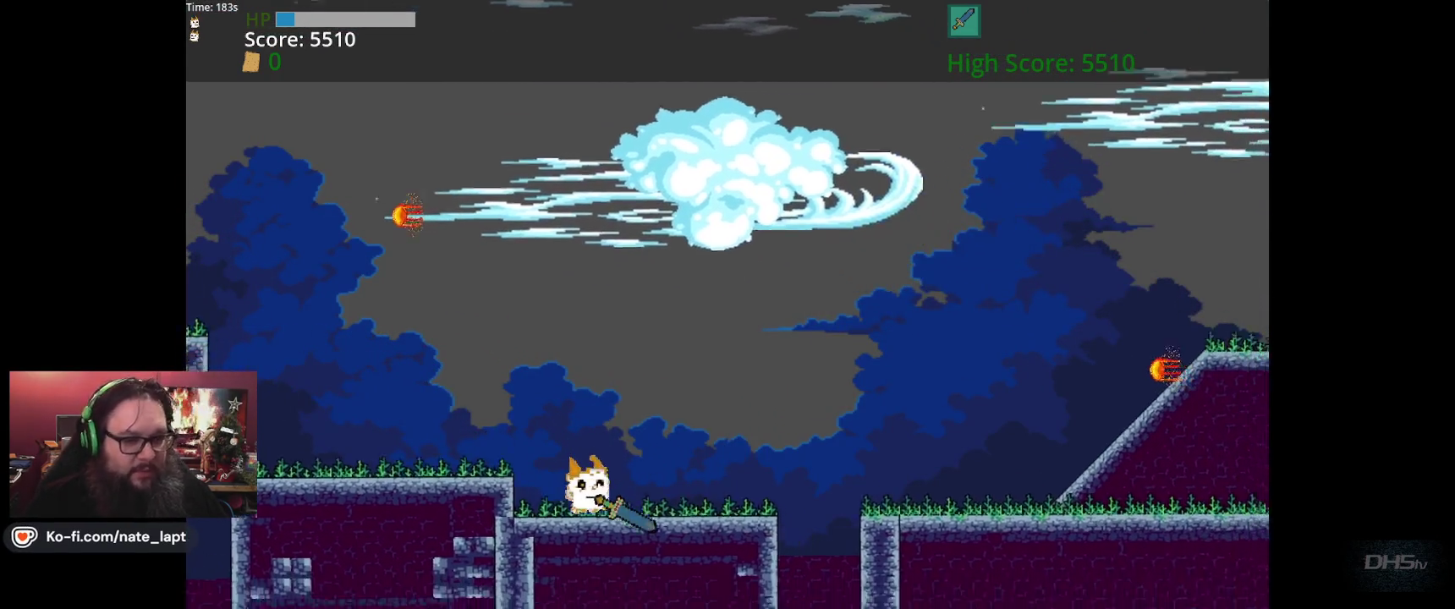
pyautogui.press('space')
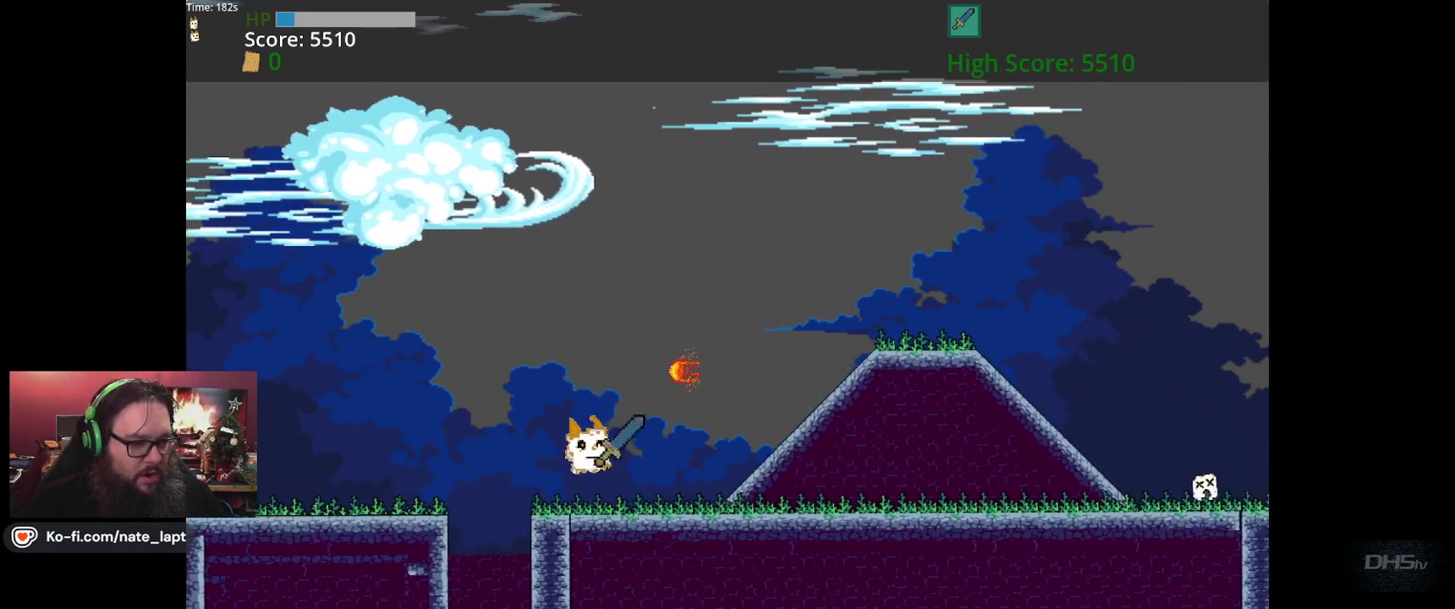
pyautogui.press('Right')
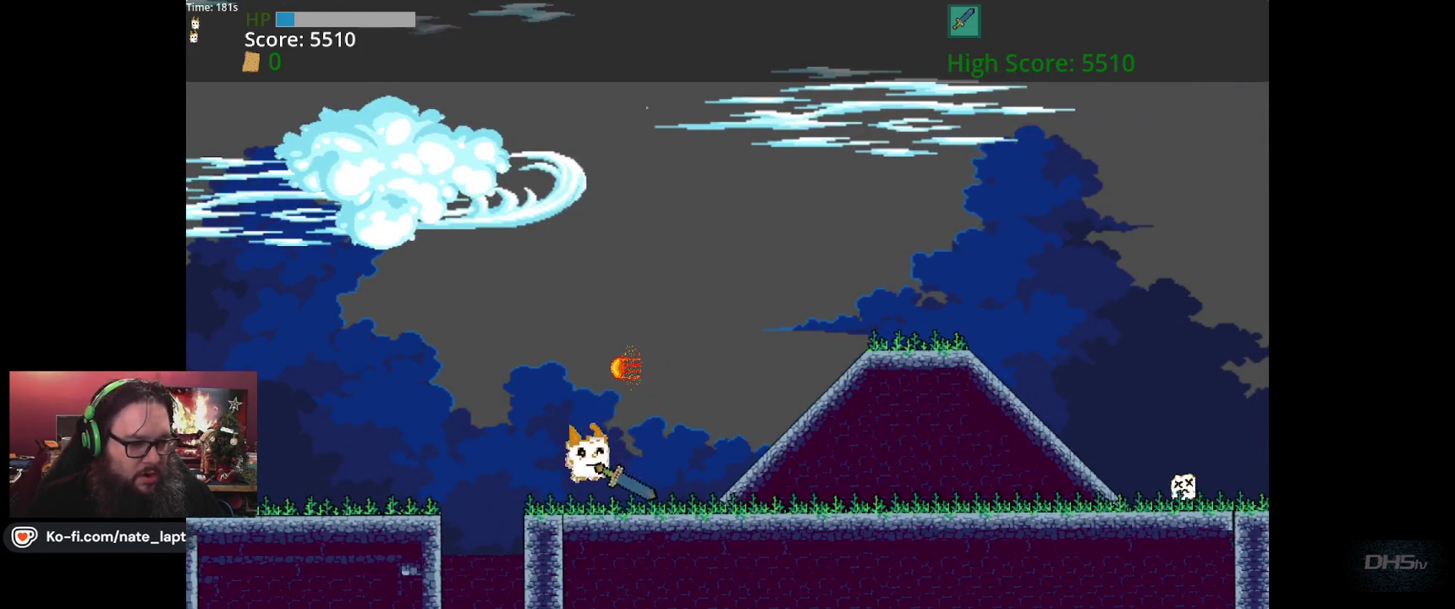
pyautogui.press('space')
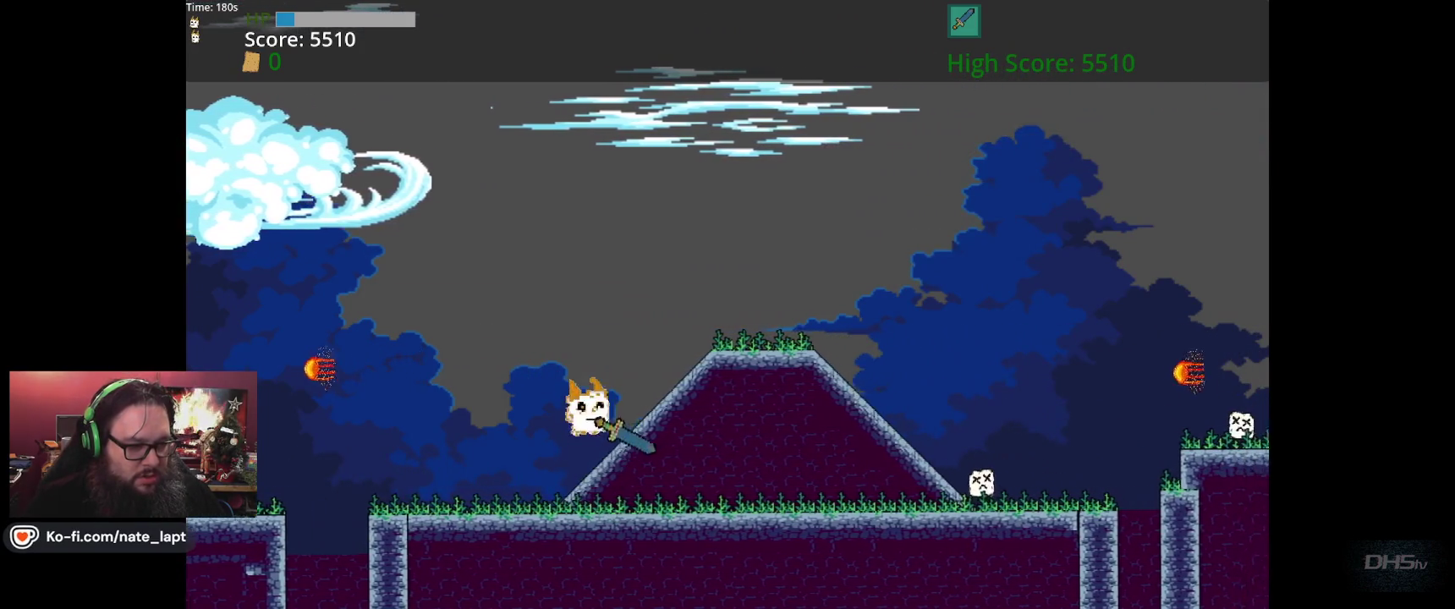
pyautogui.press('Right')
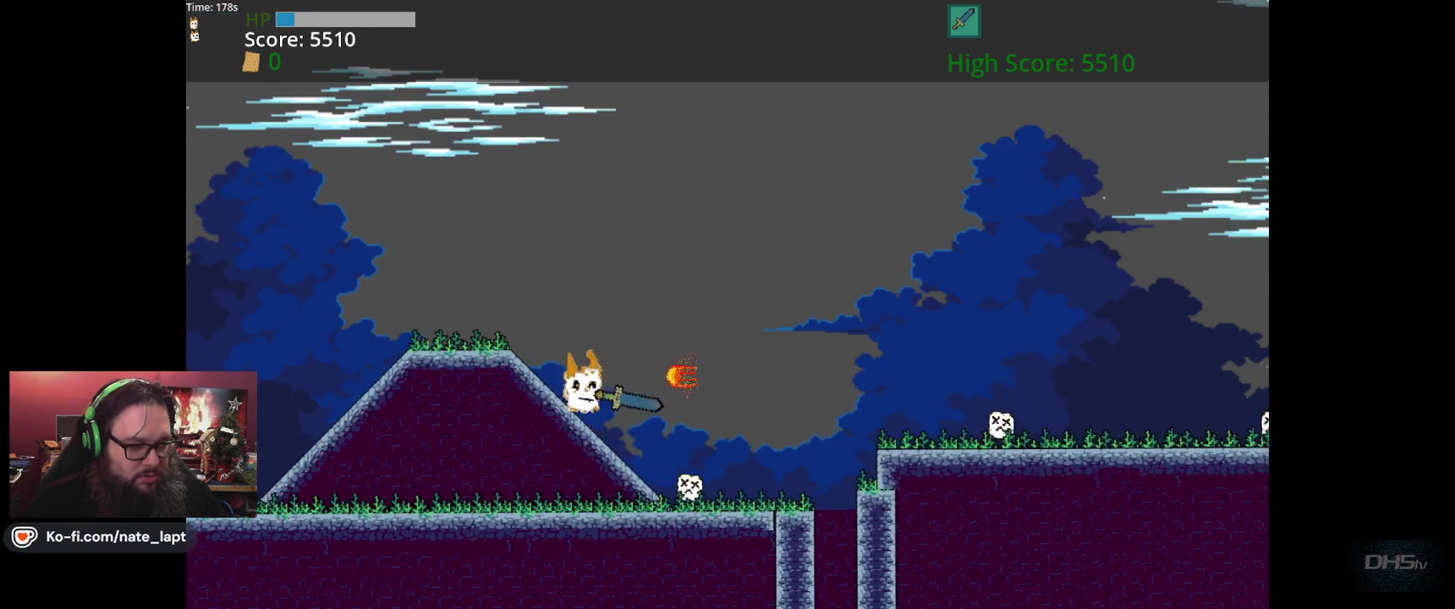
pyautogui.press('Right')
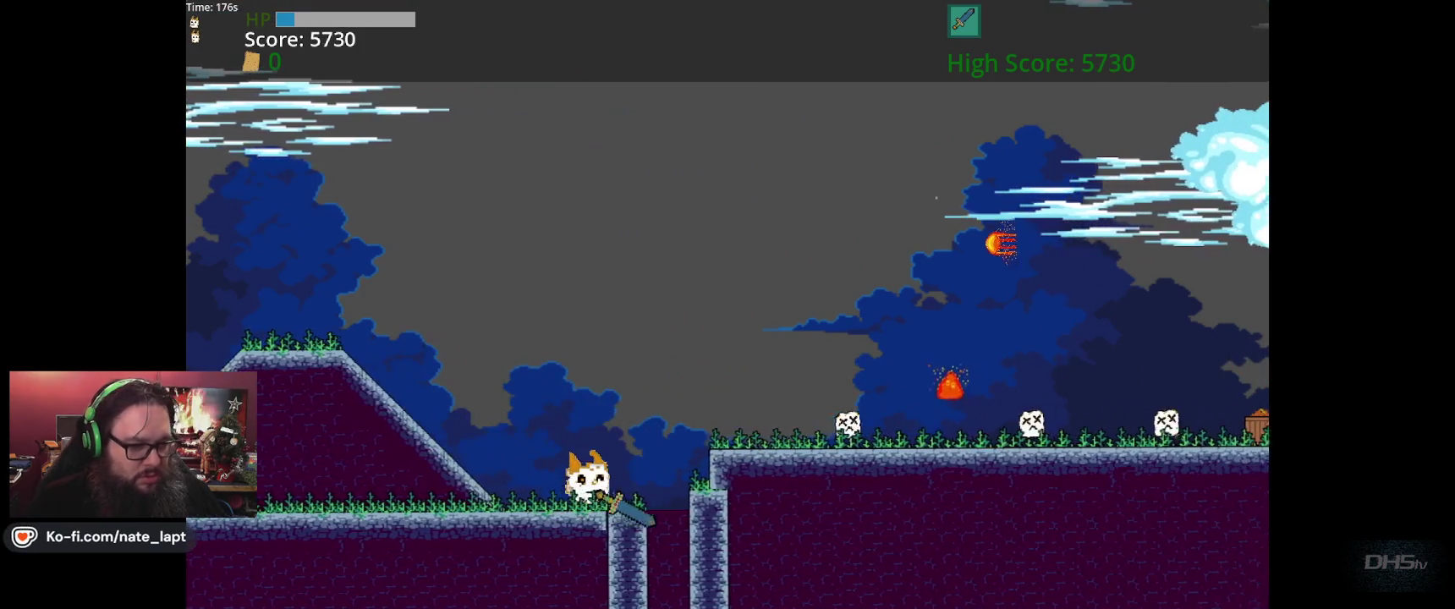
pyautogui.press('Right')
pyautogui.press('space')
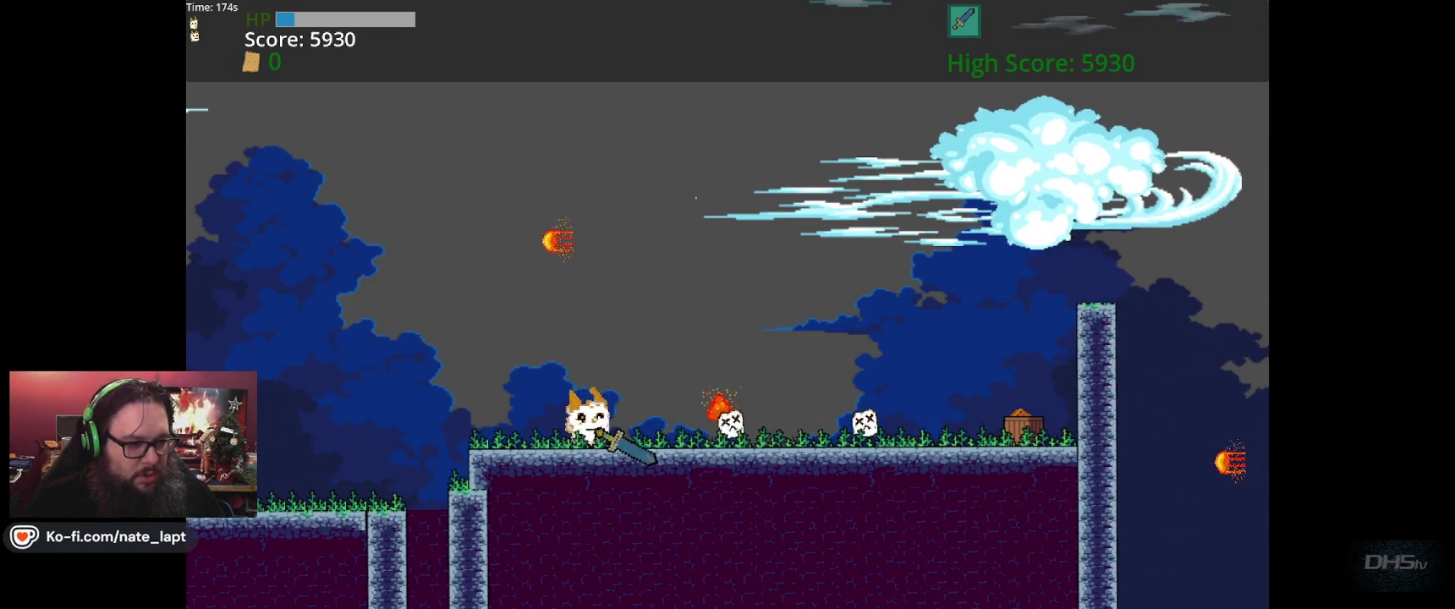
pyautogui.press('Right')
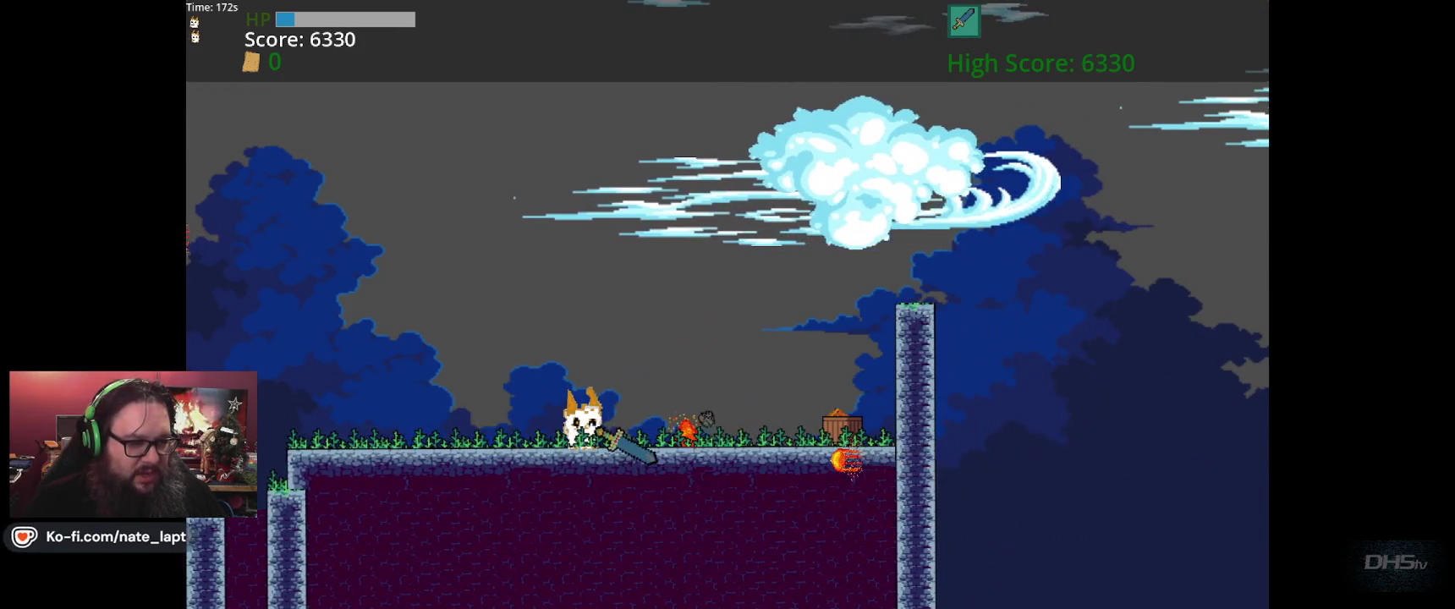
pyautogui.press('Right')
pyautogui.press('space')
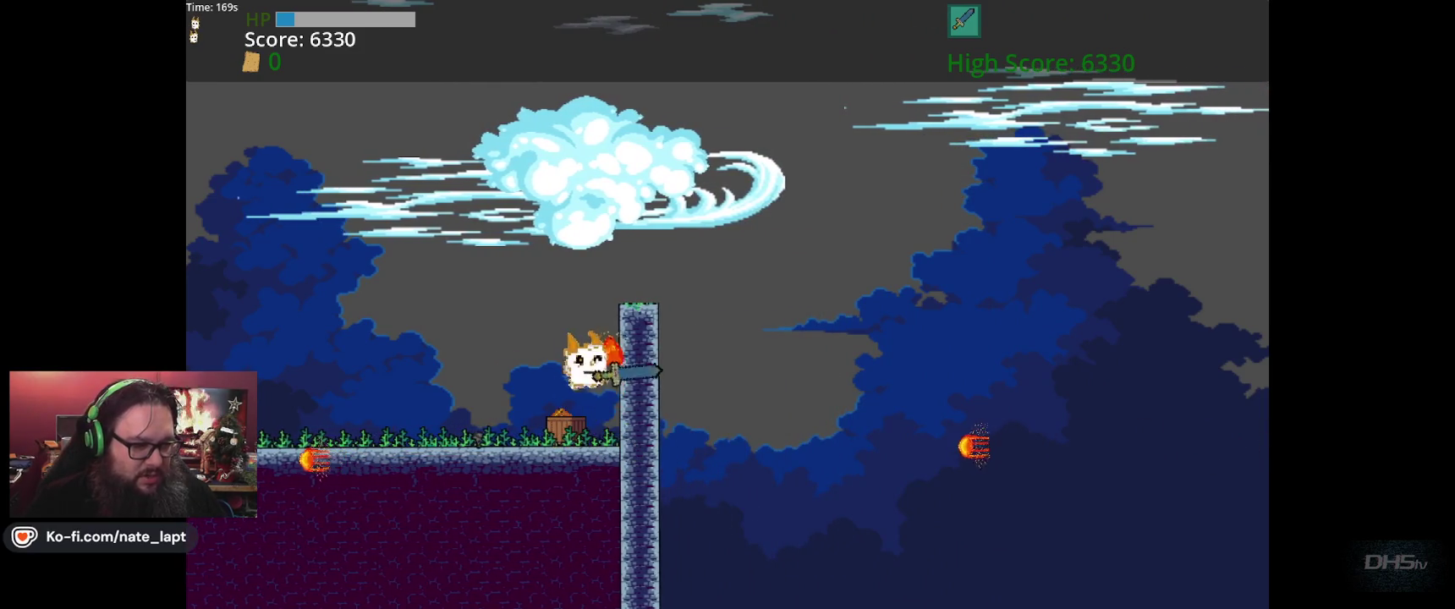
# - Strike at the incoming fireball beside the tall pillar, ending the run at 6480
pyautogui.press('Left')
pyautogui.press('x')
pyautogui.press('Up')
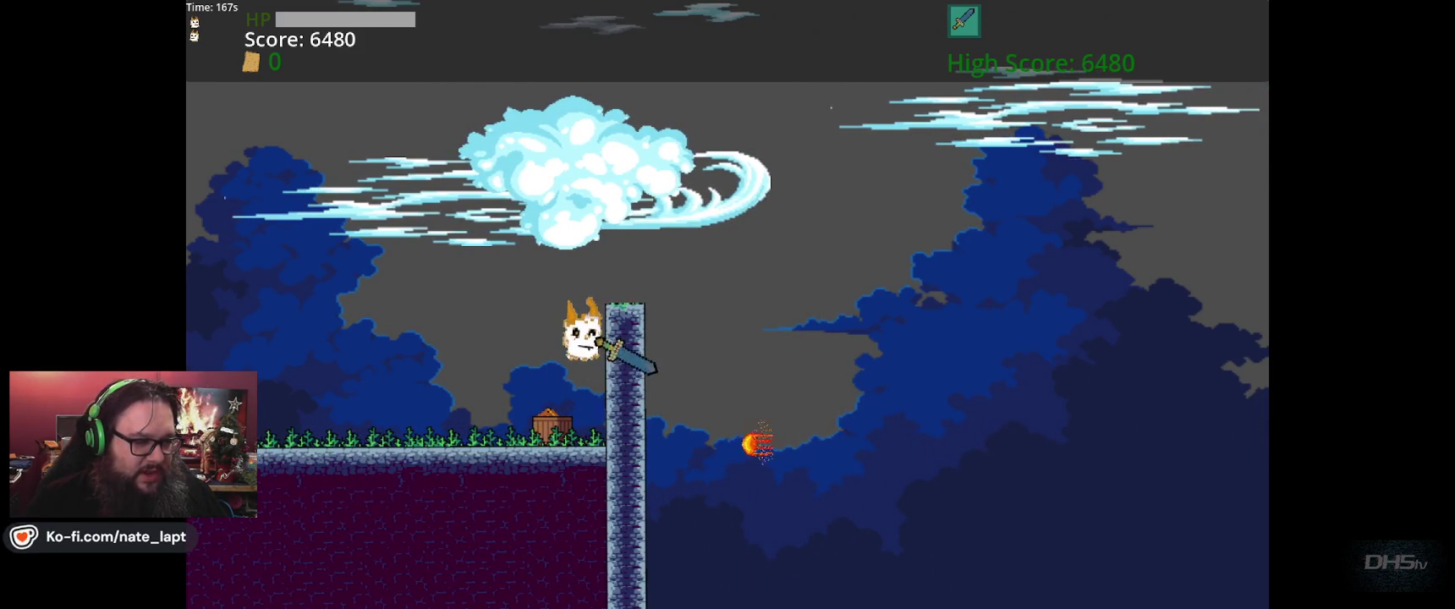
pyautogui.hotkey('alt', 'Tab')
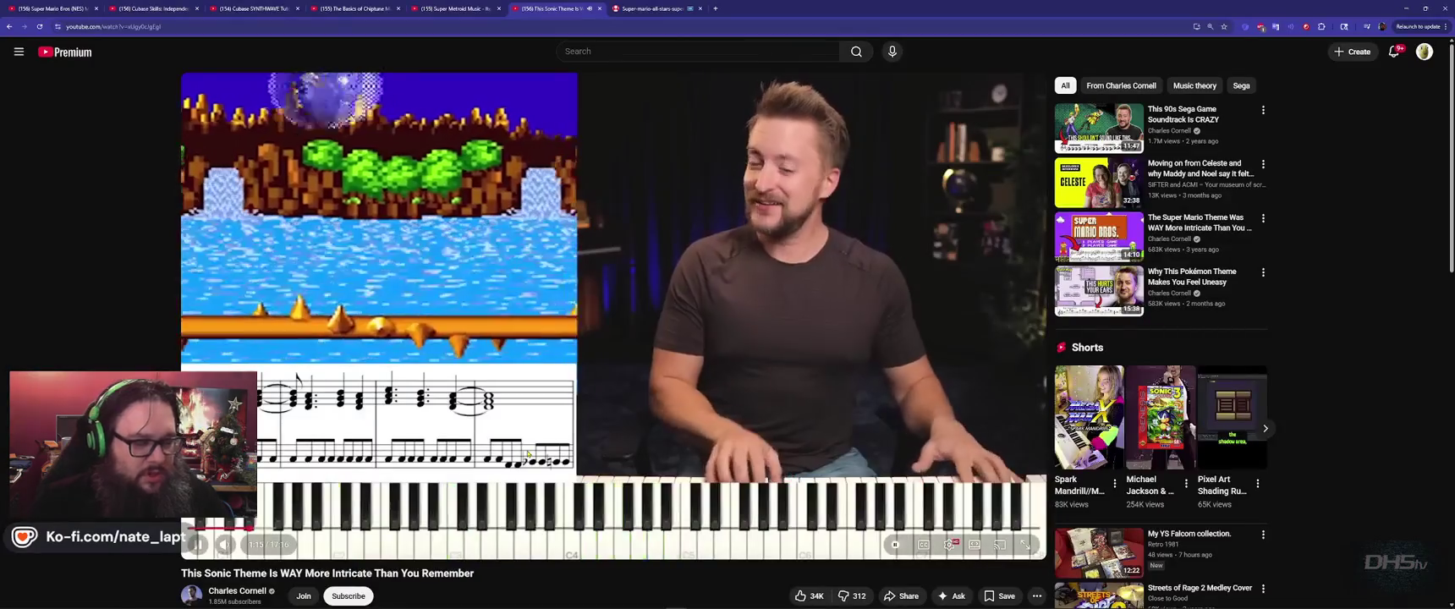
# - In Godot, select the Lvl3 root node and briefly filter the scene tree for 'end'
pyautogui.hotkey('alt', 'Tab')
pyautogui.hotkey('alt', 'Tab')
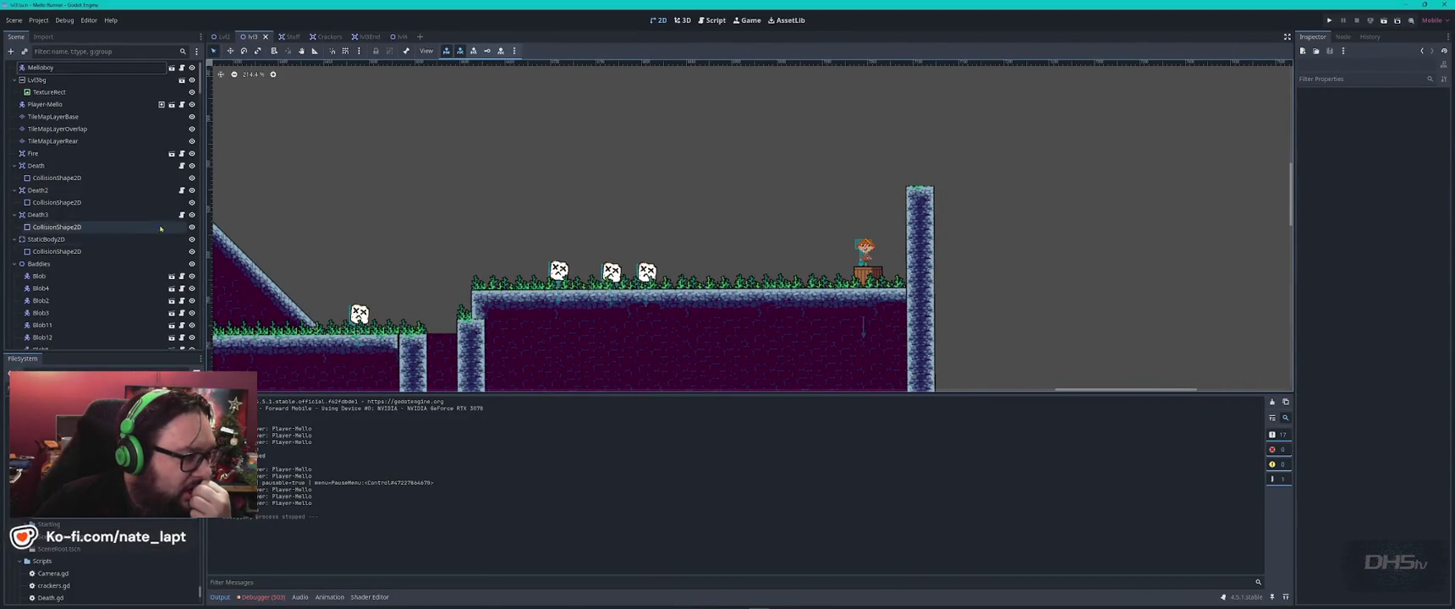
pyautogui.scroll(1, 116, 93)
pyautogui.click(115, 67)
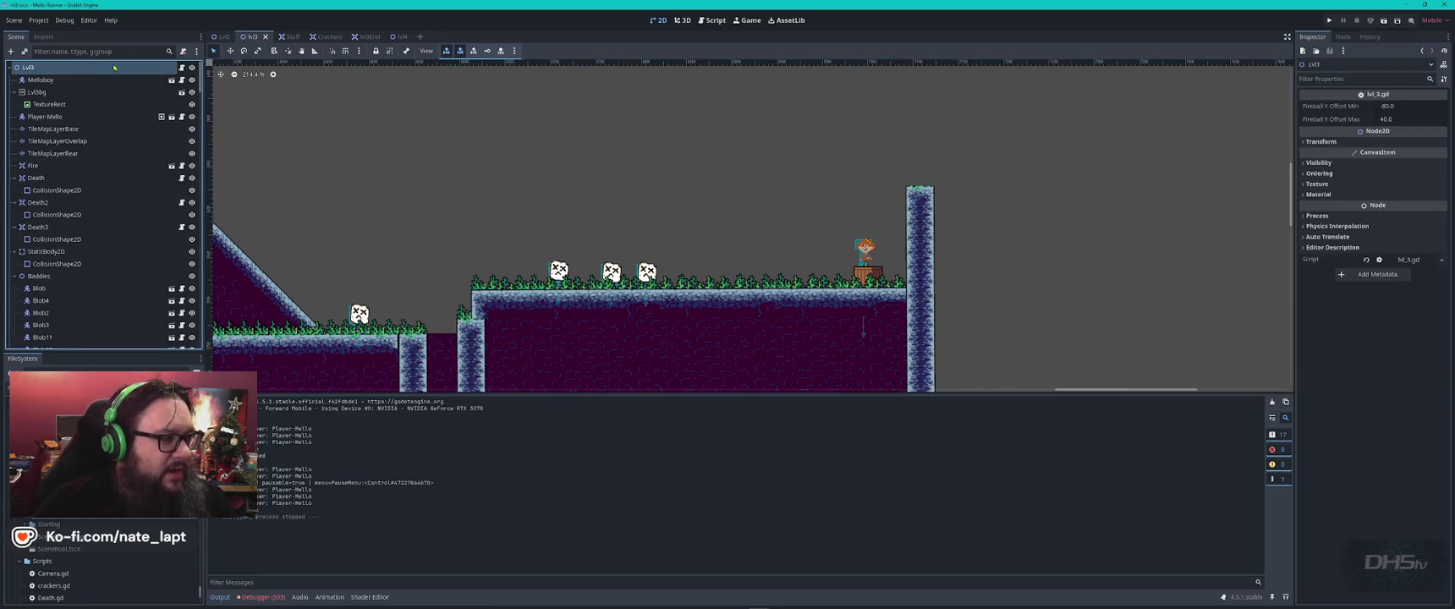
pyautogui.click(107, 52)
pyautogui.write('end')
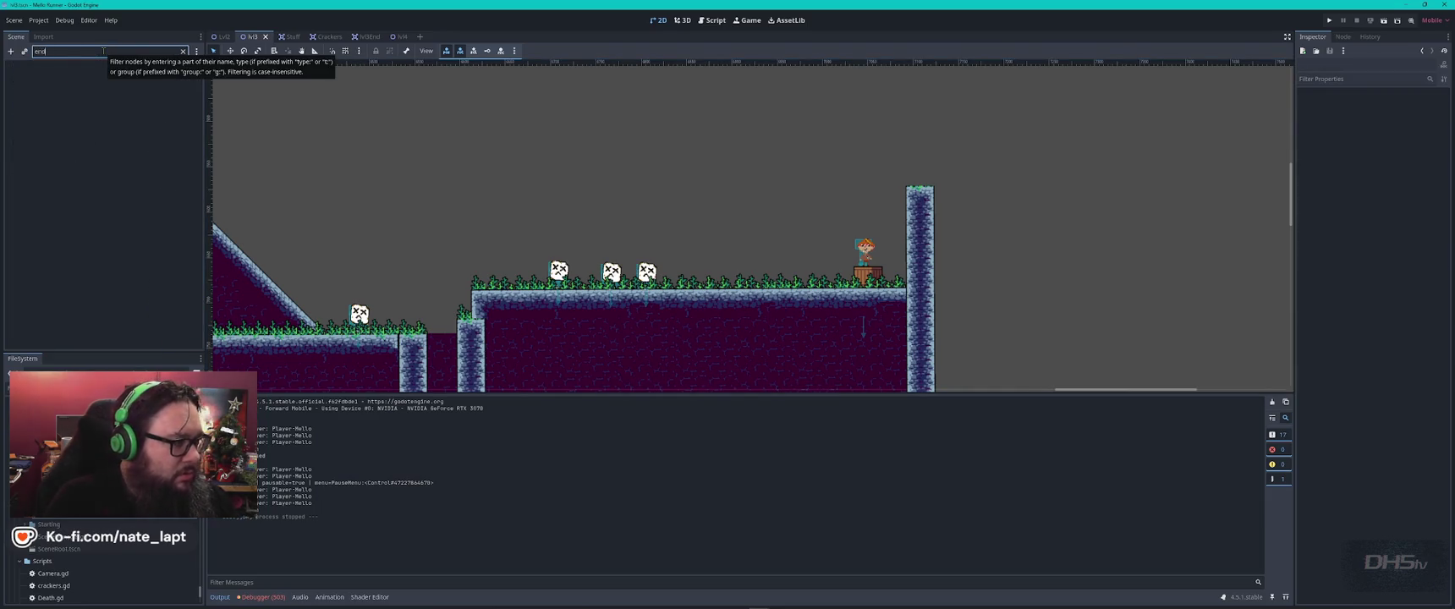
pyautogui.click(183, 51)
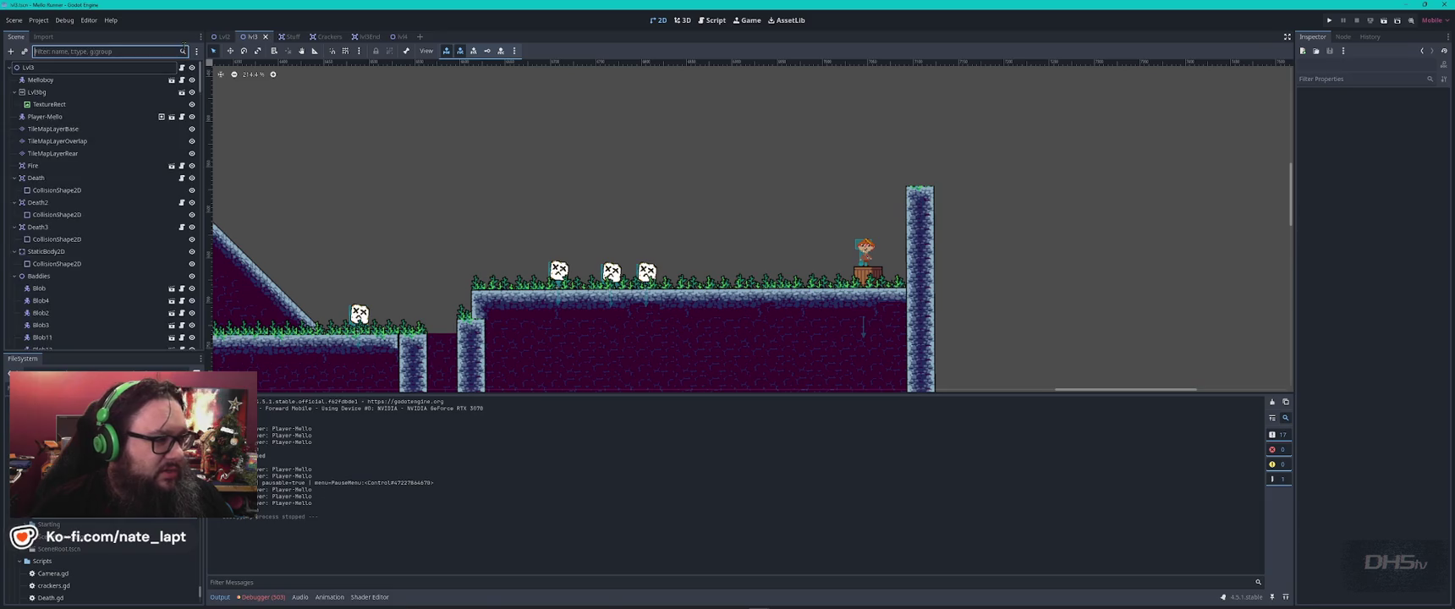
# - Place a Lvl3End instance from lvl_3_end.tscn just right of the tall pillar
pyautogui.click(127, 457)
pyautogui.moveTo(127, 457); pyautogui.dragTo(827, 245)
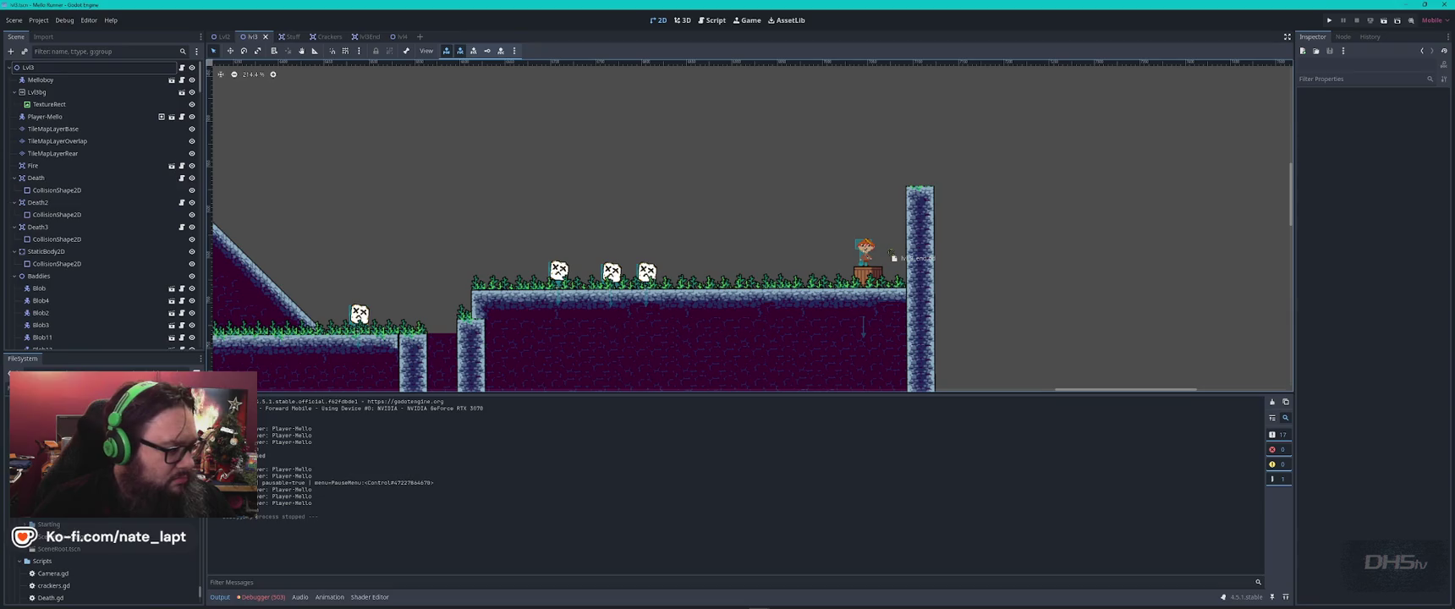
pyautogui.moveTo(937, 255); pyautogui.dragTo(939, 255)
pyautogui.click(28, 67)
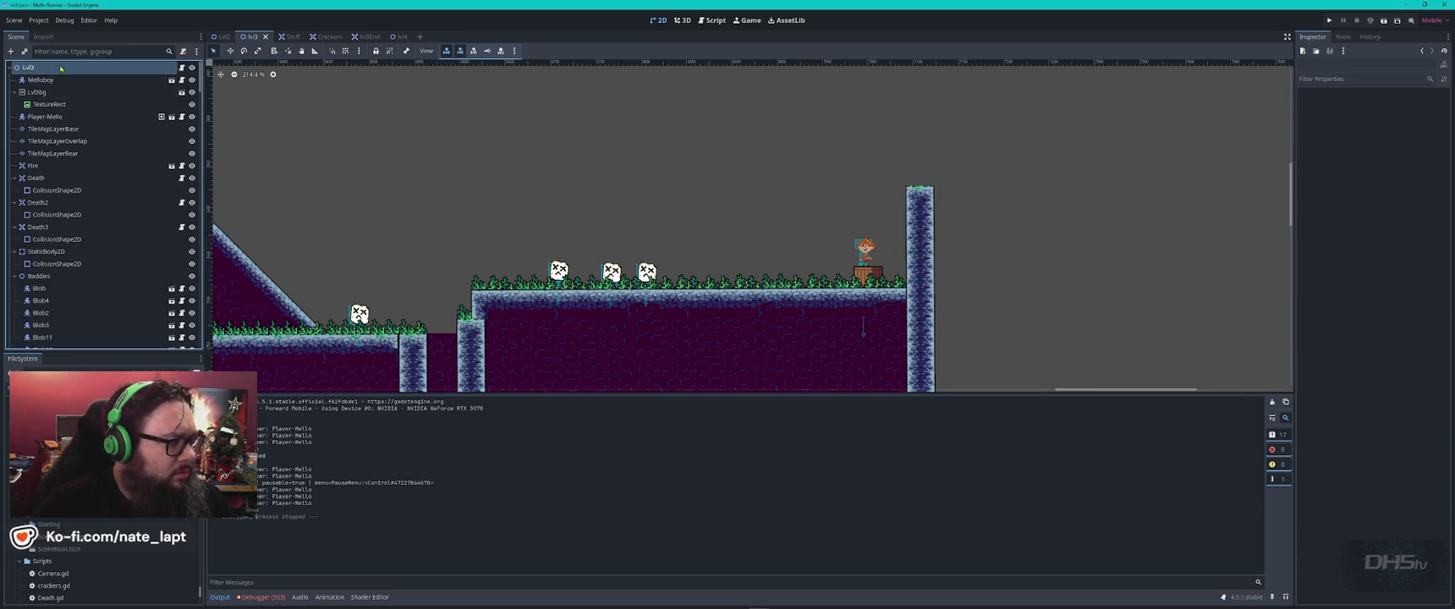
pyautogui.moveTo(127, 457)
pyautogui.mouseDown()
pyautogui.moveTo(937, 232)
pyautogui.moveTo(848, 232)
pyautogui.moveTo(982, 262)
pyautogui.mouseUp()
# - Nudge Melloboy slightly left and up, then select the Area2D node
pyautogui.scroll(5, 879, 251)
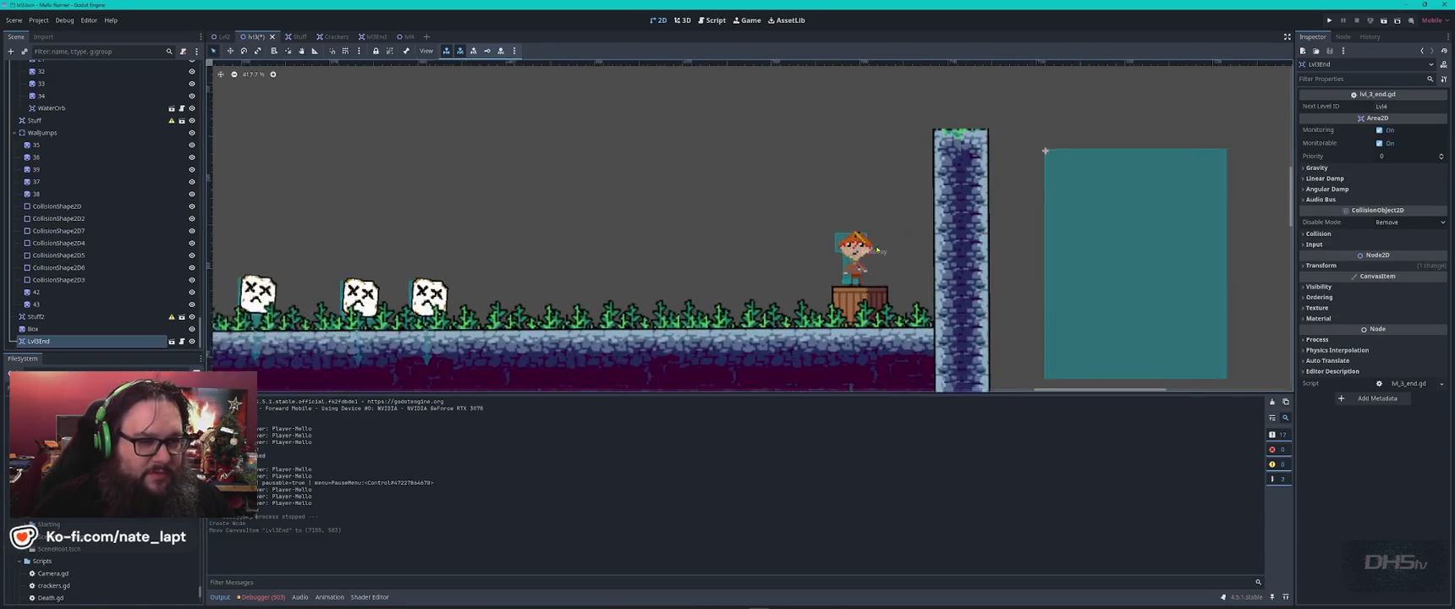
pyautogui.click(854, 252)
pyautogui.moveTo(857, 252); pyautogui.dragTo(847, 246)
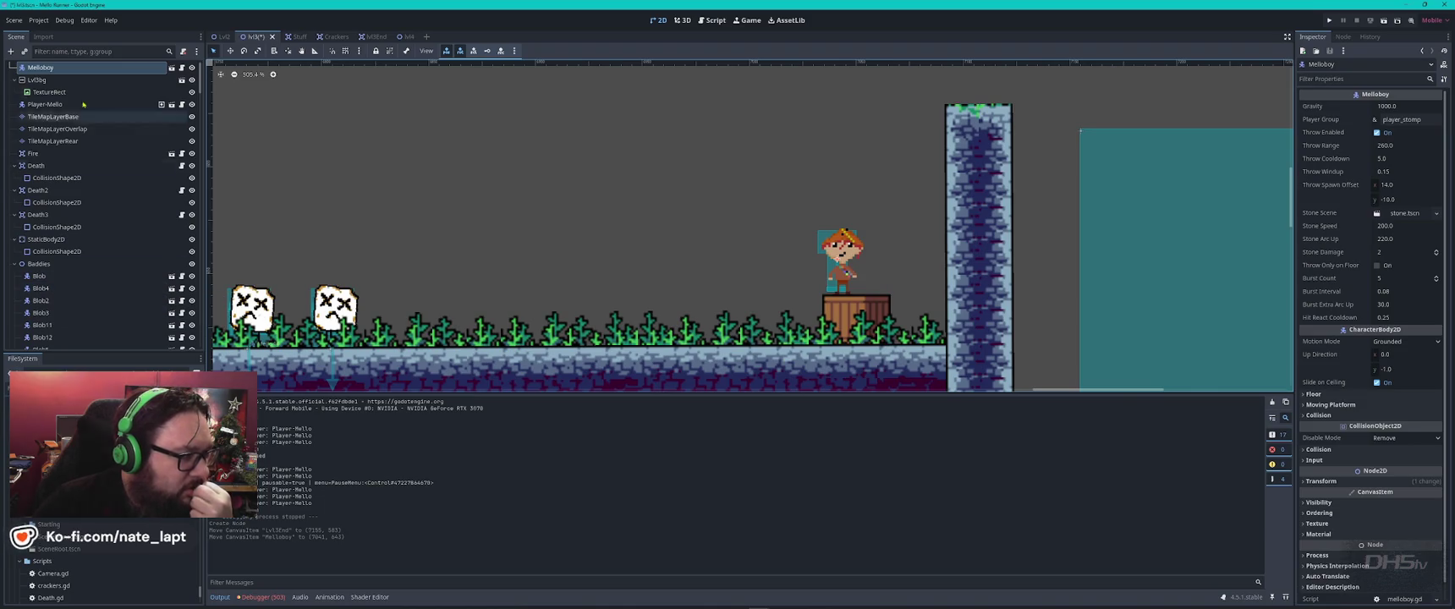
pyautogui.scroll(2, 59, 93)
pyautogui.click(60, 67)
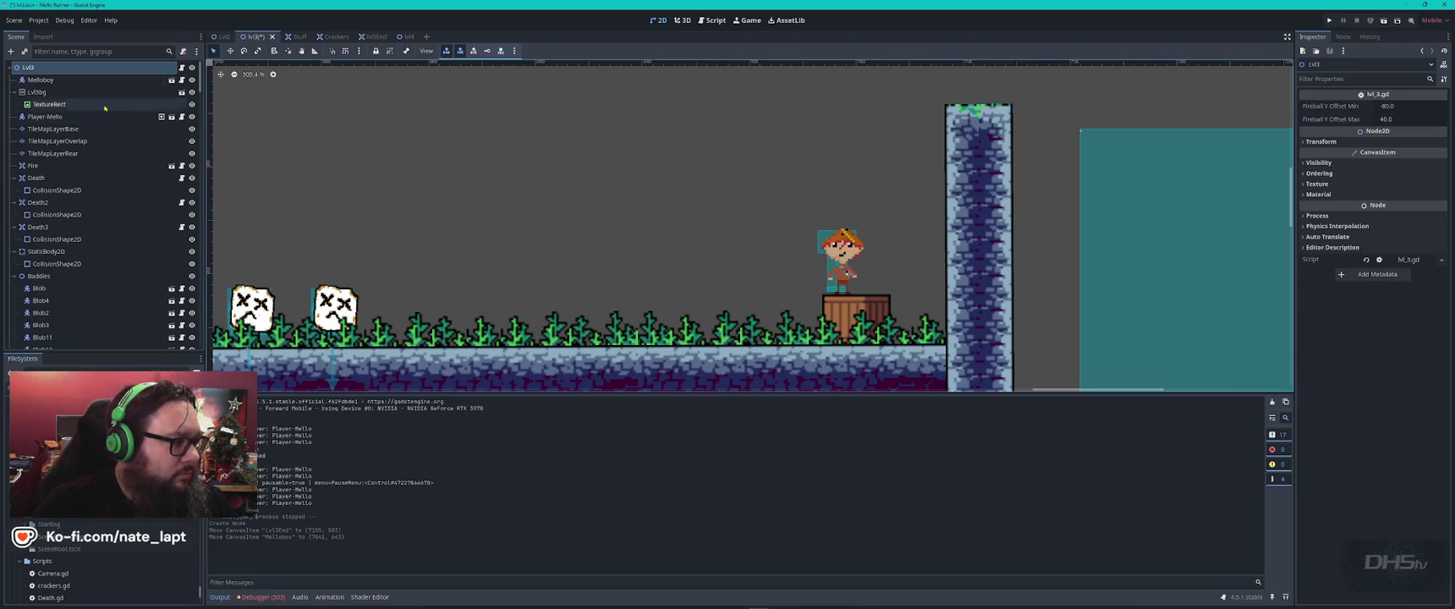
pyautogui.scroll(-10, 93, 162)
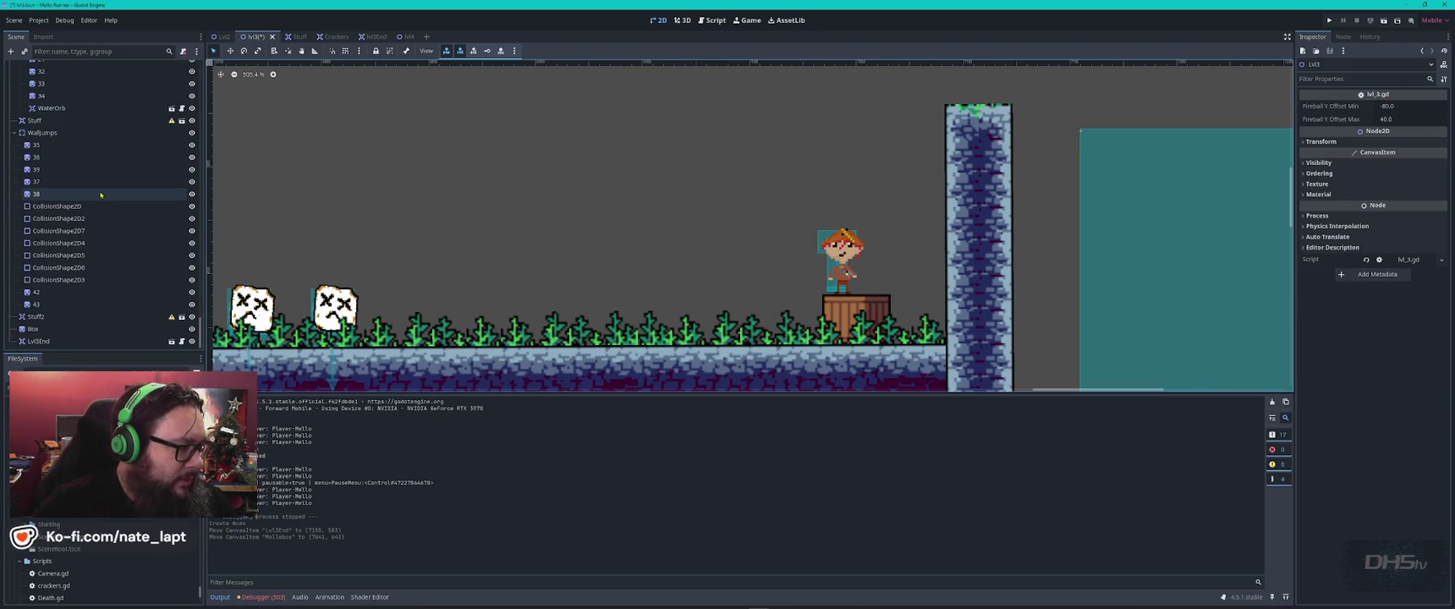
pyautogui.click(52, 132)
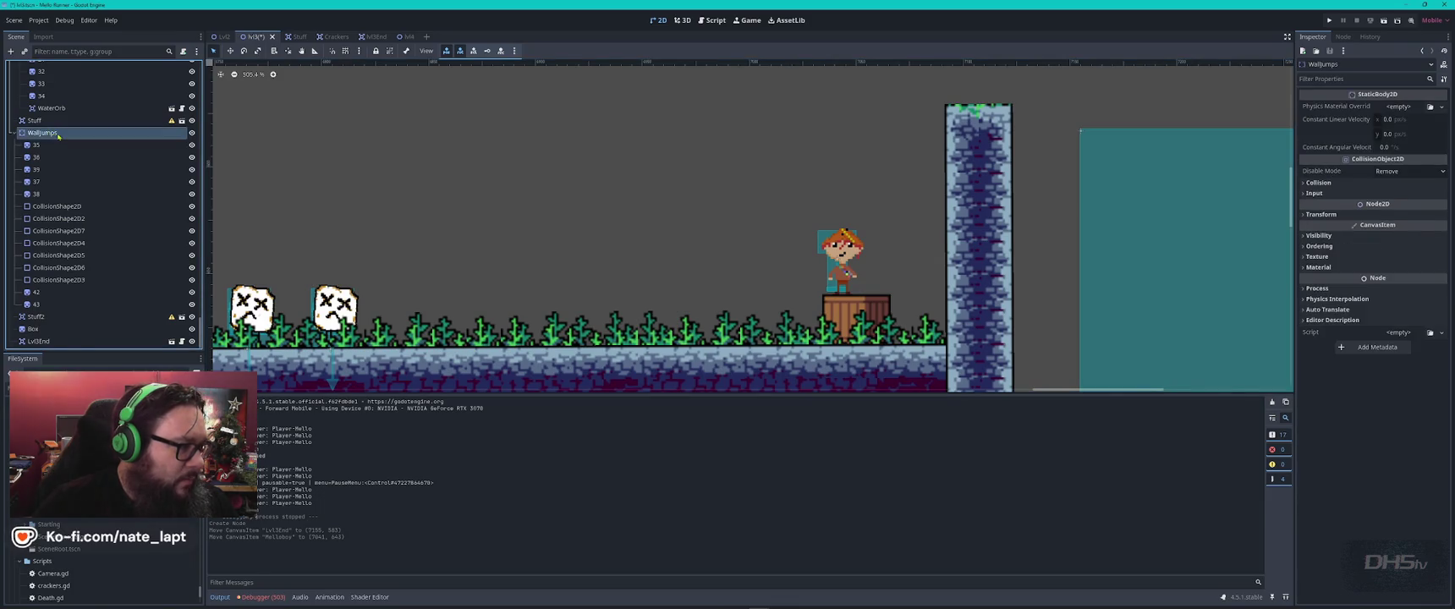
pyautogui.scroll(3, 93, 170)
pyautogui.click(50, 211)
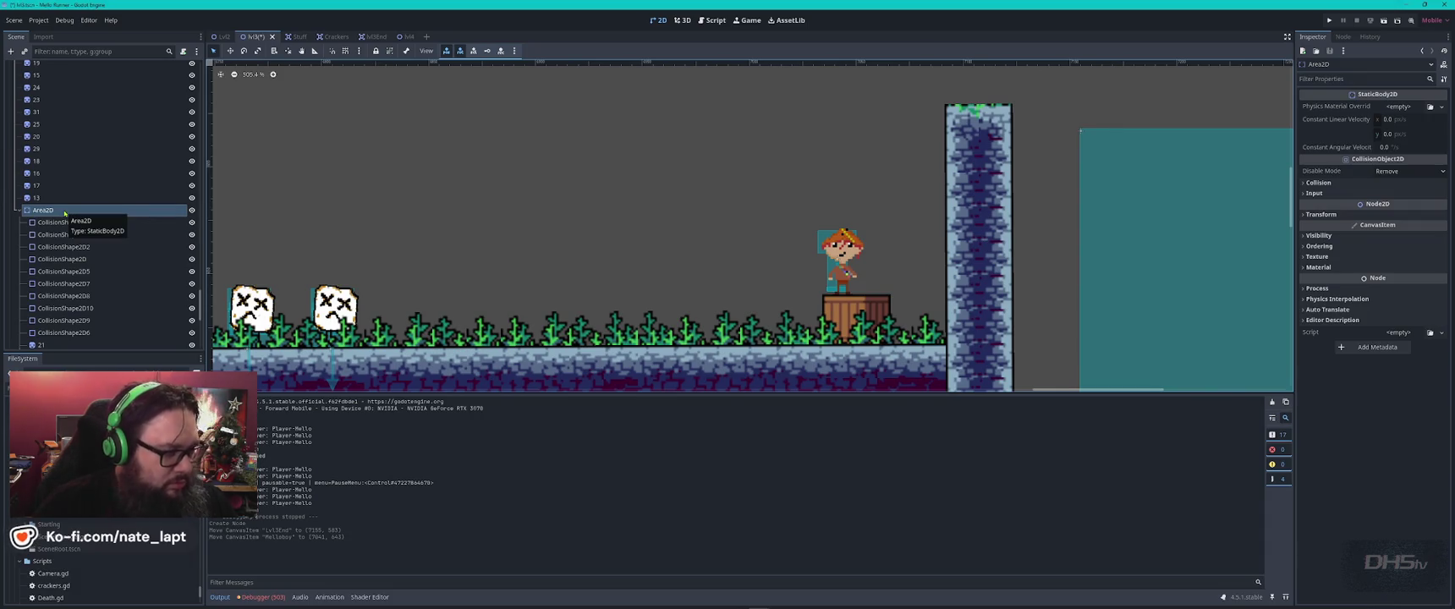
# - Add a CollisionShape2D under Area2D with a RectangleShape2D shape
pyautogui.hotkey('ctrl', 'a')
pyautogui.write('coll')
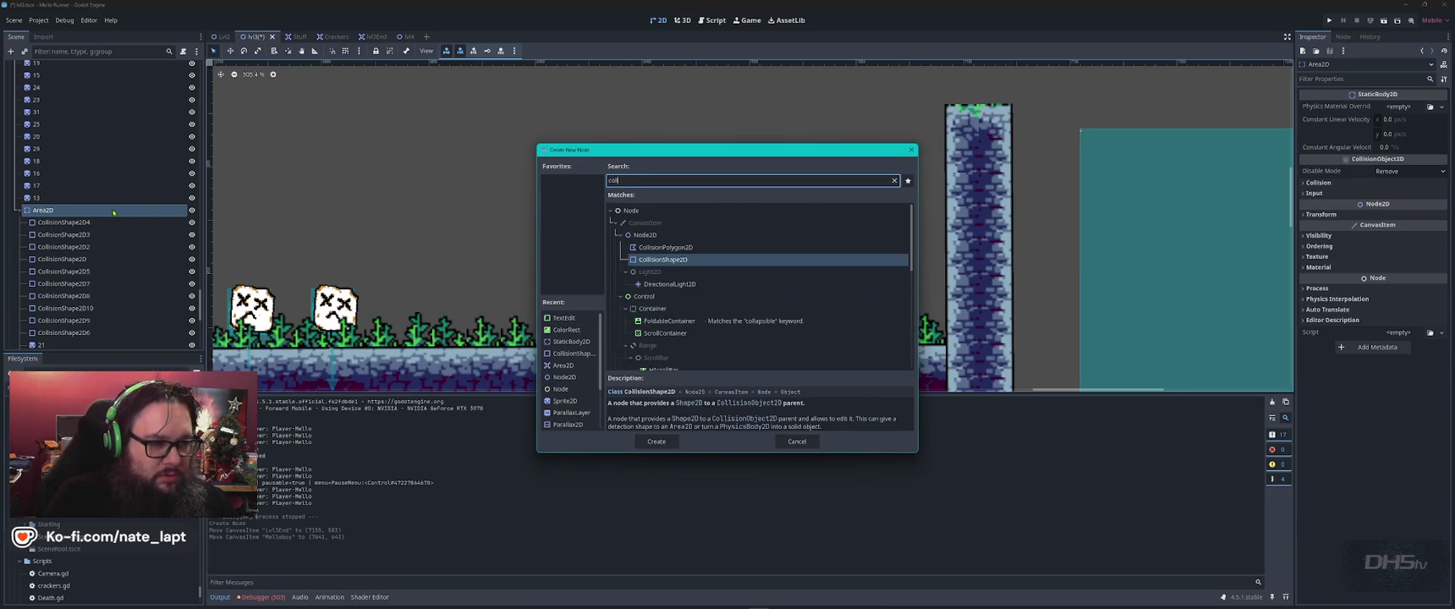
pyautogui.press('Return')
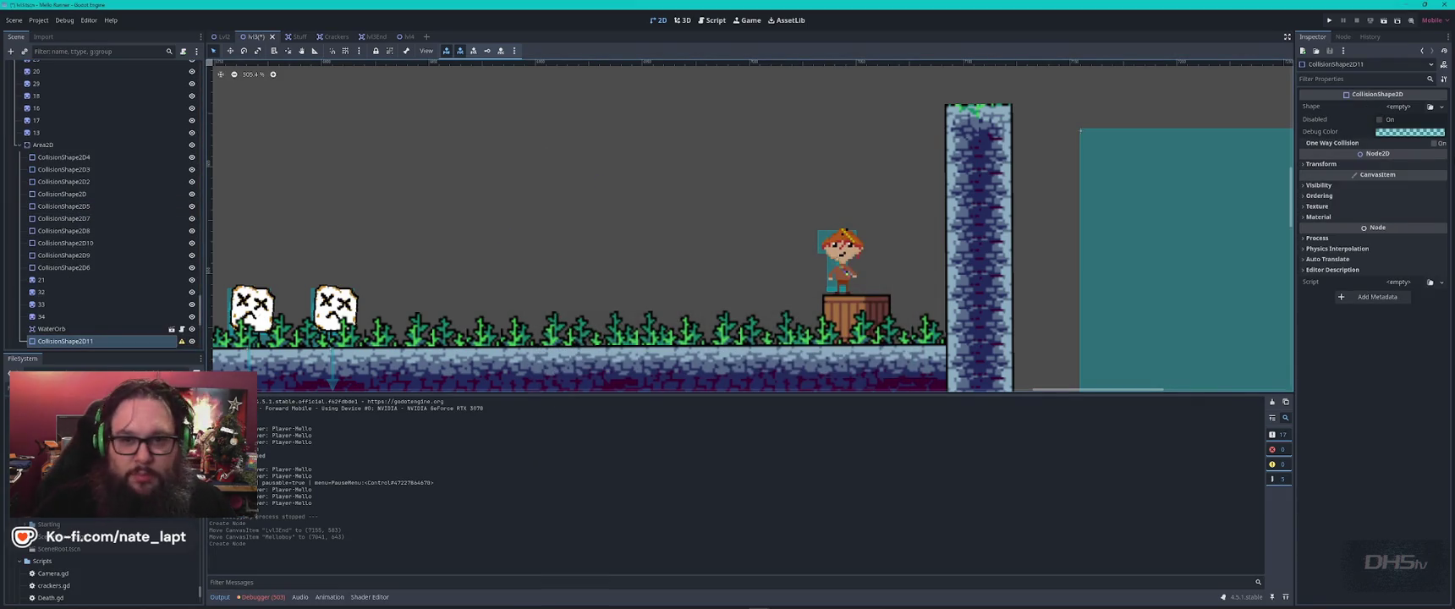
pyautogui.click(1441, 106)
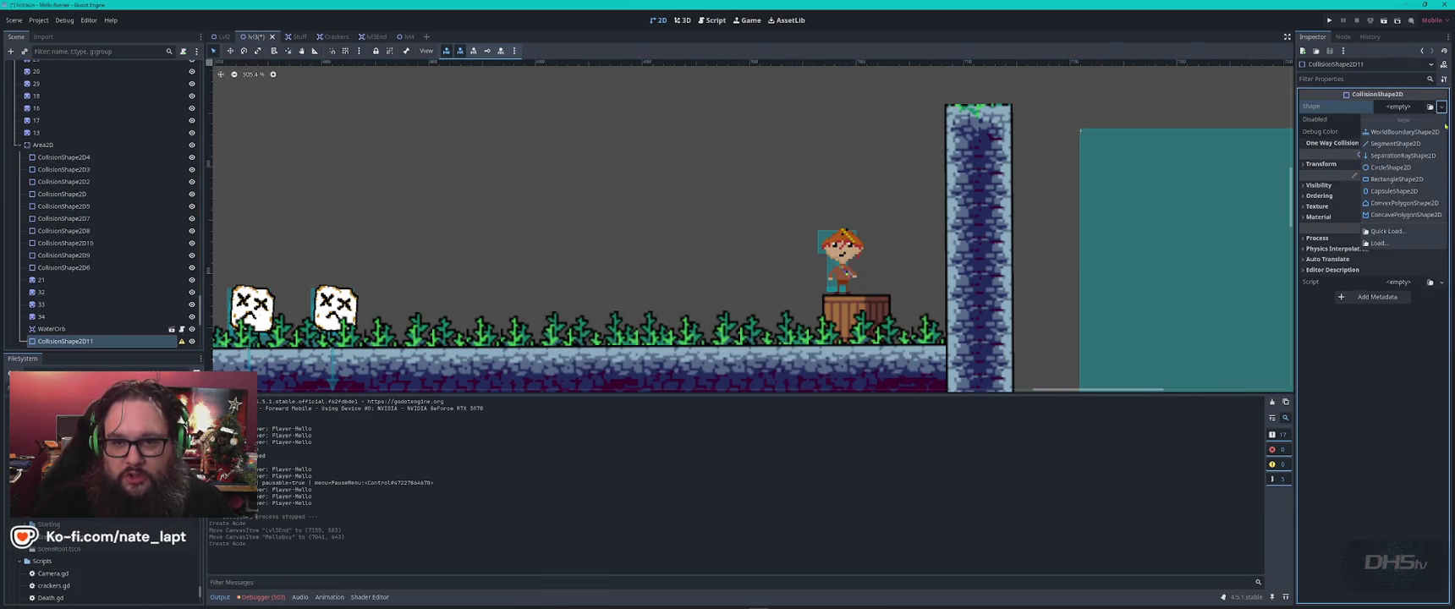
pyautogui.click(1402, 179)
# - Move the collision rectangle to the level's right end and resize it from its corner
pyautogui.scroll(-10, 864, 258)
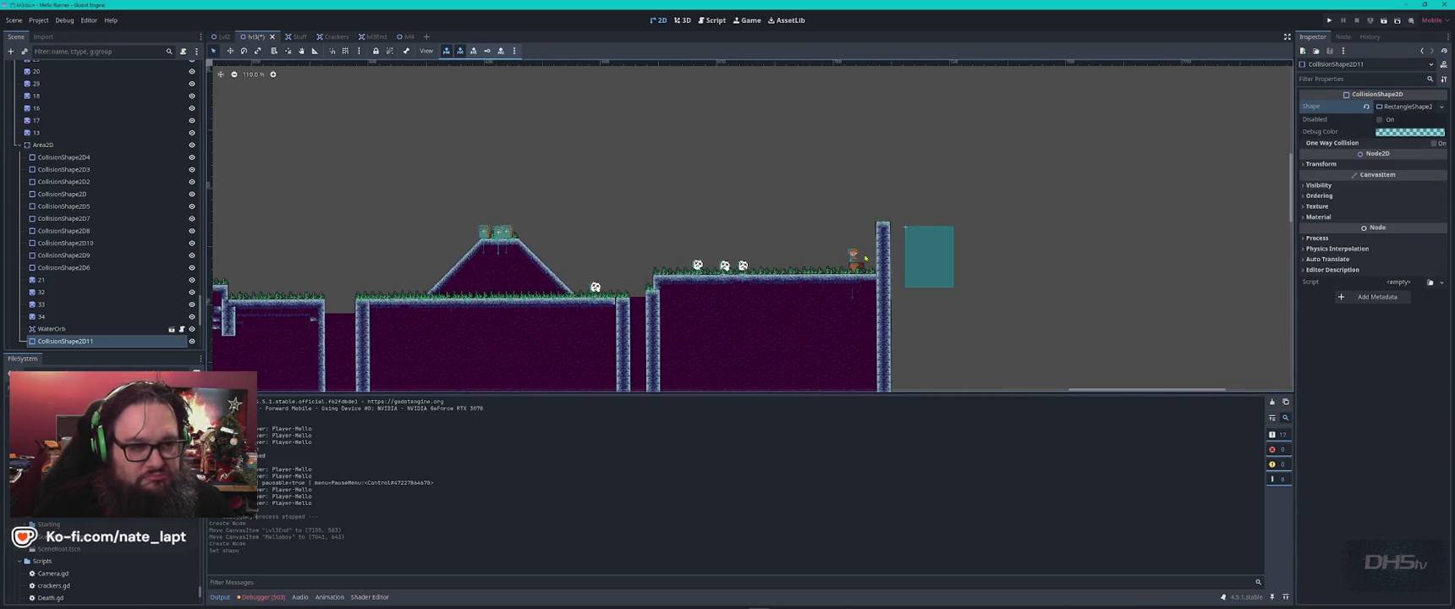
pyautogui.scroll(-10, 865, 258)
pyautogui.scroll(12, 270, 202)
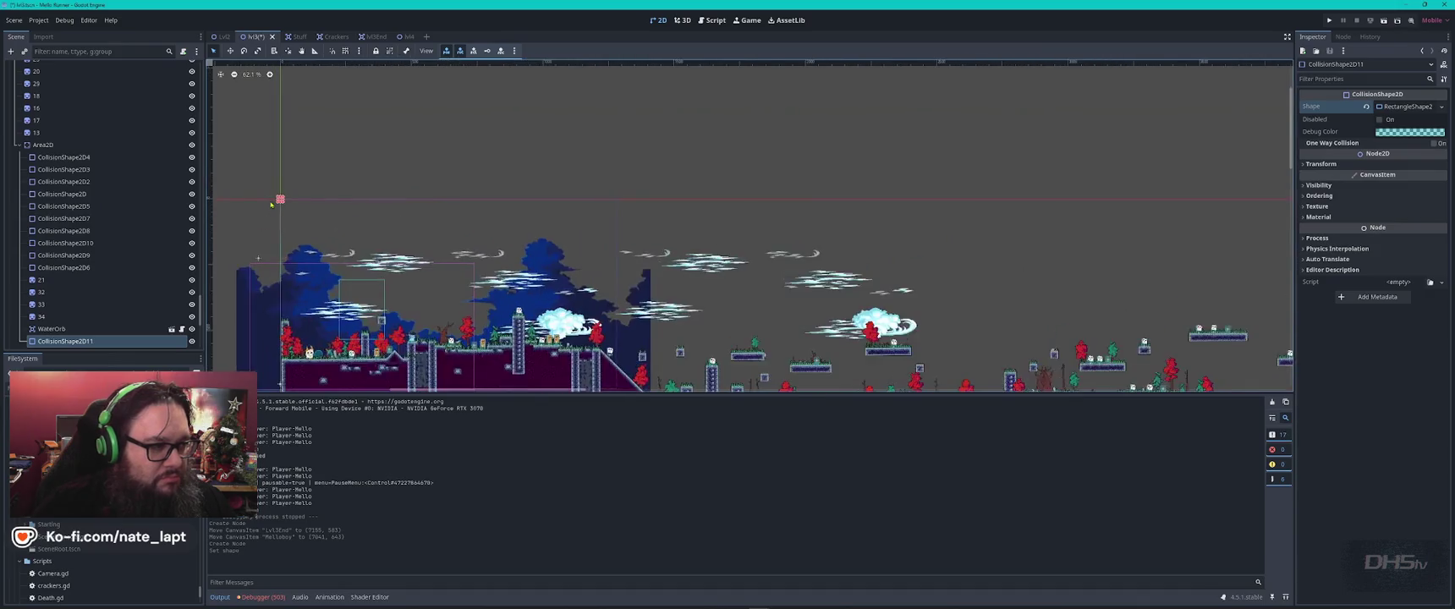
pyautogui.moveTo(292, 194)
pyautogui.mouseDown()
pyautogui.moveTo(1108, 262)
pyautogui.moveTo(1157, 282)
pyautogui.moveTo(1034, 233)
pyautogui.mouseUp()
pyautogui.moveTo(294, 198)
pyautogui.mouseDown()
pyautogui.moveTo(1121, 251)
pyautogui.moveTo(1056, 228)
pyautogui.moveTo(725, 232)
pyautogui.moveTo(922, 242)
pyautogui.moveTo(1021, 268)
pyautogui.moveTo(1137, 233)
pyautogui.moveTo(708, 254)
pyautogui.mouseUp()
pyautogui.scroll(-4, 1091, 241)
pyautogui.scroll(-5, 922, 241)
pyautogui.scroll(6, 1137, 233)
pyautogui.scroll(2, 774, 241)
pyautogui.scroll(8, 736, 242)
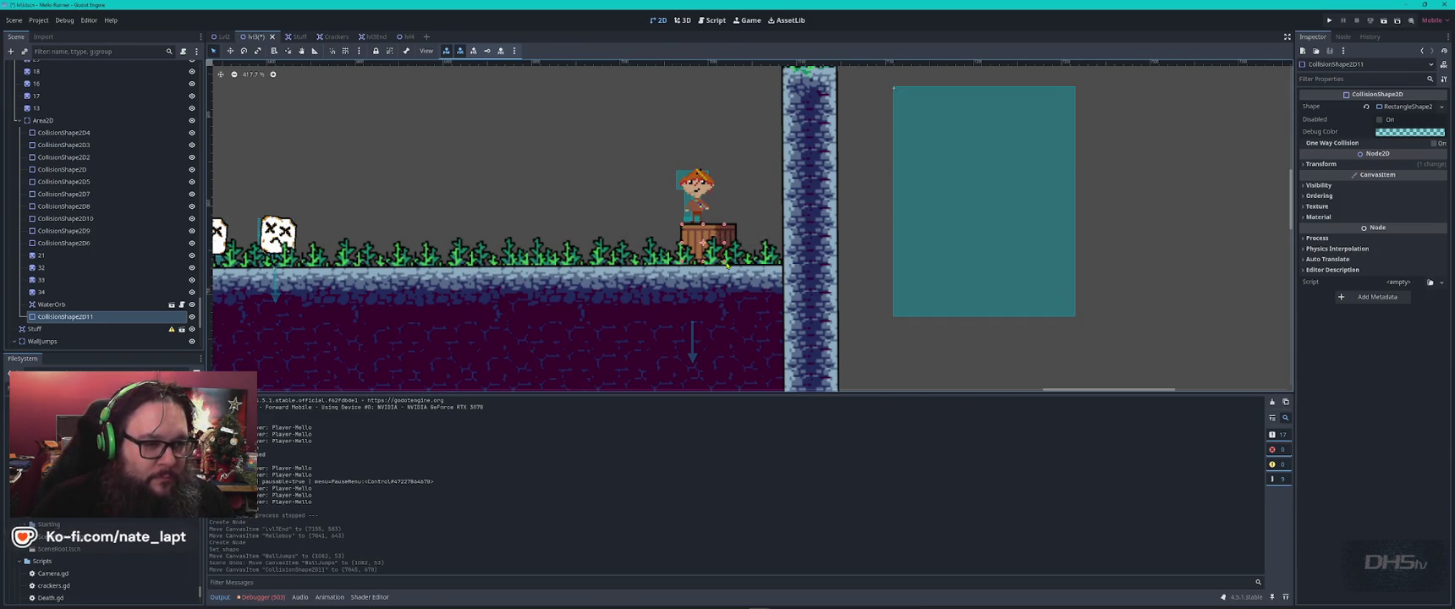
pyautogui.click(736, 269)
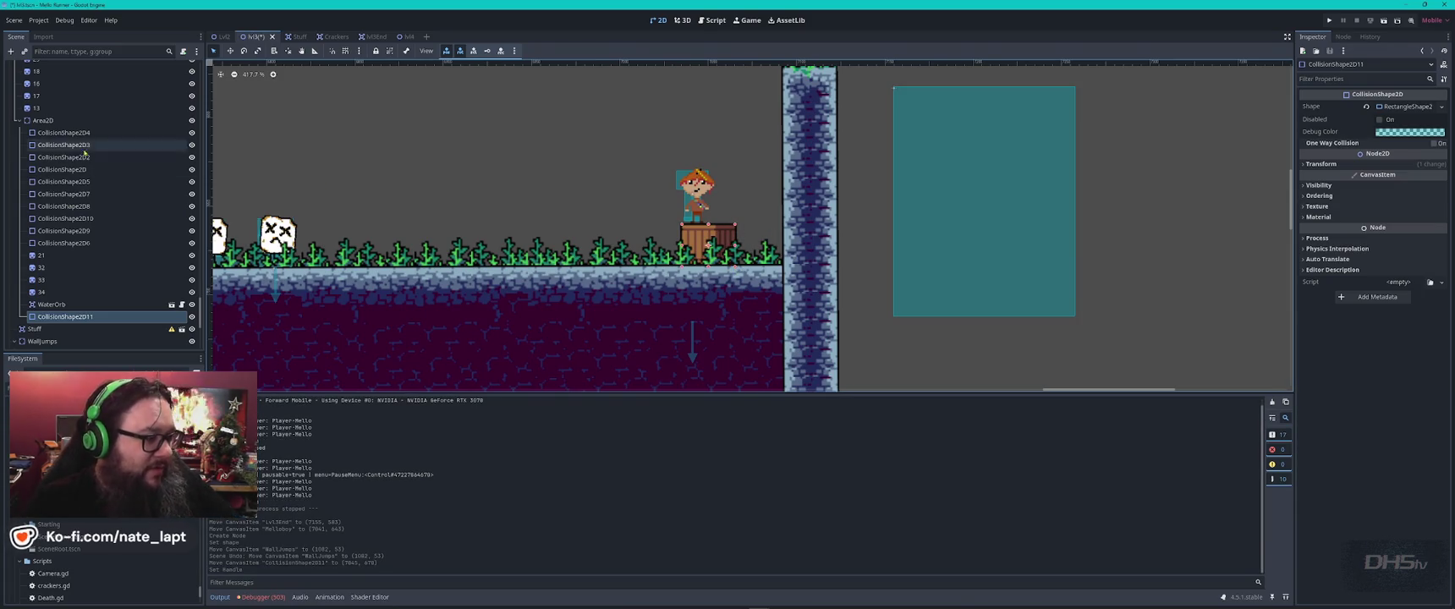
# - Rename the shape to EndBoxCollision and nudge the player slightly left
pyautogui.doubleClick(106, 316)
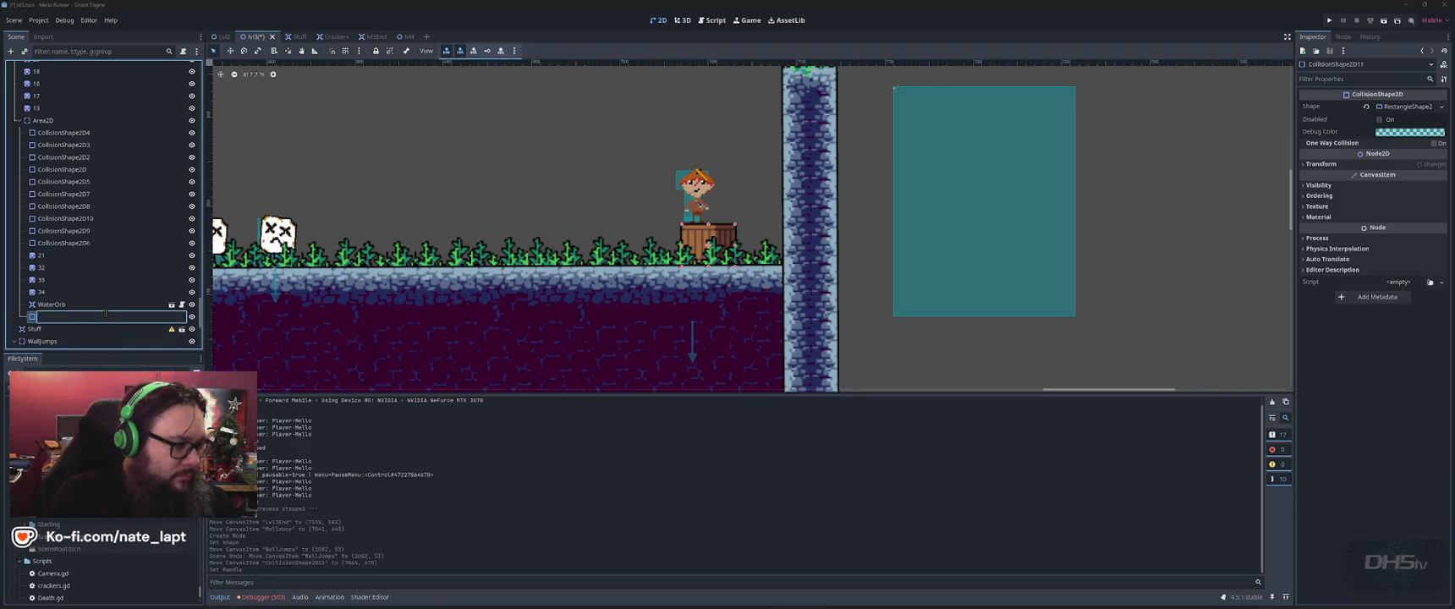
pyautogui.write('BoxCollision')
pyautogui.press('Return')
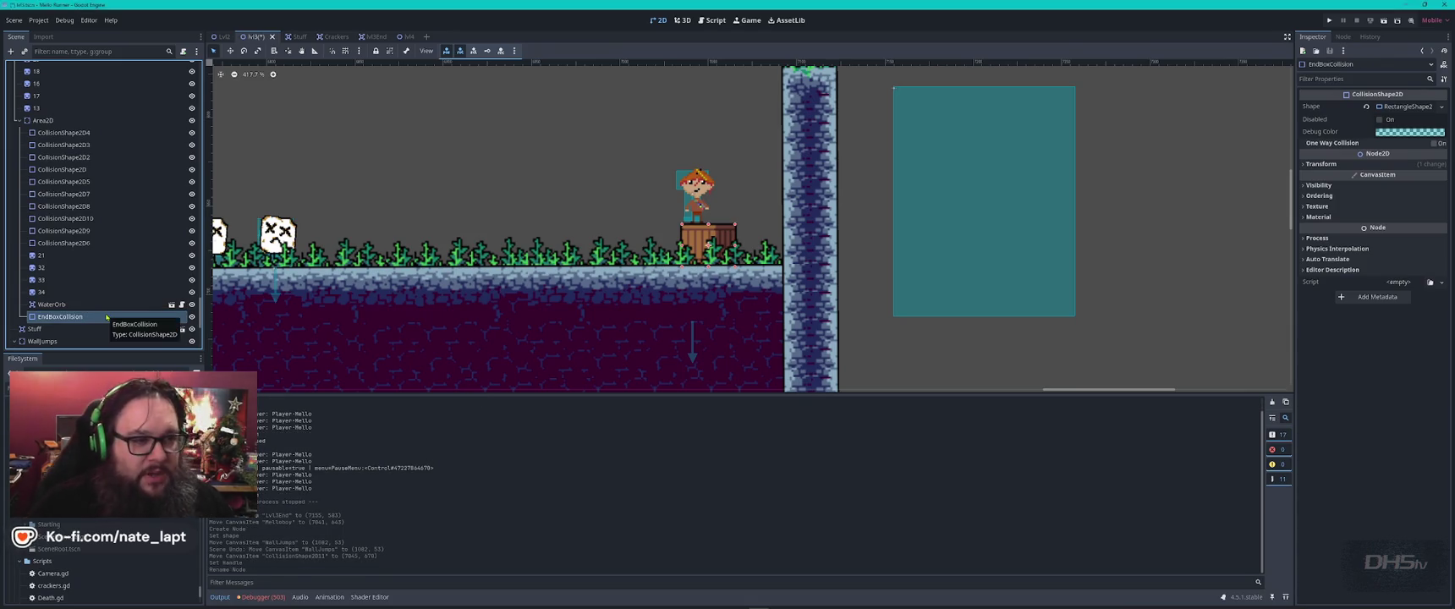
pyautogui.moveTo(695, 184); pyautogui.dragTo(700, 184)
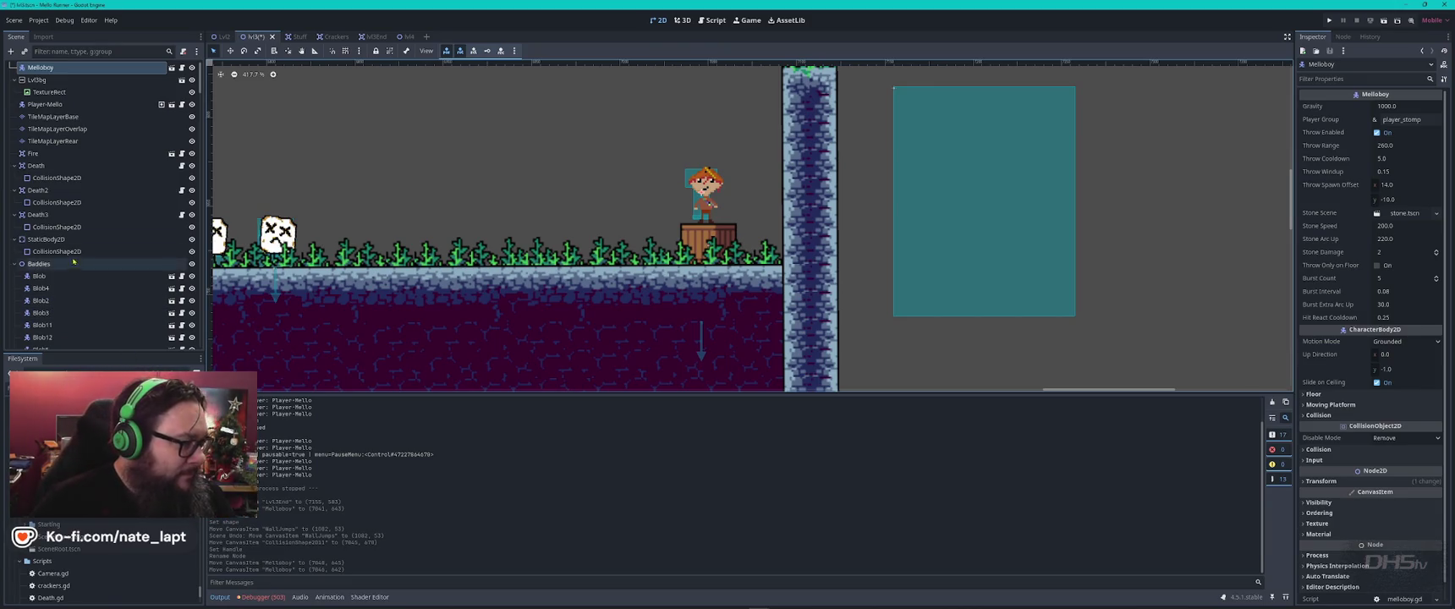
# - Place two ladder sprites stacked against the left face of the tall pillar
pyautogui.scroll(-10, 75, 239)
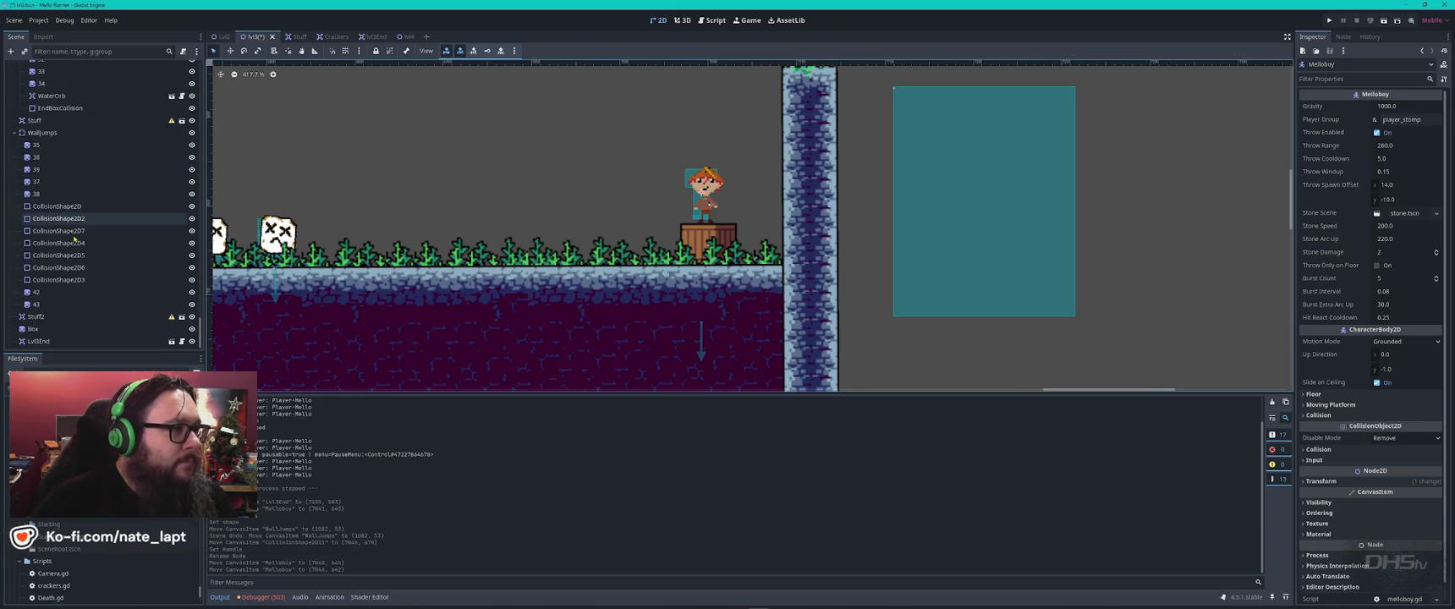
pyautogui.scroll(5, 67, 168)
pyautogui.scroll(5, 66, 168)
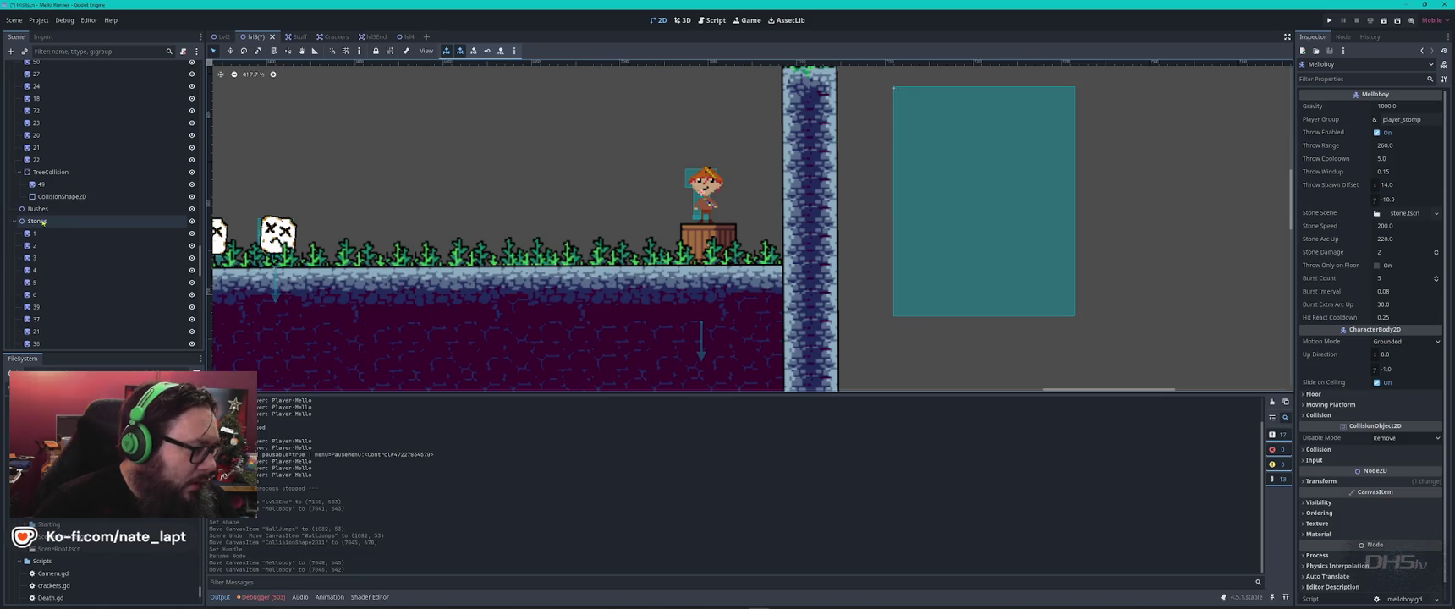
pyautogui.click(44, 222)
pyautogui.scroll(-5, 102, 563)
pyautogui.scroll(10, 87, 519)
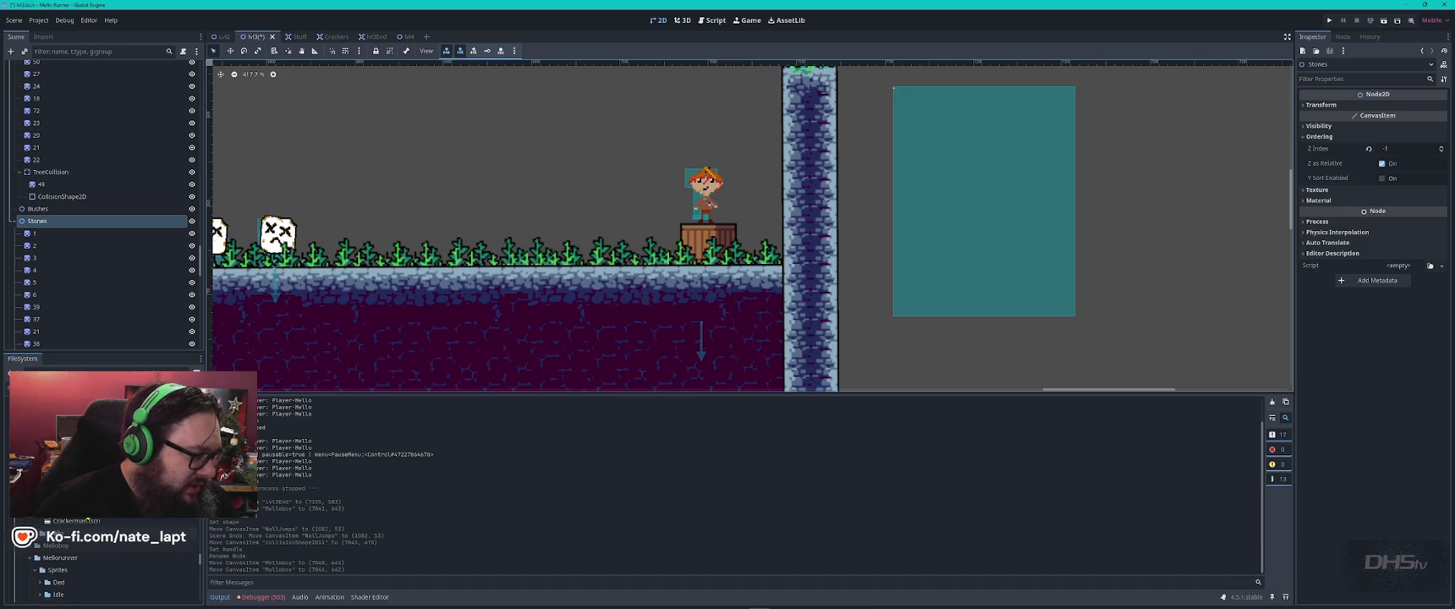
pyautogui.scroll(-5, 102, 563)
pyautogui.scroll(-5, 101, 562)
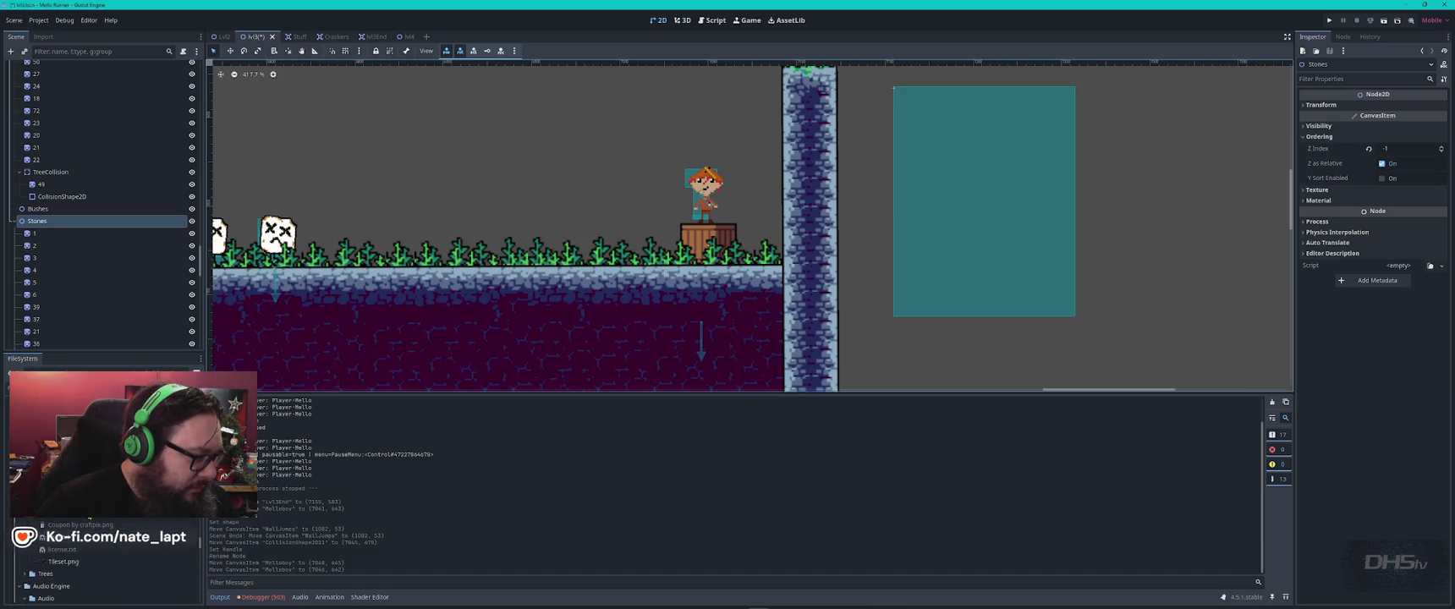
pyautogui.scroll(-5, 102, 562)
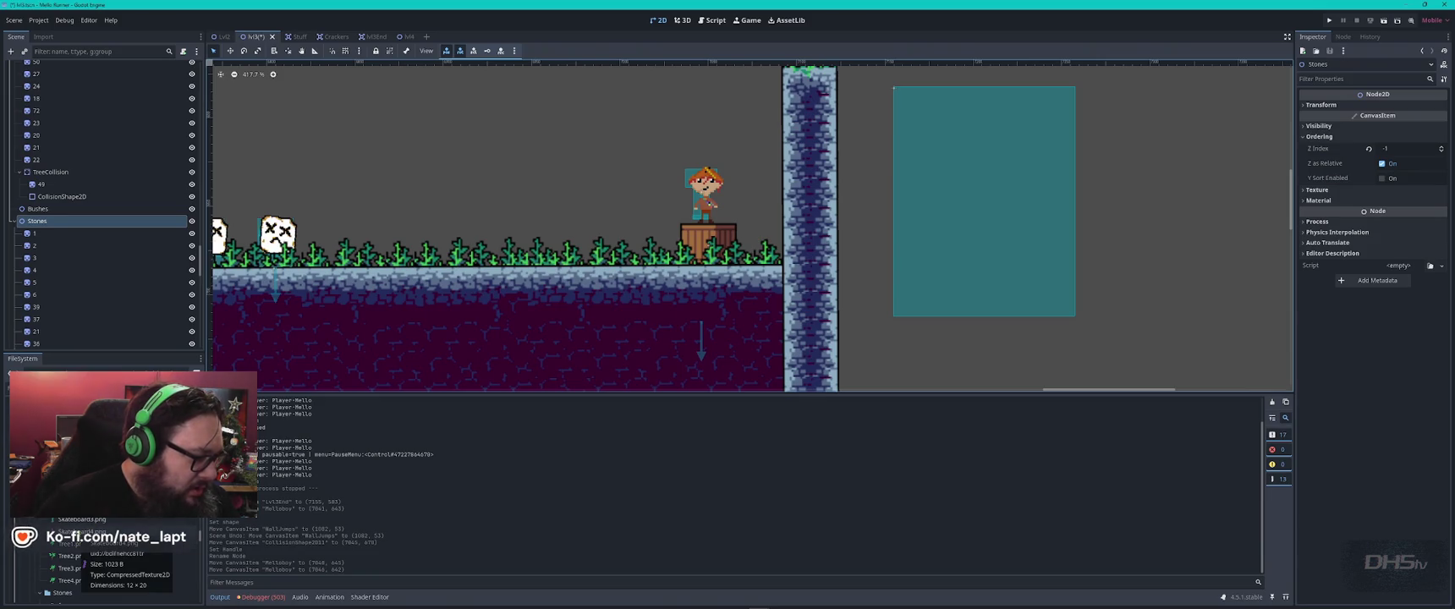
pyautogui.moveTo(76, 504); pyautogui.dragTo(764, 244)
pyautogui.moveTo(76, 507)
pyautogui.mouseDown()
pyautogui.moveTo(338, 381)
pyautogui.moveTo(762, 220)
pyautogui.moveTo(764, 187)
pyautogui.moveTo(752, 267)
pyautogui.mouseUp()
pyautogui.scroll(6, 765, 186)
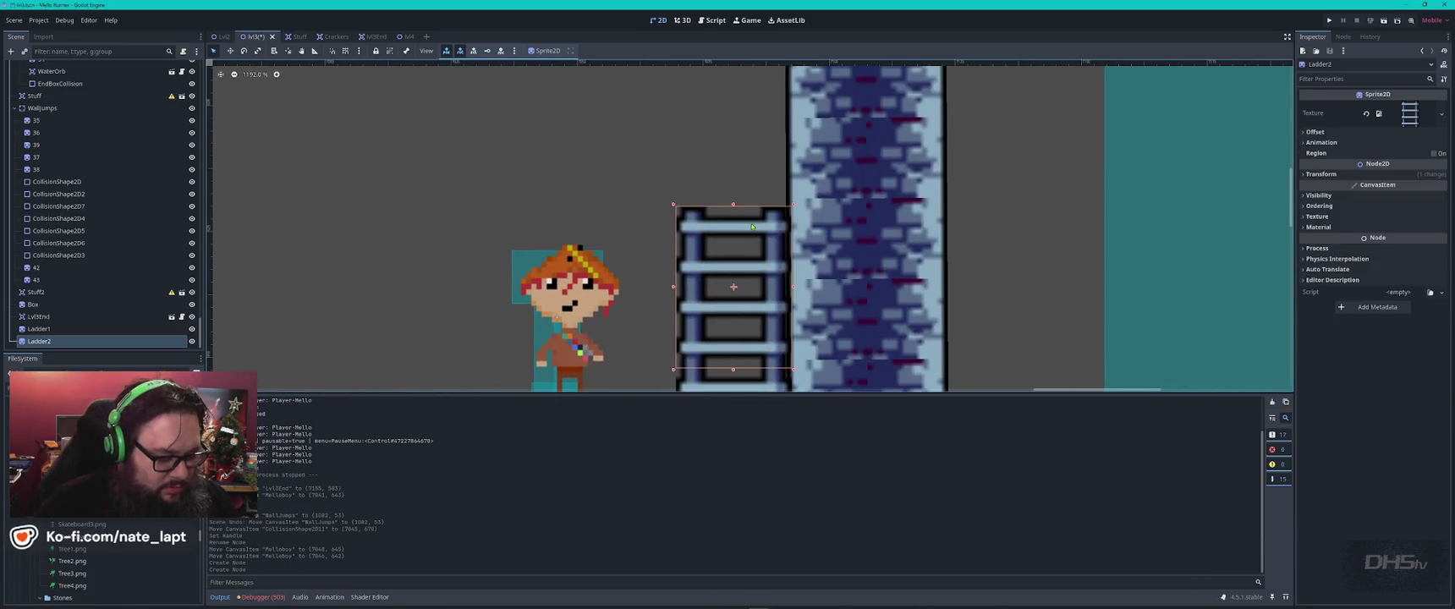
# - Duplicate Ladder2 twice, stacking Ladder3 and Ladder4 up to the pillar top, aligned left
pyautogui.hotkey('ctrl', 'd')
pyautogui.moveTo(752, 226); pyautogui.dragTo(741, 106)
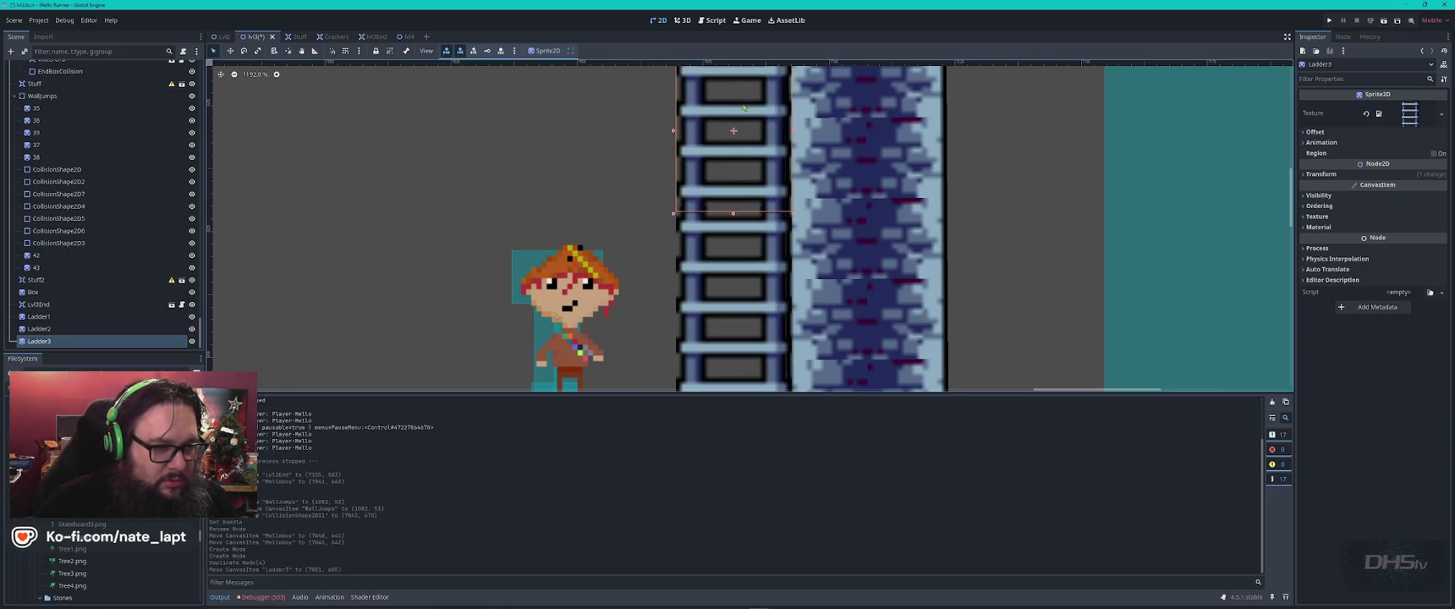
pyautogui.scroll(-7, 742, 106)
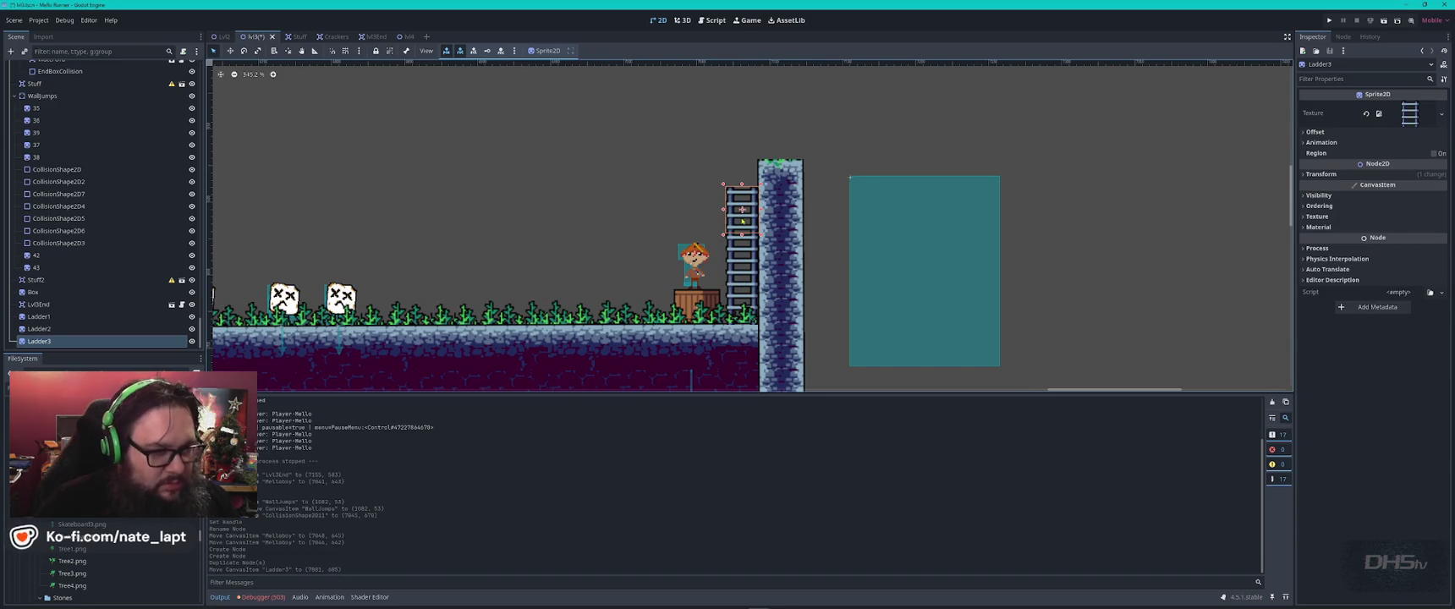
pyautogui.hotkey('ctrl', 'd')
pyautogui.moveTo(752, 216); pyautogui.dragTo(754, 188)
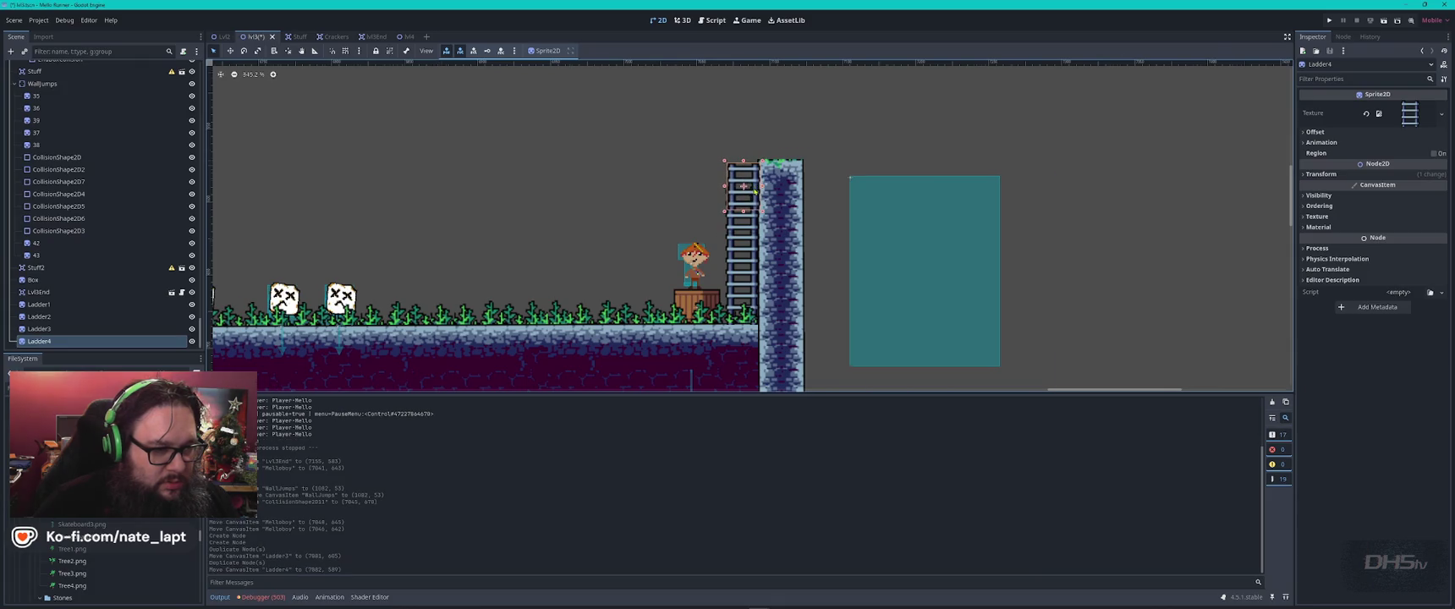
pyautogui.scroll(6, 754, 190)
pyautogui.press('Left')
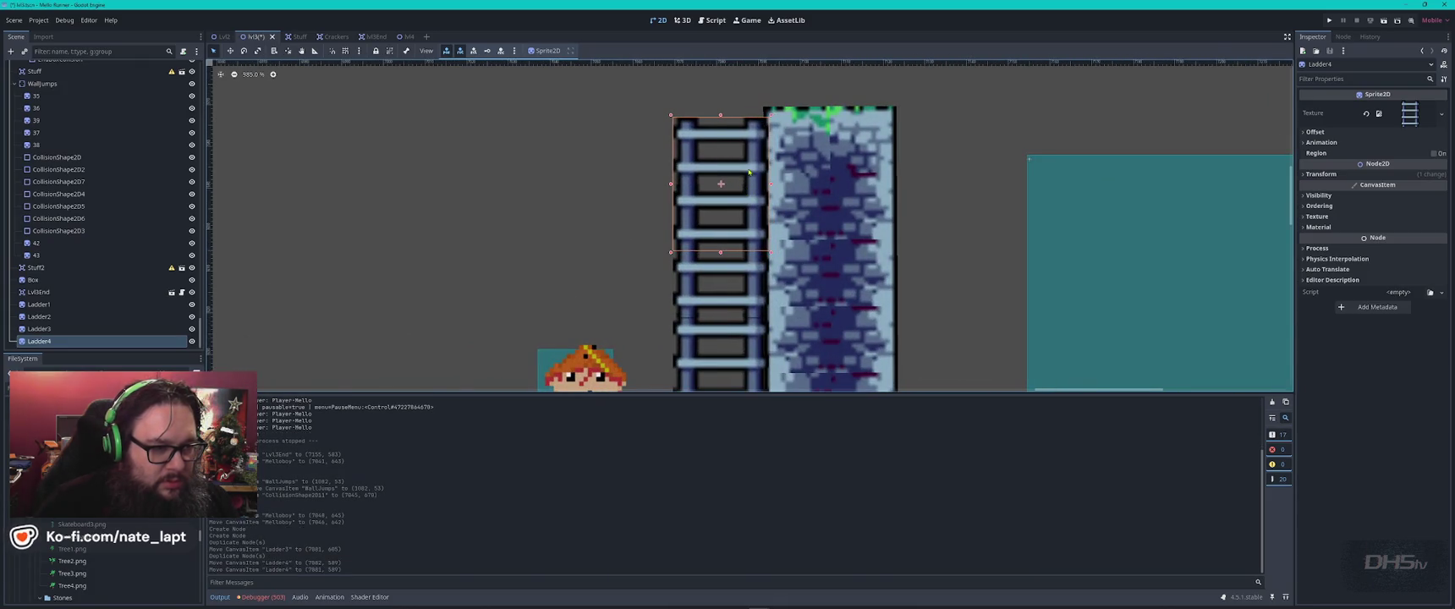
pyautogui.click(873, 182)
pyautogui.scroll(-7, 873, 182)
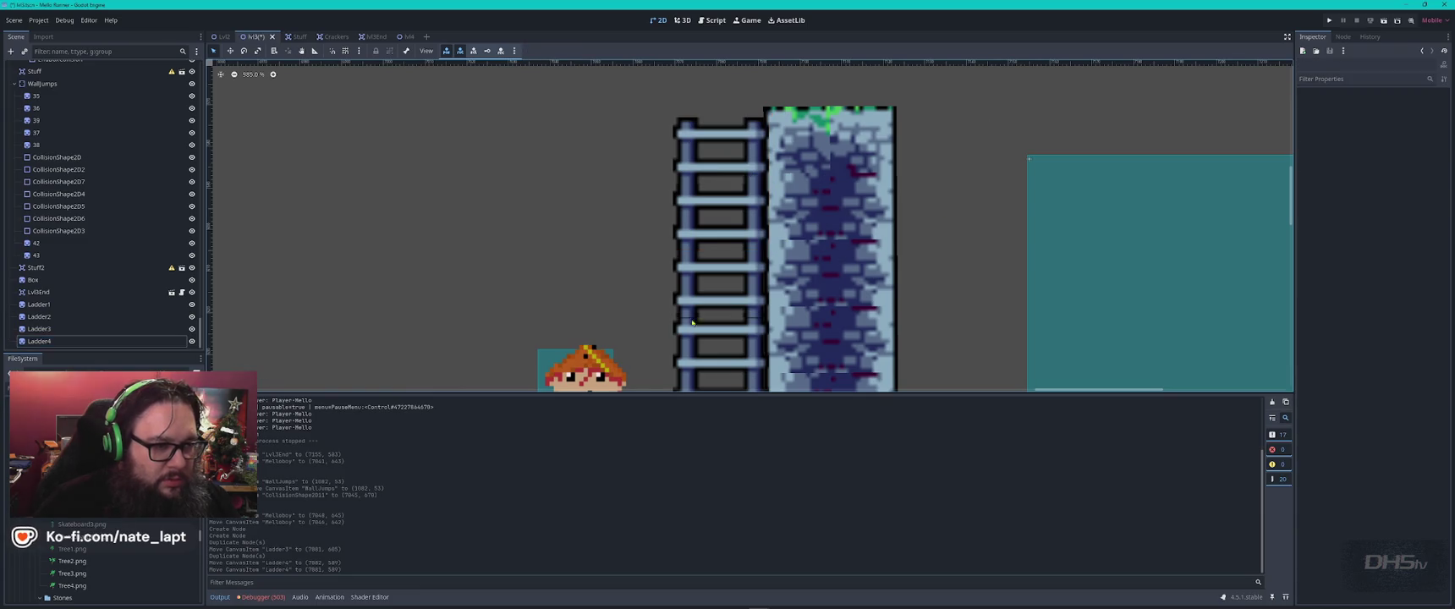
pyautogui.moveTo(695, 212); pyautogui.dragTo(632, 270)
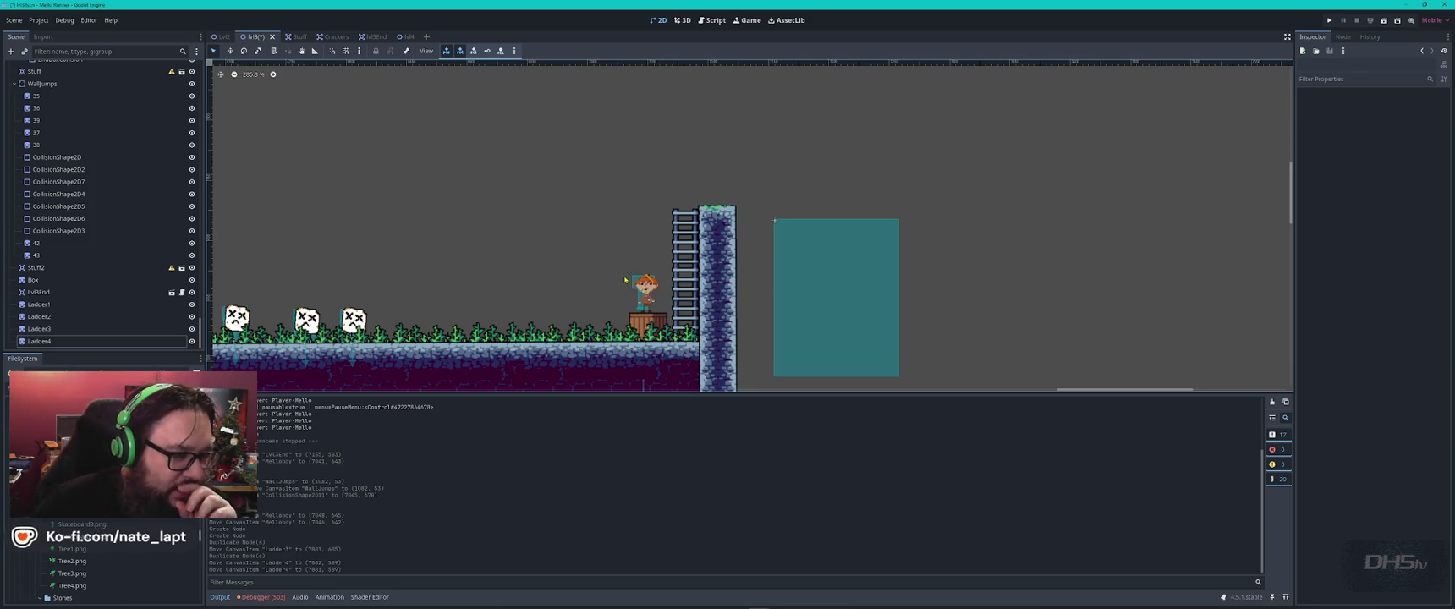
# - Paint grass tiles across the top of the tall stone pillar on TileMapLayerOverlap
pyautogui.click(556, 338)
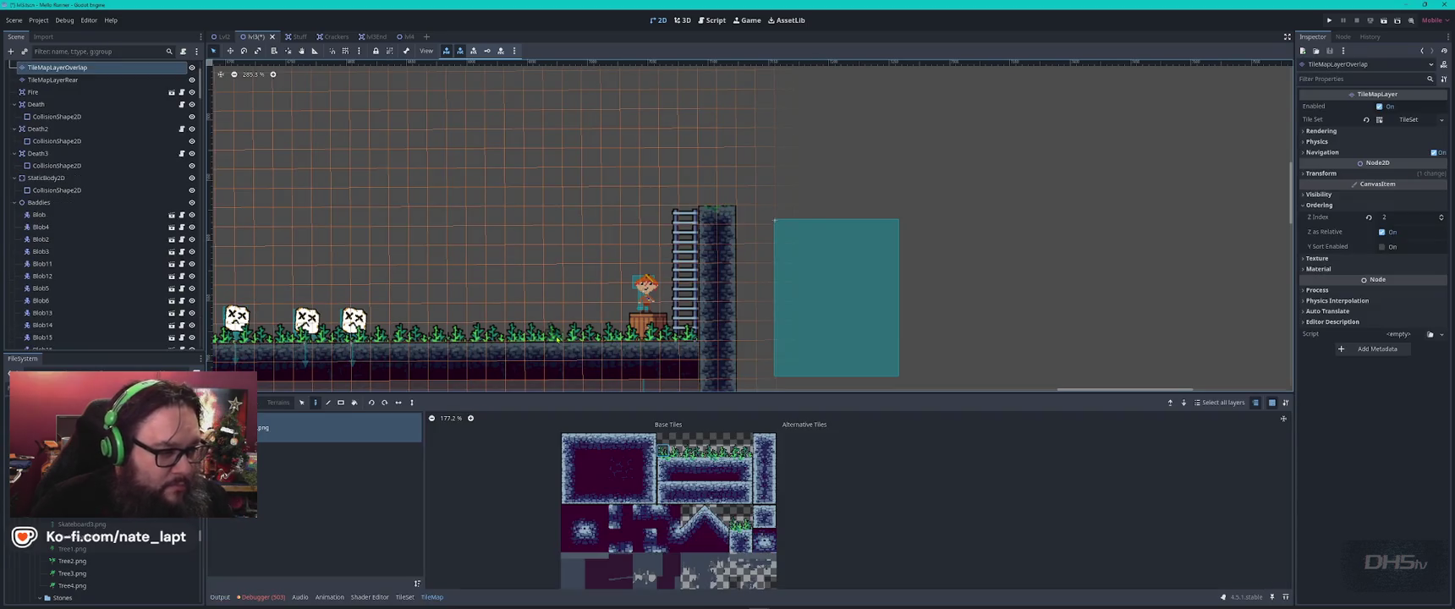
pyautogui.click(709, 198)
pyautogui.click(727, 198)
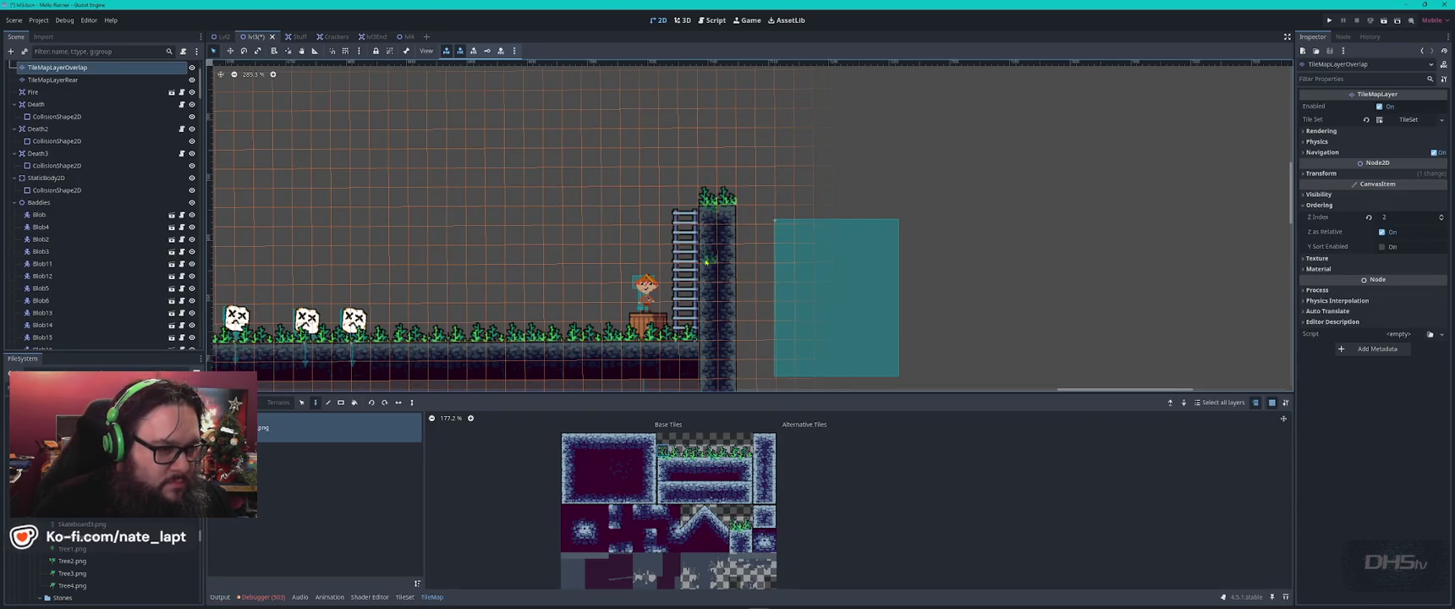
pyautogui.press('Escape')
# - Inspect Ladder1 beside the pillar, then deselect it
pyautogui.scroll(3, 672, 224)
pyautogui.click(694, 383)
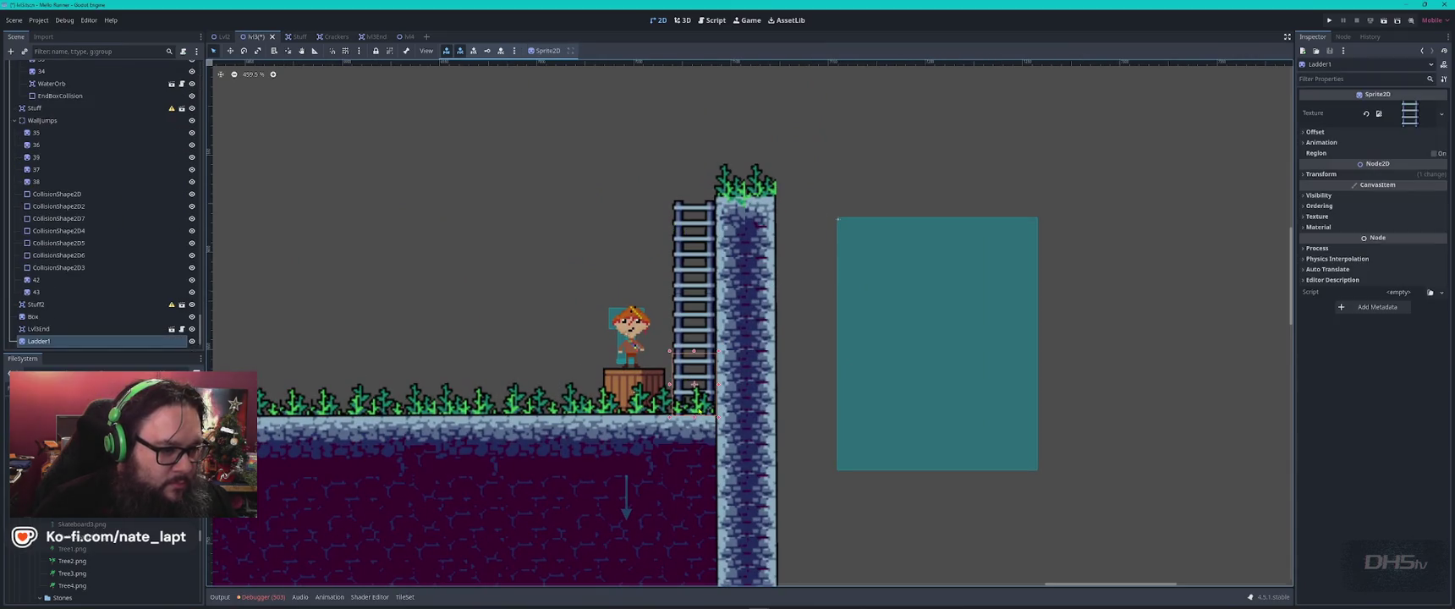
pyautogui.press('Escape')
pyautogui.scroll(-5, 841, 354)
pyautogui.hscroll(-5, 840, 355)
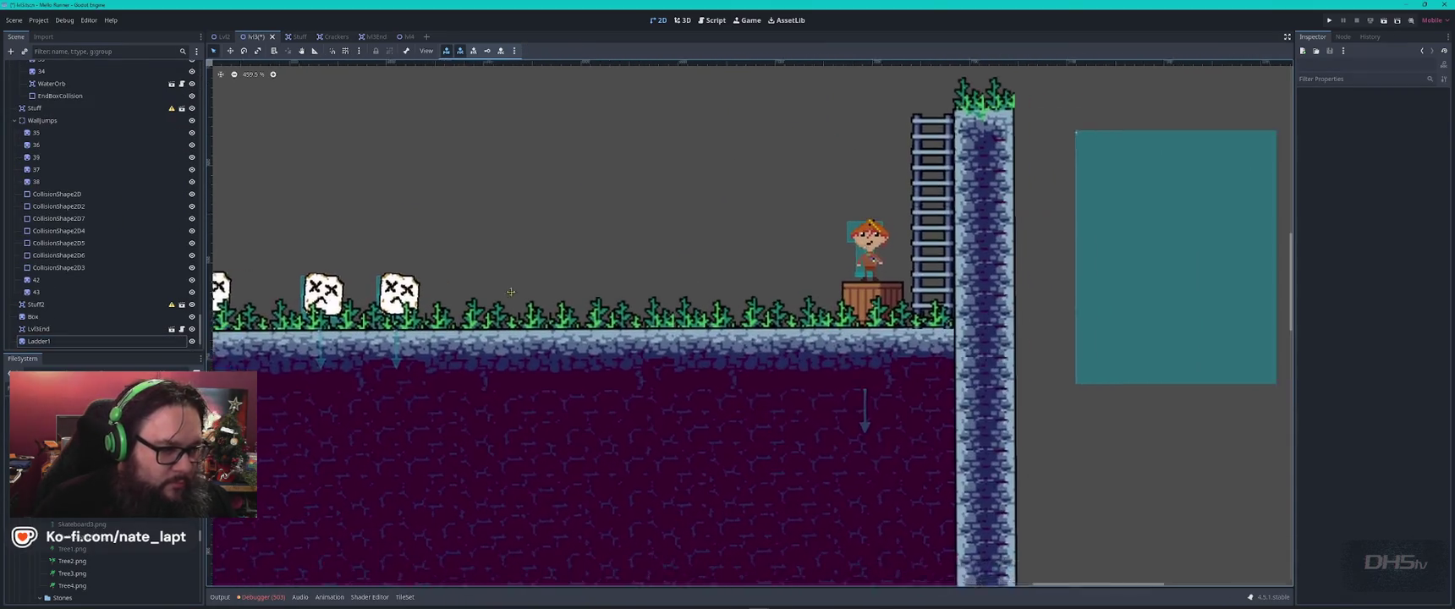
# - Reselect TileMapLayerOverlap, switch it to tile painting, then exit tile editing
pyautogui.click(840, 354)
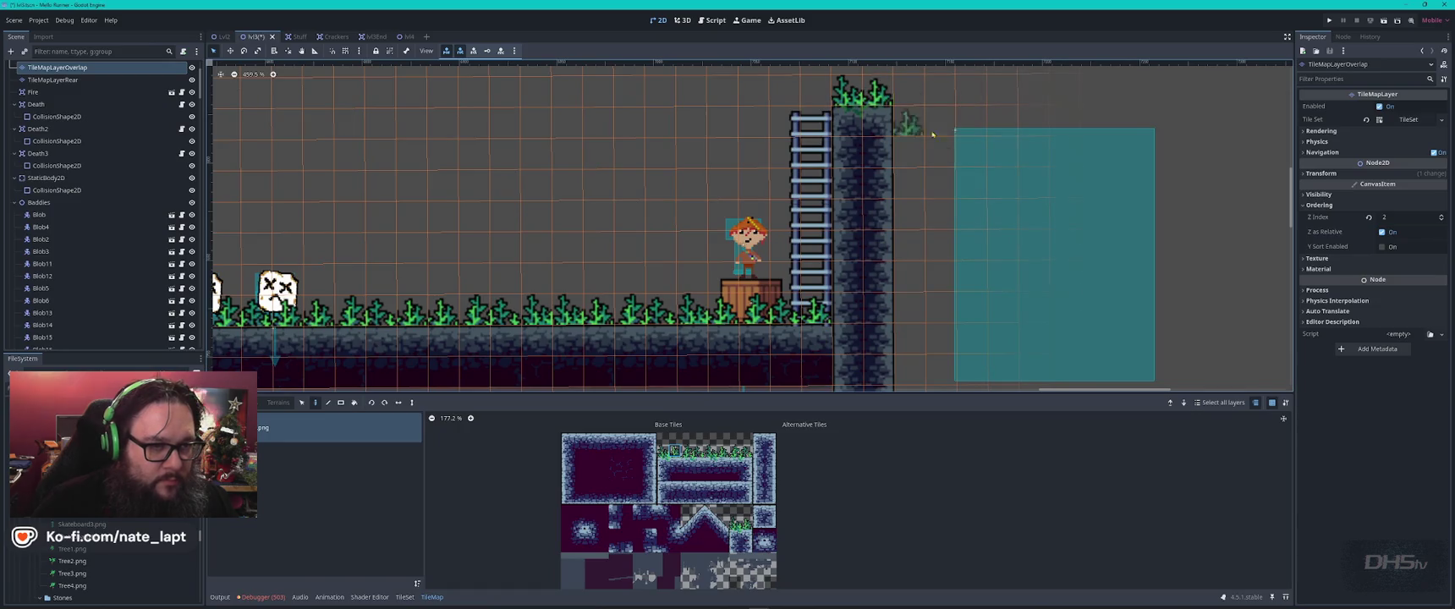
pyautogui.press('Escape')
pyautogui.hscroll(-5, 686, 300)
pyautogui.scroll(-2, 686, 300)
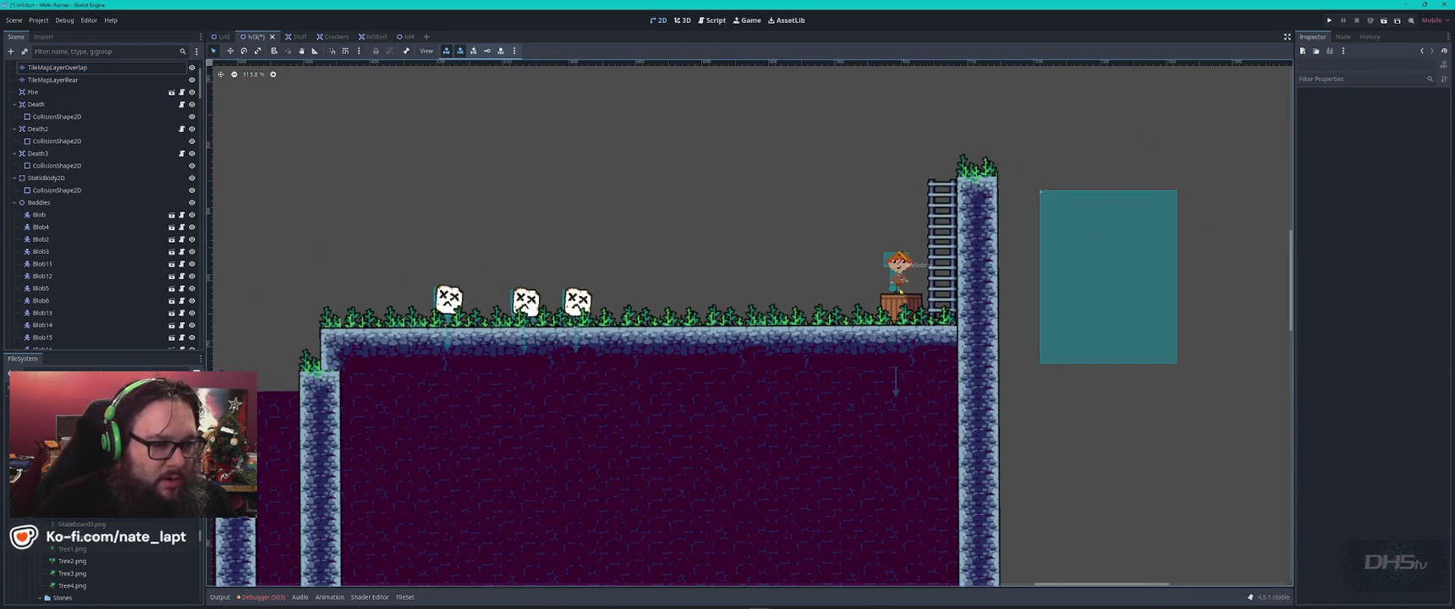
pyautogui.hscroll(4, 615, 316)
pyautogui.hscroll(1, 614, 316)
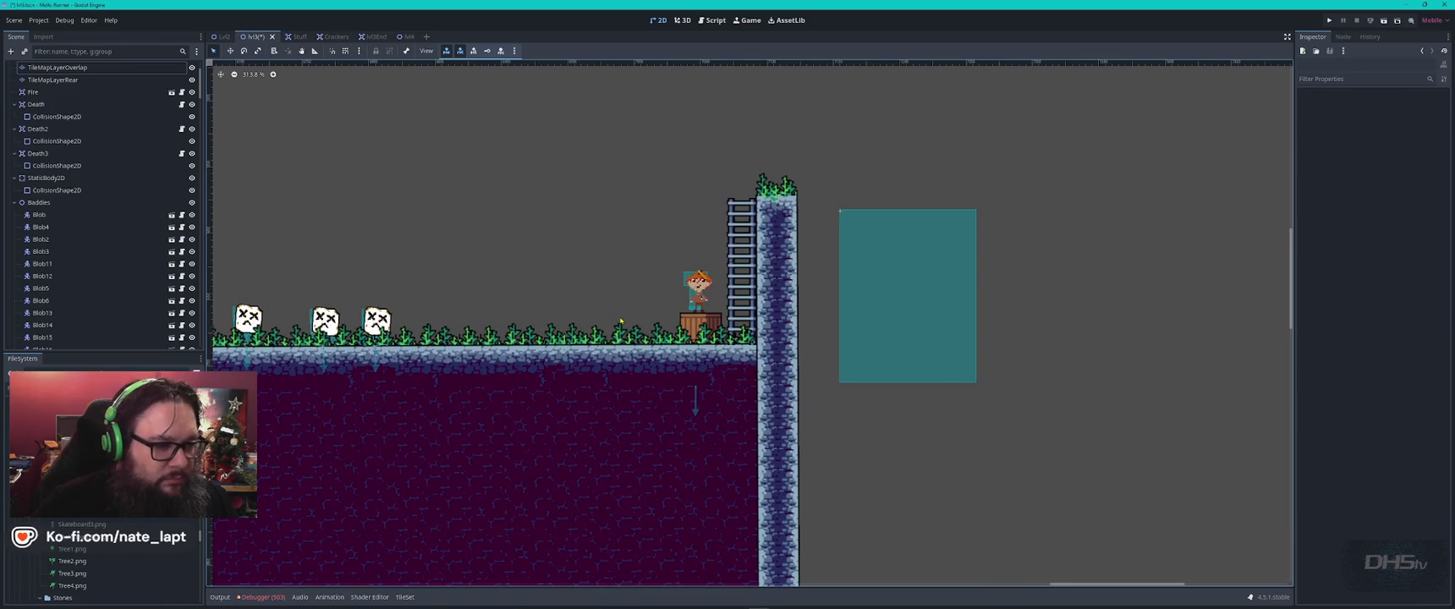
pyautogui.click(660, 336)
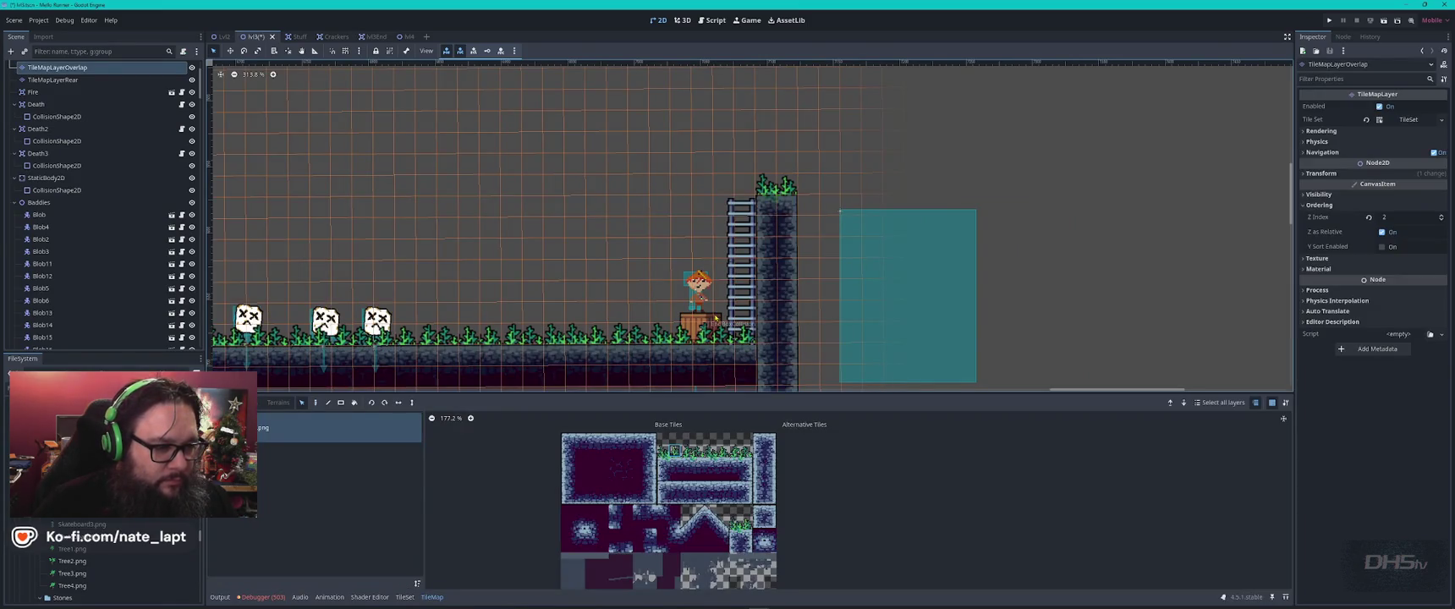
pyautogui.press('d')
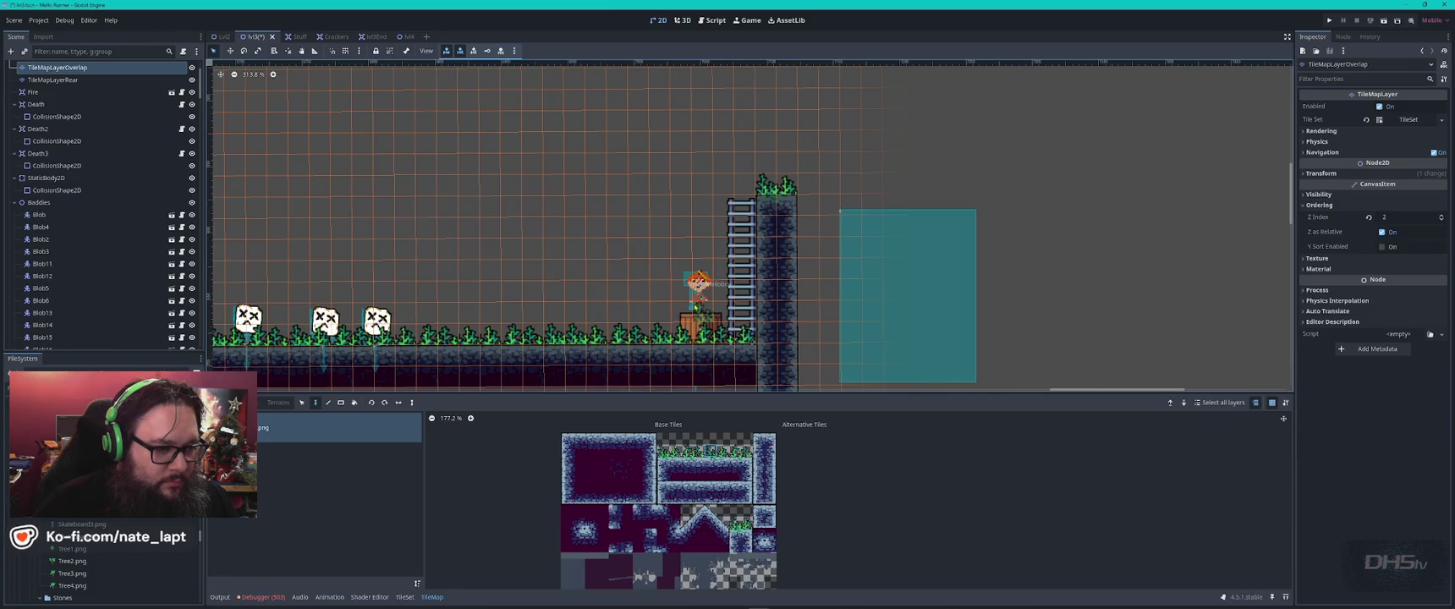
pyautogui.press('Escape')
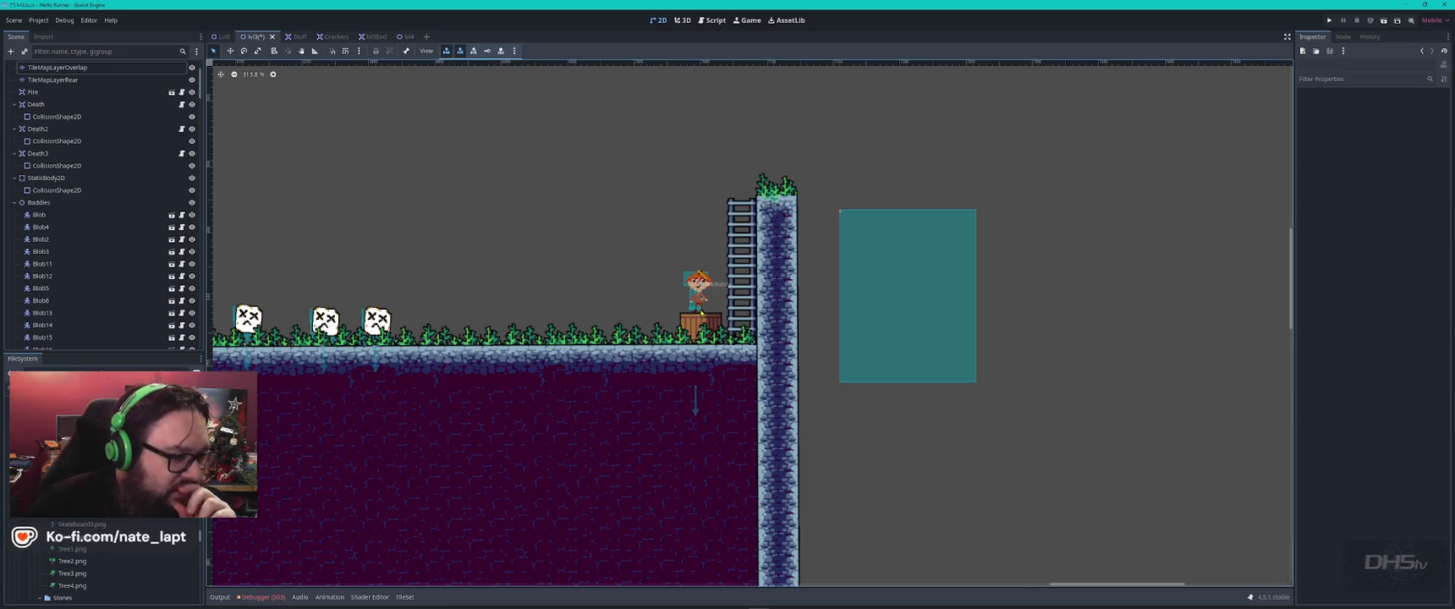
# - Pan along the ground and start placing 1.png as a sprite, then cancel it
pyautogui.moveTo(438, 287)
pyautogui.mouseDown()
pyautogui.moveTo(785, 169)
pyautogui.moveTo(622, 230)
pyautogui.mouseUp()
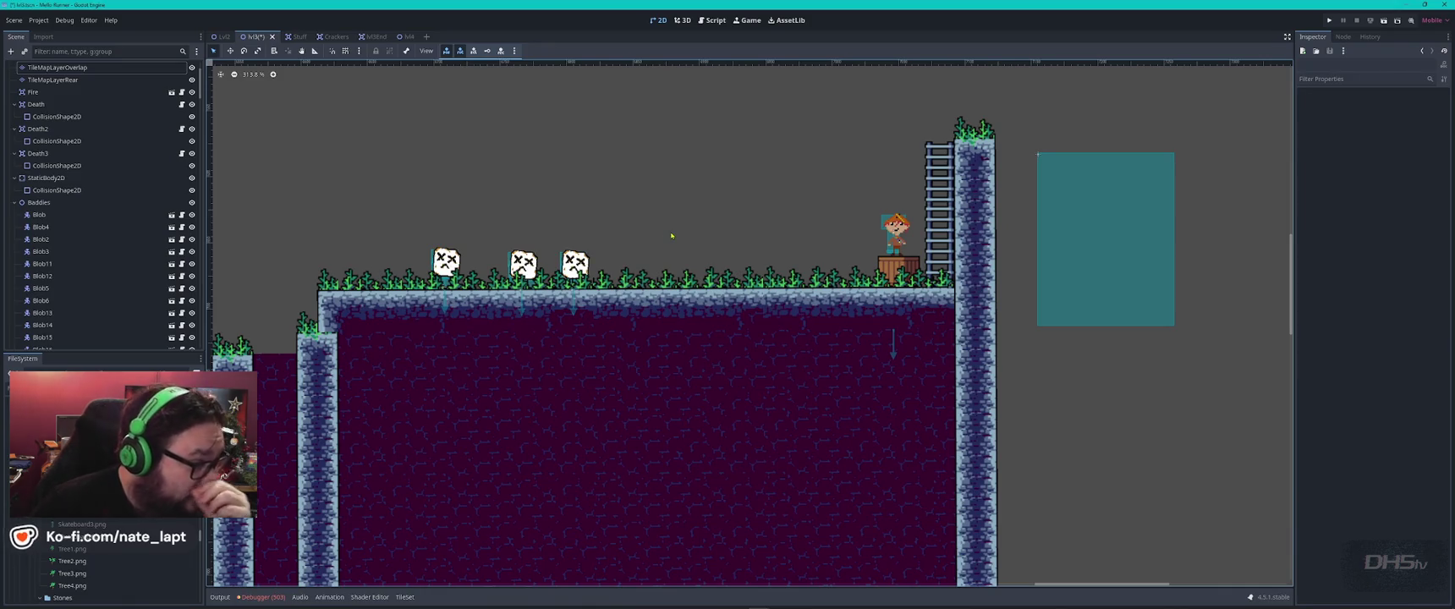
pyautogui.scroll(-5, 102, 567)
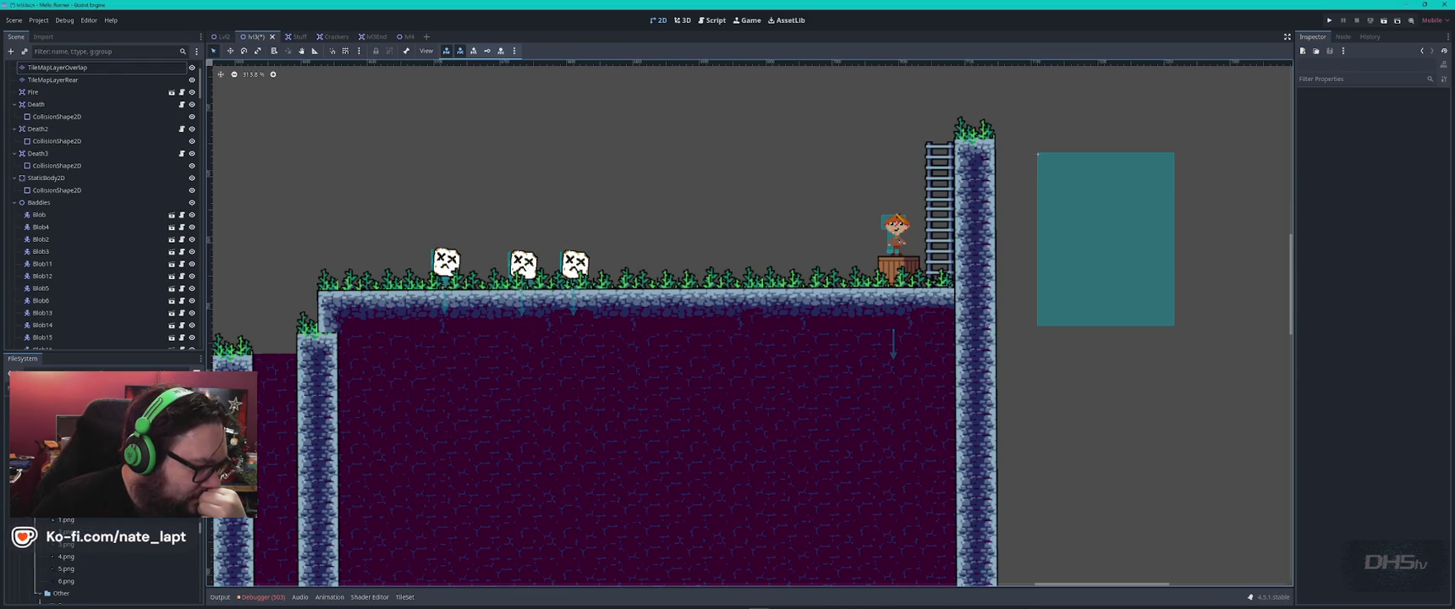
pyautogui.scroll(-2, 102, 567)
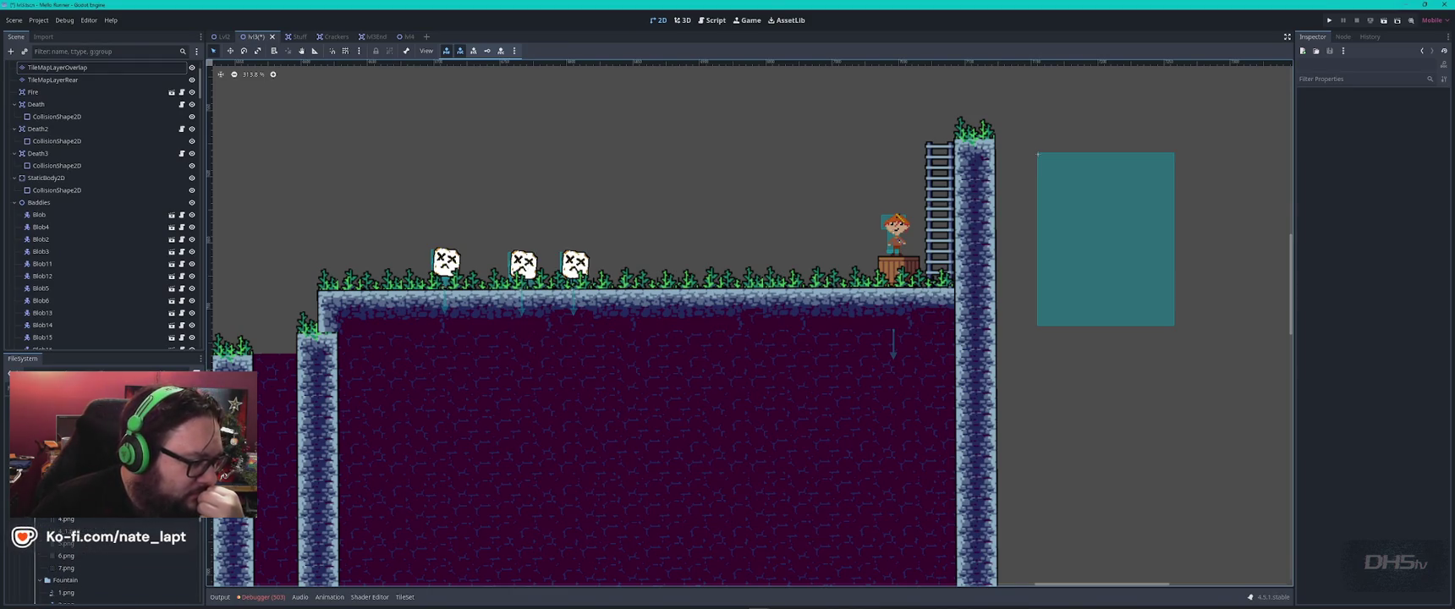
pyautogui.scroll(-3, 101, 567)
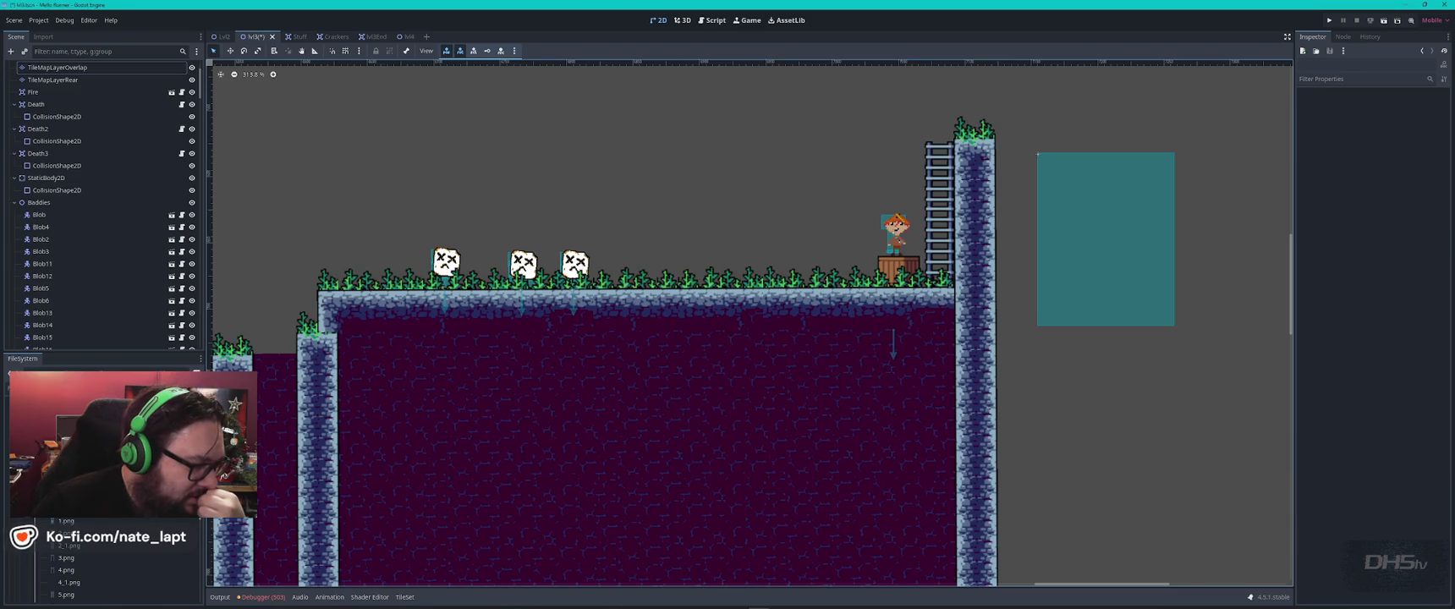
pyautogui.moveTo(66, 522)
pyautogui.mouseDown()
pyautogui.moveTo(779, 238)
pyautogui.moveTo(763, 271)
pyautogui.mouseUp()
pyautogui.press('Escape')
pyautogui.scroll(3, 44, 525)
pyautogui.scroll(-10, 60, 576)
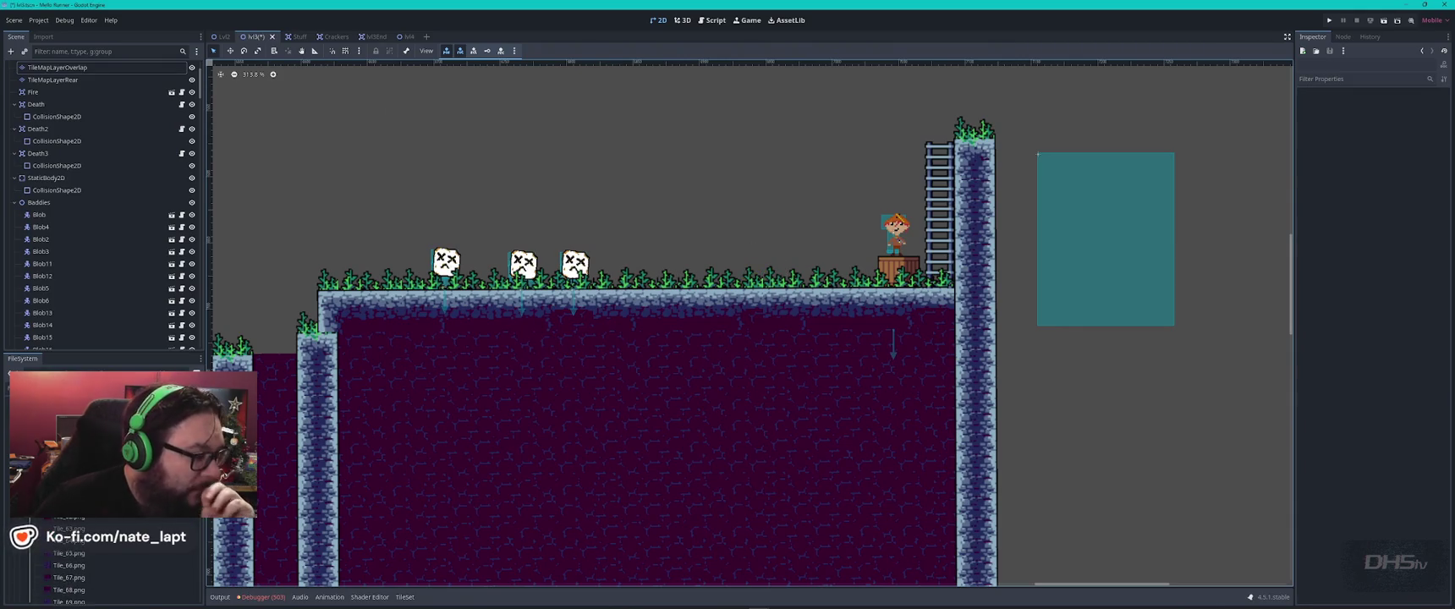
pyautogui.scroll(-5, 59, 576)
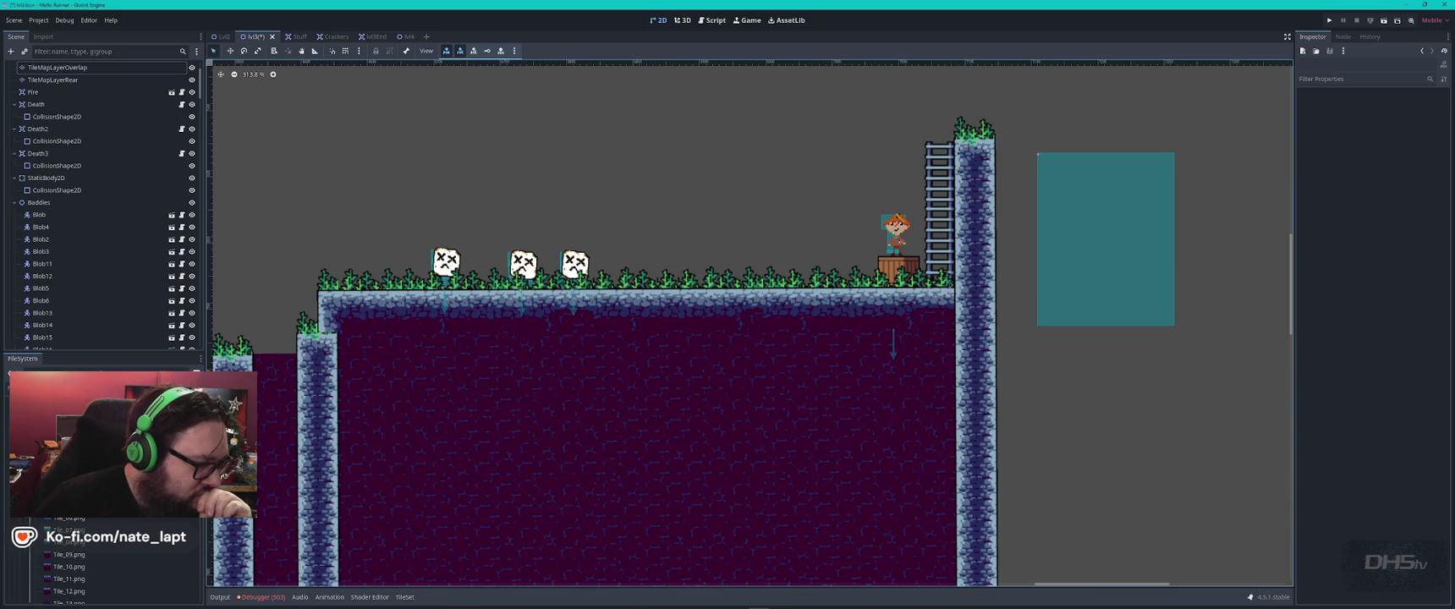
pyautogui.scroll(-5, 59, 576)
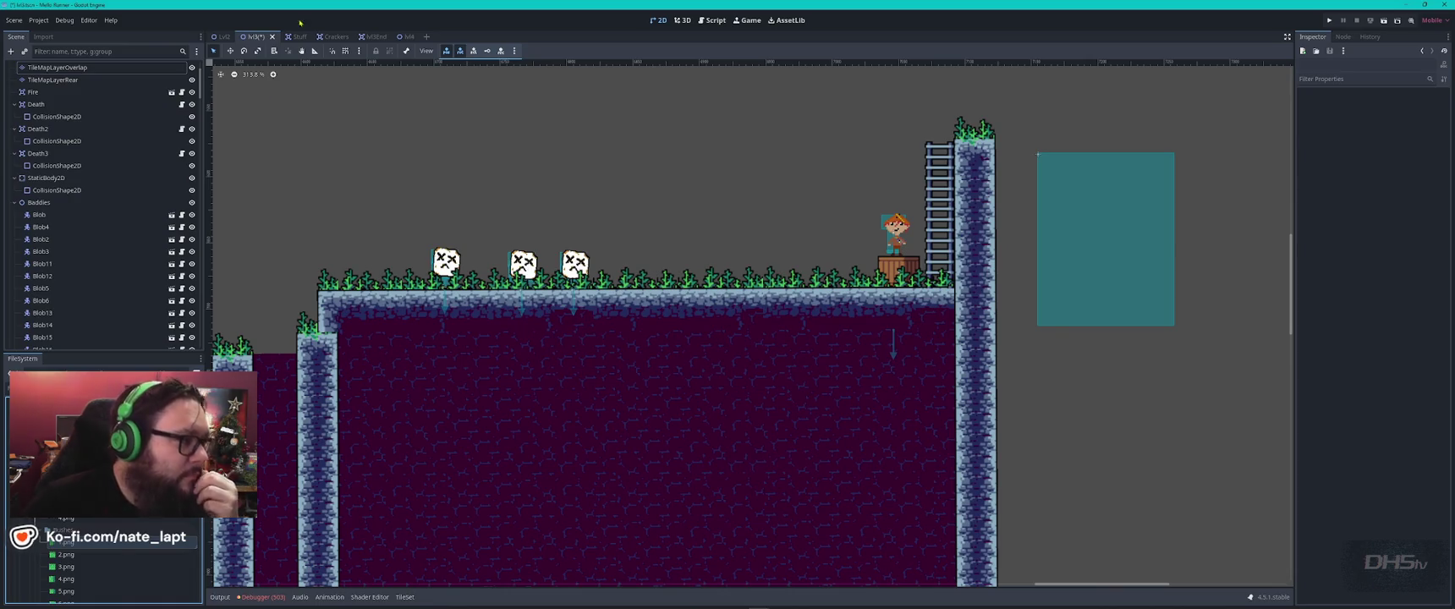
pyautogui.scroll(-5, 102, 567)
pyautogui.scroll(-5, 102, 567)
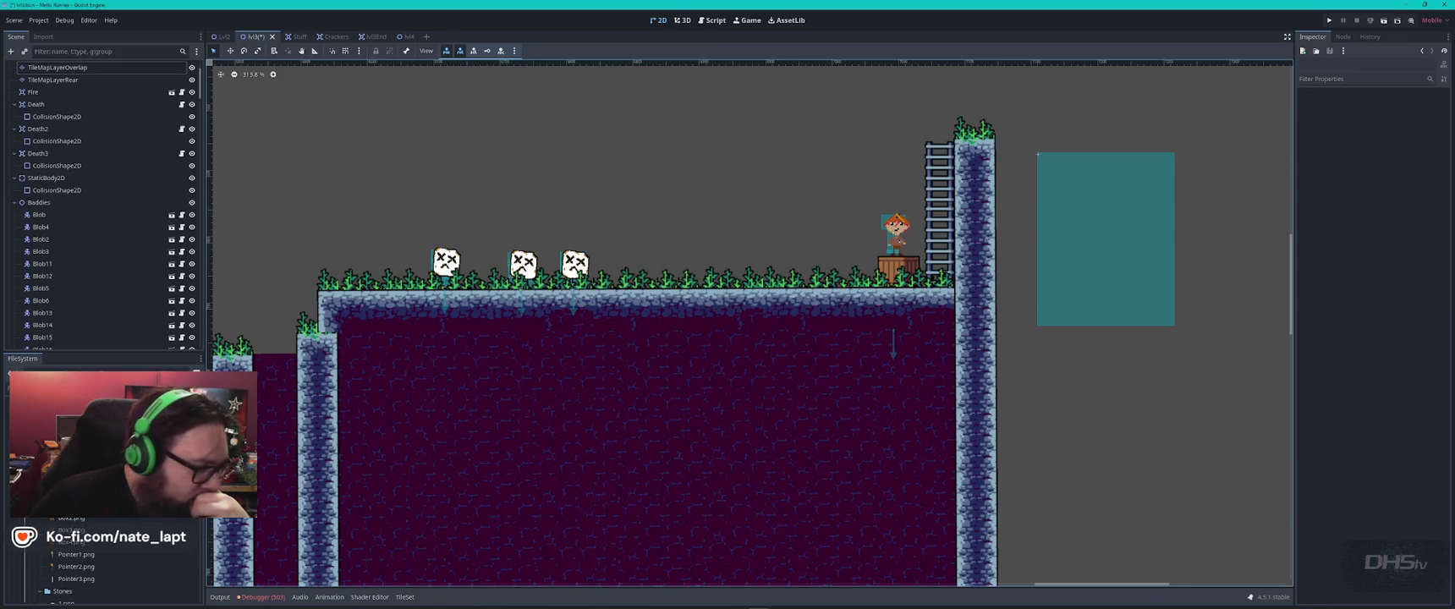
pyautogui.scroll(-5, 102, 567)
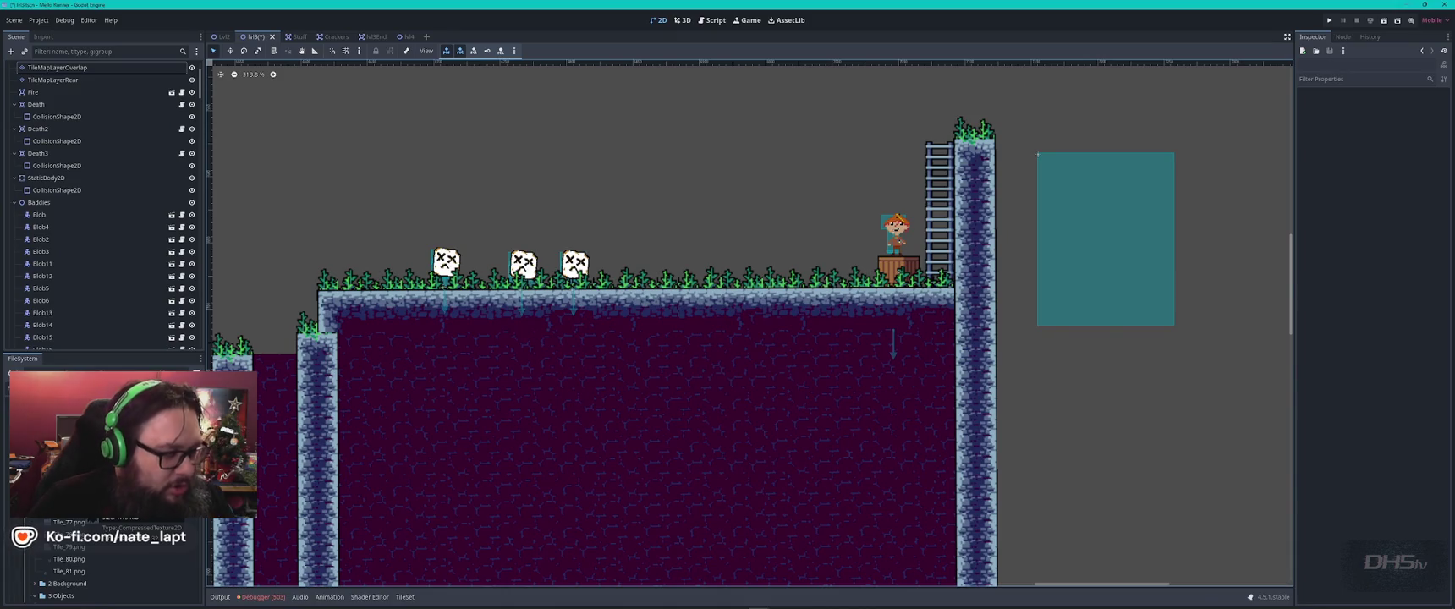
pyautogui.hotkey('alt', 'Tab')
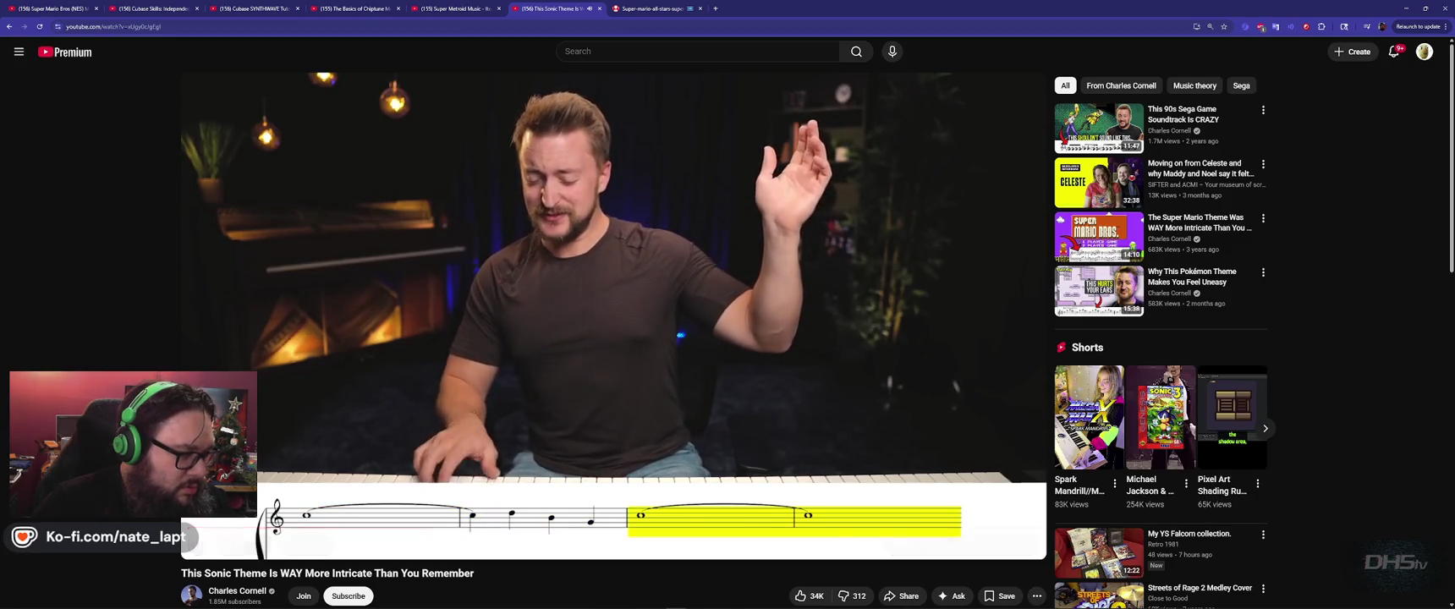
# - Switch from the Chrome YouTube window back to the Godot level editor
pyautogui.hotkey('alt', 'Tab')
pyautogui.scroll(10, 102, 559)
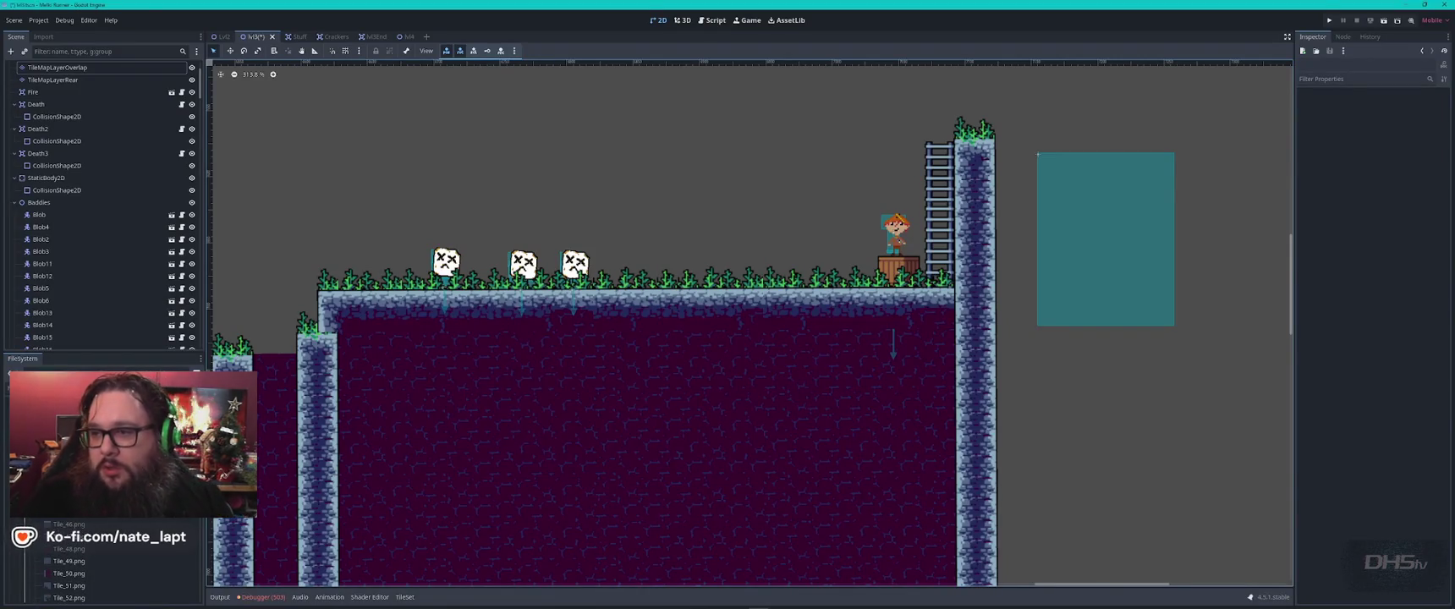
pyautogui.scroll(12, 102, 563)
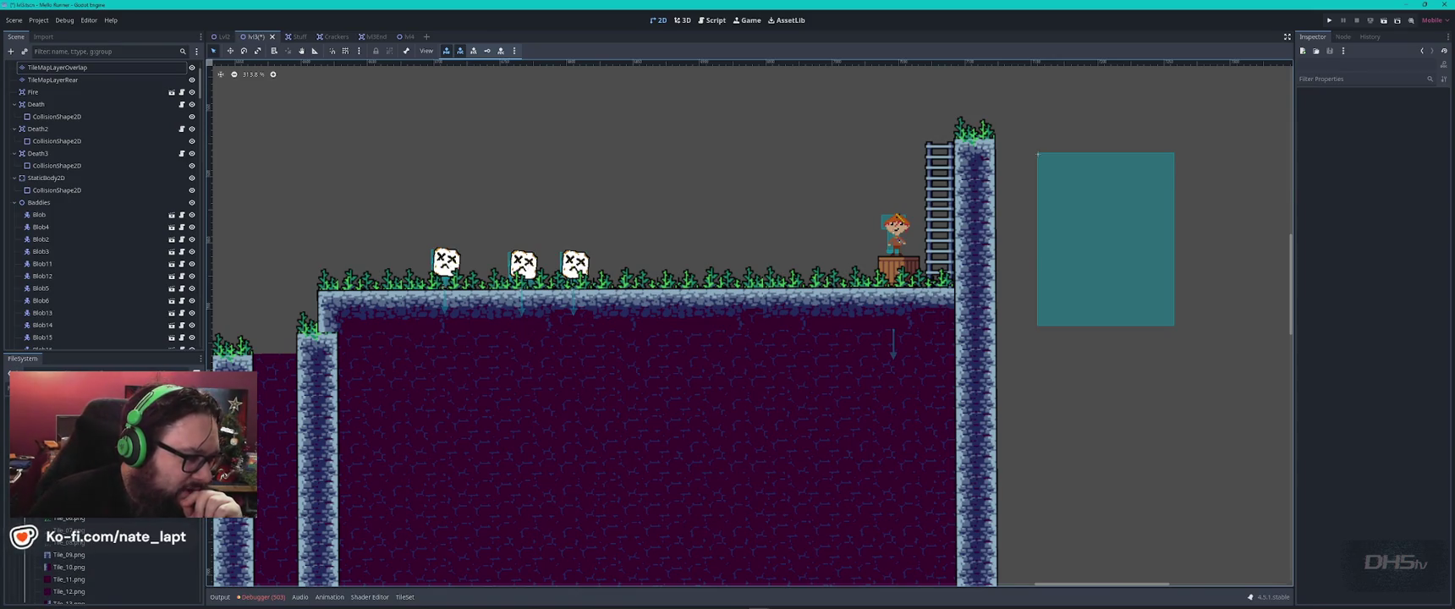
pyautogui.scroll(5, 102, 563)
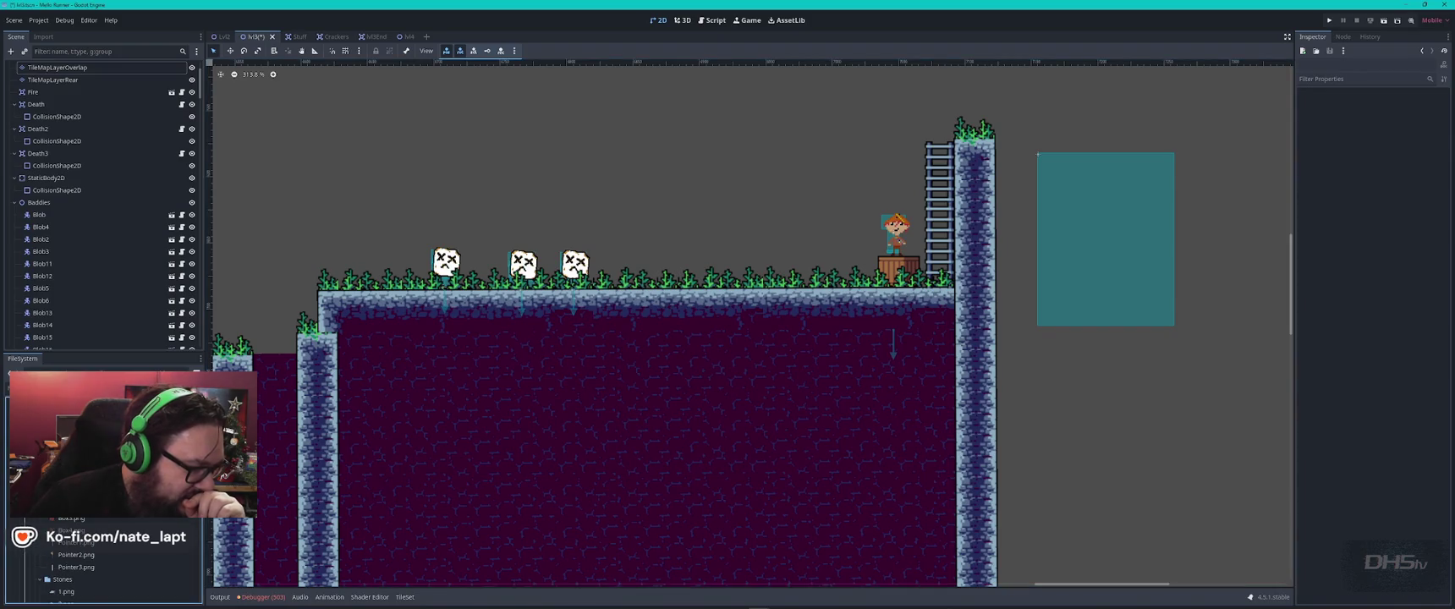
pyautogui.scroll(5, 102, 562)
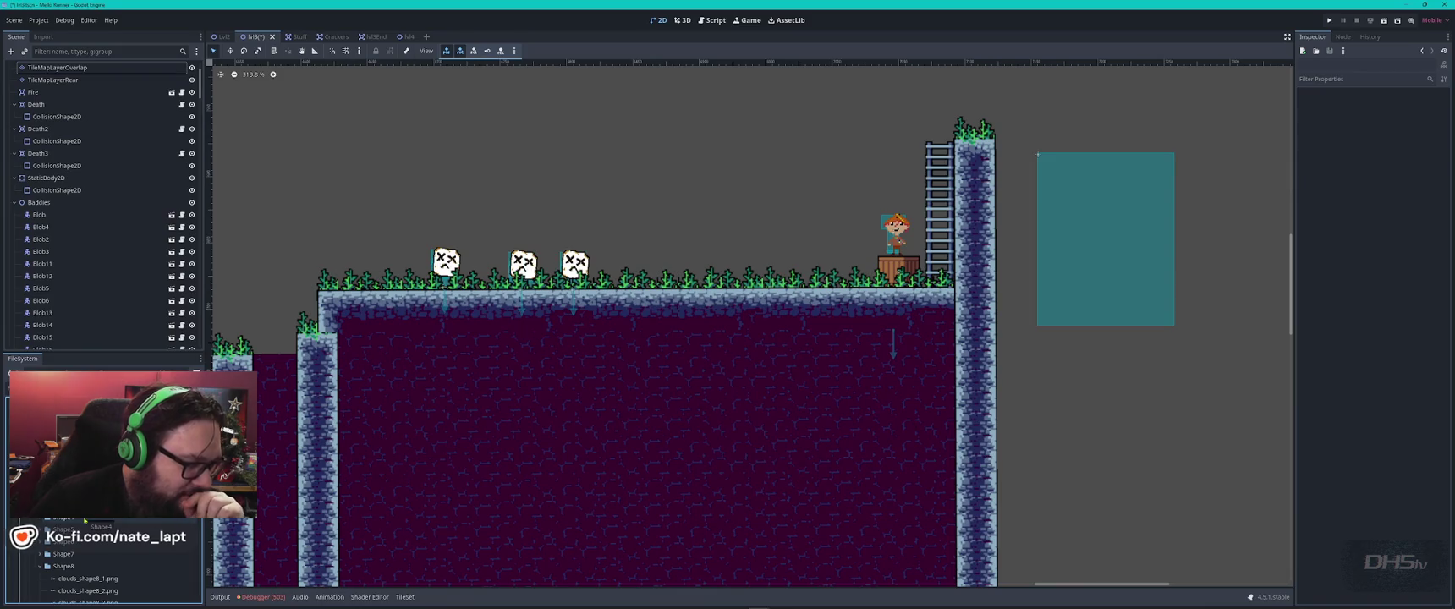
pyautogui.scroll(5, 102, 563)
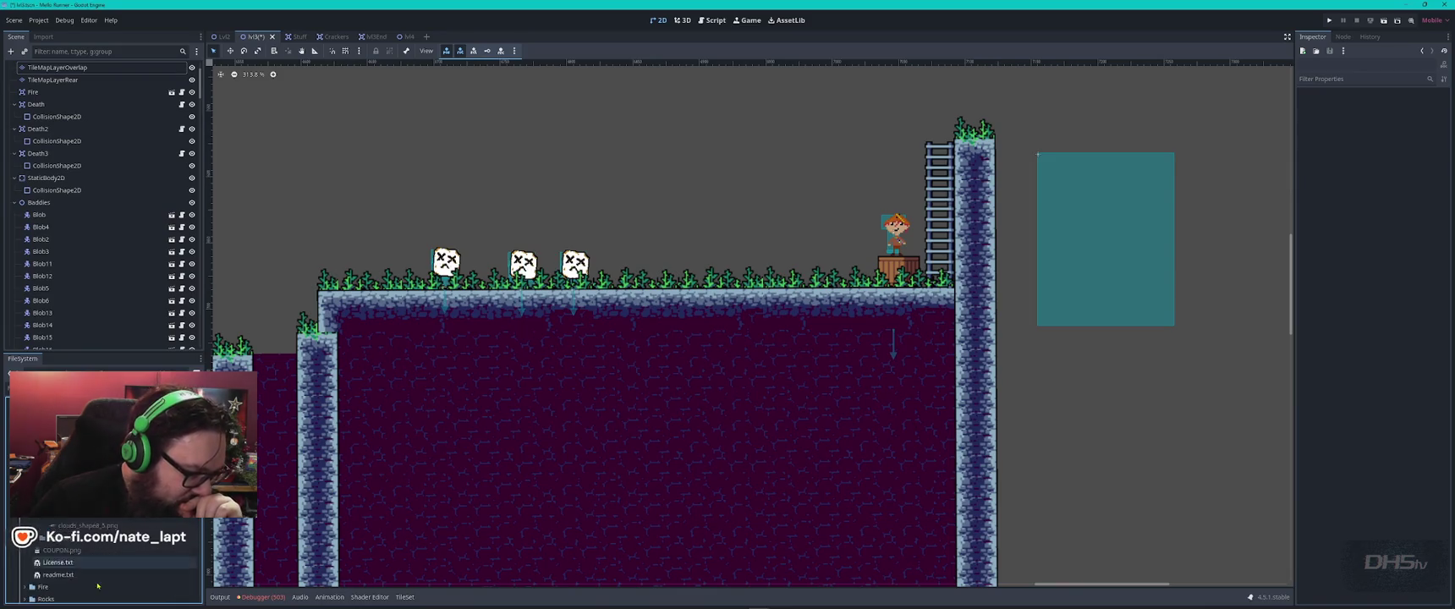
# - Add a long cloud sprite with Z Index -2 so it sits behind the character and ladder
pyautogui.moveTo(85, 499)
pyautogui.mouseDown()
pyautogui.moveTo(813, 72)
pyautogui.moveTo(797, 68)
pyautogui.moveTo(878, 147)
pyautogui.moveTo(839, 201)
pyautogui.mouseUp()
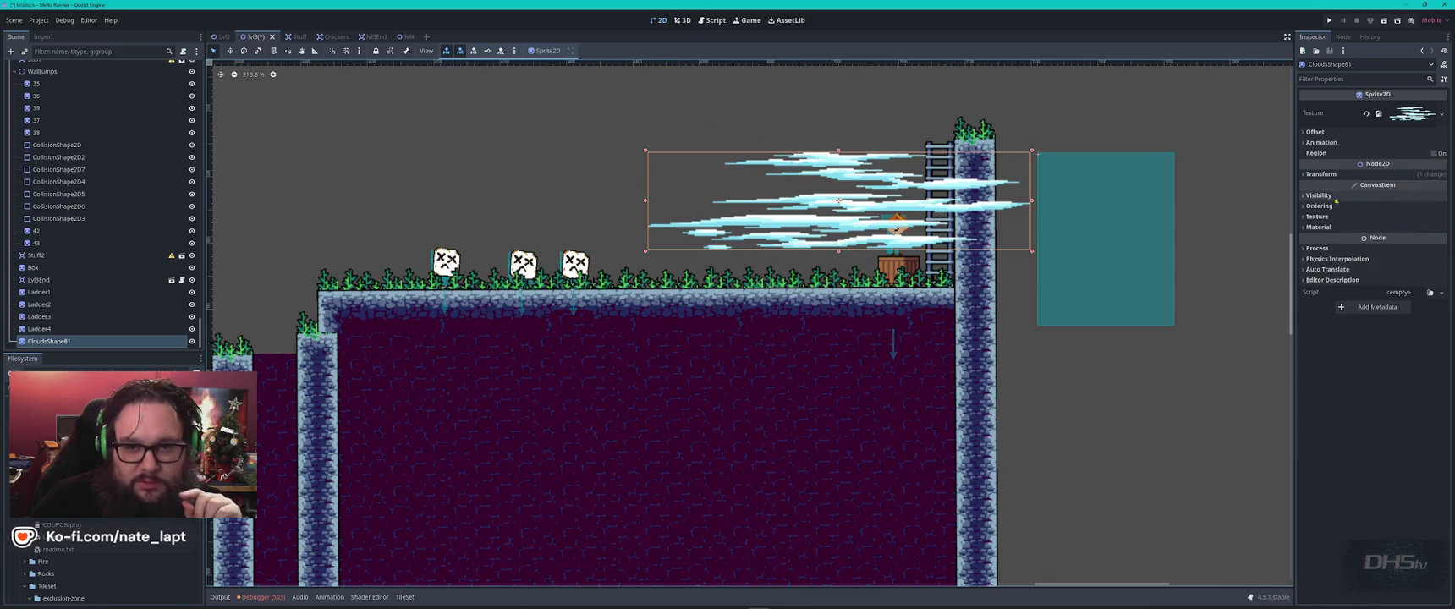
pyautogui.click(1417, 205)
pyautogui.click(1402, 218)
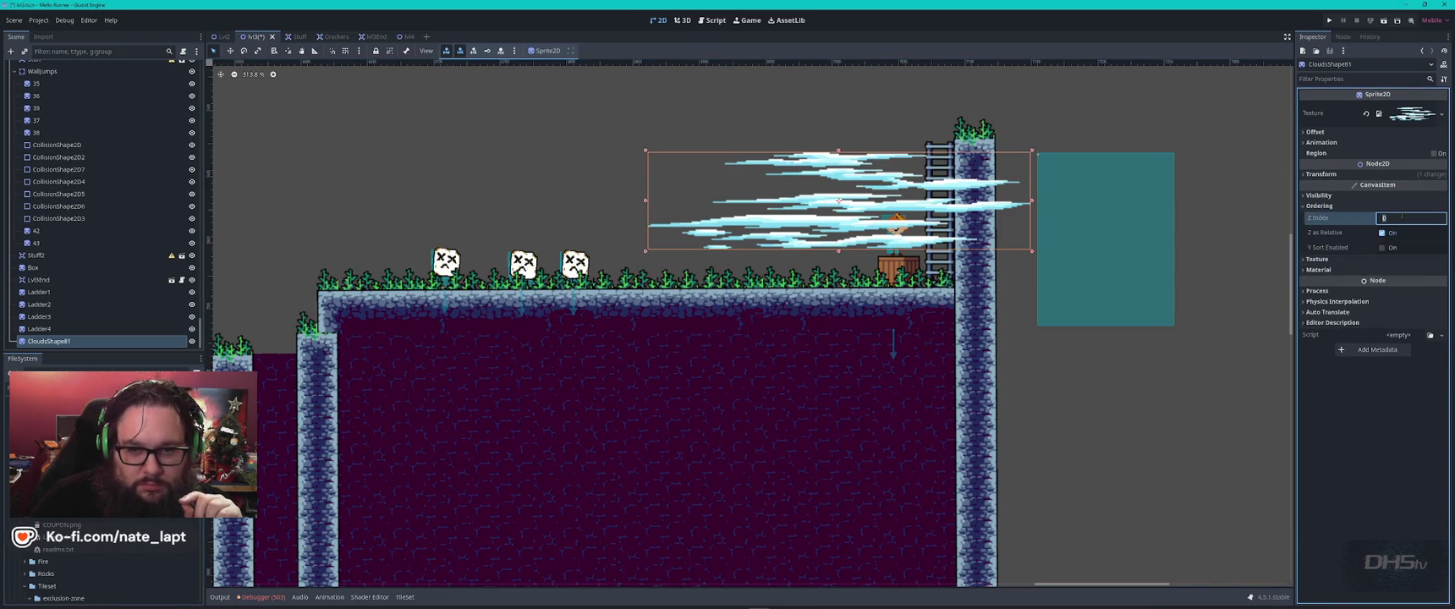
pyautogui.press('Return')
pyautogui.click(1443, 217)
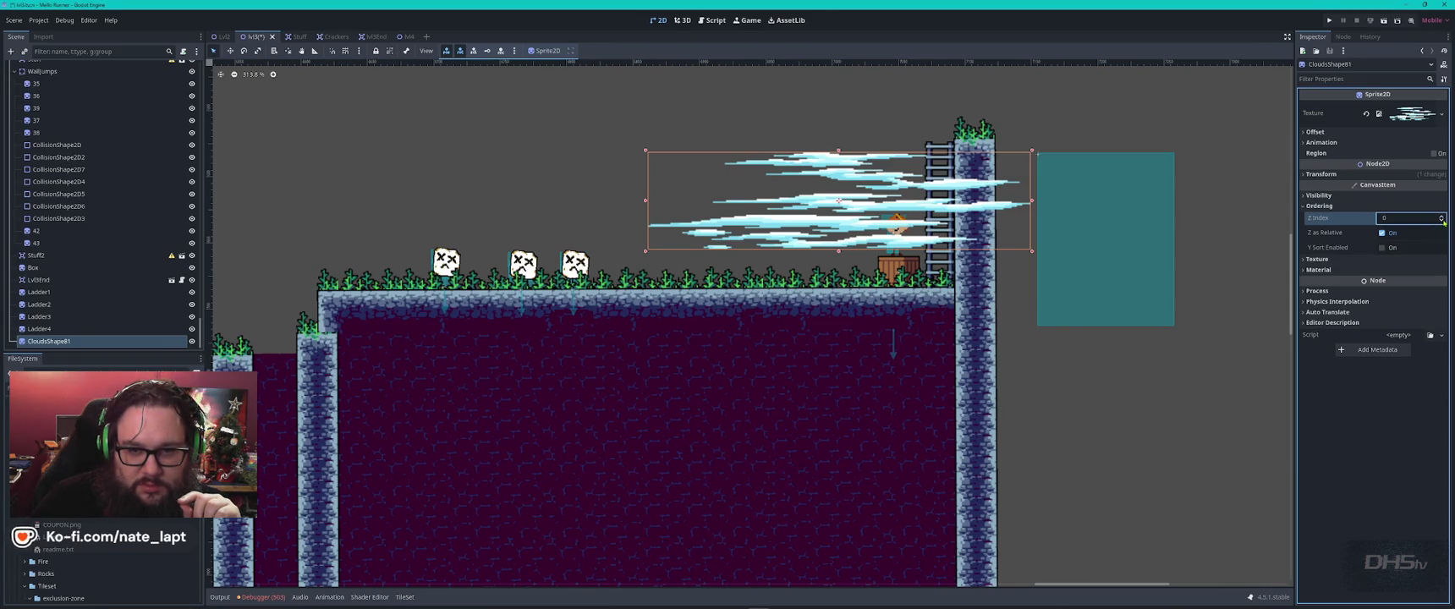
pyautogui.click(1443, 220)
pyautogui.click(1442, 220)
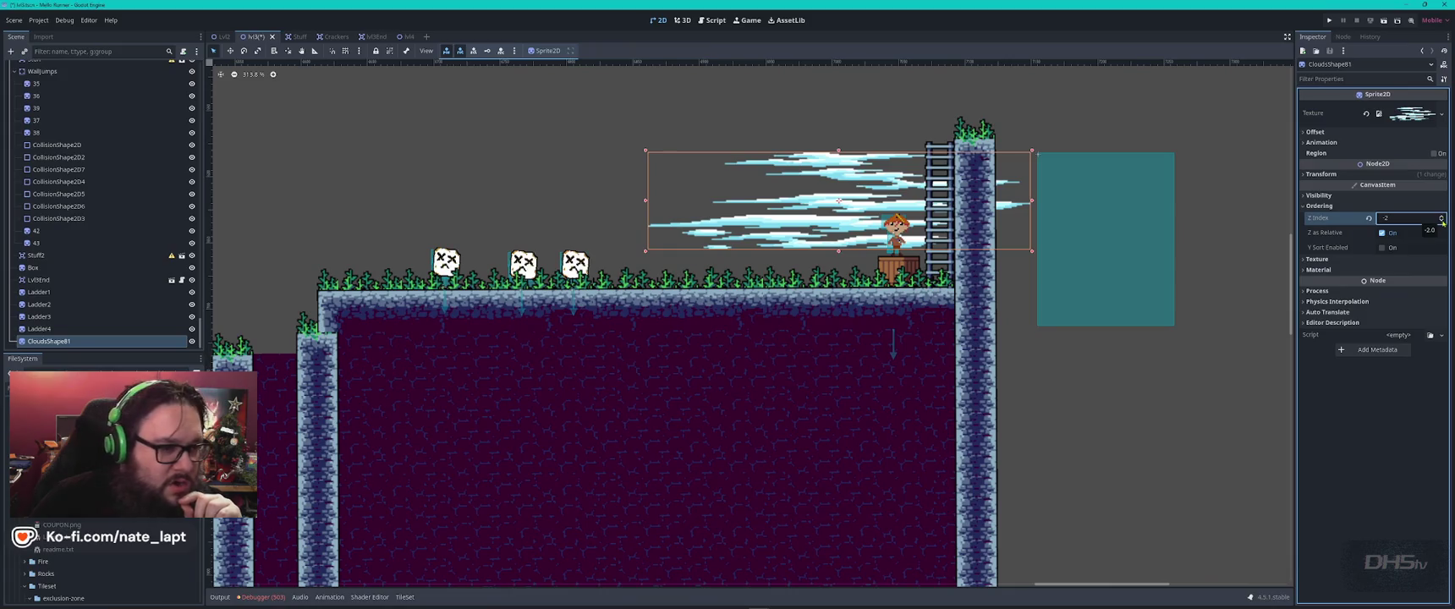
pyautogui.moveTo(854, 220); pyautogui.dragTo(852, 224)
# - Add clouds_shape8_4, clouds_shape8_5 and CloudsShape86 above the ledge, cancelling three extra cloud drags
pyautogui.moveTo(101, 507)
pyautogui.mouseDown()
pyautogui.moveTo(406, 297)
pyautogui.moveTo(550, 220)
pyautogui.moveTo(722, 184)
pyautogui.mouseUp()
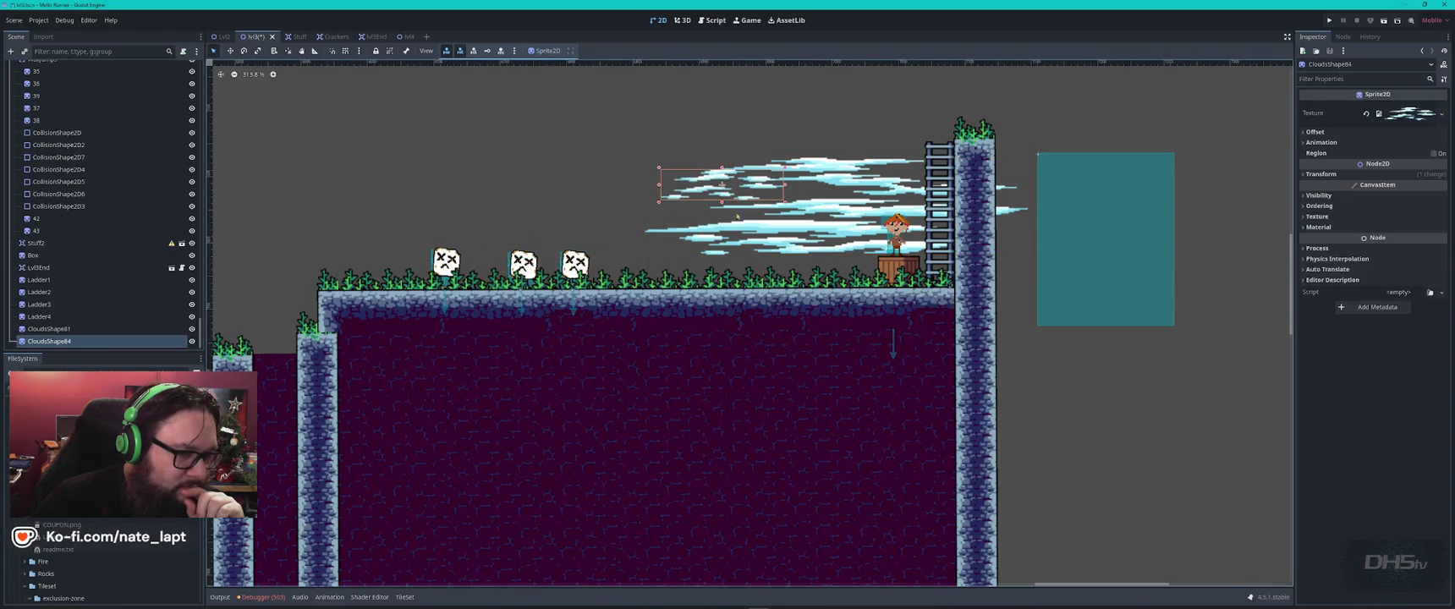
pyautogui.moveTo(101, 508)
pyautogui.mouseDown()
pyautogui.moveTo(753, 257)
pyautogui.moveTo(859, 258)
pyautogui.moveTo(1049, 195)
pyautogui.moveTo(994, 119)
pyautogui.moveTo(1036, 123)
pyautogui.mouseUp()
pyautogui.moveTo(101, 507)
pyautogui.mouseDown()
pyautogui.moveTo(339, 391)
pyautogui.moveTo(677, 131)
pyautogui.mouseUp()
pyautogui.moveTo(102, 508)
pyautogui.mouseDown()
pyautogui.moveTo(253, 381)
pyautogui.moveTo(487, 246)
pyautogui.moveTo(466, 269)
pyautogui.mouseUp()
pyautogui.press('Escape')
pyautogui.moveTo(101, 508); pyautogui.dragTo(509, 186)
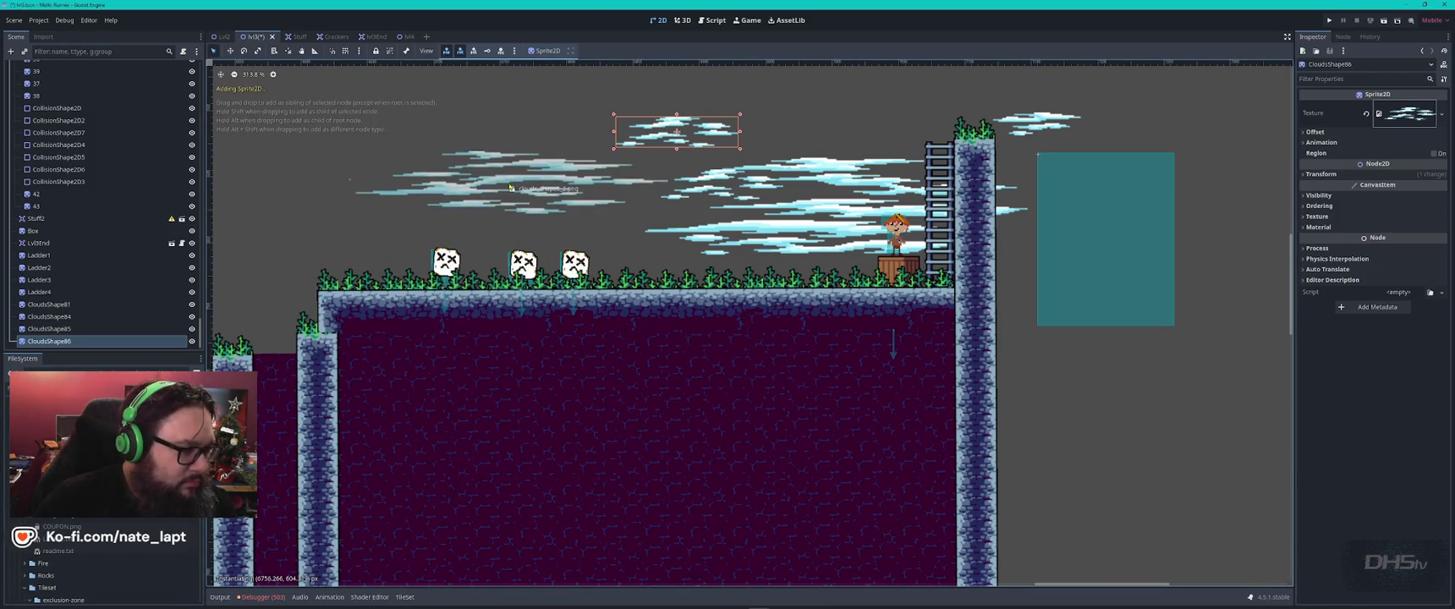
pyautogui.press('Escape')
pyautogui.moveTo(85, 564)
pyautogui.mouseDown()
pyautogui.moveTo(195, 381)
pyautogui.moveTo(584, 229)
pyautogui.moveTo(677, 154)
pyautogui.mouseUp()
pyautogui.press('Escape')
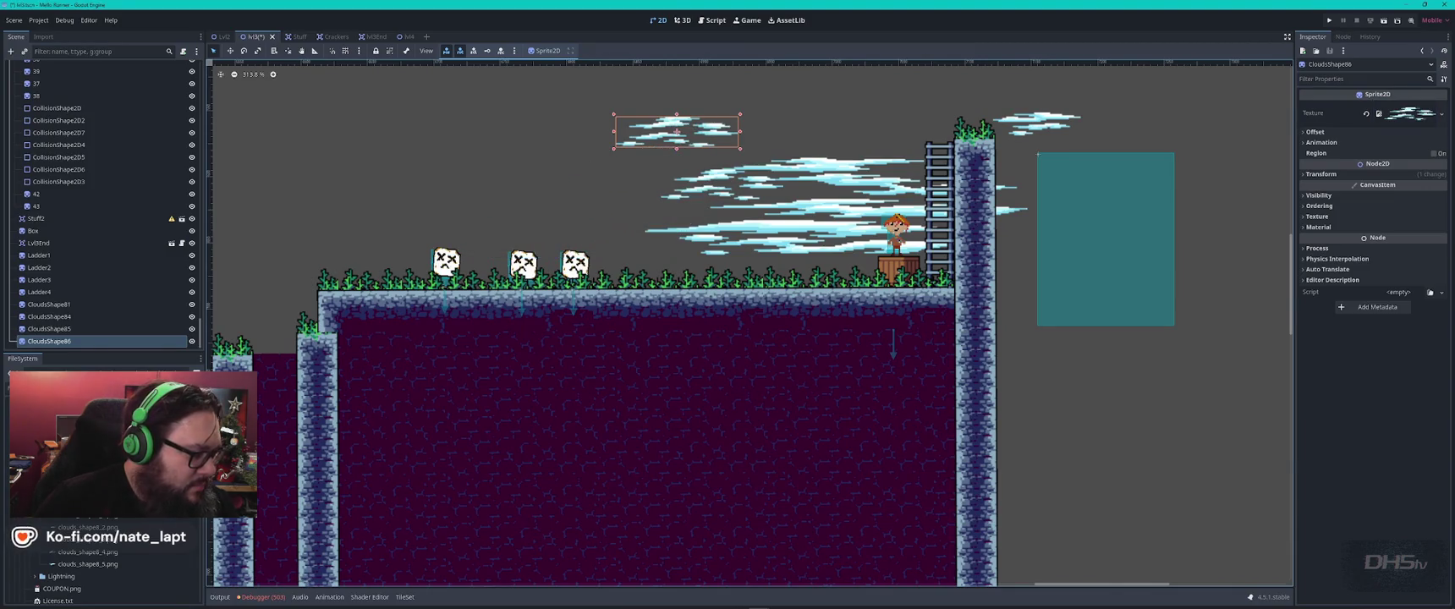
pyautogui.scroll(-2, 101, 567)
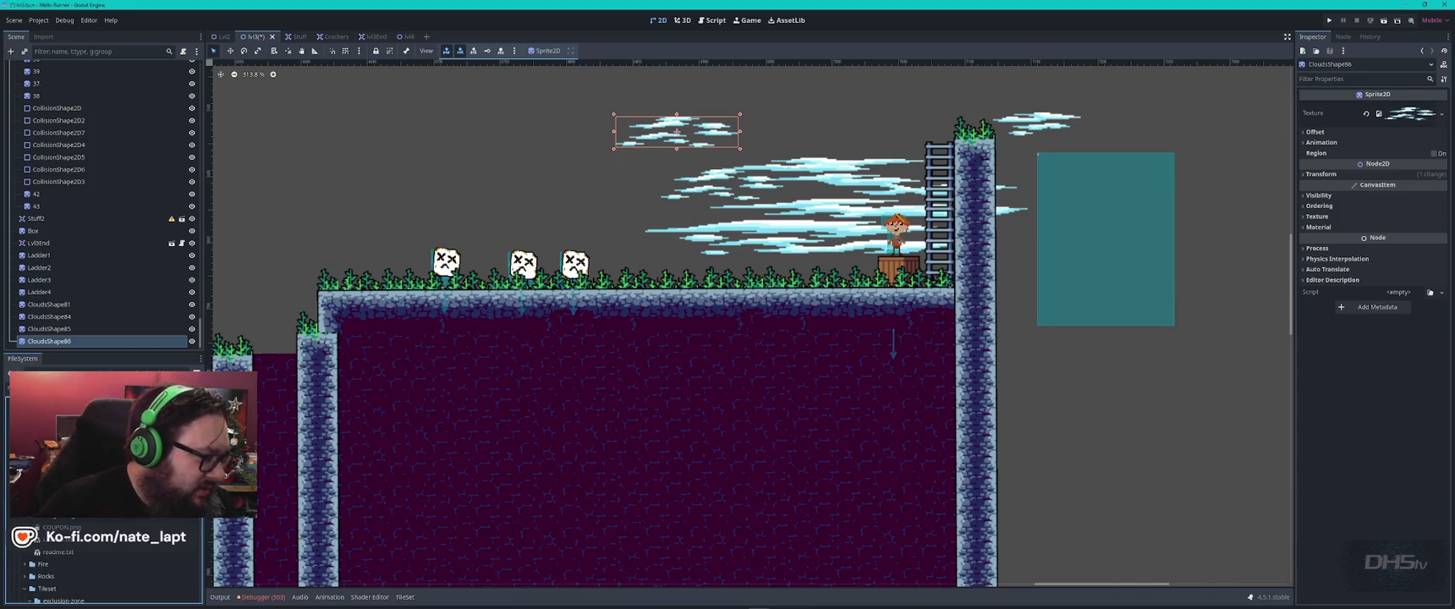
# - Drop two cloud sprites, including CloudShape65, low over the ground beside the skull signs
pyautogui.scroll(2, 101, 562)
pyautogui.moveTo(85, 551)
pyautogui.mouseDown()
pyautogui.moveTo(569, 255)
pyautogui.moveTo(628, 174)
pyautogui.moveTo(945, 154)
pyautogui.moveTo(845, 131)
pyautogui.moveTo(778, 137)
pyautogui.moveTo(568, 241)
pyautogui.mouseUp()
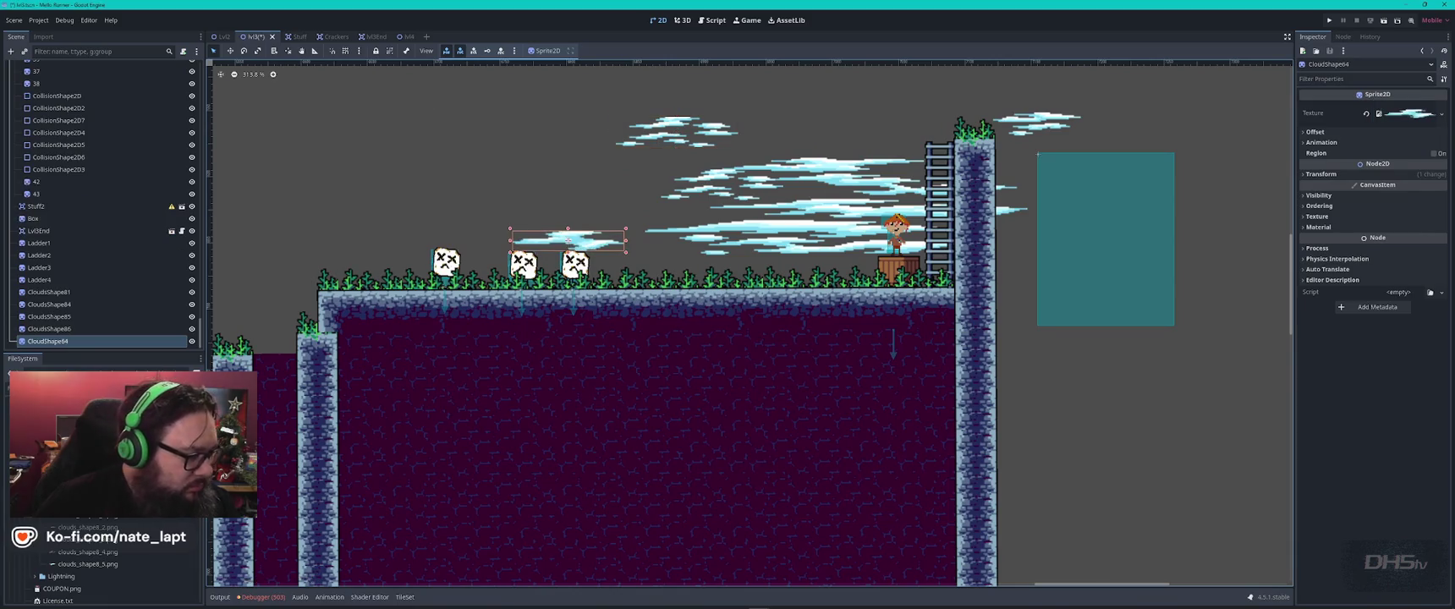
pyautogui.moveTo(84, 527)
pyautogui.mouseDown()
pyautogui.moveTo(660, 251)
pyautogui.moveTo(593, 254)
pyautogui.moveTo(671, 271)
pyautogui.mouseUp()
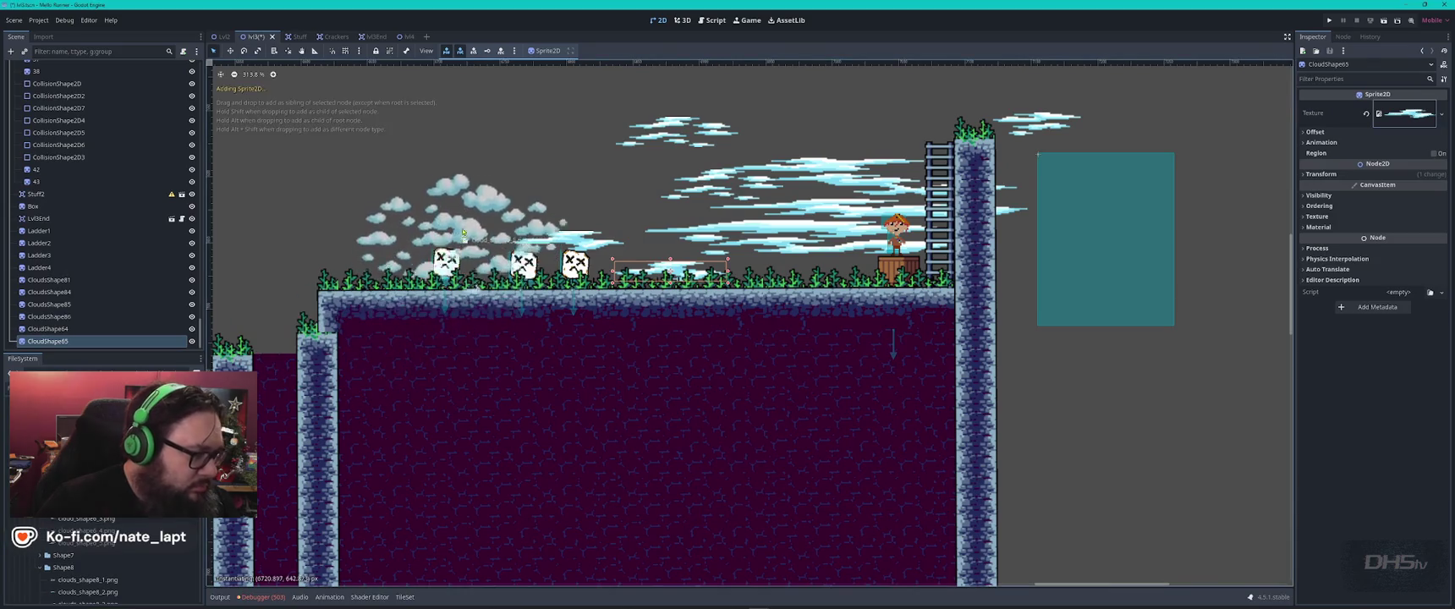
pyautogui.scroll(2, 84, 544)
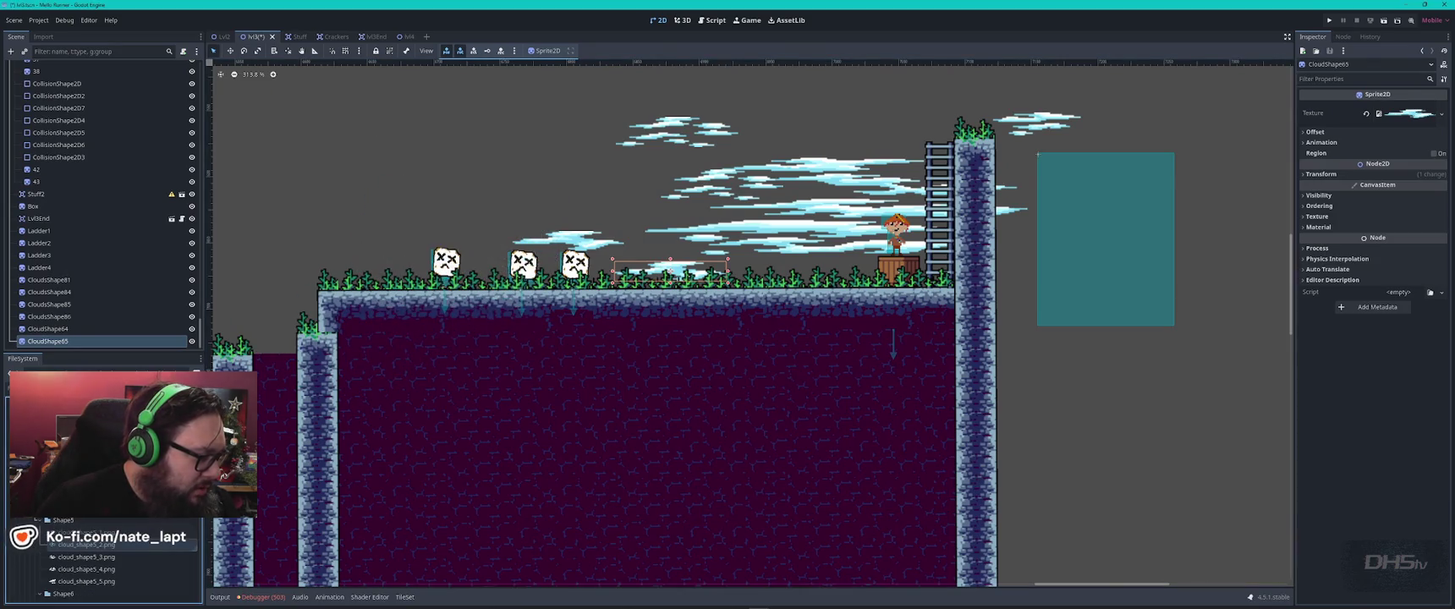
pyautogui.scroll(-2, 85, 544)
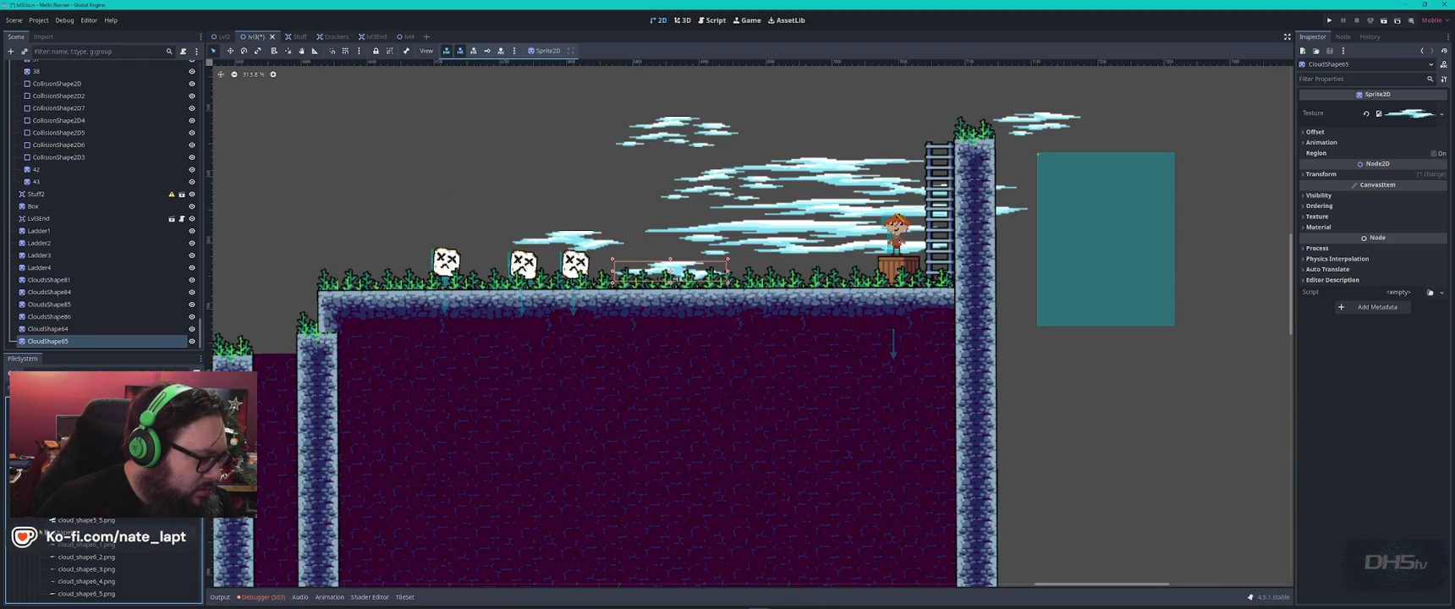
pyautogui.scroll(-4, 533, 235)
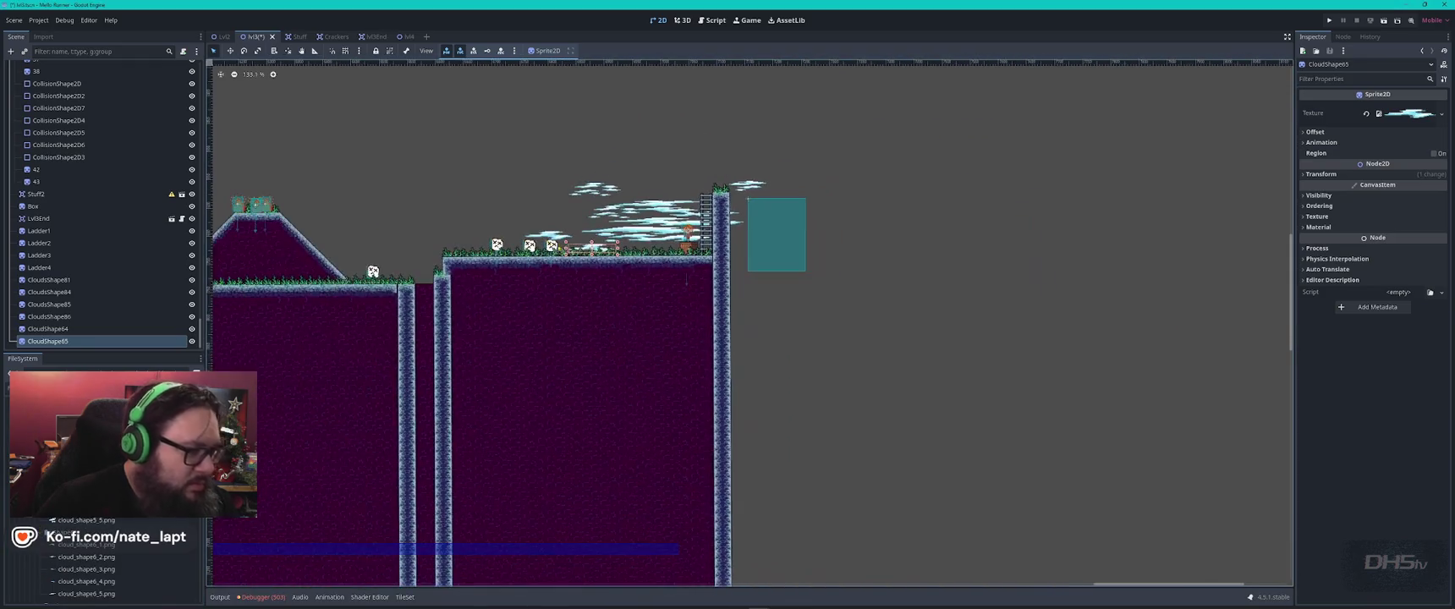
# - Add cloud_shape5_4, cloud_shape5_5 and a fluffy hill cloud, sending the hill cloud behind the terrain
pyautogui.moveTo(593, 338); pyautogui.dragTo(778, 394)
pyautogui.moveTo(85, 507)
pyautogui.mouseDown()
pyautogui.moveTo(605, 247)
pyautogui.moveTo(542, 282)
pyautogui.moveTo(650, 248)
pyautogui.moveTo(664, 339)
pyautogui.moveTo(697, 251)
pyautogui.moveTo(692, 266)
pyautogui.mouseUp()
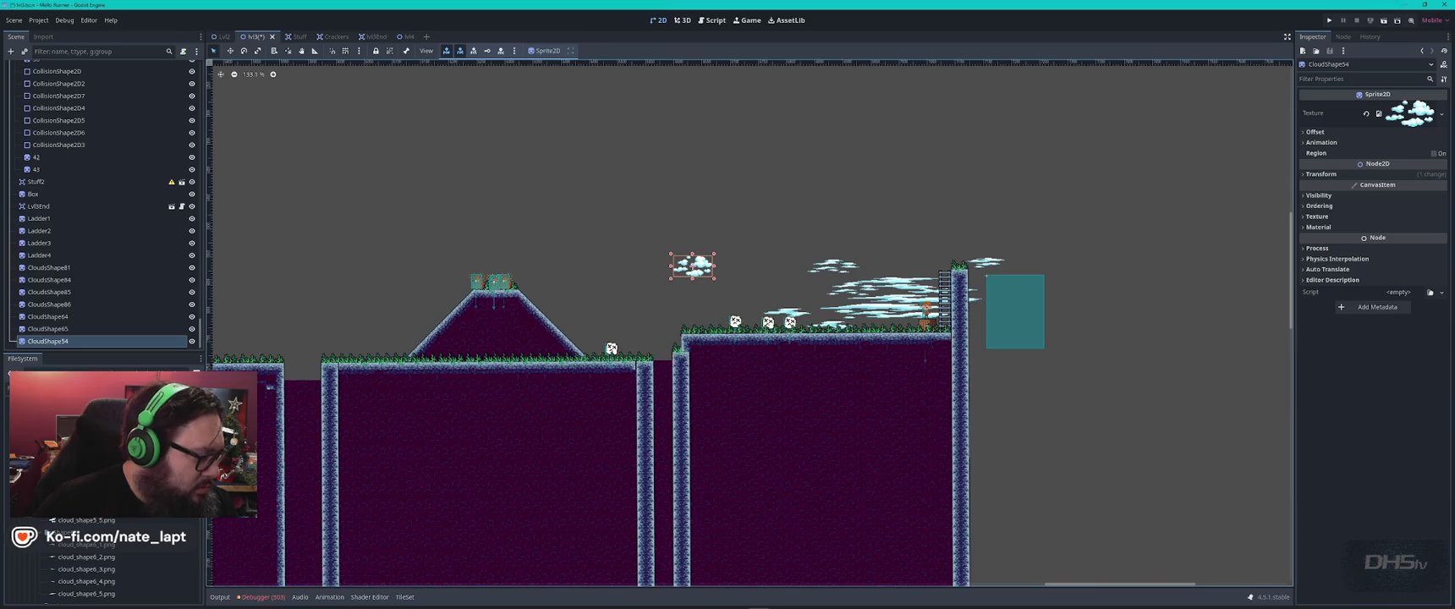
pyautogui.moveTo(85, 519)
pyautogui.mouseDown()
pyautogui.moveTo(483, 365)
pyautogui.moveTo(579, 282)
pyautogui.moveTo(537, 277)
pyautogui.mouseUp()
pyautogui.scroll(3, 102, 559)
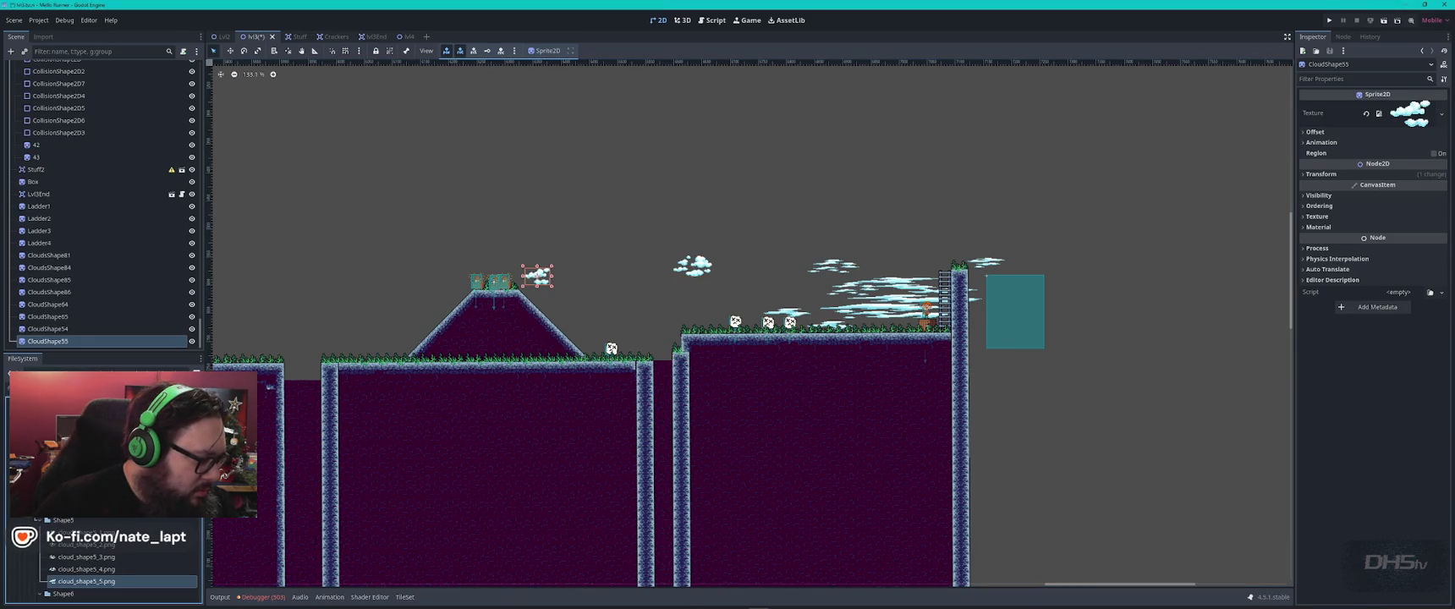
pyautogui.moveTo(84, 495)
pyautogui.mouseDown()
pyautogui.moveTo(418, 327)
pyautogui.moveTo(458, 283)
pyautogui.mouseUp()
pyautogui.click(1438, 206)
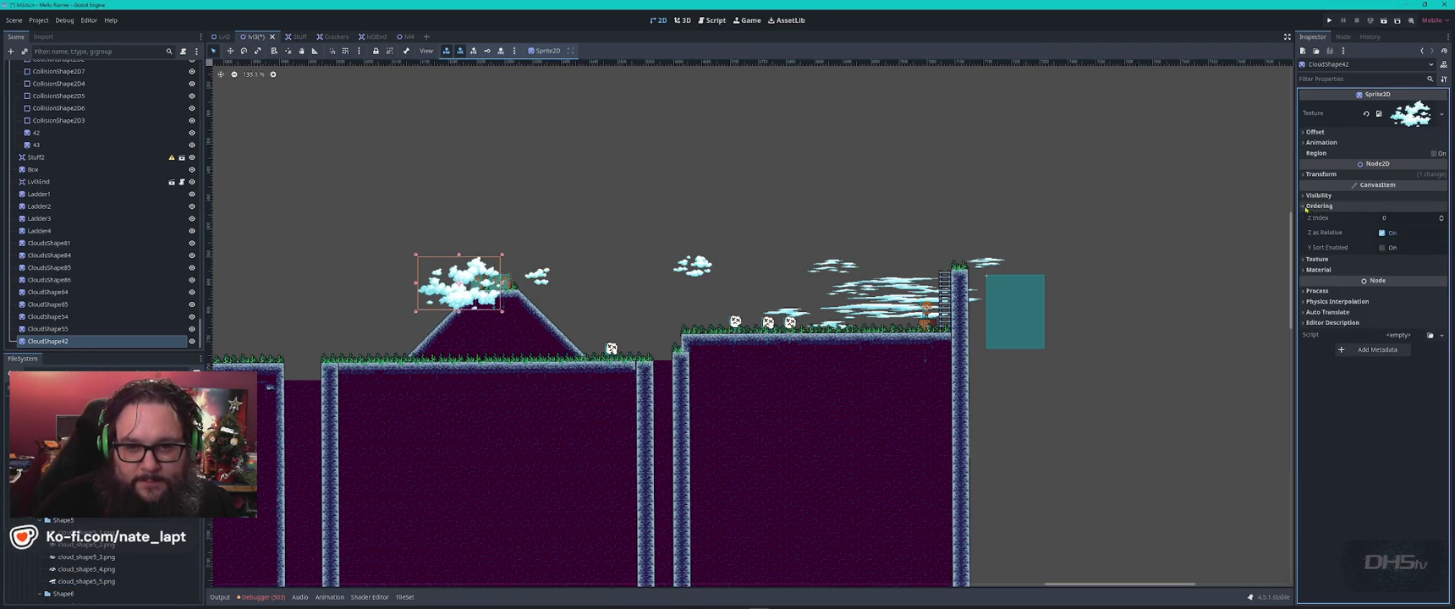
pyautogui.click(1440, 221)
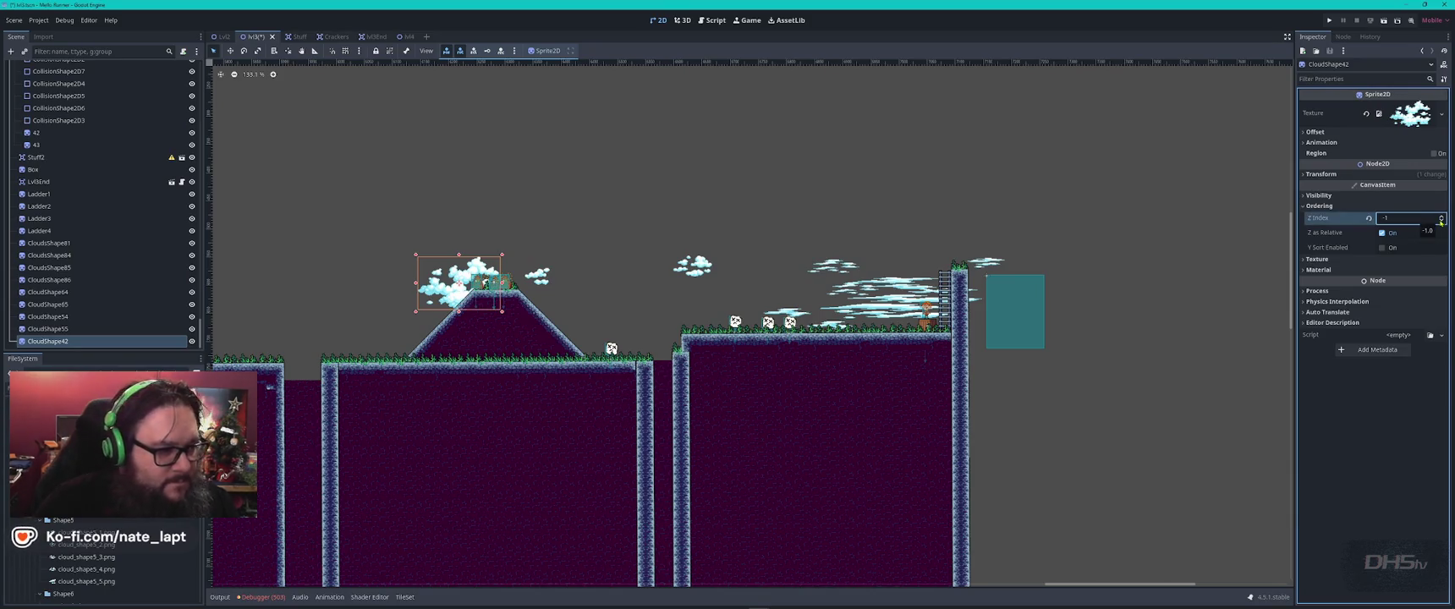
# - Add cloud_shape5_1 near the tall tower and a large ledge cloud with Z Index -8
pyautogui.moveTo(84, 532)
pyautogui.mouseDown()
pyautogui.moveTo(636, 315)
pyautogui.moveTo(663, 283)
pyautogui.moveTo(894, 241)
pyautogui.moveTo(911, 275)
pyautogui.mouseUp()
pyautogui.scroll(6, 888, 280)
pyautogui.scroll(-5, 889, 280)
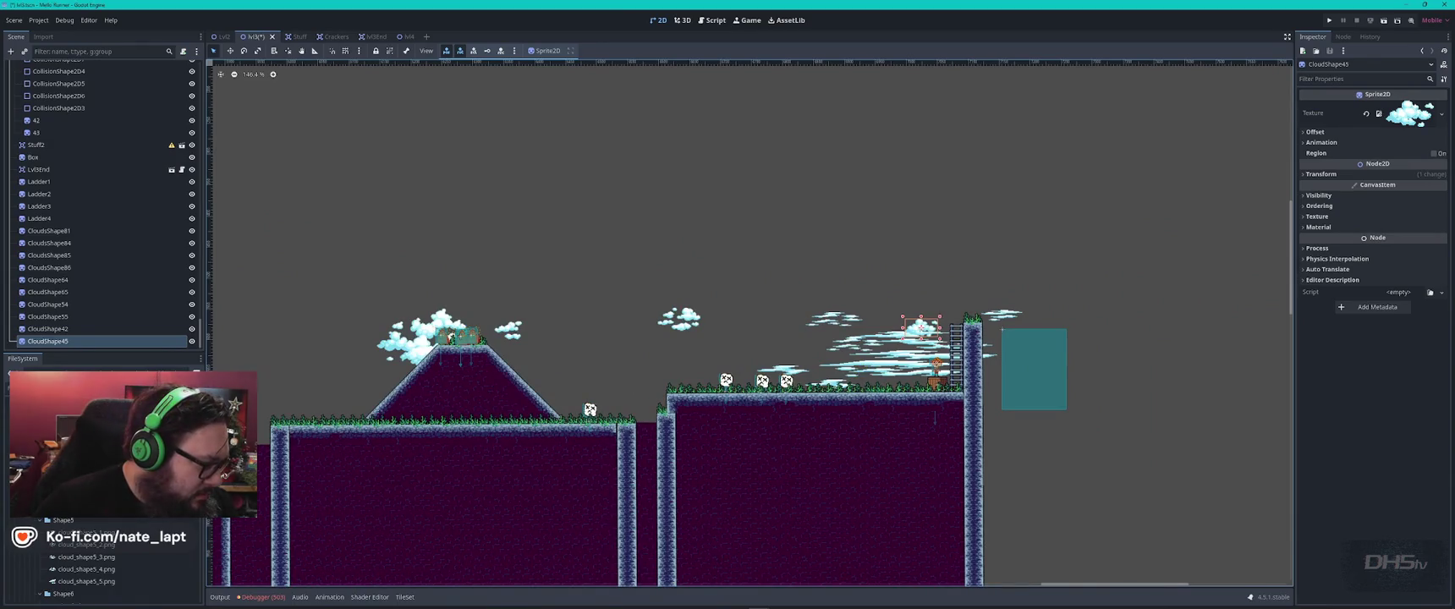
pyautogui.scroll(2, 110, 562)
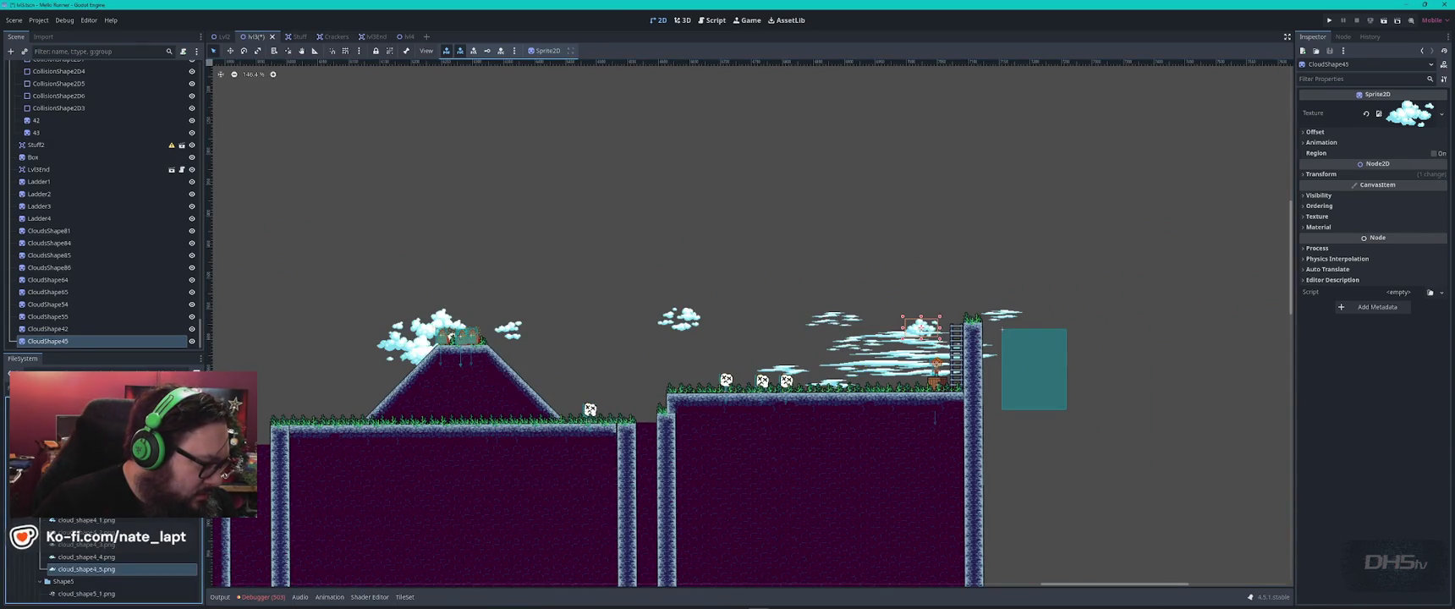
pyautogui.scroll(2, 110, 566)
pyautogui.moveTo(85, 544)
pyautogui.mouseDown()
pyautogui.moveTo(450, 308)
pyautogui.moveTo(688, 280)
pyautogui.moveTo(780, 313)
pyautogui.moveTo(801, 303)
pyautogui.mouseUp()
pyautogui.click(1371, 206)
pyautogui.click(1442, 221)
pyautogui.click(1443, 221)
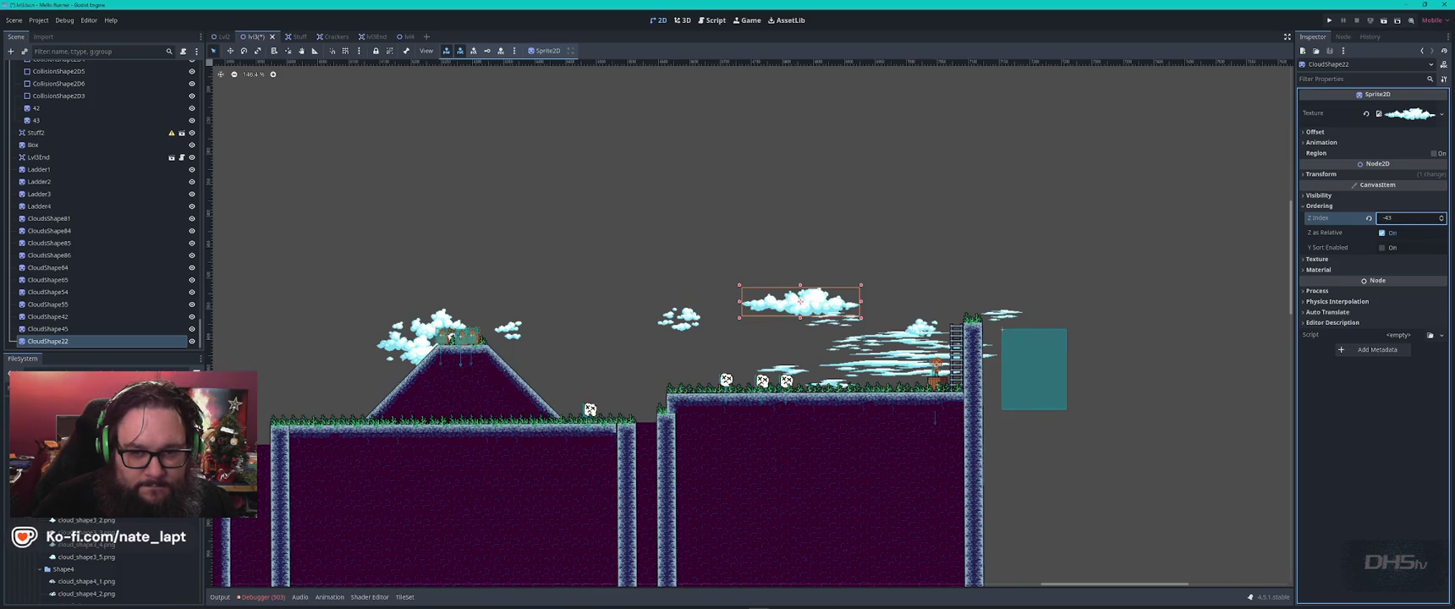
pyautogui.write('-8')
pyautogui.press('Return')
# - Add cloud_shape2_5 above the ledge and grey cloud_shape2_3 by the tower with Z Index -3
pyautogui.moveTo(85, 474)
pyautogui.mouseDown()
pyautogui.moveTo(492, 349)
pyautogui.moveTo(678, 359)
pyautogui.mouseUp()
pyautogui.scroll(2, 102, 559)
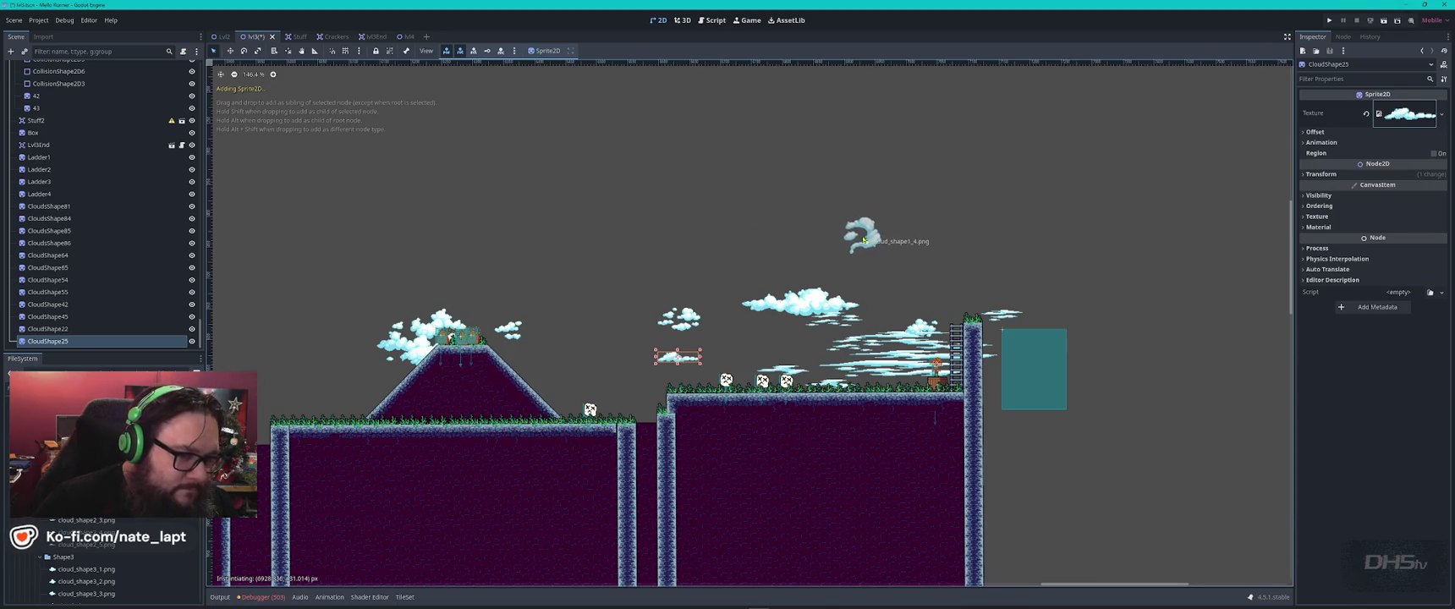
pyautogui.scroll(1, 102, 559)
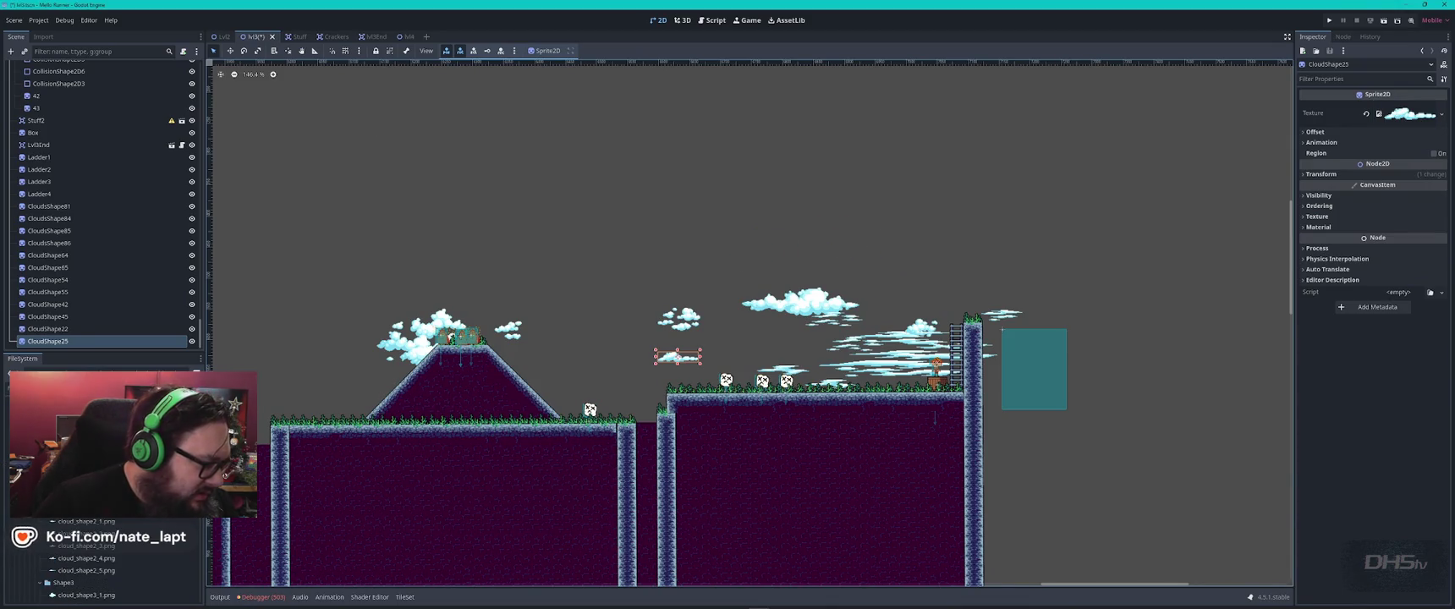
pyautogui.scroll(3, 102, 575)
pyautogui.scroll(2, 101, 575)
pyautogui.moveTo(85, 499)
pyautogui.mouseDown()
pyautogui.moveTo(668, 338)
pyautogui.moveTo(948, 336)
pyautogui.moveTo(933, 339)
pyautogui.mouseUp()
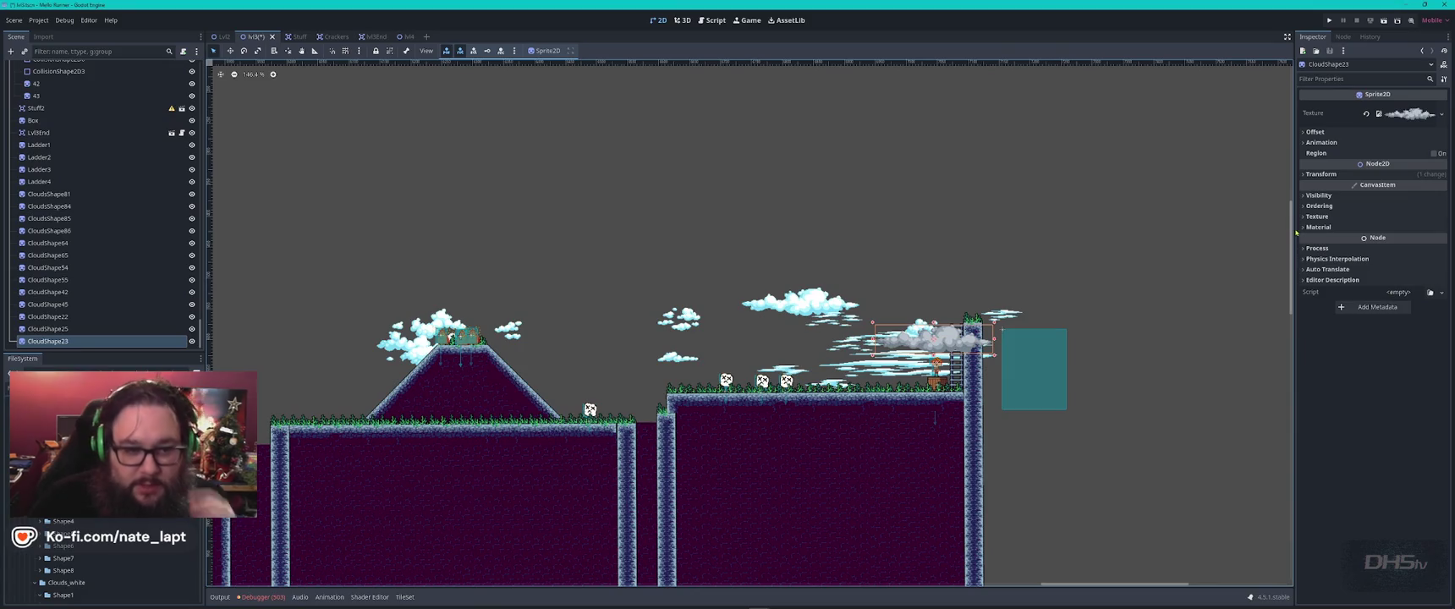
pyautogui.click(1319, 205)
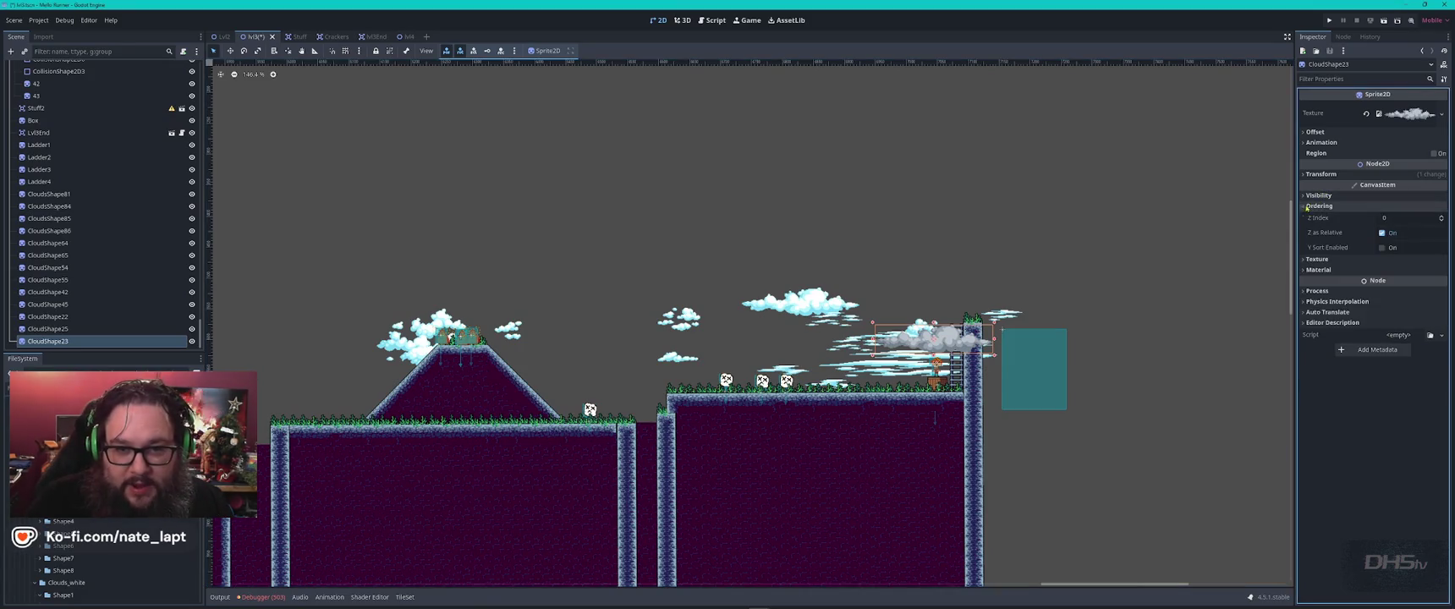
pyautogui.click(1441, 221)
pyautogui.click(1441, 221)
pyautogui.click(1440, 221)
pyautogui.scroll(5, 1054, 292)
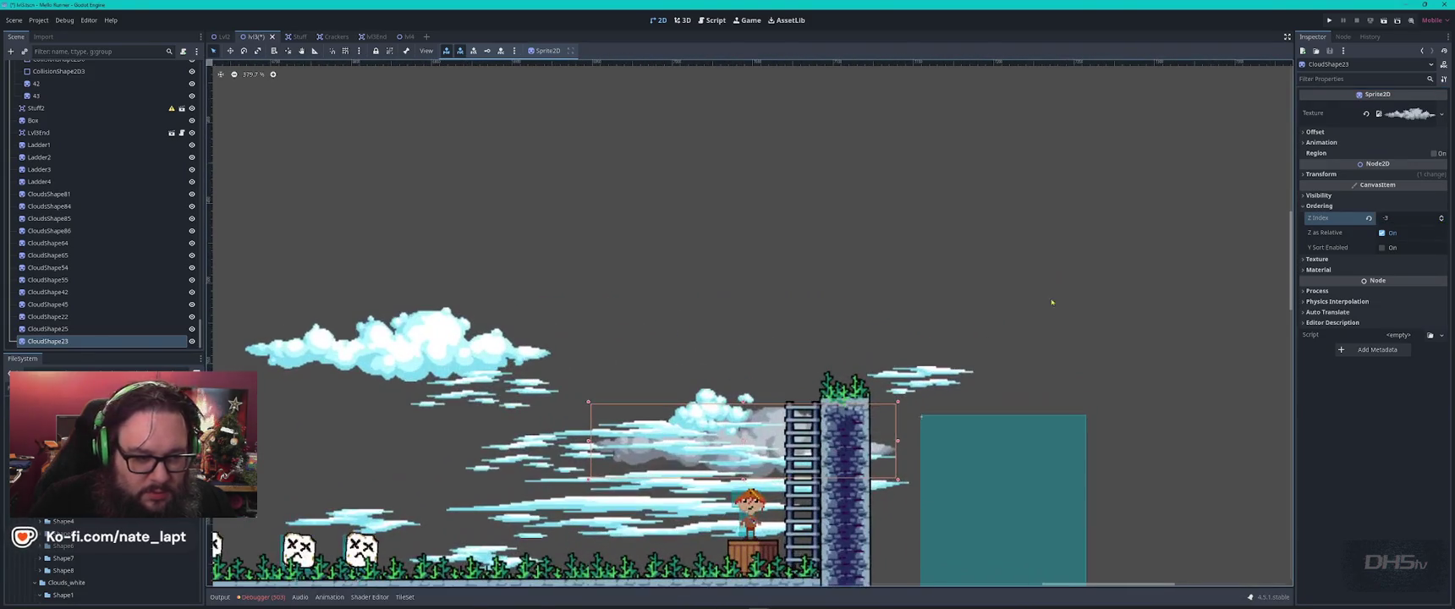
# - Shift the grey cloud down-left and add three more clouds high in the sky
pyautogui.moveTo(761, 430)
pyautogui.mouseDown()
pyautogui.moveTo(1079, 171)
pyautogui.moveTo(1046, 200)
pyautogui.moveTo(871, 208)
pyautogui.moveTo(1138, 127)
pyautogui.moveTo(1121, 114)
pyautogui.mouseUp()
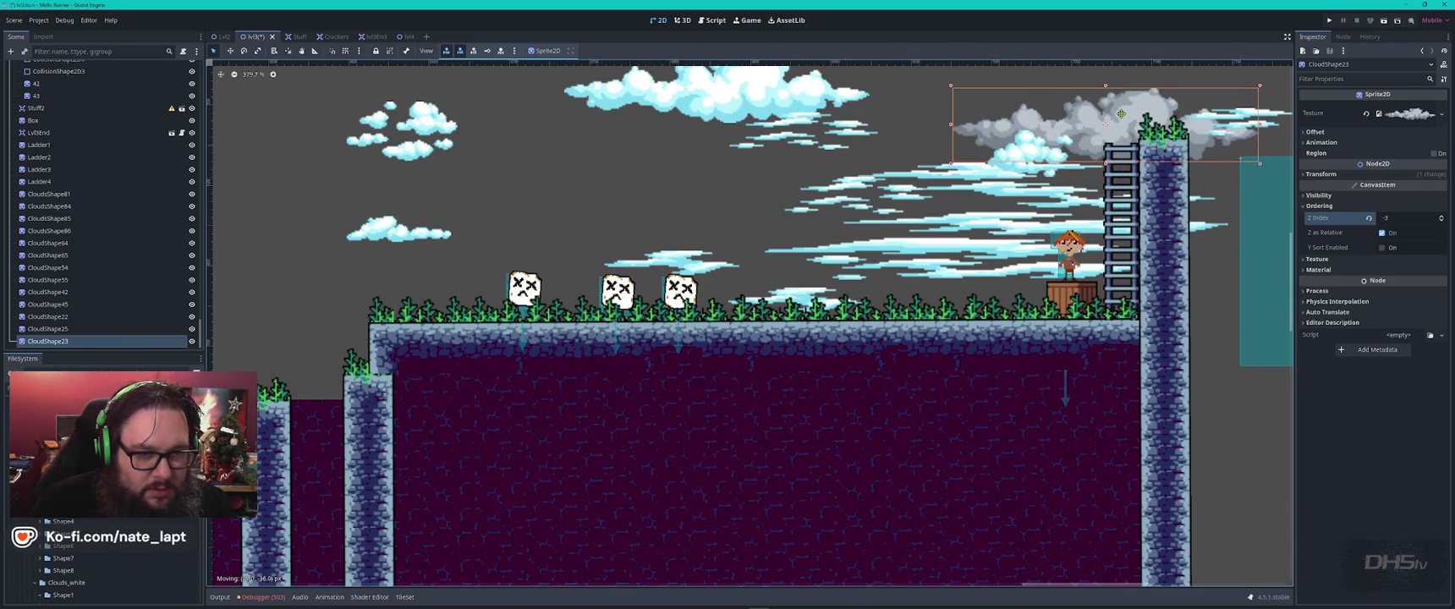
pyautogui.moveTo(101, 474)
pyautogui.mouseDown()
pyautogui.moveTo(351, 374)
pyautogui.moveTo(776, 129)
pyautogui.moveTo(996, 97)
pyautogui.mouseUp()
pyautogui.moveTo(101, 474)
pyautogui.mouseDown()
pyautogui.moveTo(592, 216)
pyautogui.moveTo(890, 226)
pyautogui.mouseUp()
pyautogui.moveTo(64, 534)
pyautogui.mouseDown()
pyautogui.moveTo(254, 381)
pyautogui.moveTo(635, 211)
pyautogui.moveTo(622, 140)
pyautogui.mouseUp()
pyautogui.scroll(-6, 622, 148)
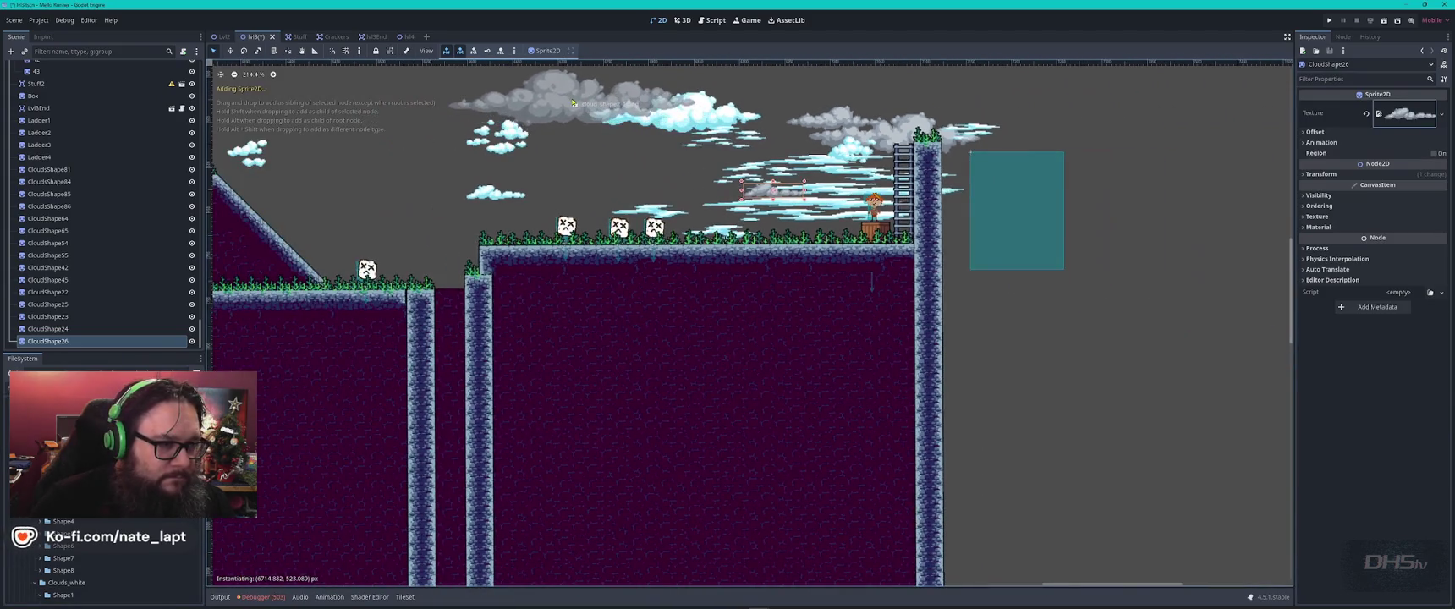
pyautogui.scroll(5, 700, 140)
pyautogui.scroll(-5, 700, 139)
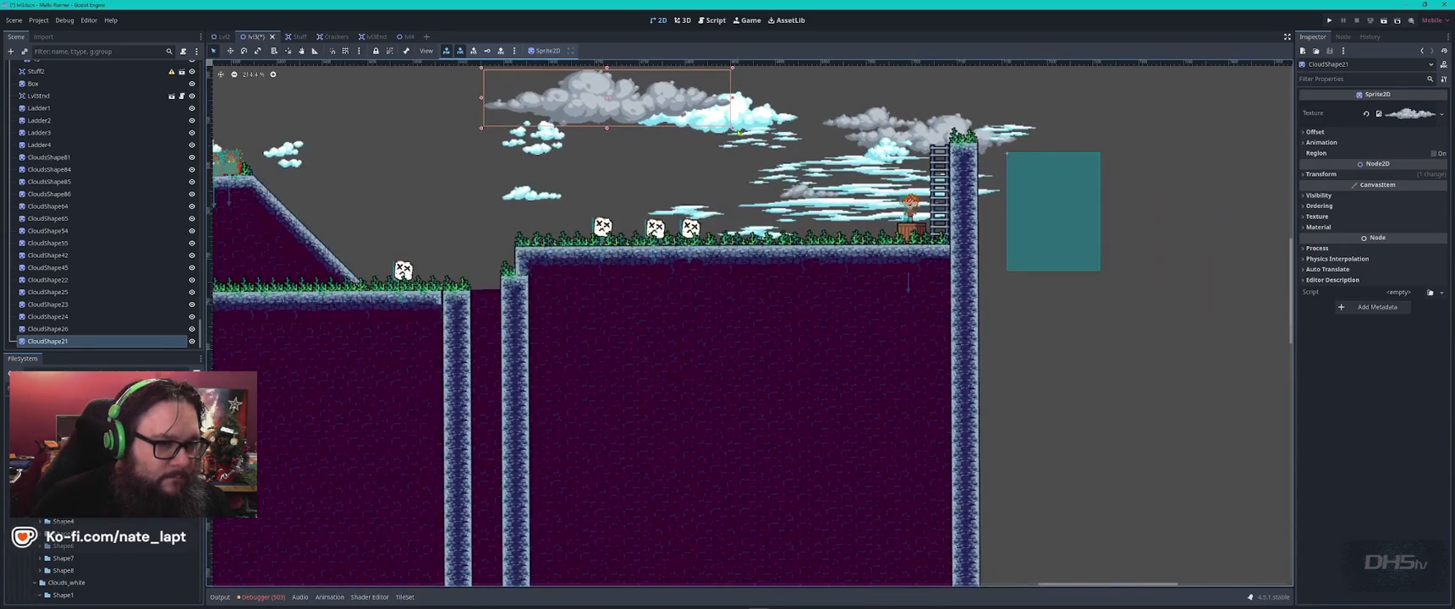
# - Add a grey cloud above the ledge with Z Index -2, then drop another cloud beside the ladder
pyautogui.moveTo(63, 534)
pyautogui.mouseDown()
pyautogui.moveTo(699, 288)
pyautogui.moveTo(752, 205)
pyautogui.moveTo(647, 246)
pyautogui.mouseUp()
pyautogui.click(1417, 206)
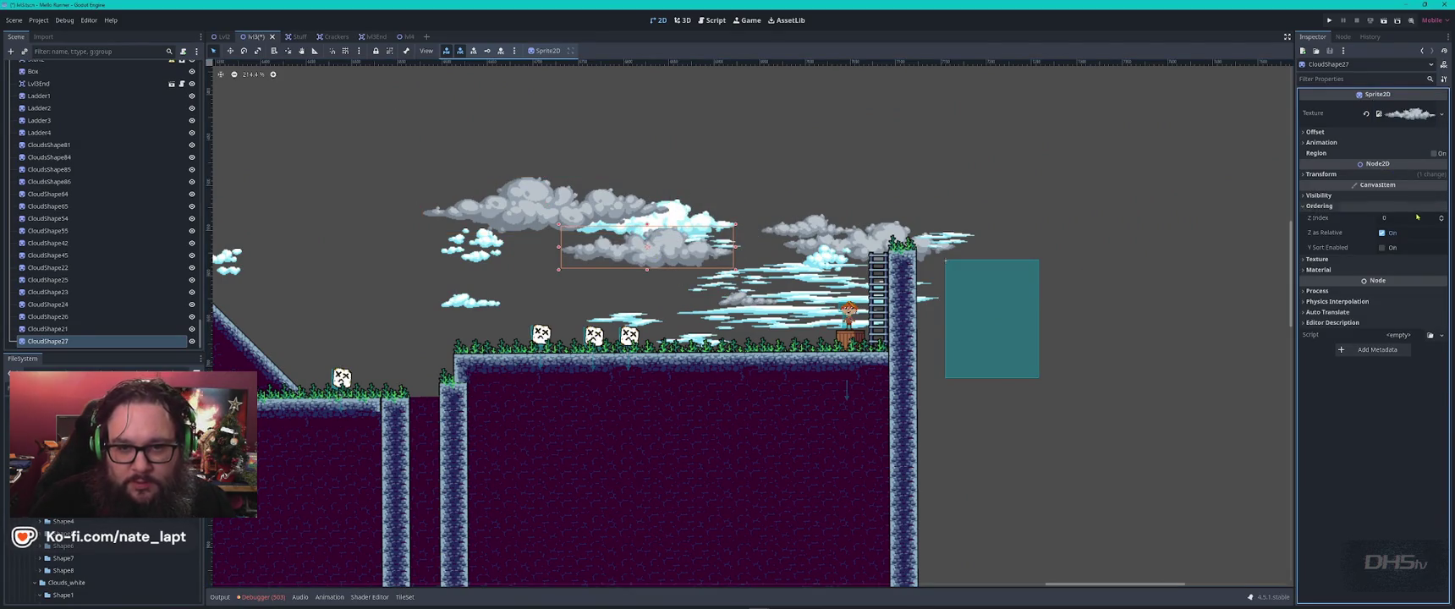
pyautogui.click(1442, 221)
pyautogui.click(1442, 221)
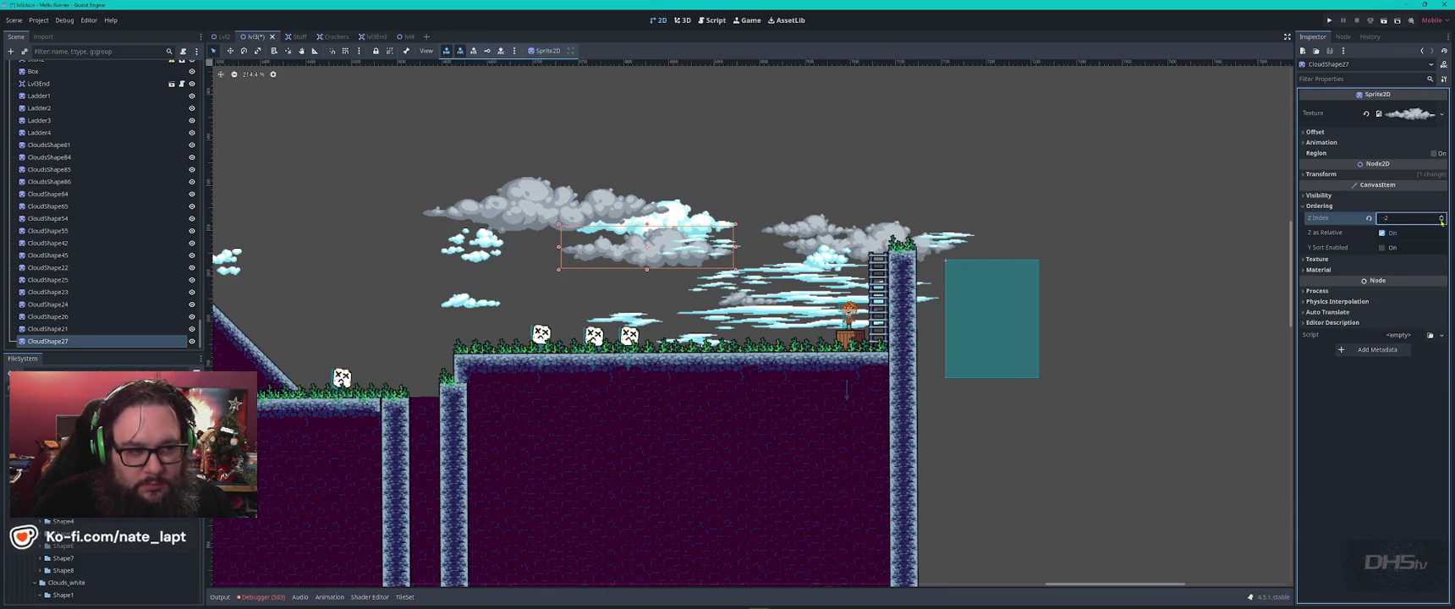
pyautogui.click(988, 182)
pyautogui.scroll(3, 634, 228)
pyautogui.scroll(-1, 519, 389)
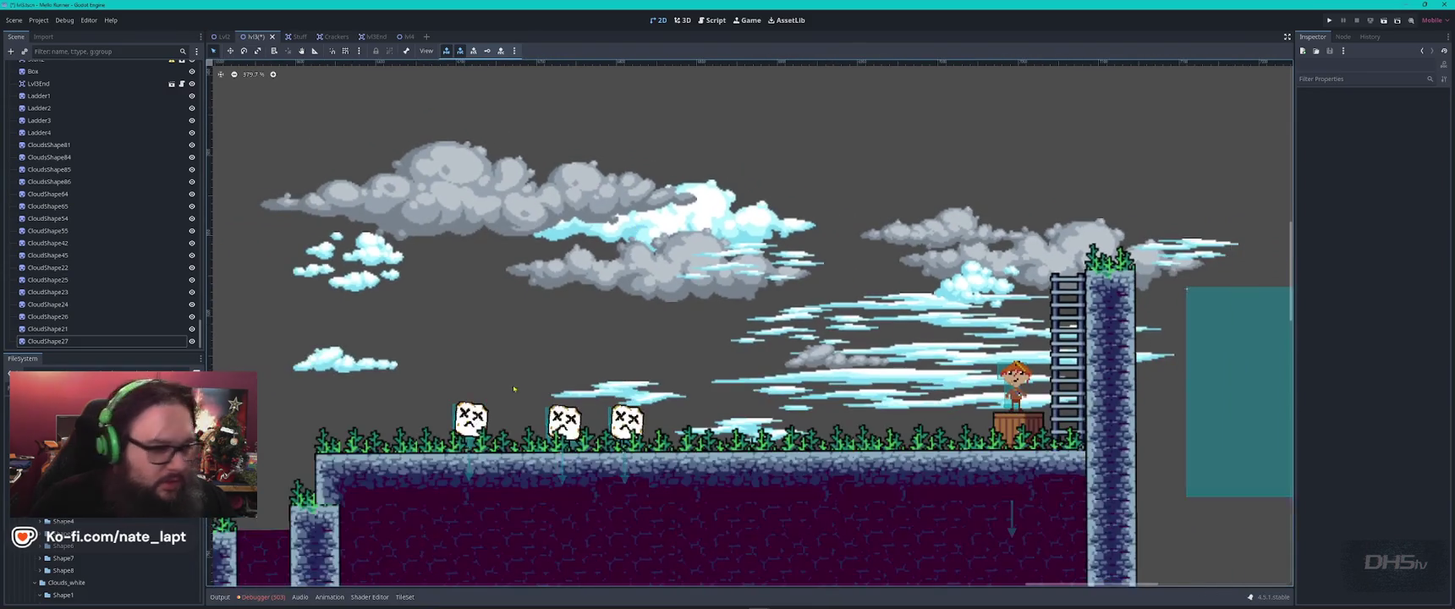
pyautogui.scroll(2, 101, 558)
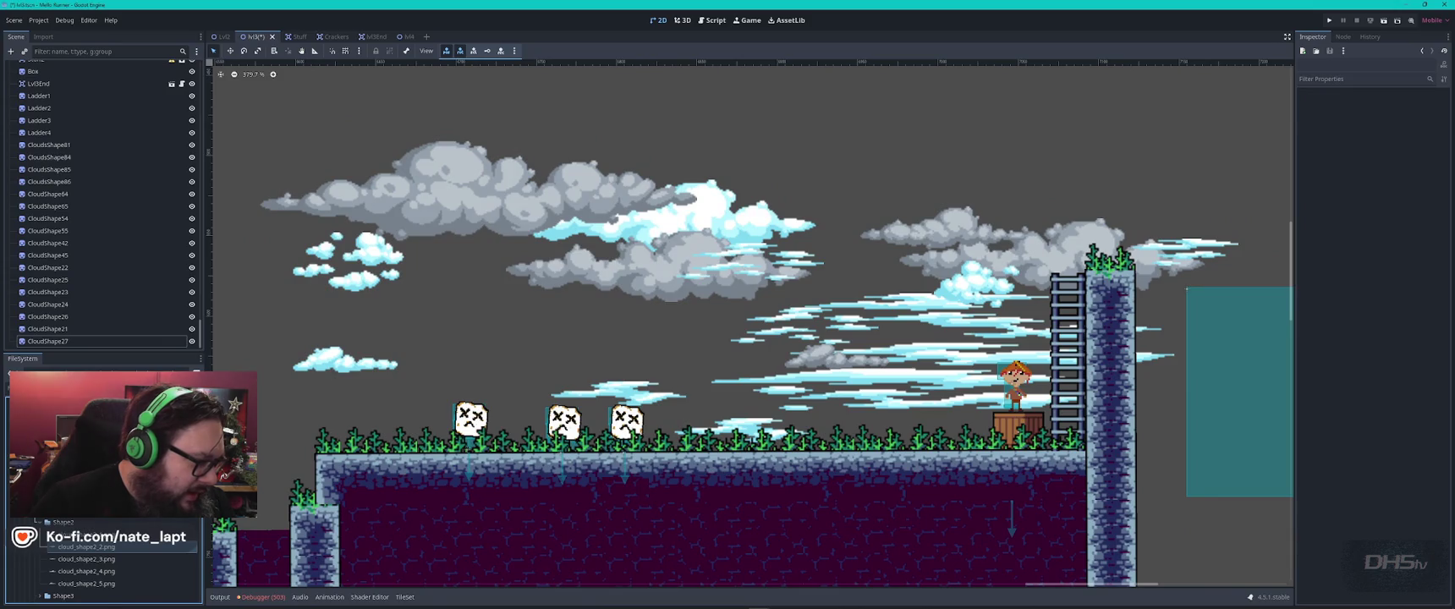
pyautogui.scroll(3, 102, 559)
pyautogui.scroll(3, 102, 559)
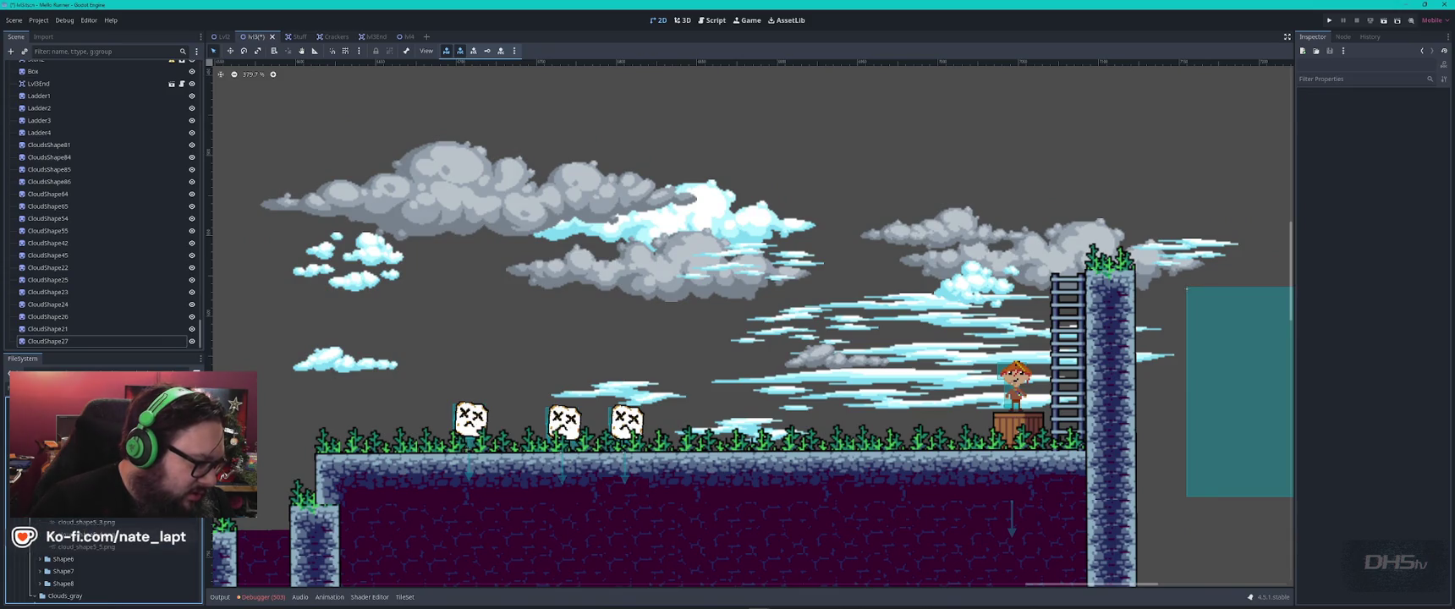
pyautogui.moveTo(167, 531)
pyautogui.mouseDown()
pyautogui.moveTo(702, 335)
pyautogui.moveTo(930, 317)
pyautogui.moveTo(896, 305)
pyautogui.moveTo(942, 328)
pyautogui.moveTo(907, 329)
pyautogui.mouseUp()
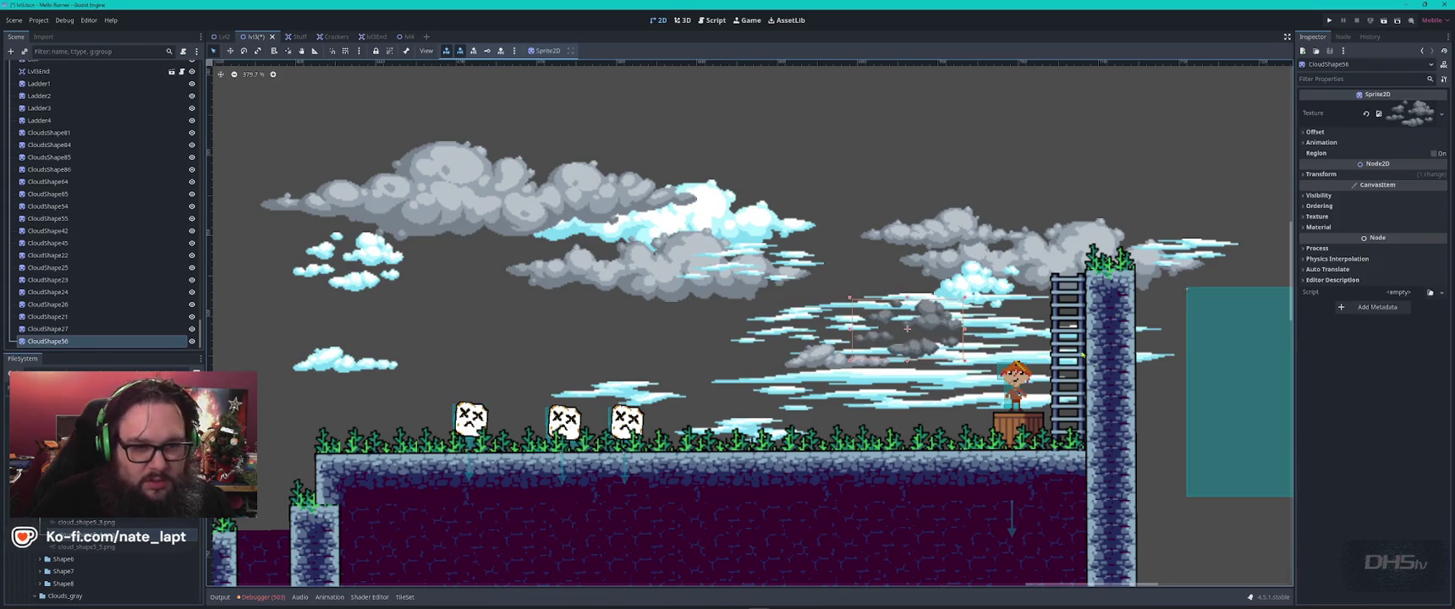
# - Lower the new cloud's Z Index twice and nudge it up and left
pyautogui.click(1304, 206)
pyautogui.click(1443, 221)
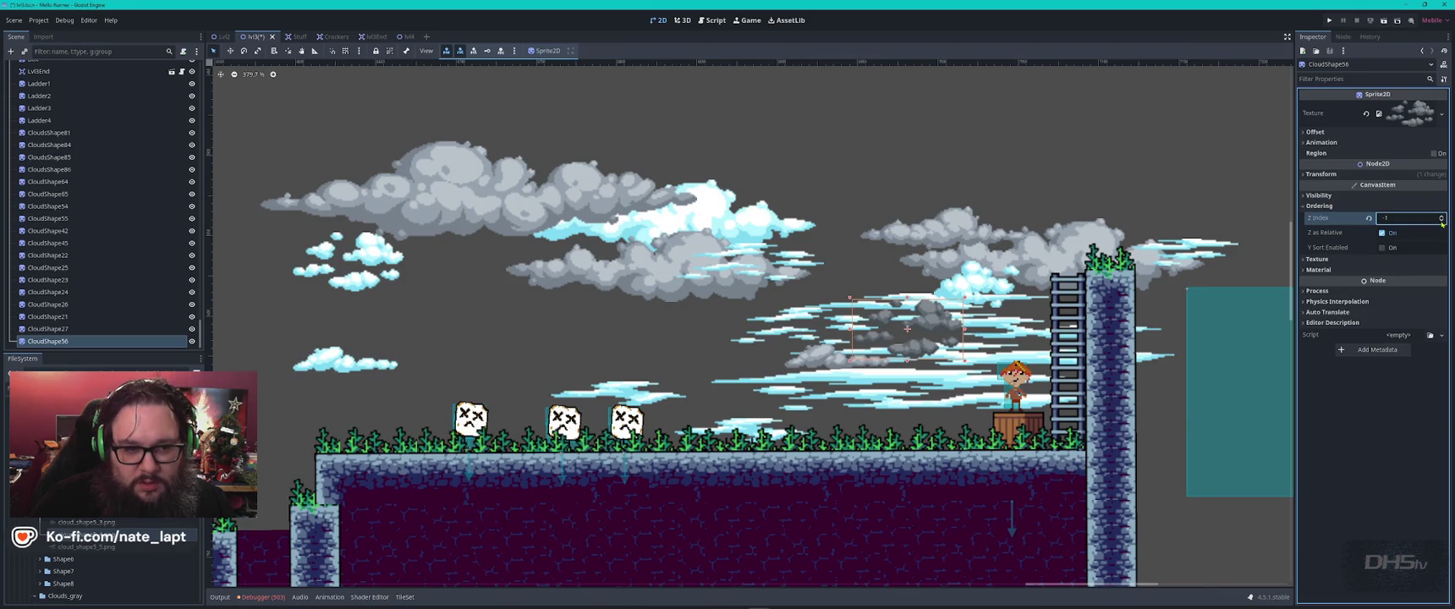
pyautogui.click(1443, 221)
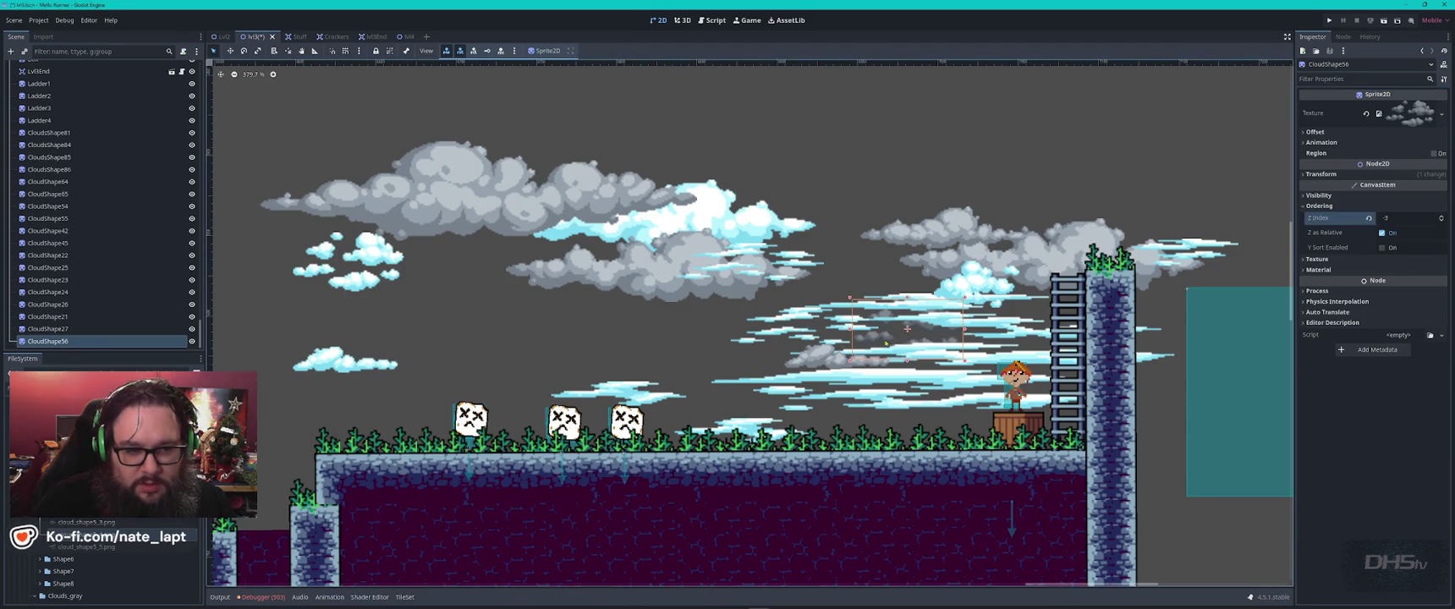
pyautogui.moveTo(907, 328); pyautogui.dragTo(888, 306)
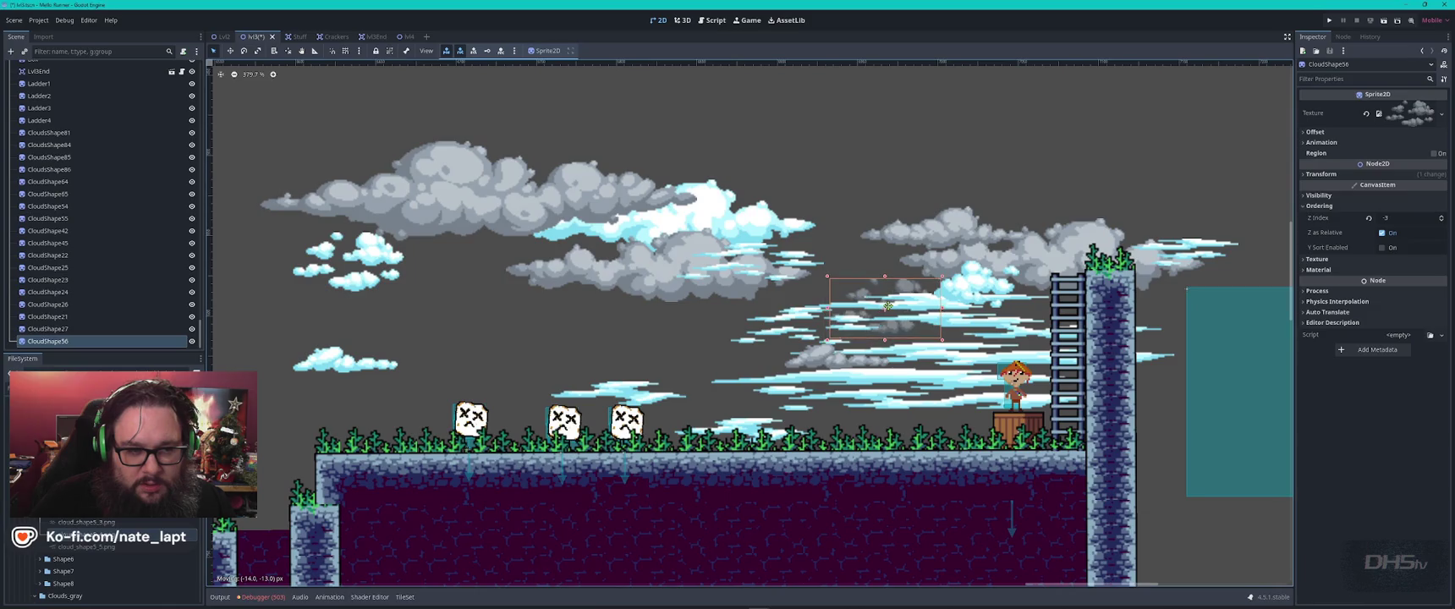
pyautogui.scroll(5, 88, 530)
pyautogui.scroll(3, 88, 531)
# - Add two more sky clouds, each with a lowered Z Index behind the other clouds
pyautogui.moveTo(88, 531)
pyautogui.mouseDown()
pyautogui.moveTo(583, 377)
pyautogui.moveTo(932, 413)
pyautogui.moveTo(895, 407)
pyautogui.mouseUp()
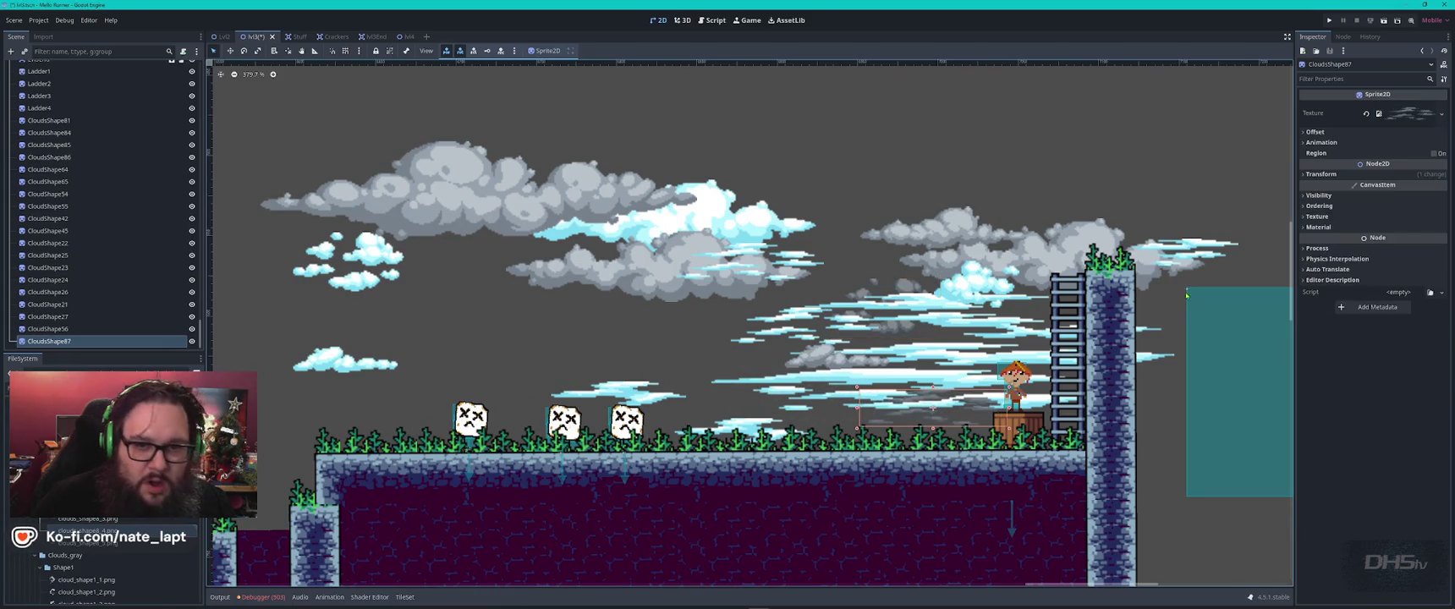
pyautogui.click(1371, 205)
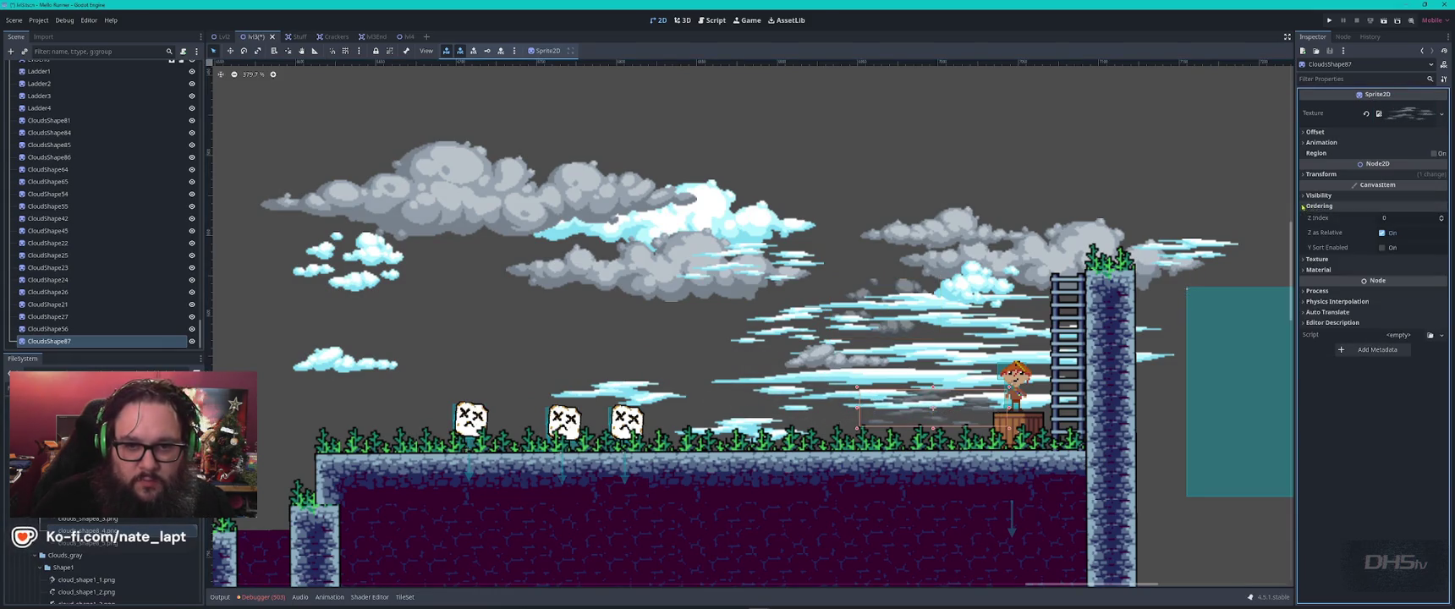
pyautogui.click(1442, 221)
pyautogui.click(1442, 221)
pyautogui.click(1443, 220)
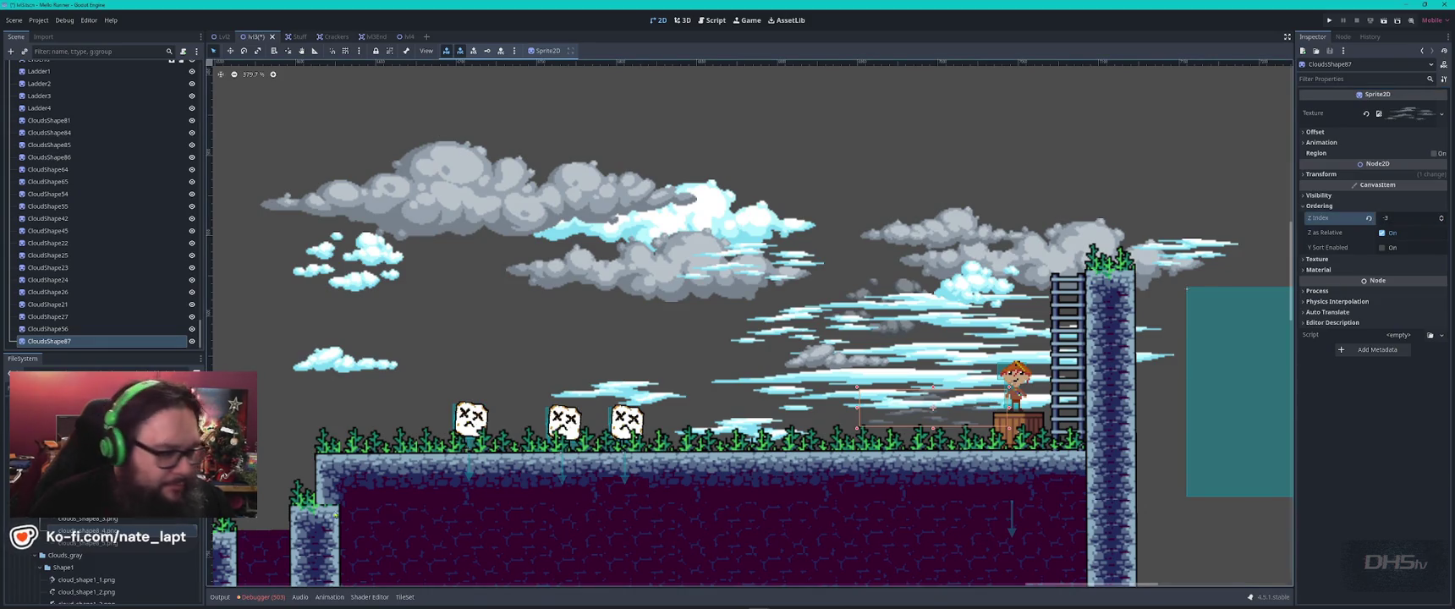
pyautogui.moveTo(88, 519)
pyautogui.mouseDown()
pyautogui.moveTo(338, 406)
pyautogui.moveTo(613, 366)
pyautogui.moveTo(775, 320)
pyautogui.moveTo(377, 320)
pyautogui.moveTo(356, 301)
pyautogui.moveTo(391, 283)
pyautogui.mouseUp()
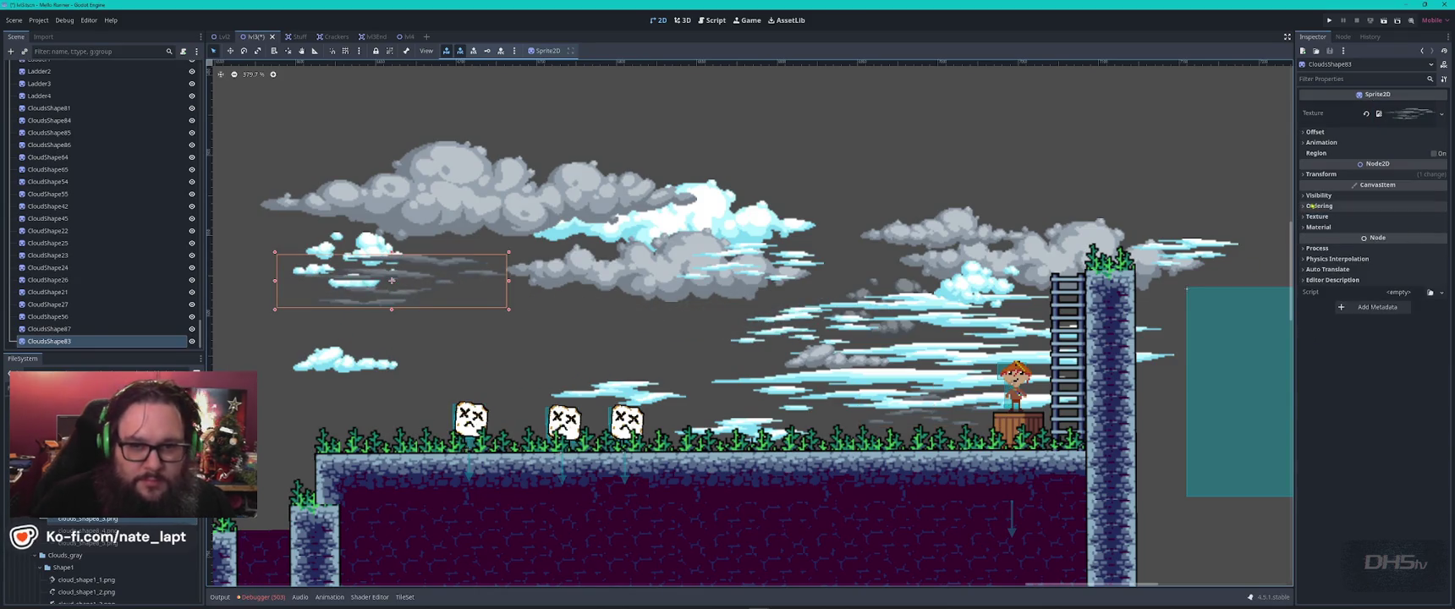
pyautogui.click(1442, 220)
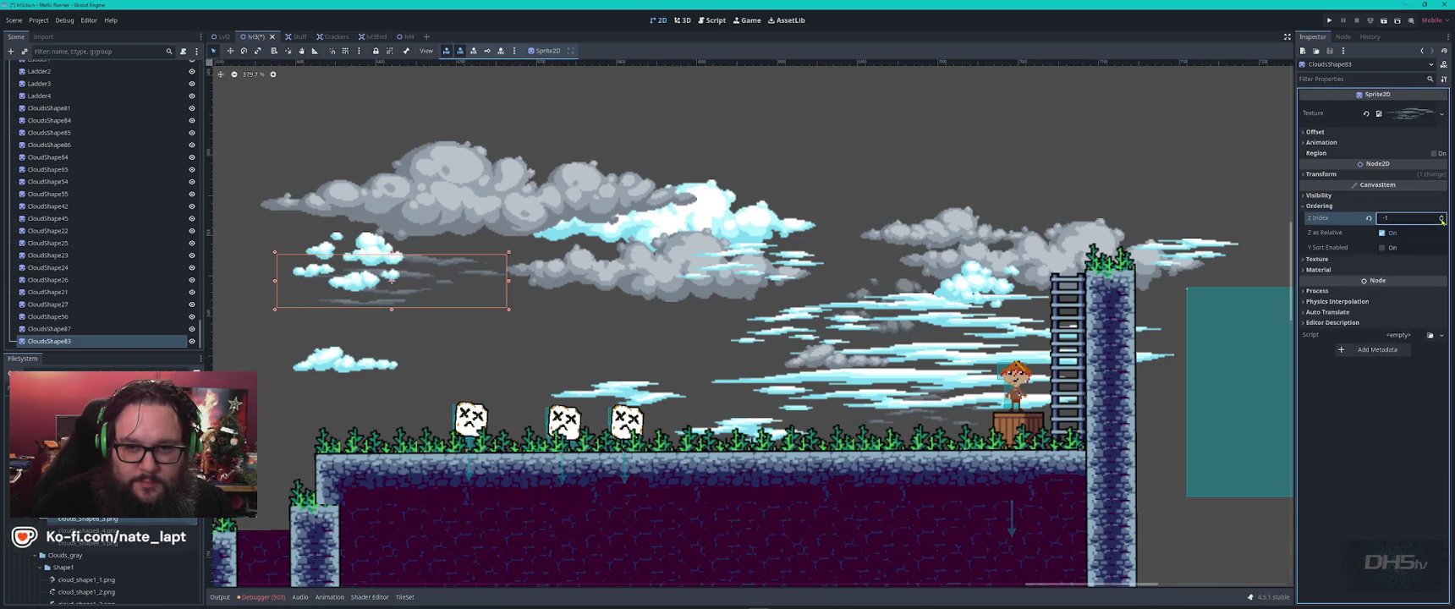
pyautogui.scroll(3, 101, 563)
pyautogui.scroll(2, 102, 563)
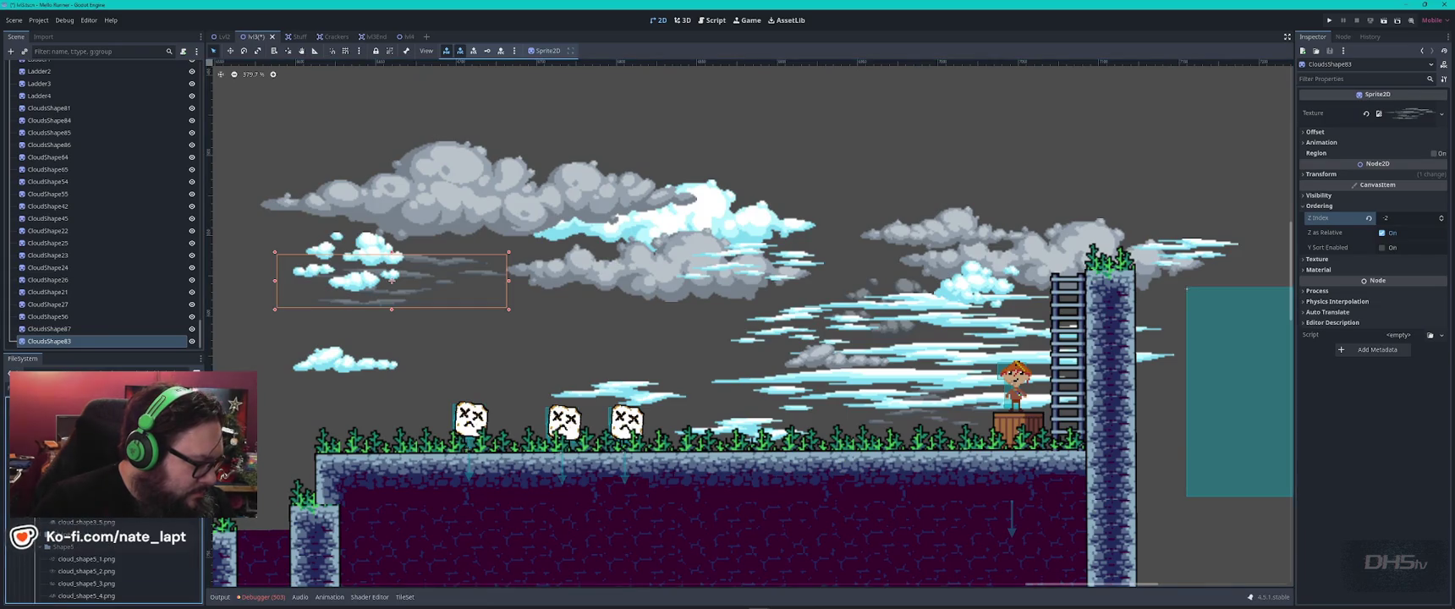
# - Add CloudShape33 right of the tall pillar, kept in front, and CloudShape28 near its top
pyautogui.moveTo(84, 522)
pyautogui.mouseDown()
pyautogui.moveTo(532, 364)
pyautogui.moveTo(703, 272)
pyautogui.moveTo(927, 193)
pyautogui.moveTo(1258, 347)
pyautogui.moveTo(1175, 414)
pyautogui.mouseUp()
pyautogui.click(1317, 205)
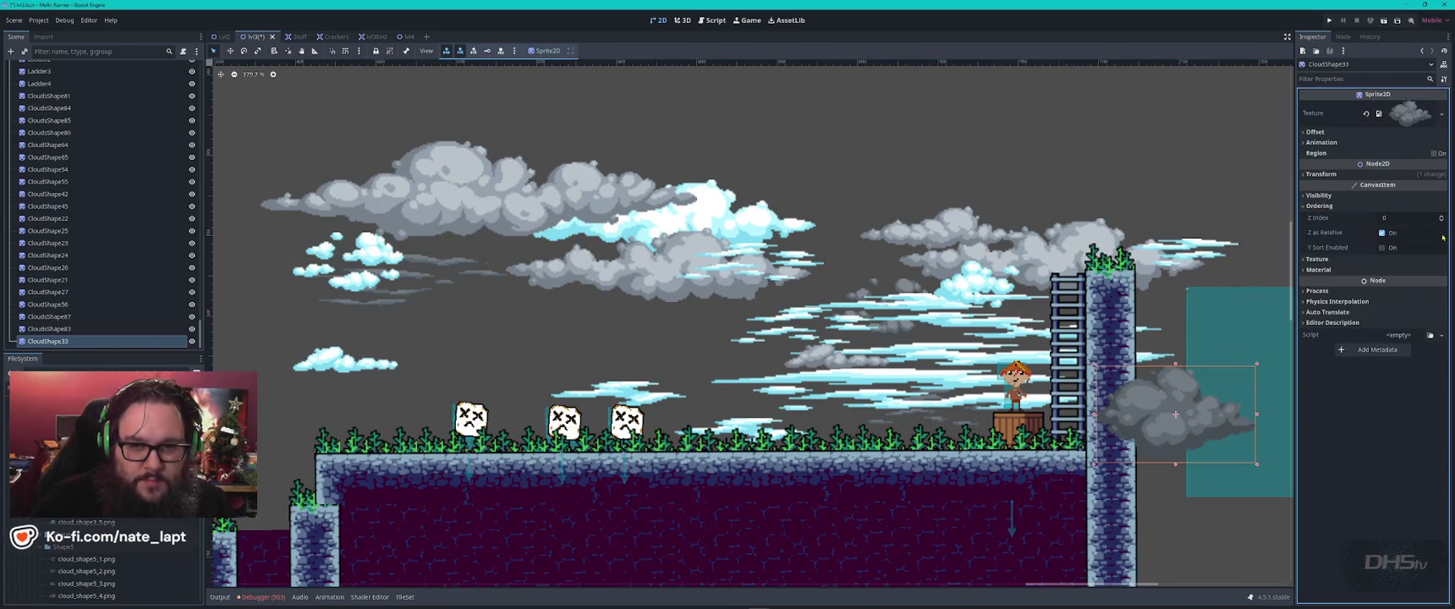
pyautogui.click(1441, 220)
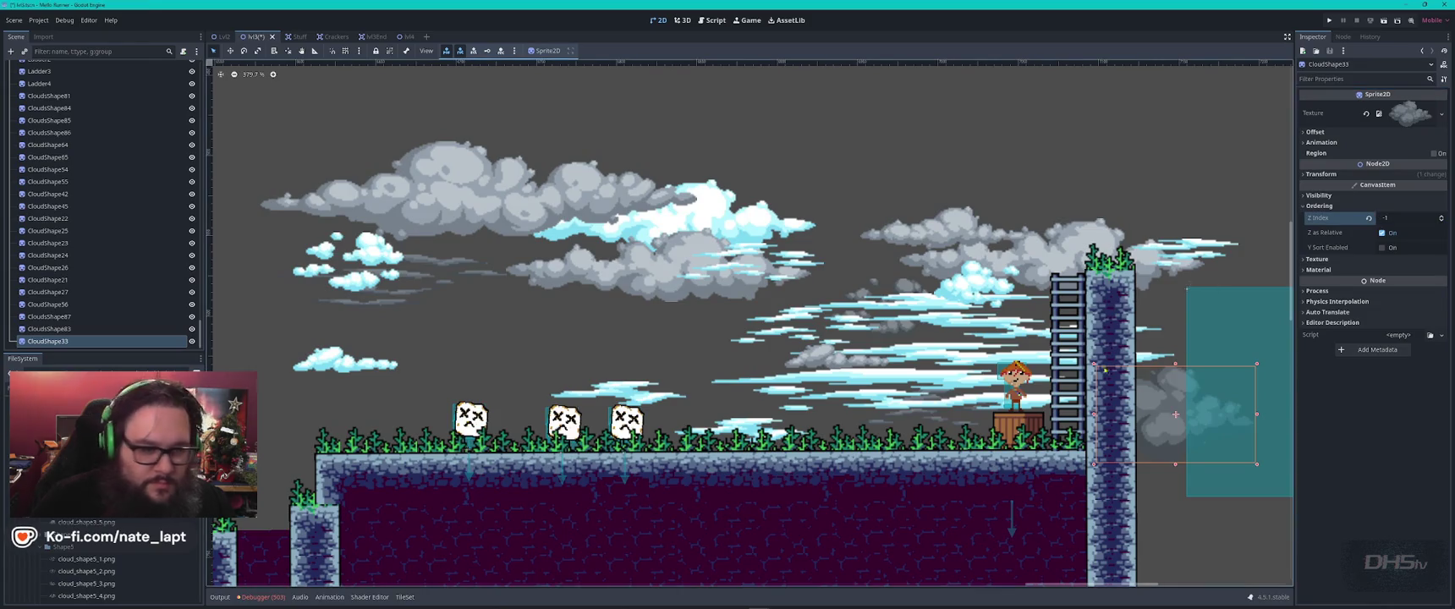
pyautogui.click(1441, 216)
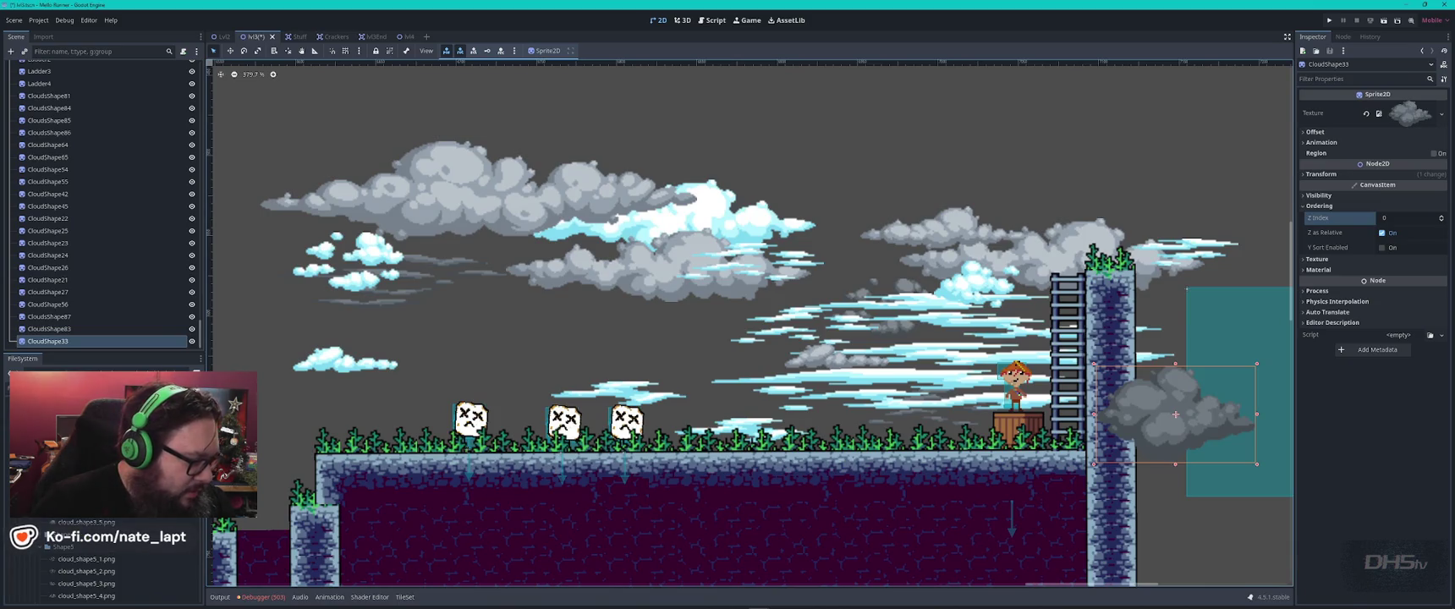
pyautogui.scroll(3, 84, 508)
pyautogui.moveTo(84, 498)
pyautogui.mouseDown()
pyautogui.moveTo(799, 328)
pyautogui.moveTo(1190, 296)
pyautogui.moveTo(1169, 295)
pyautogui.mouseUp()
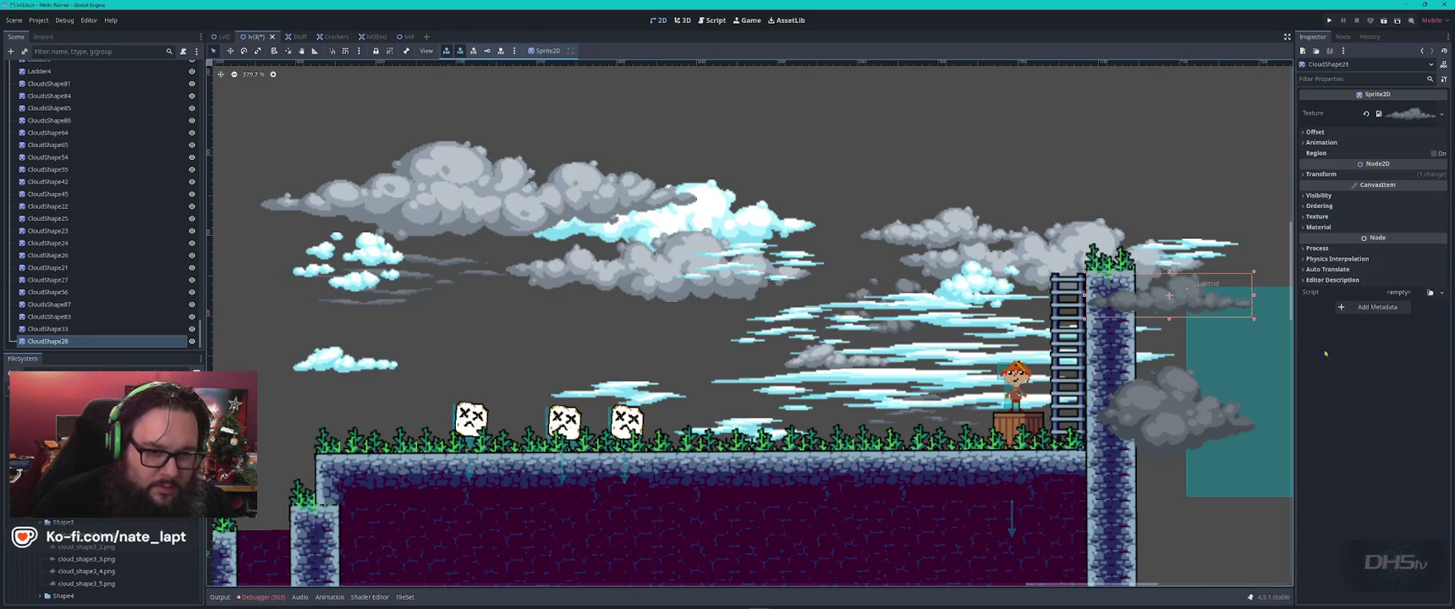
pyautogui.click(1172, 183)
pyautogui.scroll(-2, 1072, 369)
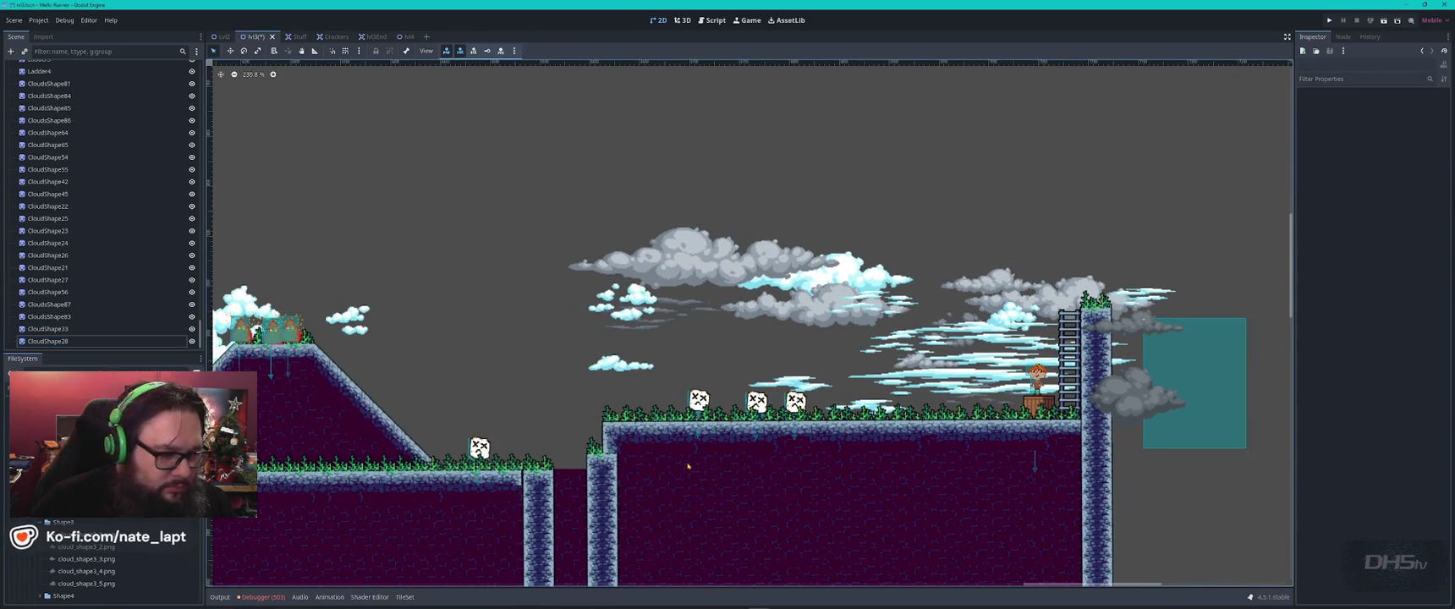
# - Add two low clouds near the ghost platform with Z Index -1 so they draw behind it
pyautogui.moveTo(85, 558)
pyautogui.mouseDown()
pyautogui.moveTo(744, 398)
pyautogui.moveTo(736, 414)
pyautogui.moveTo(677, 417)
pyautogui.mouseUp()
pyautogui.click(1303, 205)
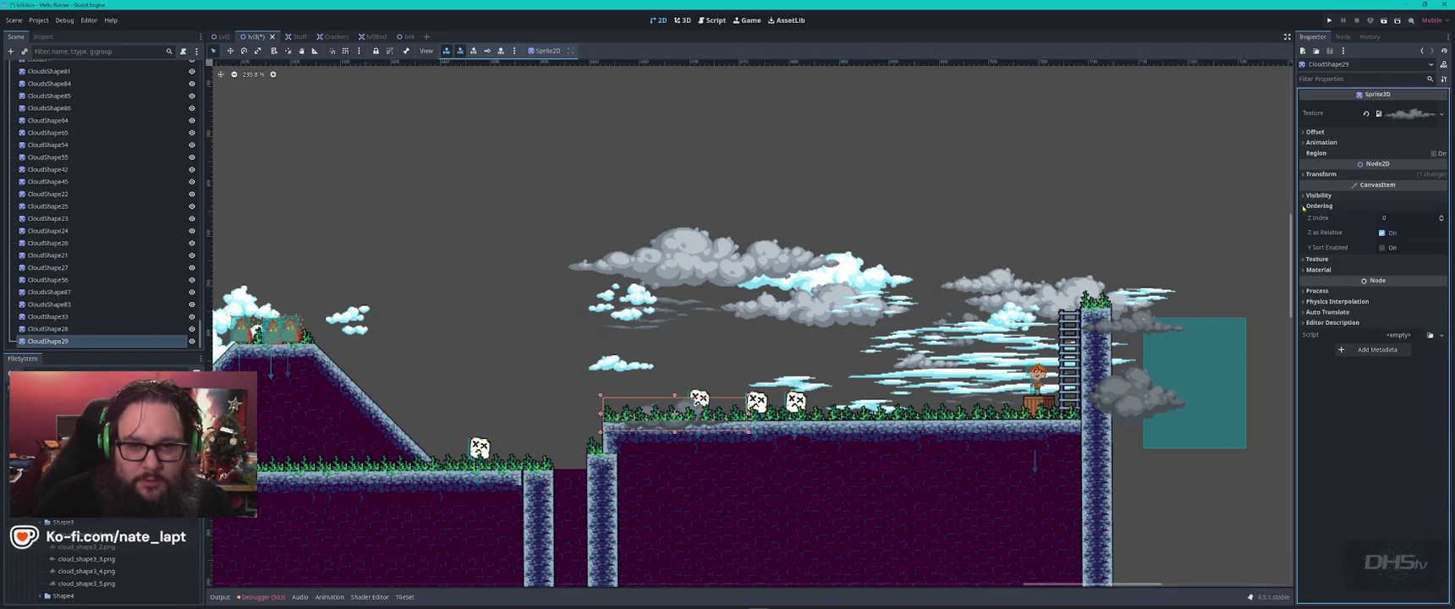
pyautogui.click(1441, 221)
pyautogui.scroll(5, 740, 349)
pyautogui.scroll(-3, 740, 348)
pyautogui.moveTo(84, 558)
pyautogui.mouseDown()
pyautogui.moveTo(355, 473)
pyautogui.moveTo(933, 370)
pyautogui.mouseUp()
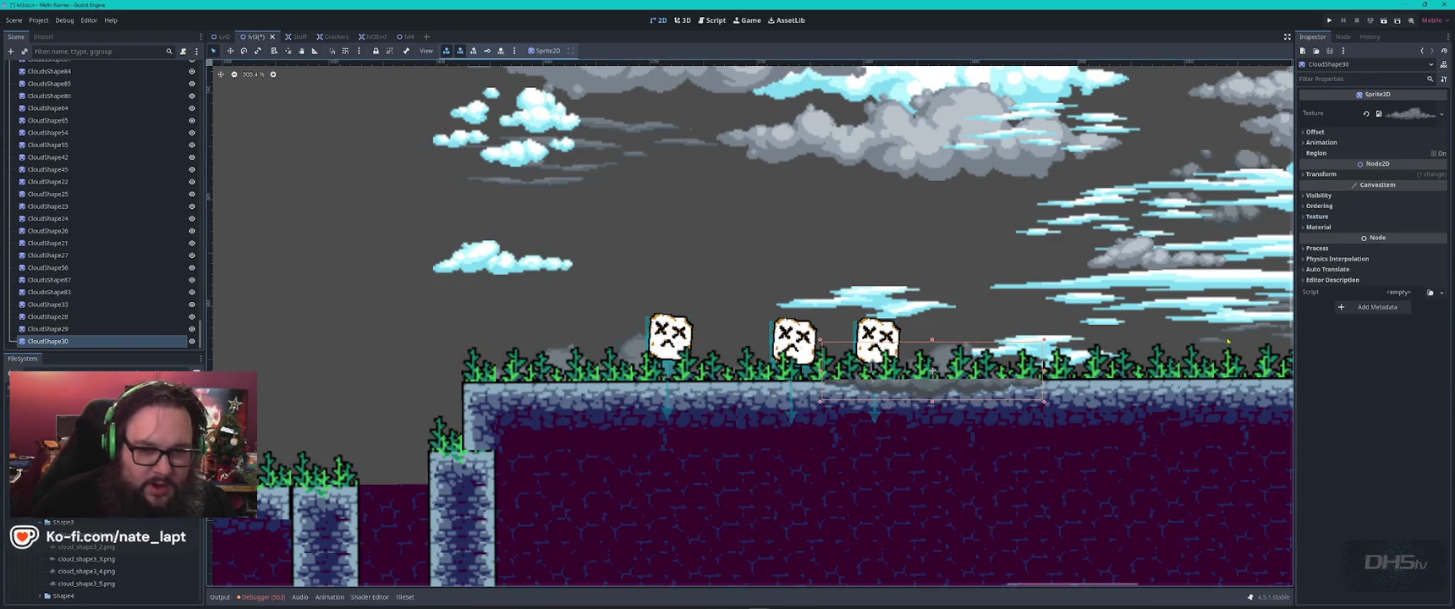
pyautogui.click(1319, 205)
pyautogui.click(1442, 221)
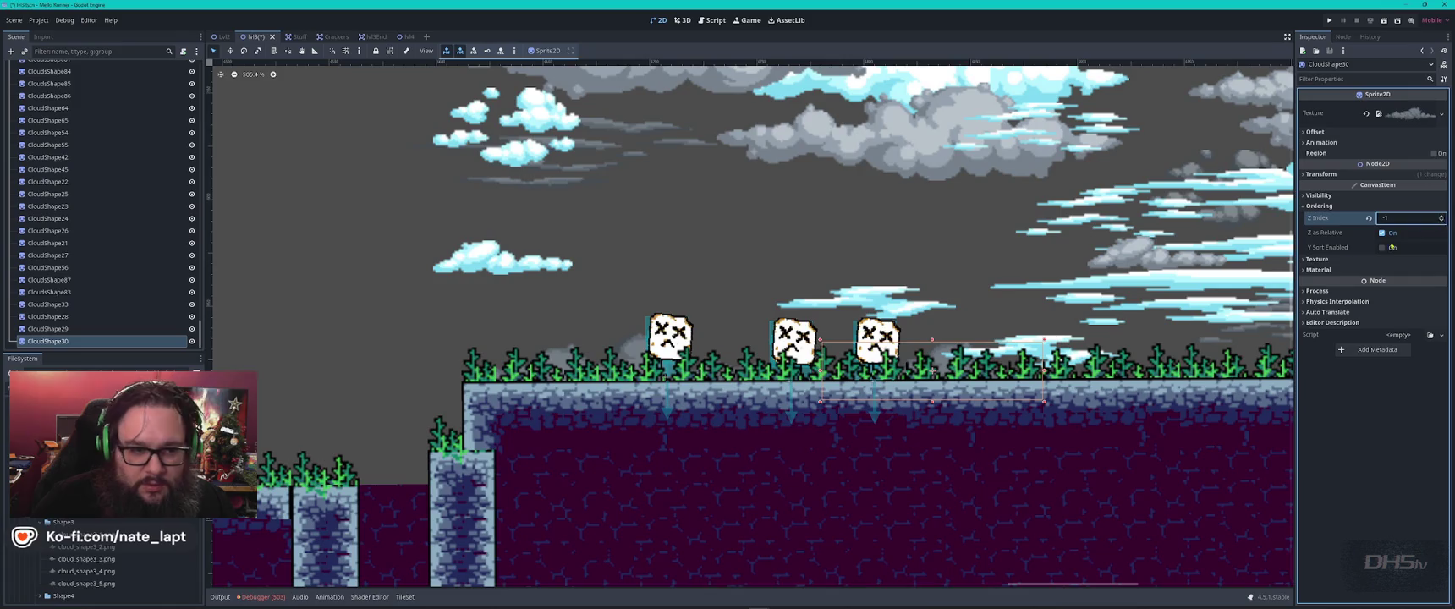
# - Add one more low cloud by the platform and stand the Bush1_1 tree sprite on the ledge
pyautogui.moveTo(85, 558)
pyautogui.mouseDown()
pyautogui.moveTo(508, 381)
pyautogui.moveTo(1015, 339)
pyautogui.moveTo(1165, 370)
pyautogui.moveTo(1168, 347)
pyautogui.mouseUp()
pyautogui.click(898, 260)
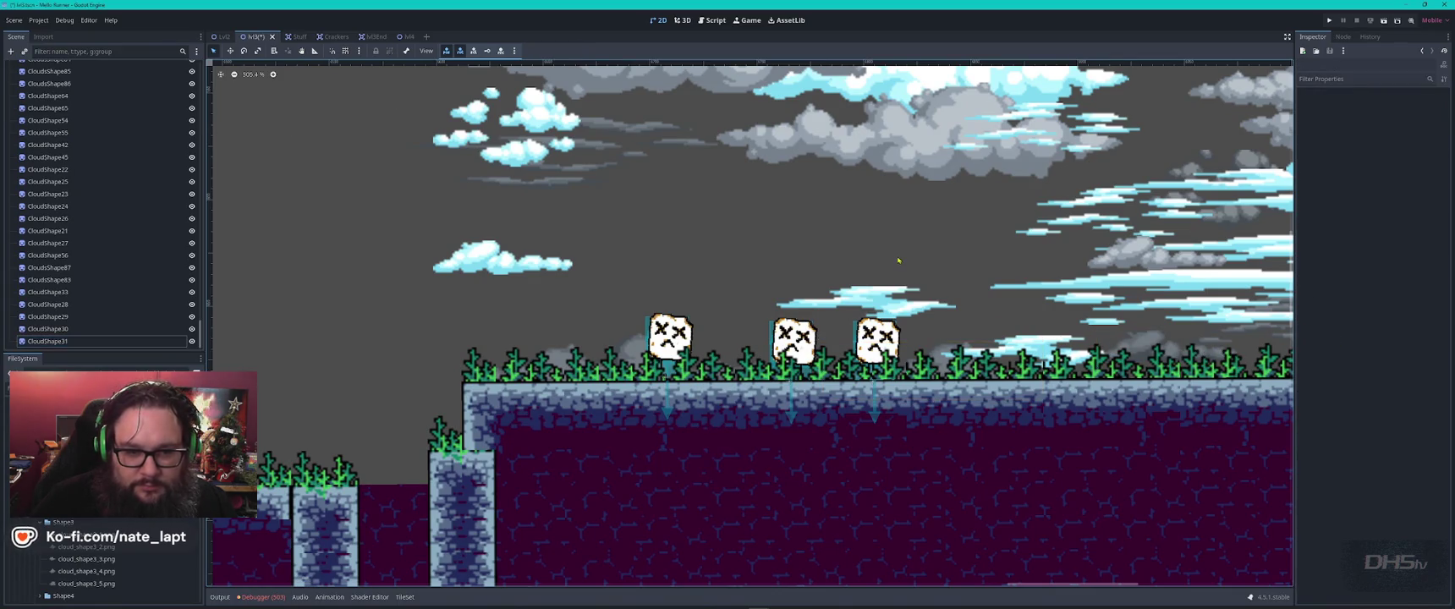
pyautogui.scroll(1, 127, 536)
pyautogui.scroll(1, 127, 536)
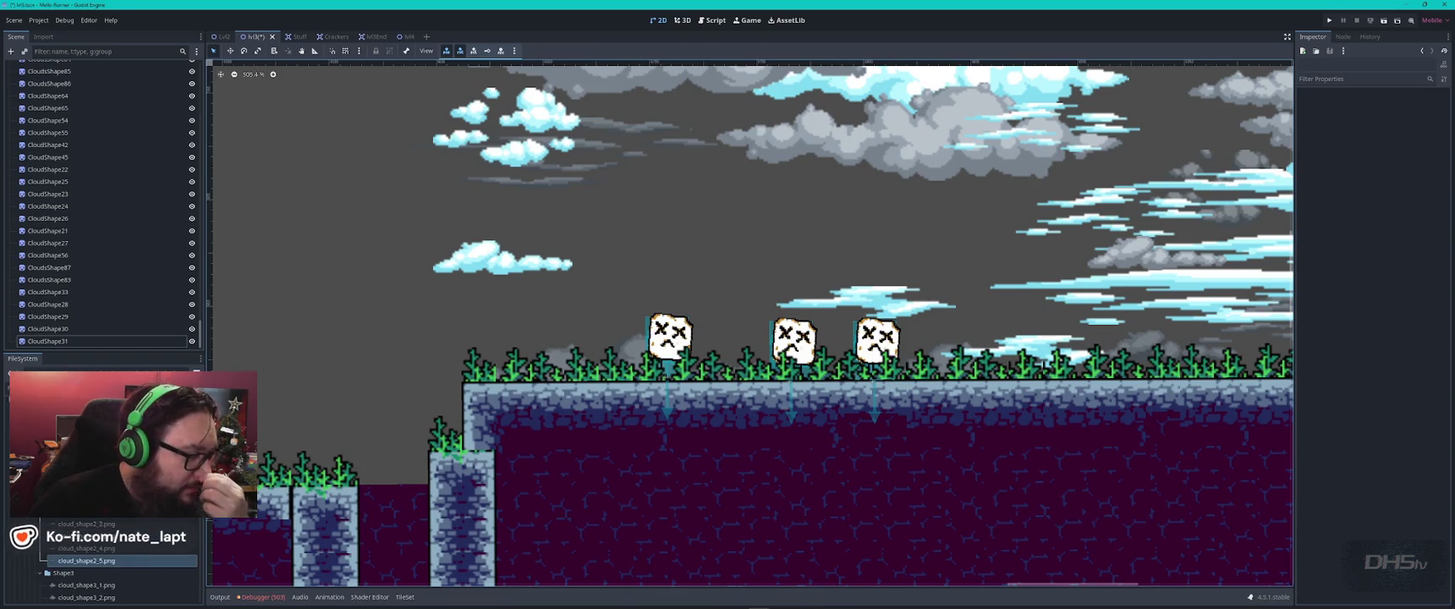
pyautogui.scroll(5, 127, 558)
pyautogui.moveTo(85, 512)
pyautogui.mouseDown()
pyautogui.moveTo(585, 326)
pyautogui.moveTo(590, 296)
pyautogui.mouseUp()
pyautogui.scroll(-3, 642, 343)
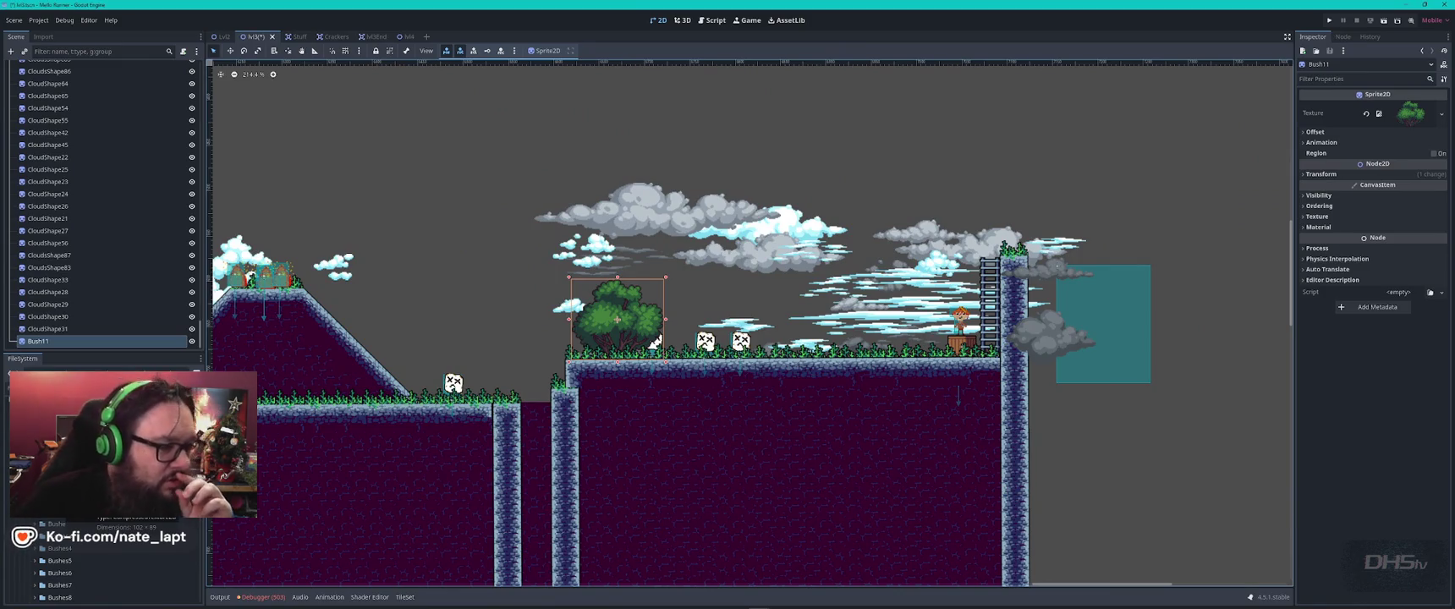
# - Delete the newly placed tree sprite from the scene
pyautogui.press('Delete')
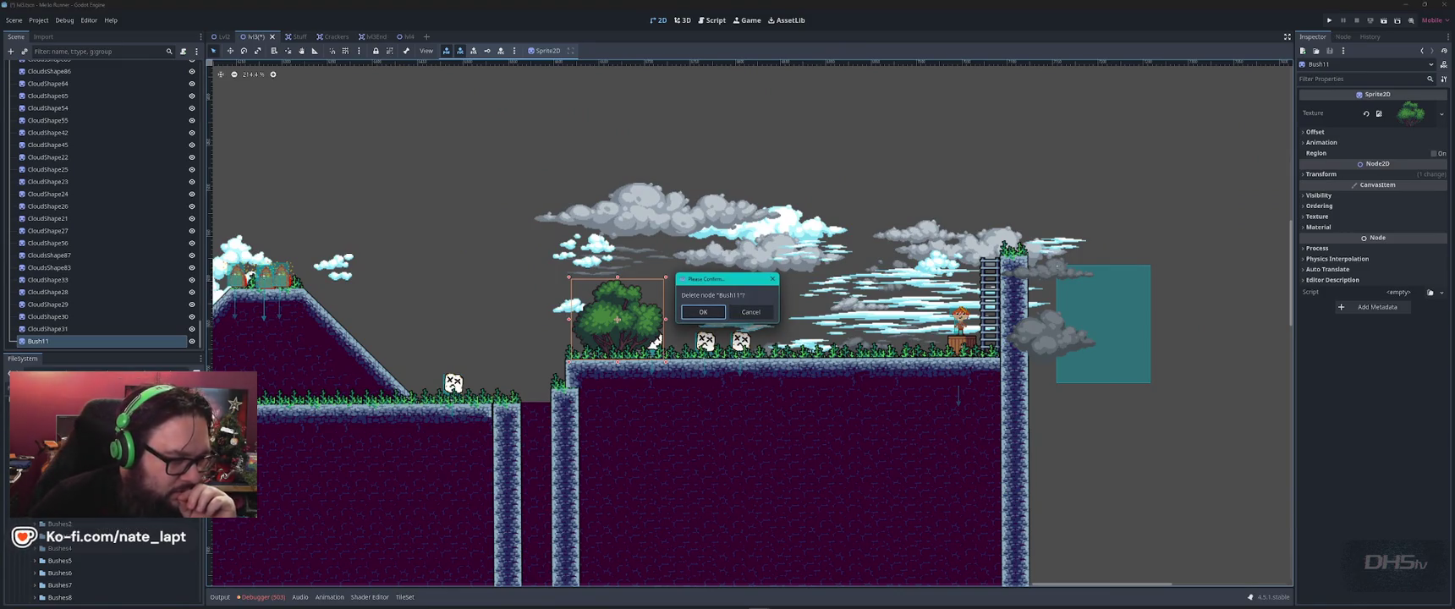
pyautogui.press('Return')
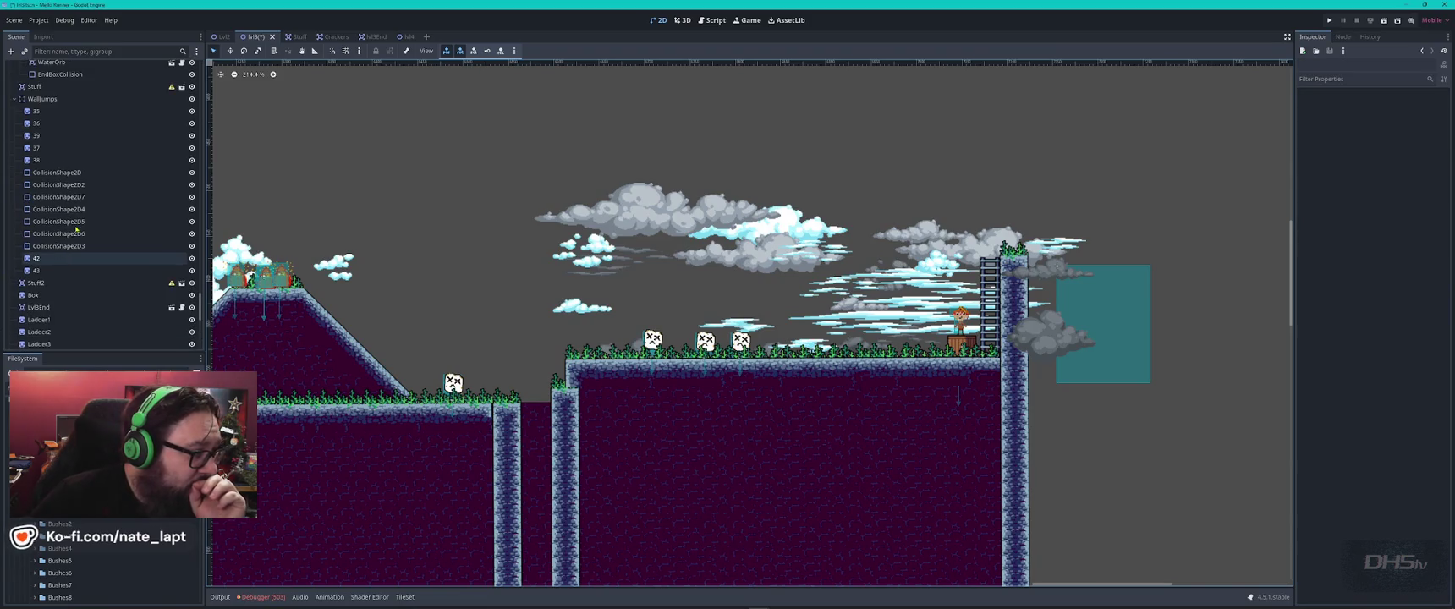
pyautogui.scroll(-3, 67, 309)
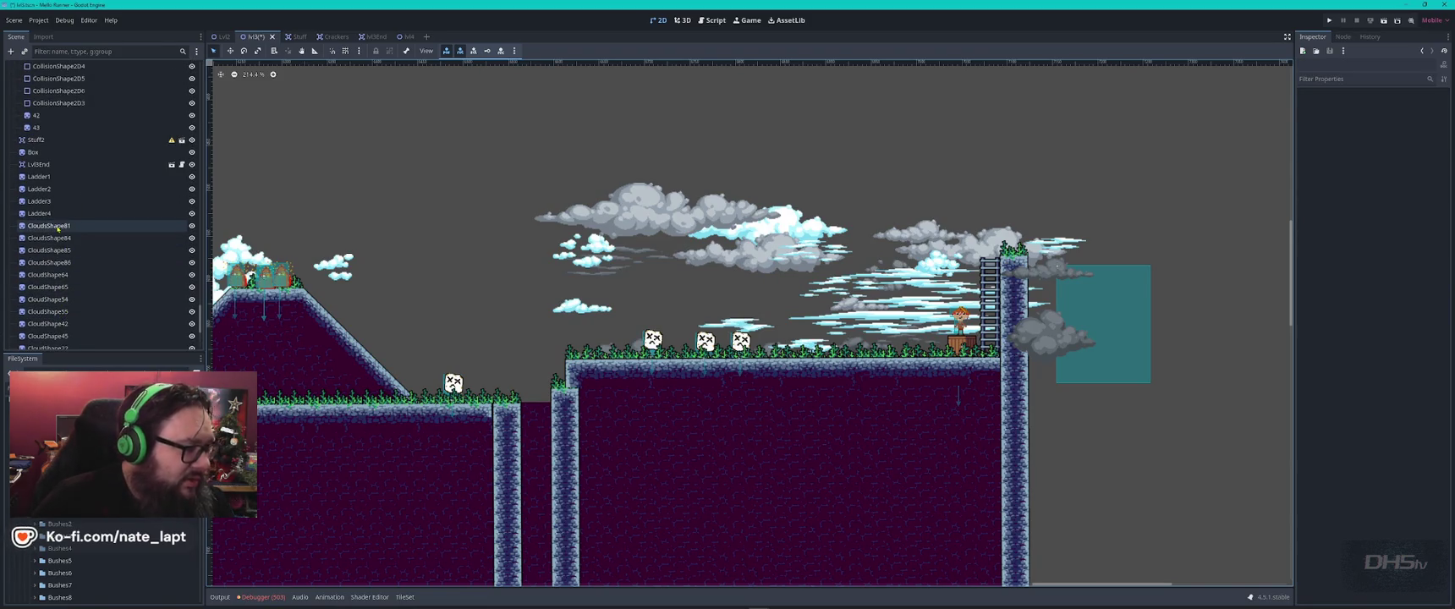
pyautogui.scroll(-4, 57, 228)
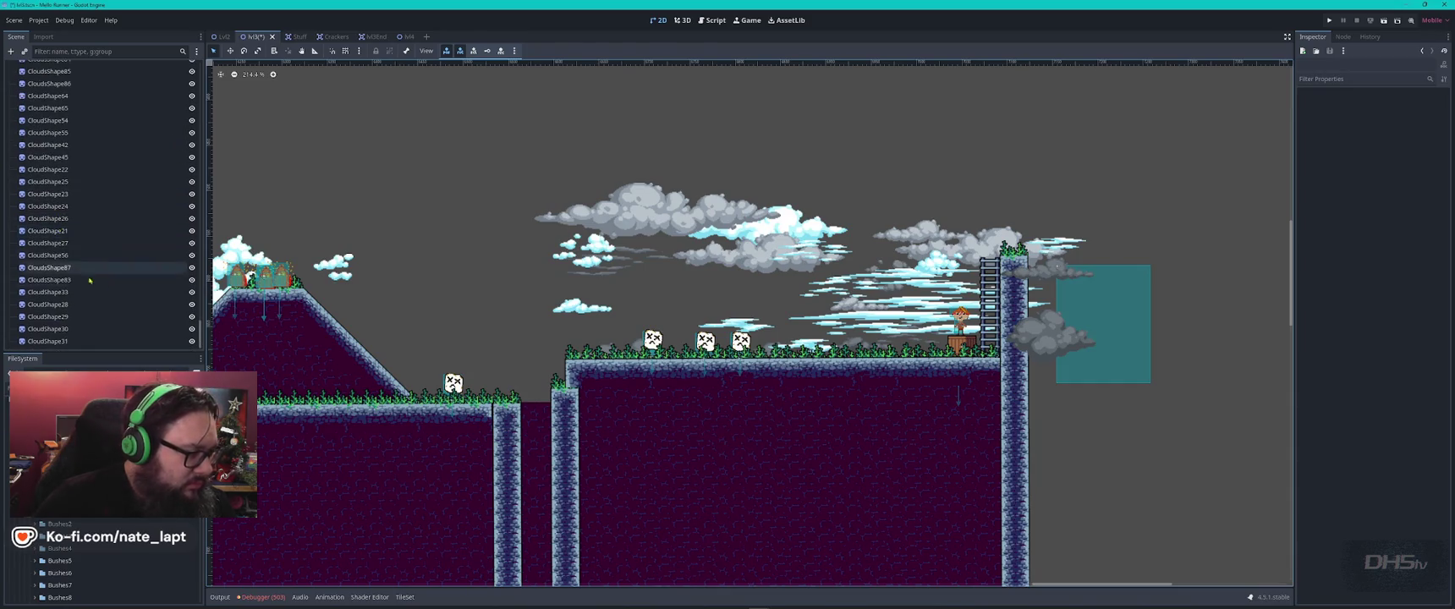
# - Add a plain Node to the scene and rename it EndClouds
pyautogui.hotkey('ctrl', 'a')
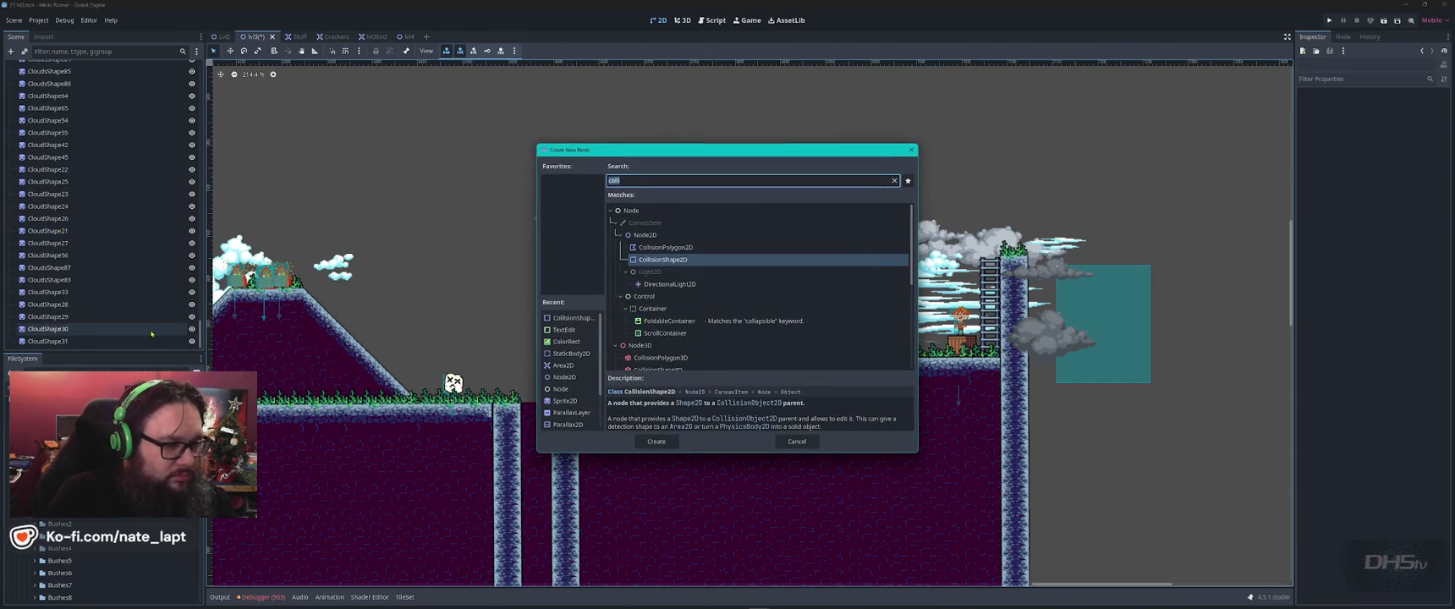
pyautogui.write('node')
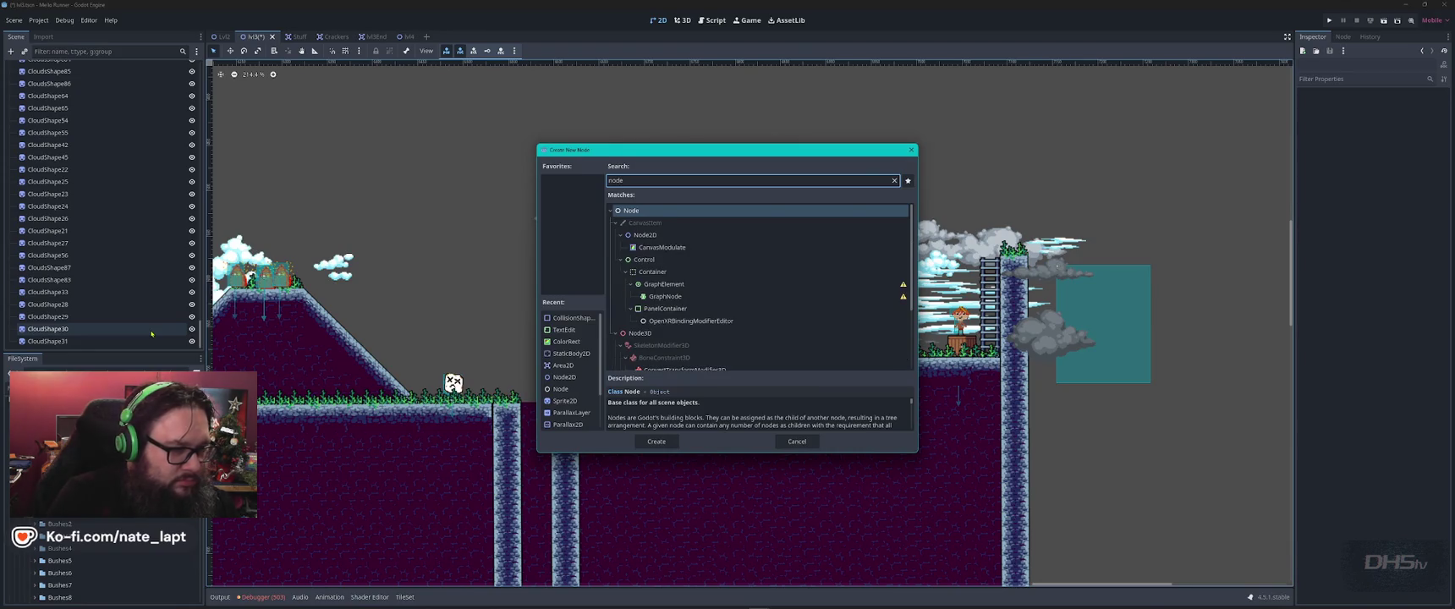
pyautogui.press('Return')
pyautogui.doubleClick(102, 341)
pyautogui.write('EndClouds')
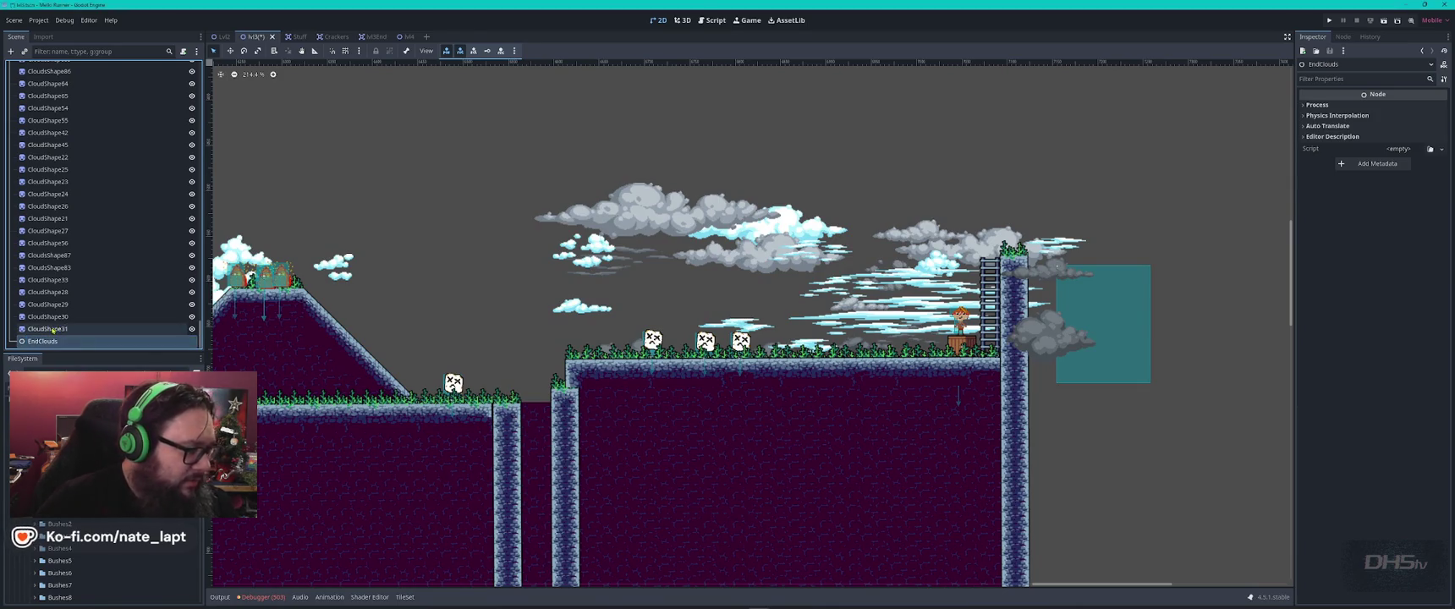
pyautogui.click(77, 328)
# - Nest the 25 cloud sprites under the EndClouds node
pyautogui.scroll(5, 75, 310)
pyautogui.scroll(-2, 74, 310)
pyautogui.keyDown('shift'); pyautogui.click(72, 249); pyautogui.keyUp('shift')
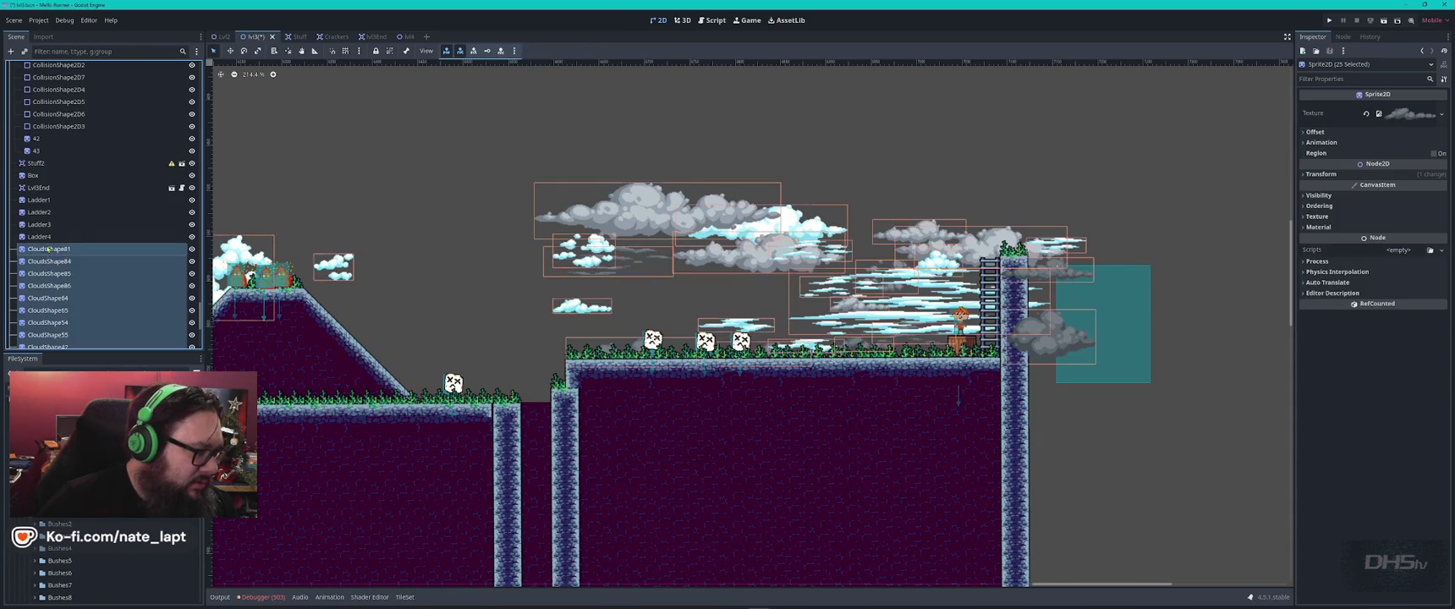
pyautogui.scroll(-5, 73, 291)
pyautogui.moveTo(47, 341); pyautogui.dragTo(51, 336)
pyautogui.scroll(-4, 59, 330)
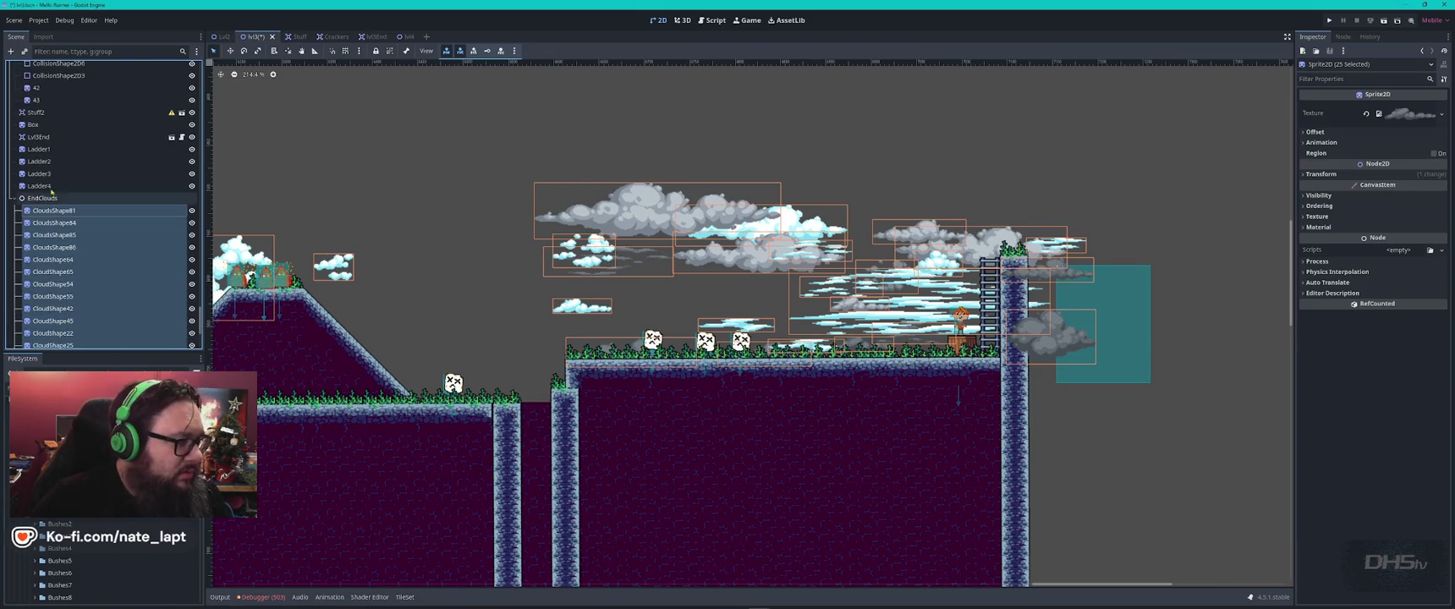
# - Rename the EndClouds group node to End
pyautogui.doubleClick(64, 198)
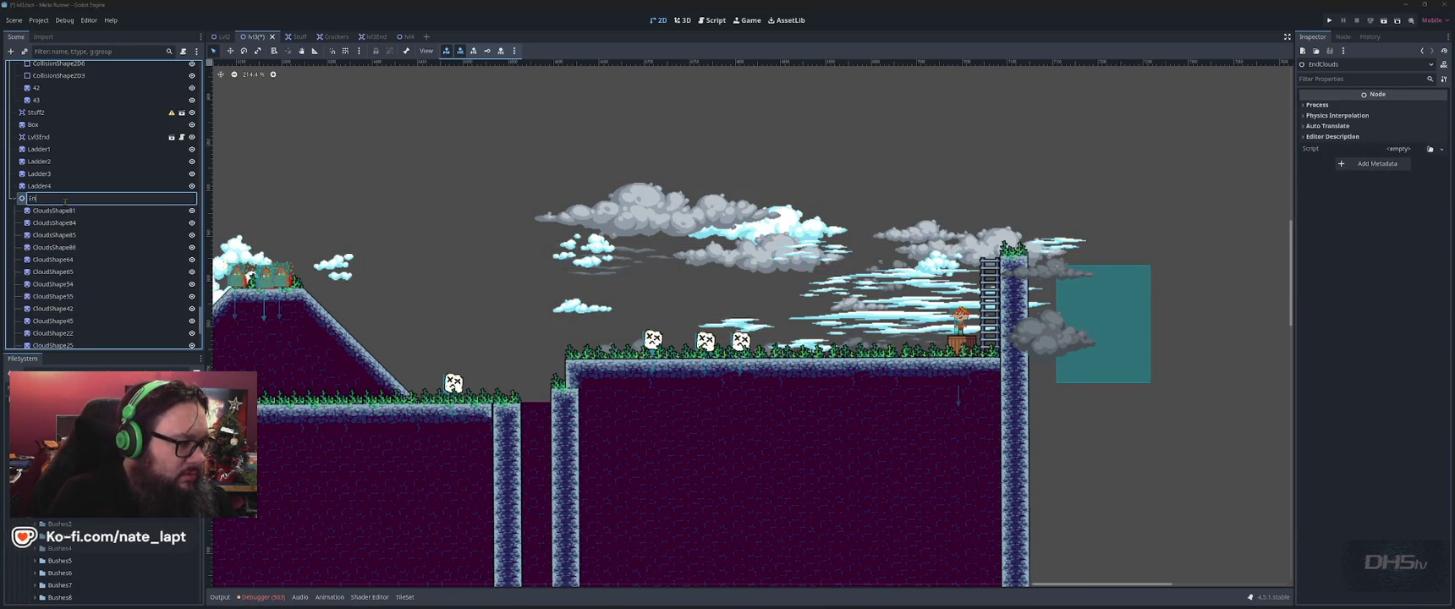
pyautogui.write('d')
pyautogui.press('Return')
pyautogui.click(40, 187)
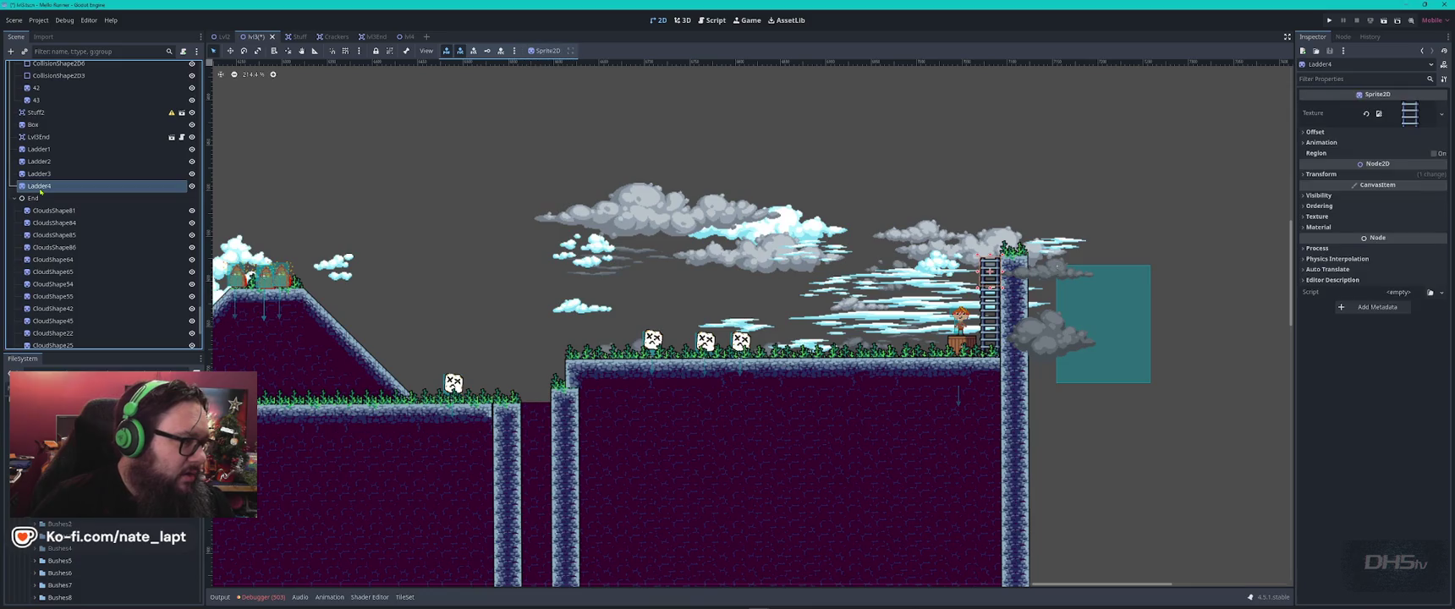
# - Move Ladder1–Ladder4 and the Box node under End
pyautogui.keyDown('shift'); pyautogui.click(39, 150); pyautogui.keyUp('shift')
pyautogui.moveTo(39, 153); pyautogui.dragTo(57, 203)
pyautogui.scroll(10, 112, 196)
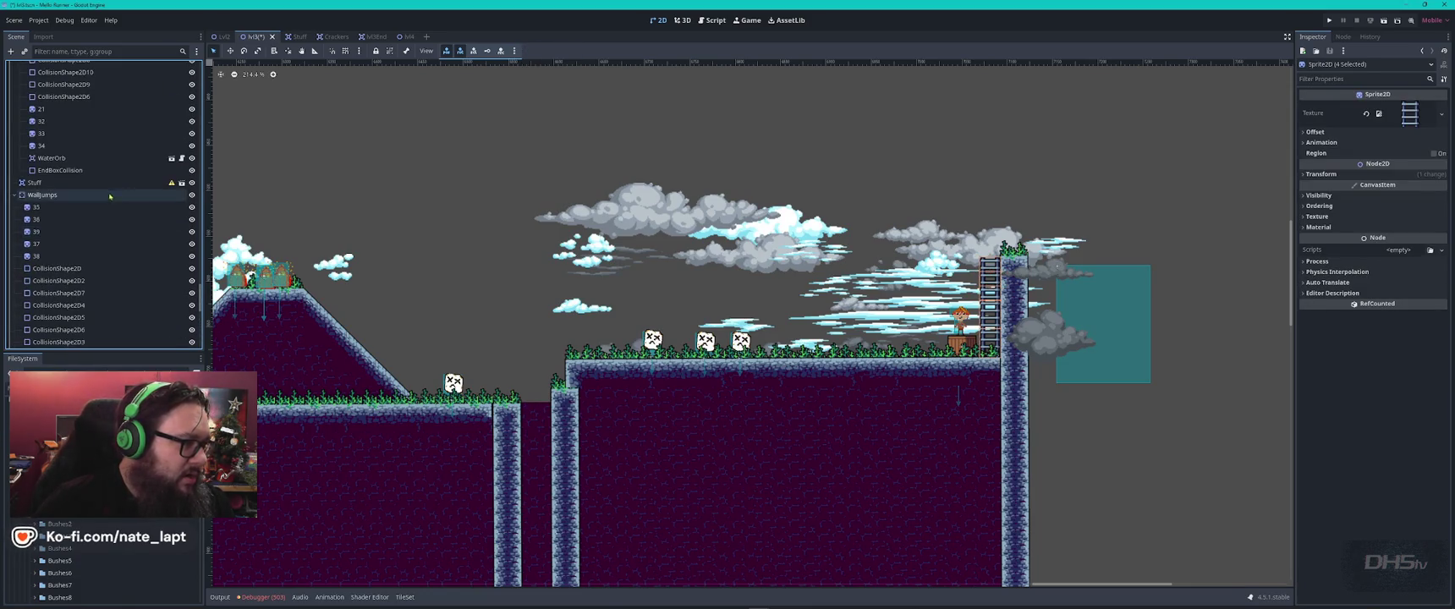
pyautogui.scroll(-8, 80, 219)
pyautogui.scroll(3, 86, 225)
pyautogui.moveTo(38, 140); pyautogui.dragTo(40, 167)
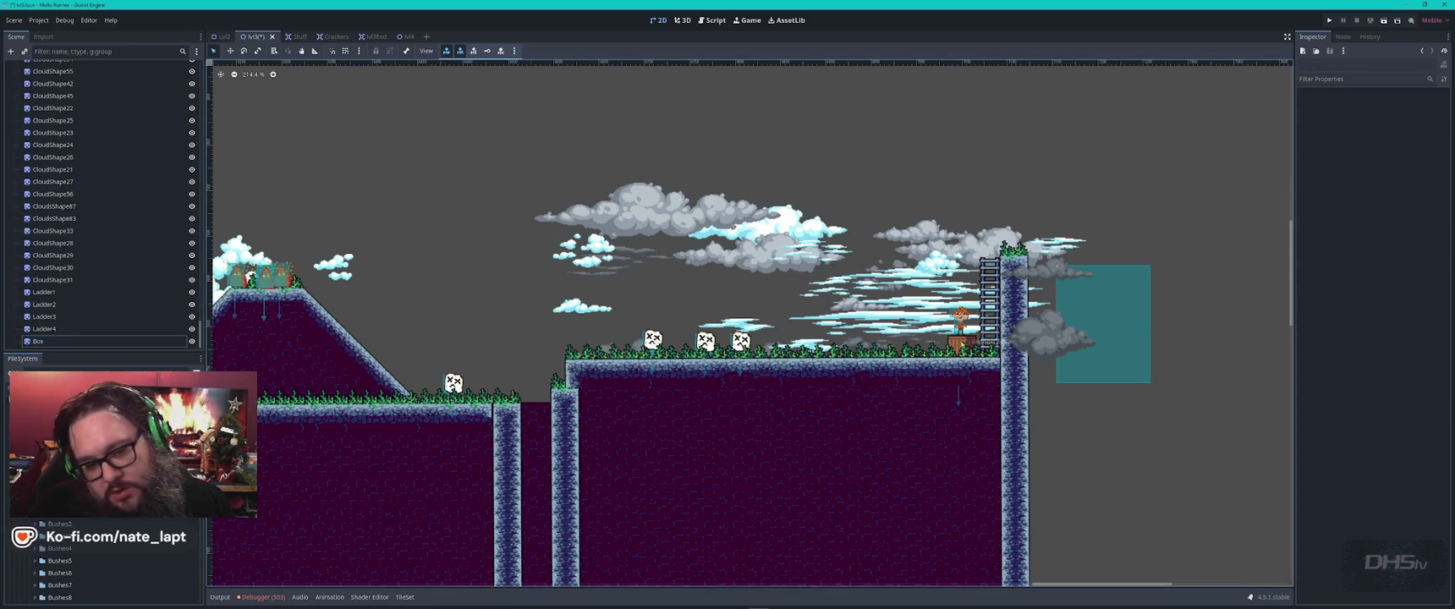
pyautogui.scroll(1, 102, 508)
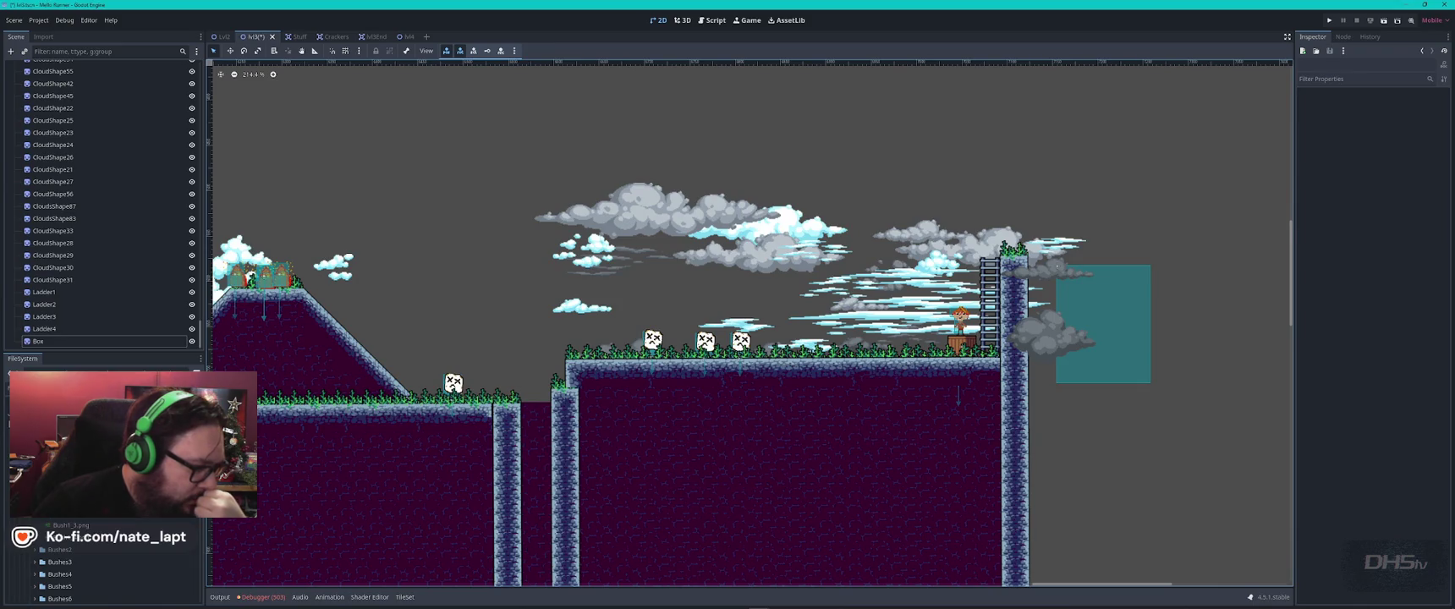
pyautogui.scroll(-5, 101, 575)
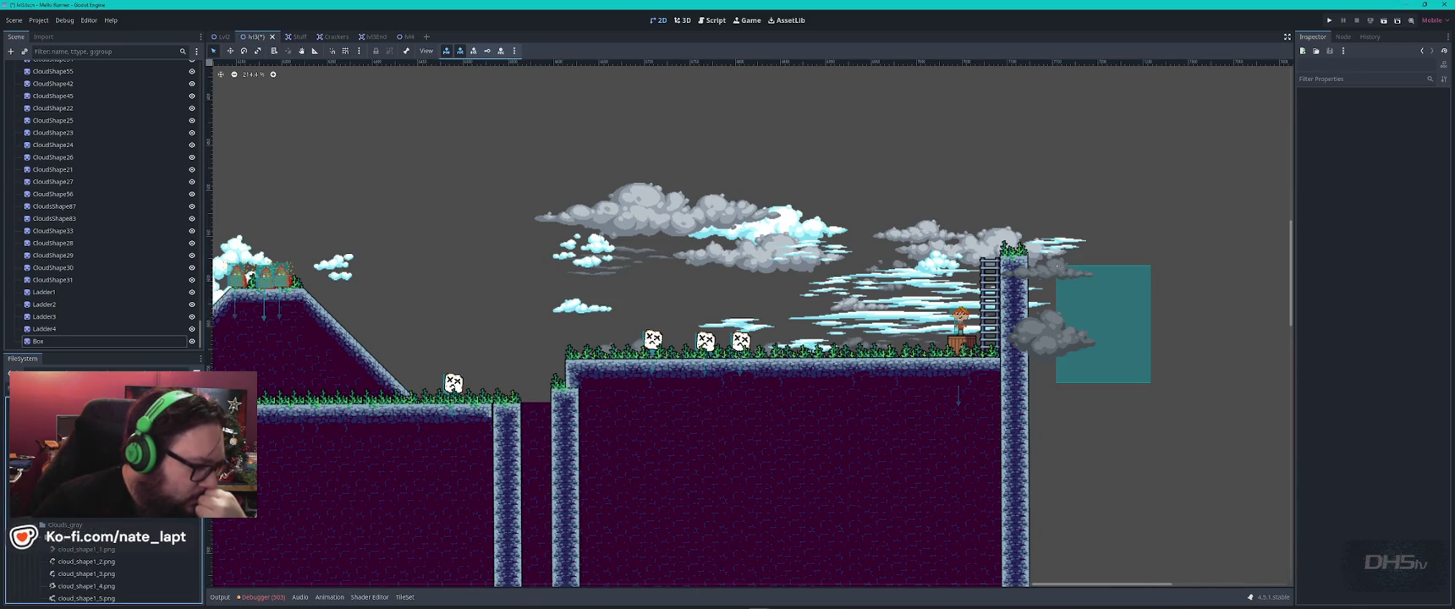
pyautogui.scroll(-10, 434, 296)
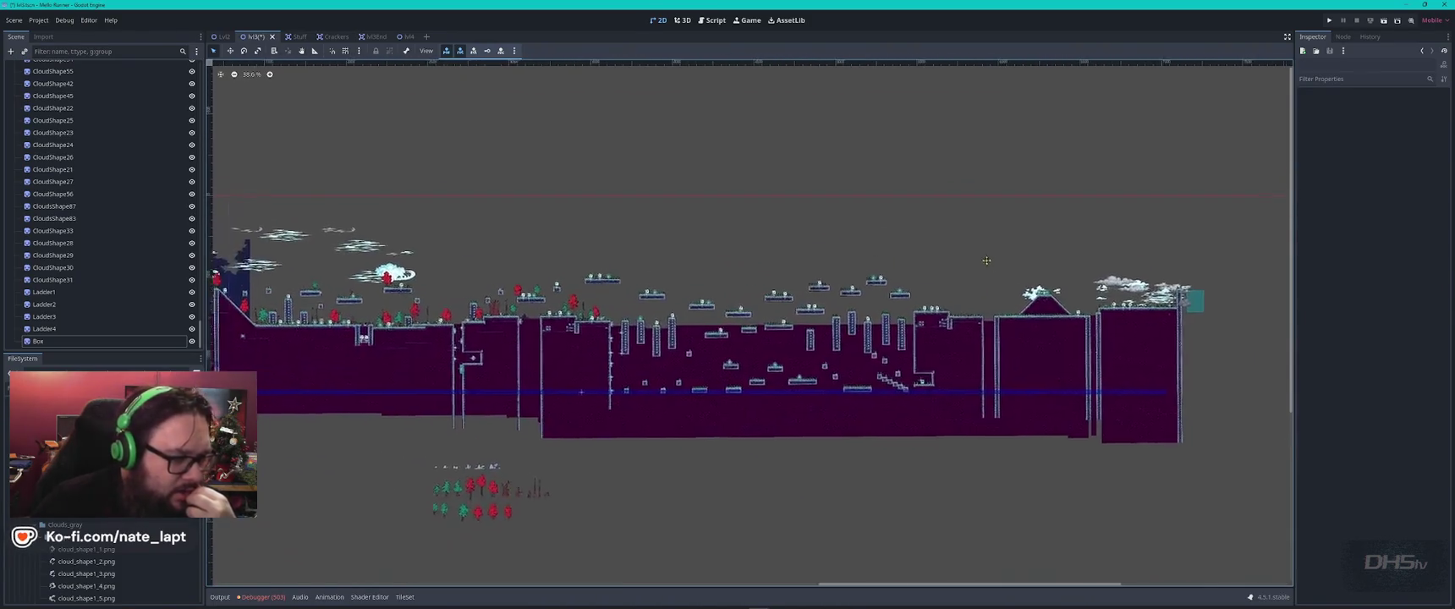
# - Box-select the tree and bush sprites and move them above the level
pyautogui.scroll(2, 400, 446)
pyautogui.scroll(2, 444, 450)
pyautogui.moveTo(737, 438); pyautogui.dragTo(476, 330)
pyautogui.moveTo(566, 371); pyautogui.dragTo(1282, 397)
pyautogui.moveTo(509, 455)
pyautogui.mouseDown()
pyautogui.moveTo(896, 238)
pyautogui.moveTo(864, 286)
pyautogui.mouseUp()
pyautogui.moveTo(716, 544); pyautogui.dragTo(409, 400)
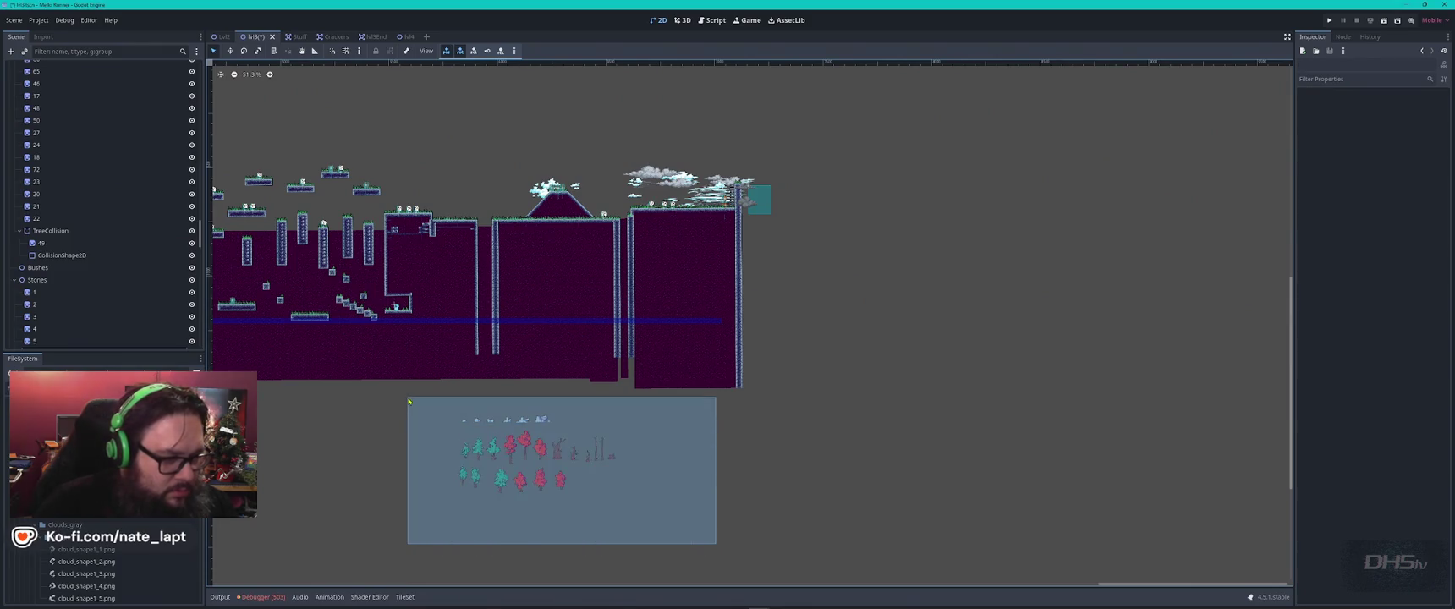
pyautogui.moveTo(527, 445)
pyautogui.mouseDown()
pyautogui.moveTo(651, 102)
pyautogui.moveTo(794, 102)
pyautogui.mouseUp()
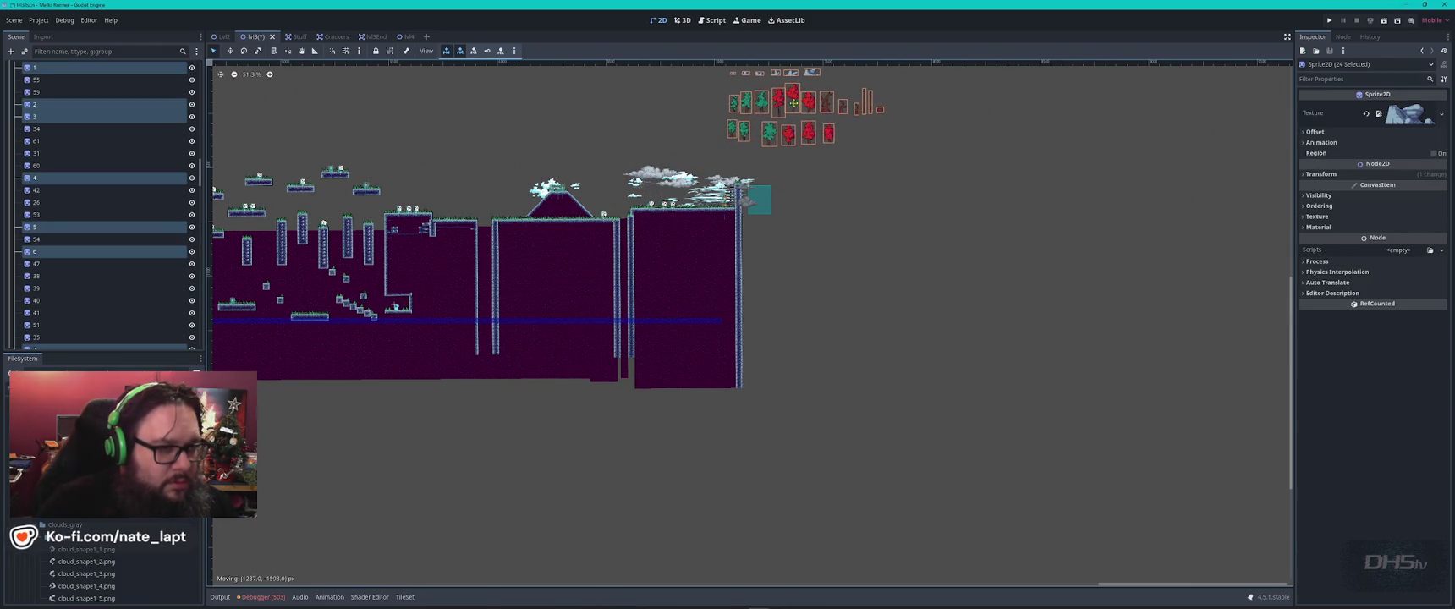
# - Duplicate two red trees and place the copies on the grass ledge
pyautogui.scroll(3, 727, 154)
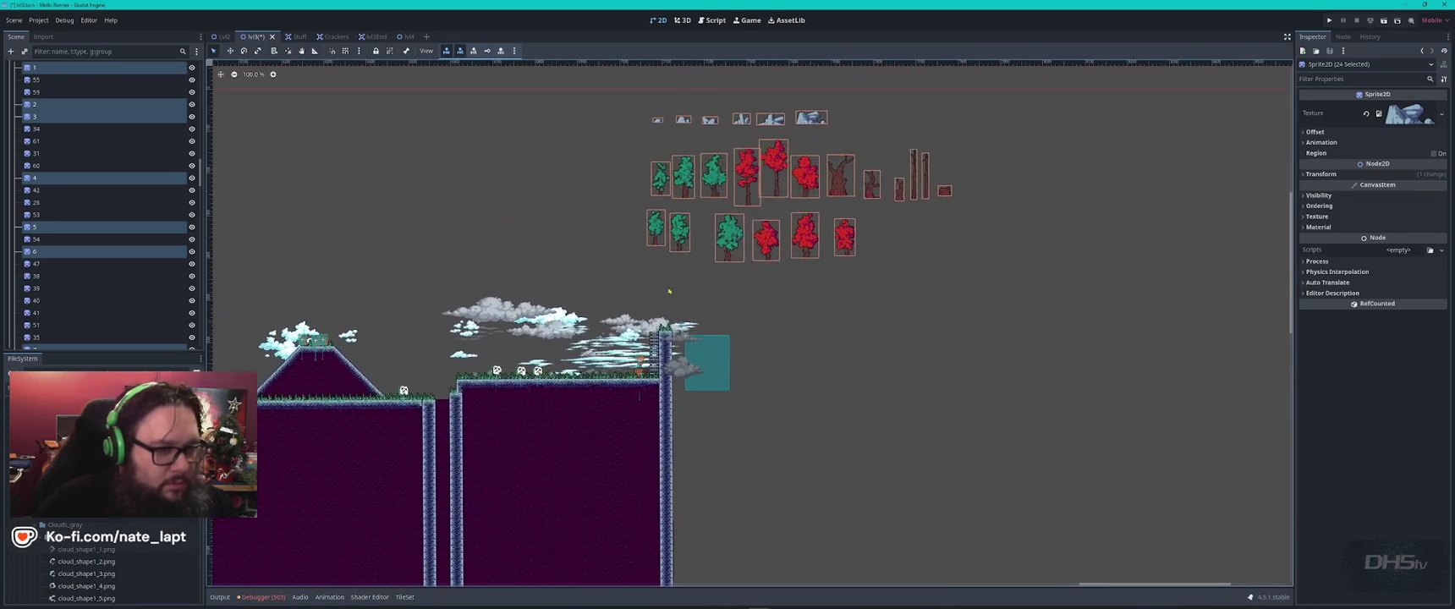
pyautogui.click(805, 239)
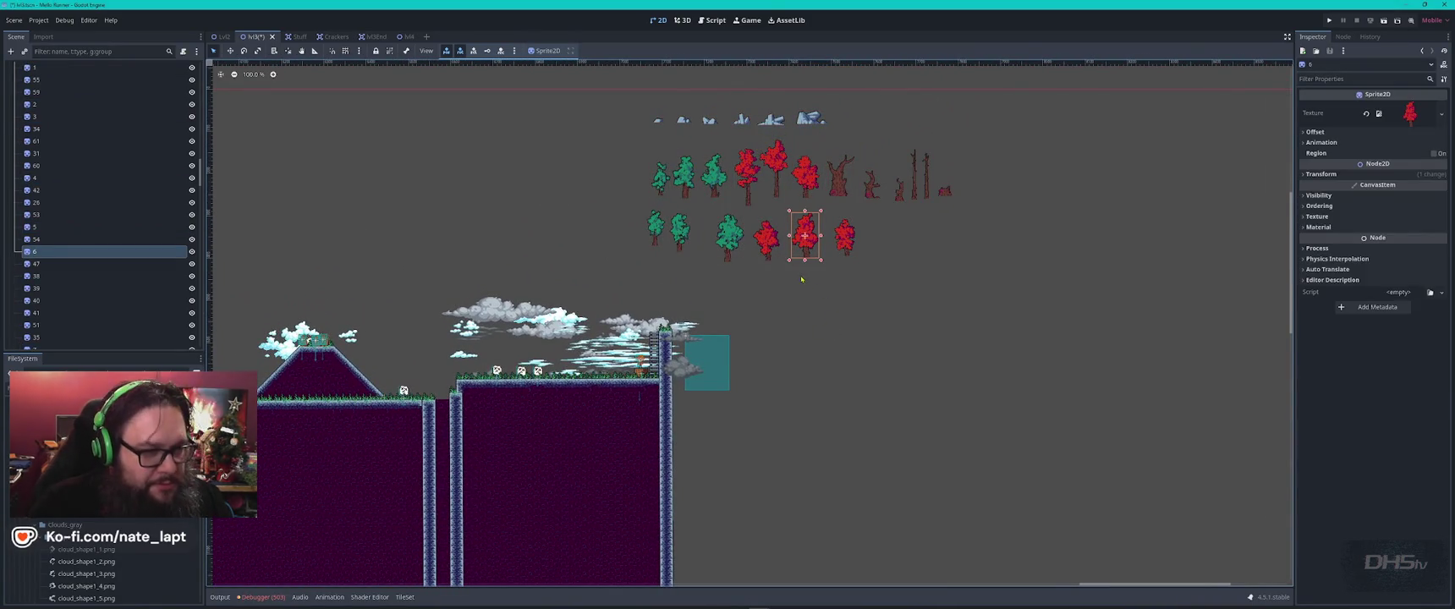
pyautogui.hotkey('ctrl', 'd')
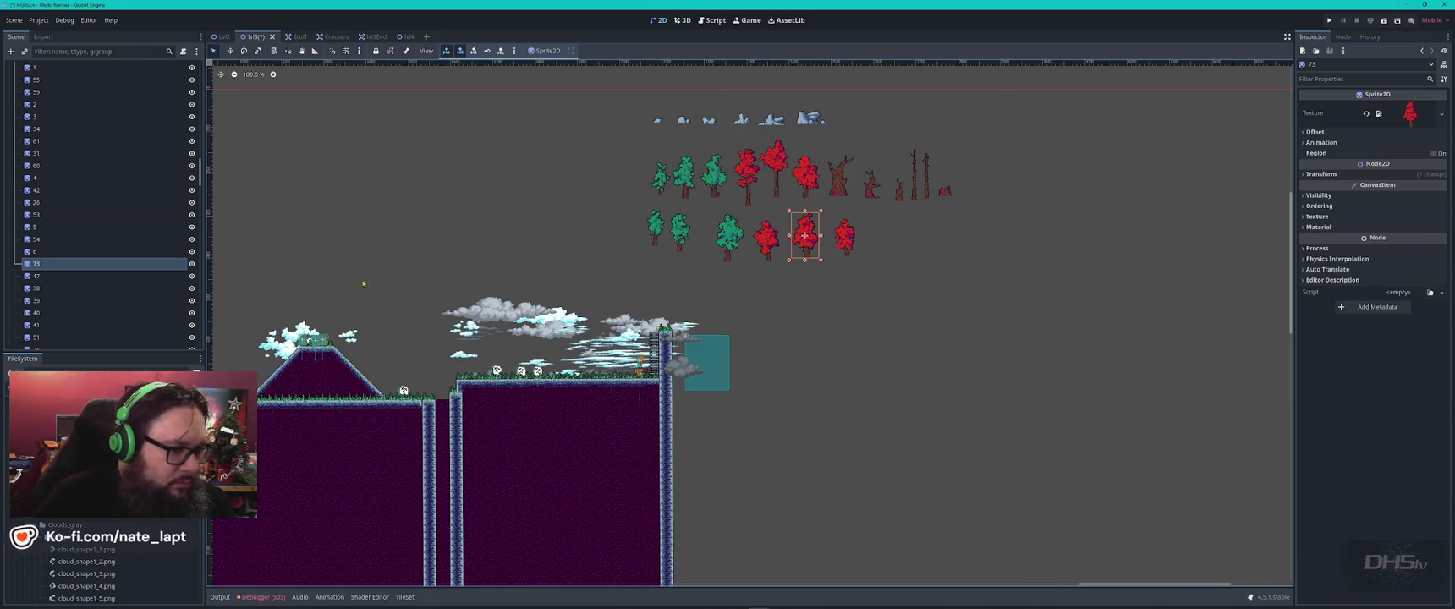
pyautogui.moveTo(806, 245); pyautogui.dragTo(481, 364)
pyautogui.scroll(4, 483, 371)
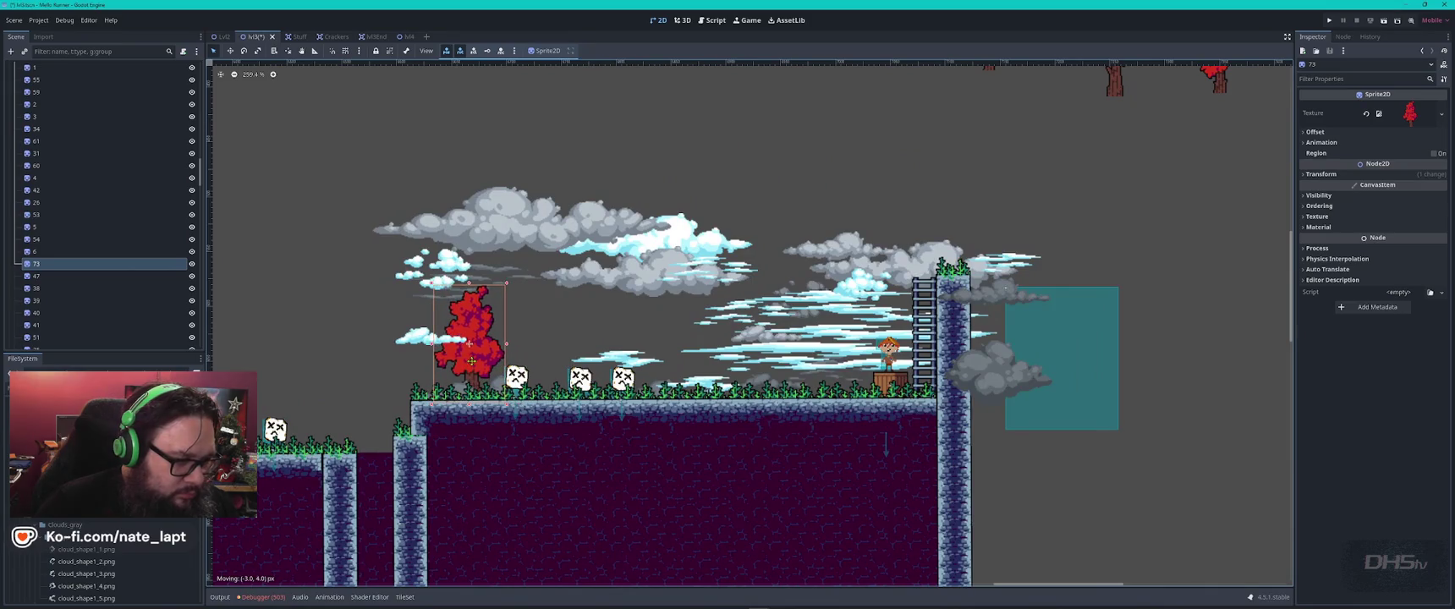
pyautogui.scroll(-2, 602, 339)
pyautogui.scroll(-1, 603, 339)
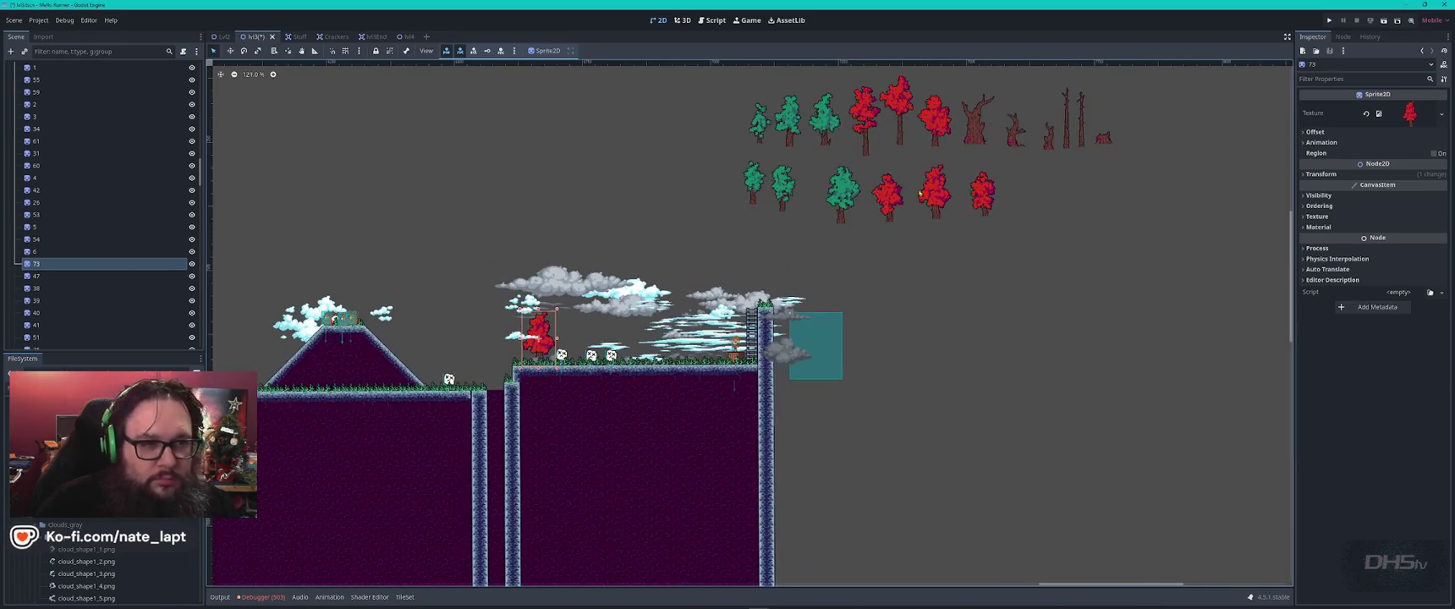
pyautogui.click(866, 121)
pyautogui.hotkey('ctrl', 'd')
pyautogui.moveTo(865, 121)
pyautogui.mouseDown()
pyautogui.moveTo(656, 336)
pyautogui.moveTo(708, 312)
pyautogui.moveTo(682, 286)
pyautogui.moveTo(693, 273)
pyautogui.mouseUp()
pyautogui.scroll(6, 657, 336)
pyautogui.click(674, 286)
# - Place a green tree beside the ladder and a dead tree left of the red tree
pyautogui.scroll(-3, 821, 245)
pyautogui.moveTo(967, 150); pyautogui.dragTo(848, 230)
pyautogui.click(707, 145)
pyautogui.moveTo(706, 146)
pyautogui.mouseDown()
pyautogui.moveTo(656, 387)
pyautogui.moveTo(707, 404)
pyautogui.moveTo(505, 526)
pyautogui.mouseUp()
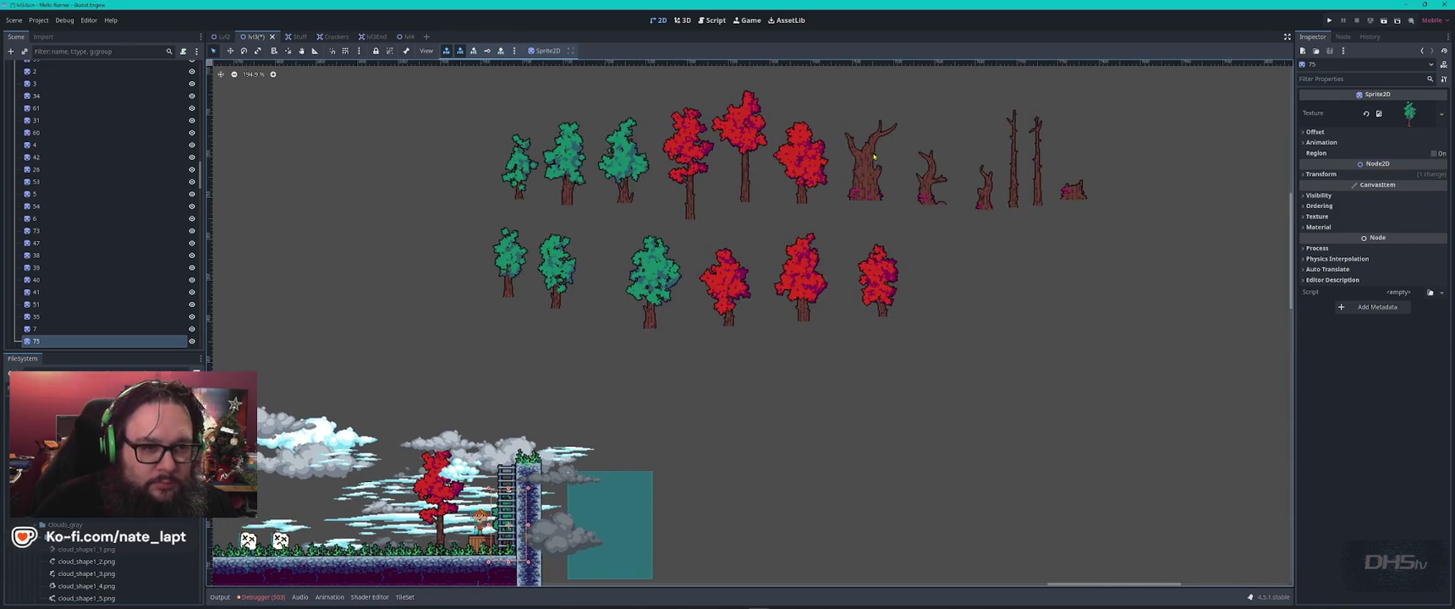
pyautogui.click(868, 182)
pyautogui.moveTo(868, 171)
pyautogui.mouseDown()
pyautogui.moveTo(429, 495)
pyautogui.moveTo(347, 526)
pyautogui.mouseUp()
# - Duplicate the thin bare tree and set the copy onto the platform
pyautogui.scroll(2, 347, 526)
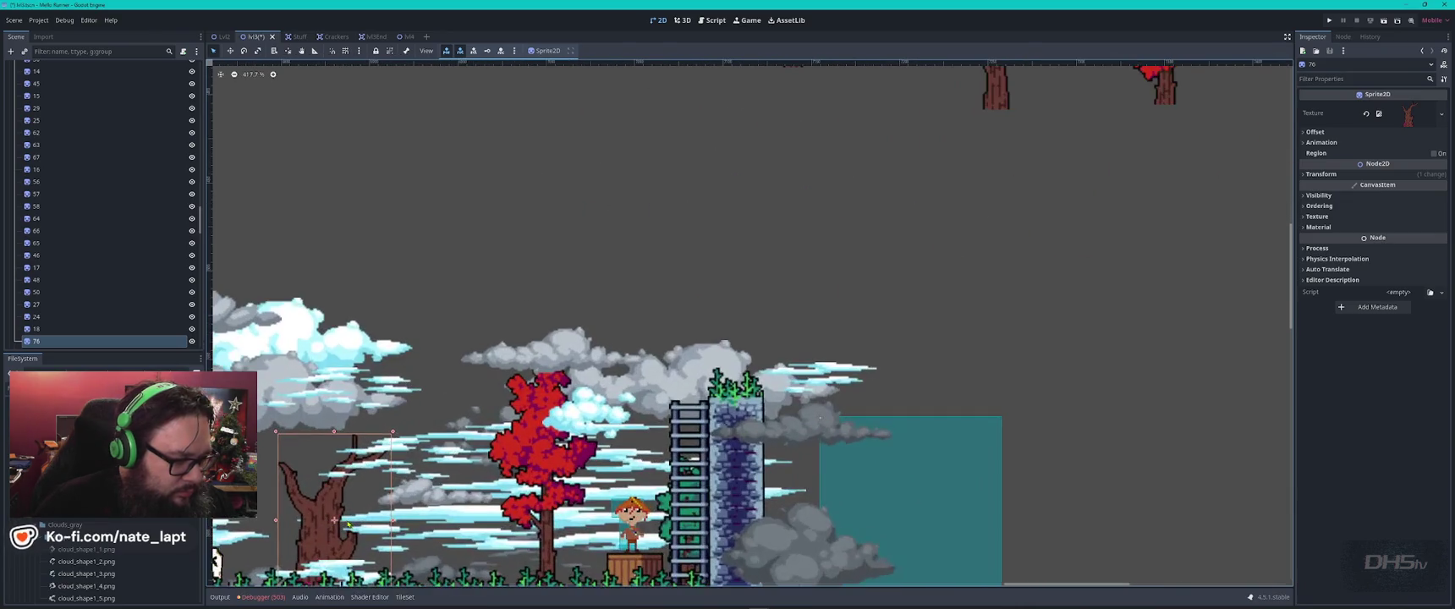
pyautogui.scroll(-2, 773, 324)
pyautogui.scroll(3, 654, 476)
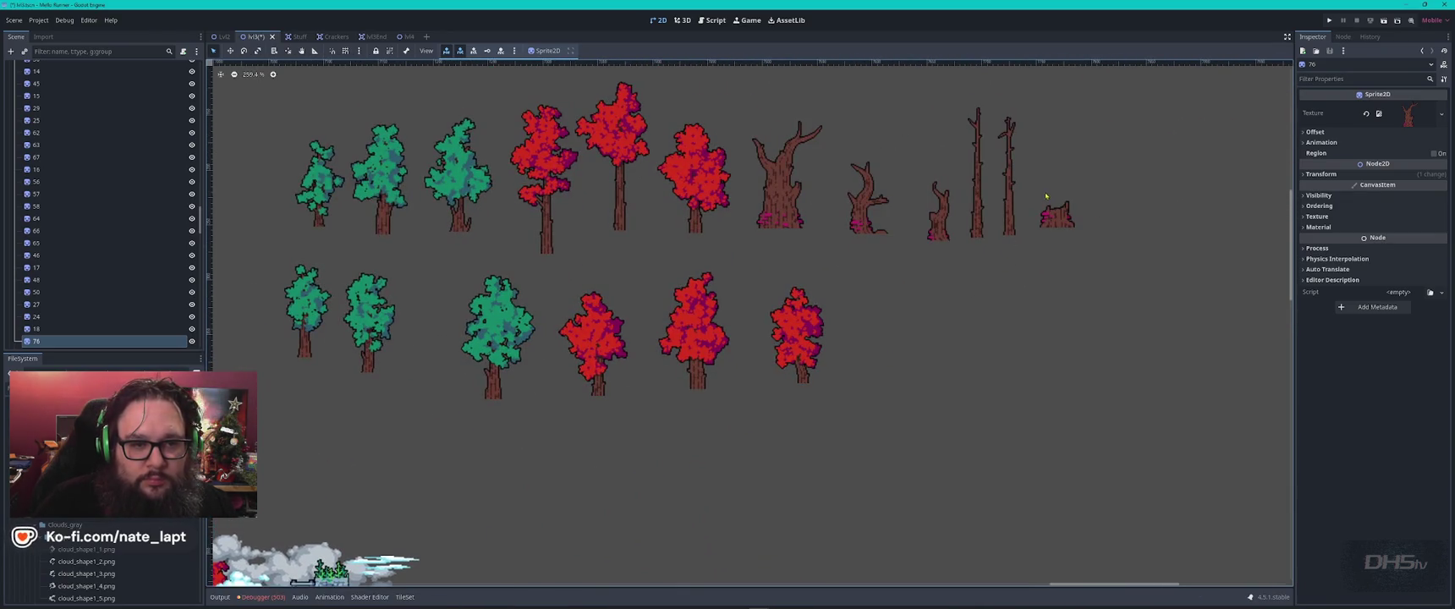
pyautogui.click(1011, 192)
pyautogui.hotkey('ctrl', 'd')
pyautogui.moveTo(1013, 218)
pyautogui.mouseDown()
pyautogui.moveTo(577, 499)
pyautogui.moveTo(327, 528)
pyautogui.moveTo(1013, 165)
pyautogui.mouseUp()
pyautogui.moveTo(1097, 76)
pyautogui.mouseDown()
pyautogui.moveTo(783, 190)
pyautogui.moveTo(725, 216)
pyautogui.moveTo(698, 252)
pyautogui.moveTo(330, 295)
pyautogui.moveTo(391, 299)
pyautogui.mouseUp()
pyautogui.hotkey('ctrl', 'd')
# - Place copies of two red trees and a thin bare tree on the ground
pyautogui.scroll(-3, 545, 273)
pyautogui.moveTo(863, 178); pyautogui.dragTo(702, 317)
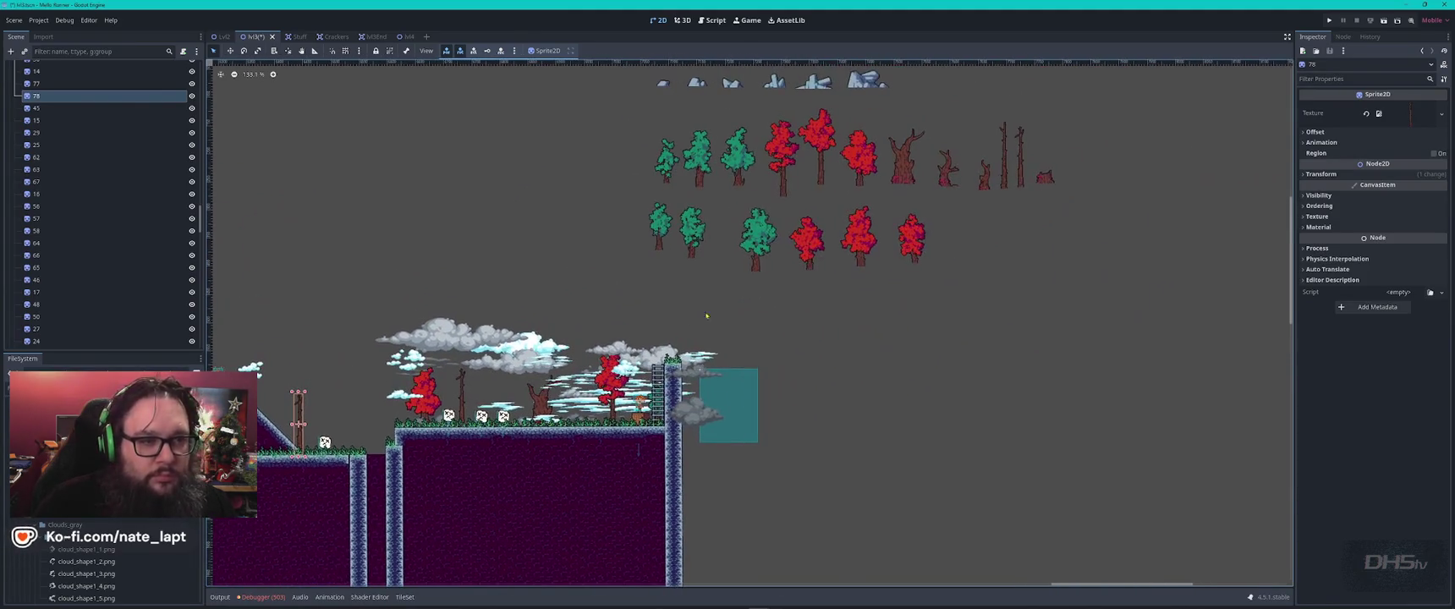
pyautogui.click(782, 157)
pyautogui.hotkey('ctrl', 'd')
pyautogui.moveTo(782, 157)
pyautogui.mouseDown()
pyautogui.moveTo(345, 319)
pyautogui.moveTo(345, 417)
pyautogui.mouseUp()
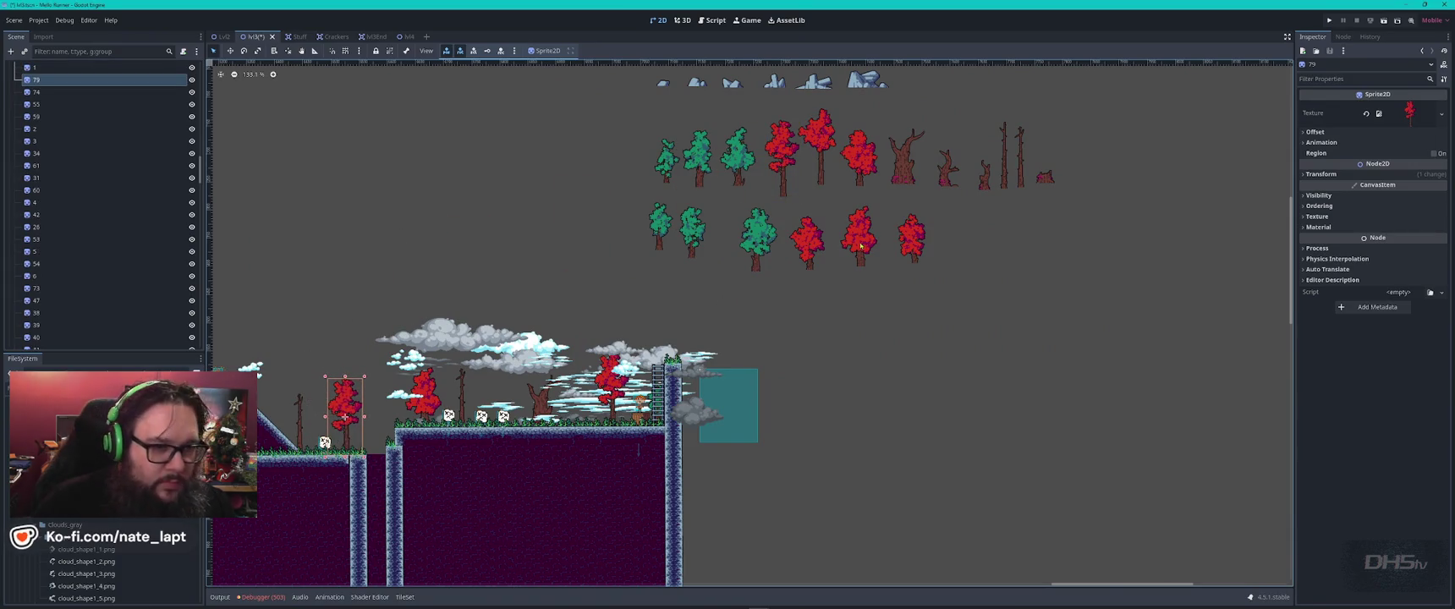
pyautogui.click(859, 158)
pyautogui.hotkey('ctrl', 'd')
pyautogui.moveTo(859, 158)
pyautogui.mouseDown()
pyautogui.moveTo(779, 196)
pyautogui.moveTo(494, 403)
pyautogui.mouseUp()
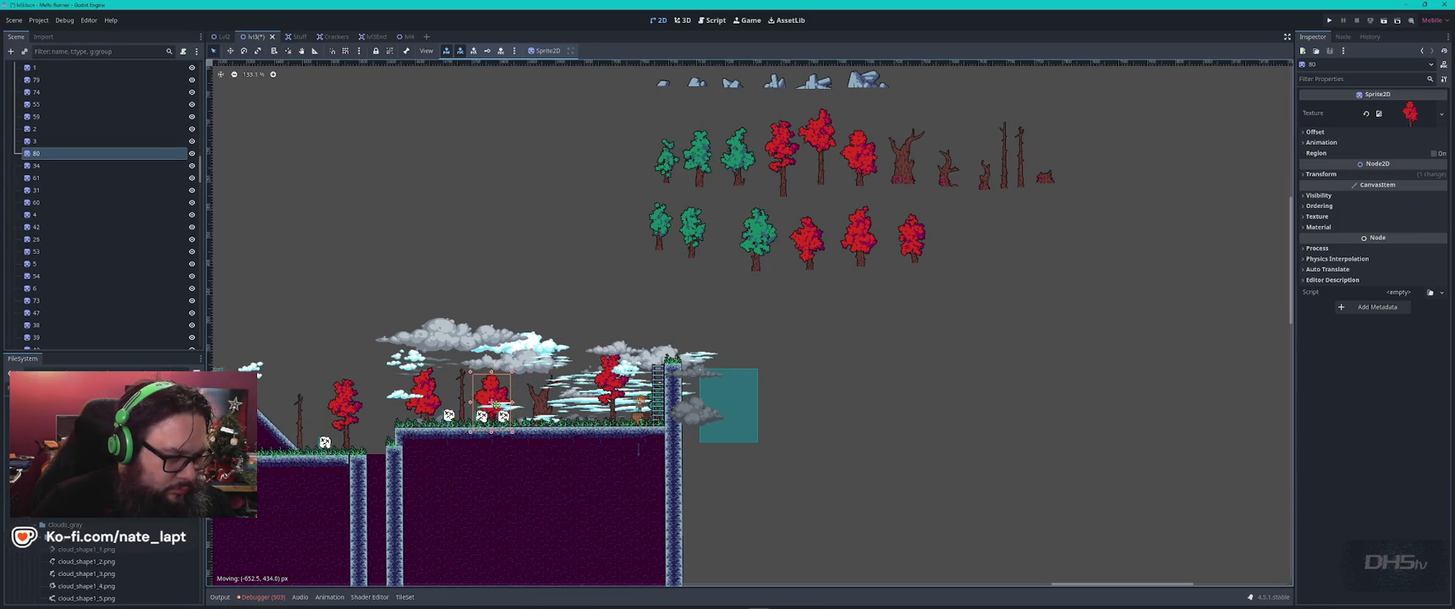
pyautogui.click(1046, 177)
pyautogui.click(984, 181)
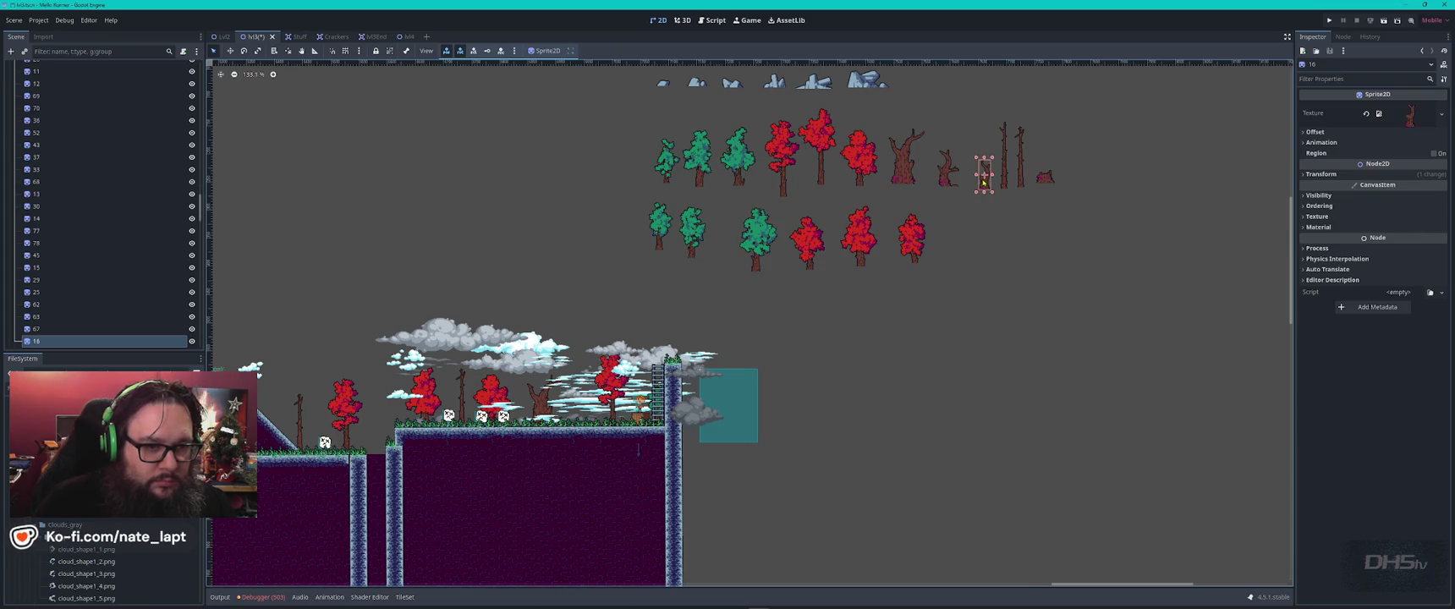
pyautogui.hotkey('ctrl', 'd')
pyautogui.moveTo(986, 184)
pyautogui.mouseDown()
pyautogui.moveTo(866, 284)
pyautogui.moveTo(596, 421)
pyautogui.moveTo(605, 395)
pyautogui.moveTo(655, 385)
pyautogui.mouseUp()
# - Place a green tree copy to the left of the hill
pyautogui.scroll(6, 592, 419)
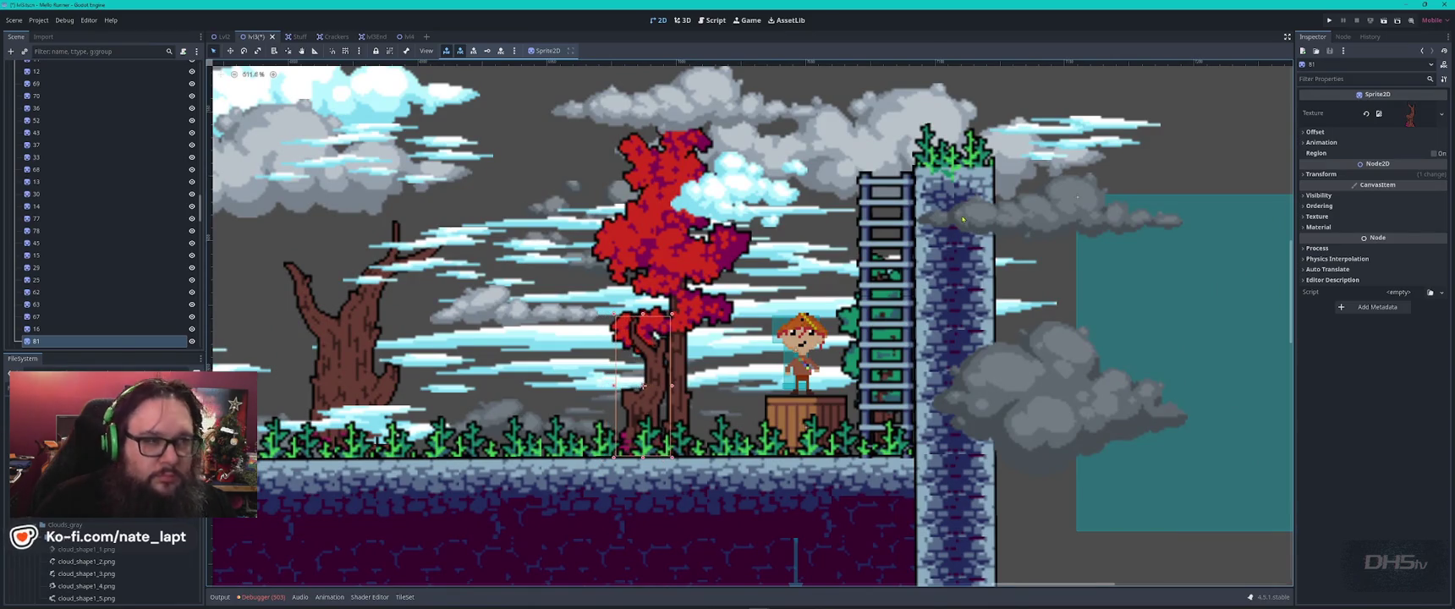
pyautogui.scroll(-3, 963, 219)
pyautogui.moveTo(983, 166)
pyautogui.mouseDown()
pyautogui.moveTo(733, 352)
pyautogui.moveTo(670, 457)
pyautogui.mouseUp()
pyautogui.click(809, 224)
pyautogui.hotkey('ctrl', 'd')
pyautogui.moveTo(809, 224)
pyautogui.mouseDown()
pyautogui.moveTo(279, 330)
pyautogui.moveTo(977, 224)
pyautogui.moveTo(394, 376)
pyautogui.moveTo(300, 330)
pyautogui.moveTo(324, 338)
pyautogui.moveTo(705, 179)
pyautogui.moveTo(464, 327)
pyautogui.mouseUp()
pyautogui.scroll(-5, 464, 328)
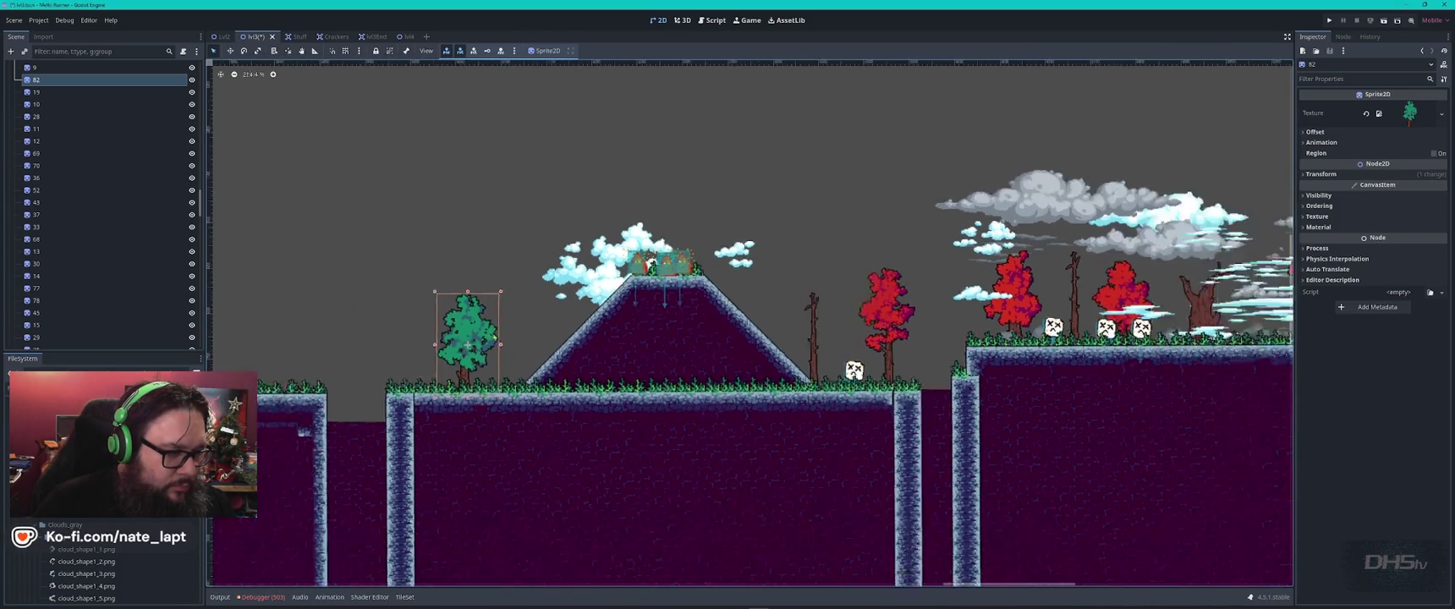
# - Put a green tree copy on an upper-left floating platform
pyautogui.moveTo(418, 271); pyautogui.dragTo(1055, 246)
pyautogui.hotkey('ctrl', 'd')
pyautogui.moveTo(1110, 314)
pyautogui.mouseDown()
pyautogui.moveTo(1055, 282)
pyautogui.moveTo(443, 219)
pyautogui.moveTo(369, 196)
pyautogui.mouseUp()
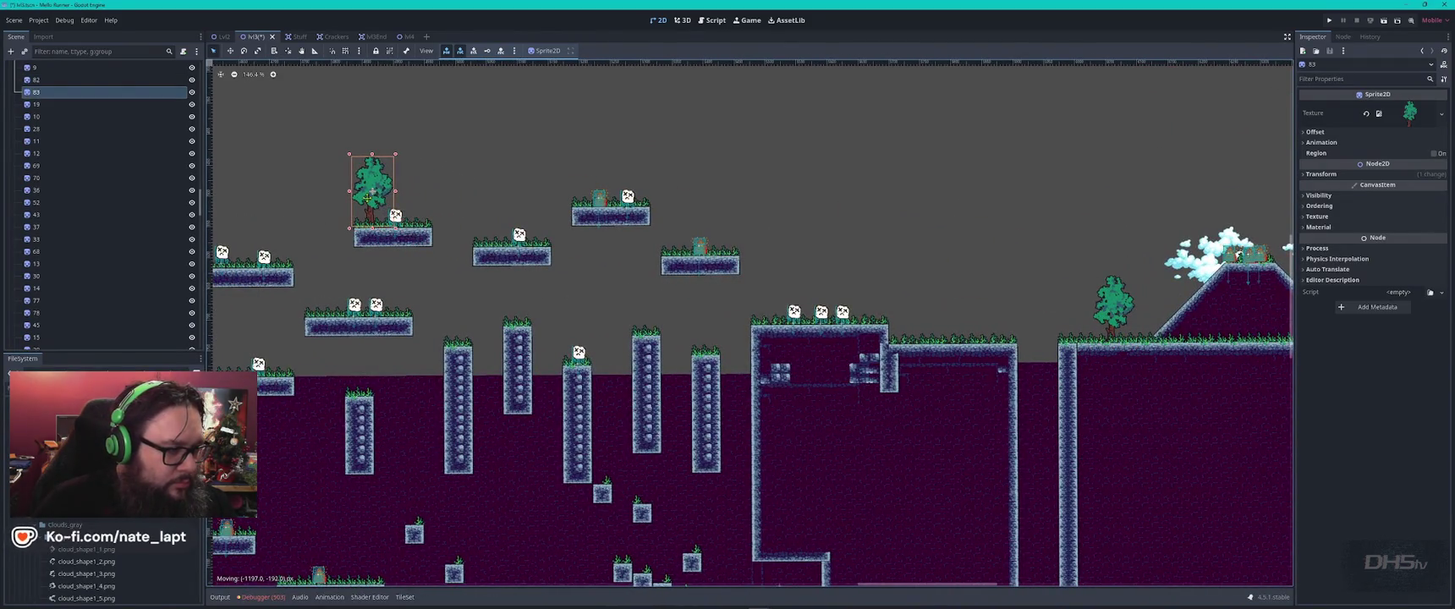
pyautogui.scroll(-3, 569, 228)
pyautogui.hscroll(6, 621, 290)
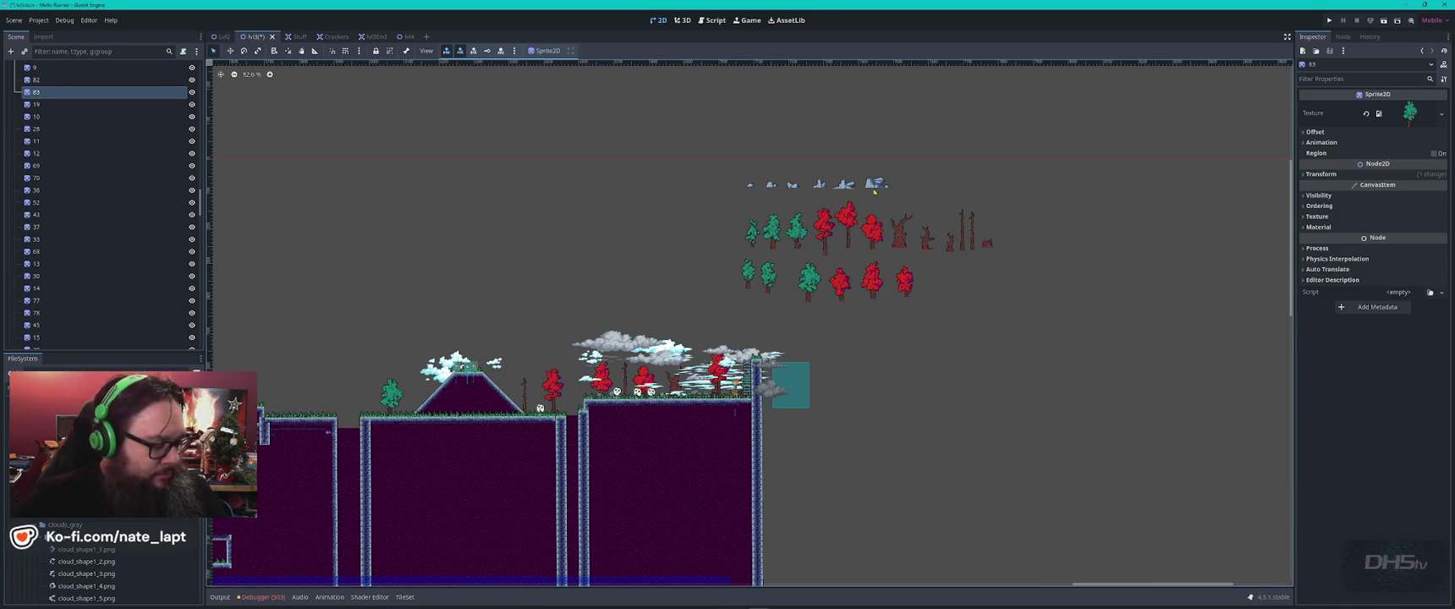
# - Duplicate red trees onto the hilltop and nudge them into place
pyautogui.click(851, 237)
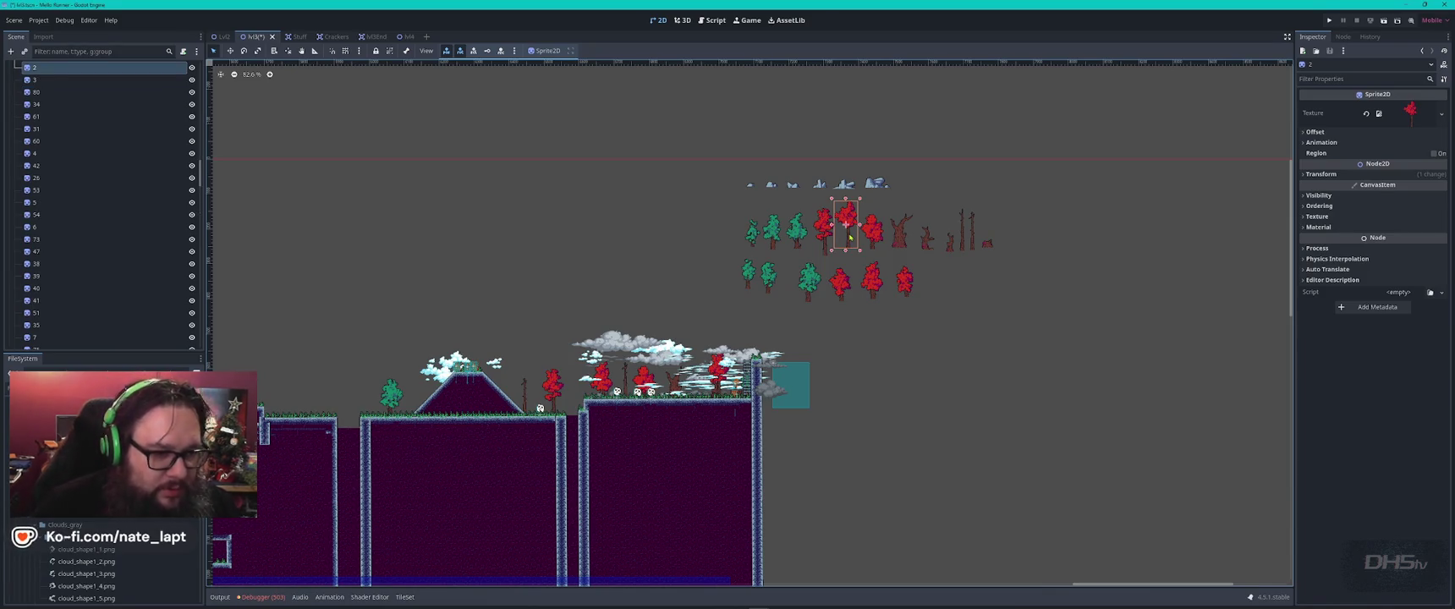
pyautogui.hotkey('ctrl', 'd')
pyautogui.moveTo(848, 230); pyautogui.dragTo(418, 337)
pyautogui.moveTo(822, 222)
pyautogui.mouseDown()
pyautogui.moveTo(510, 300)
pyautogui.moveTo(860, 205)
pyautogui.moveTo(638, 228)
pyautogui.moveTo(347, 403)
pyautogui.mouseUp()
pyautogui.scroll(5, 682, 247)
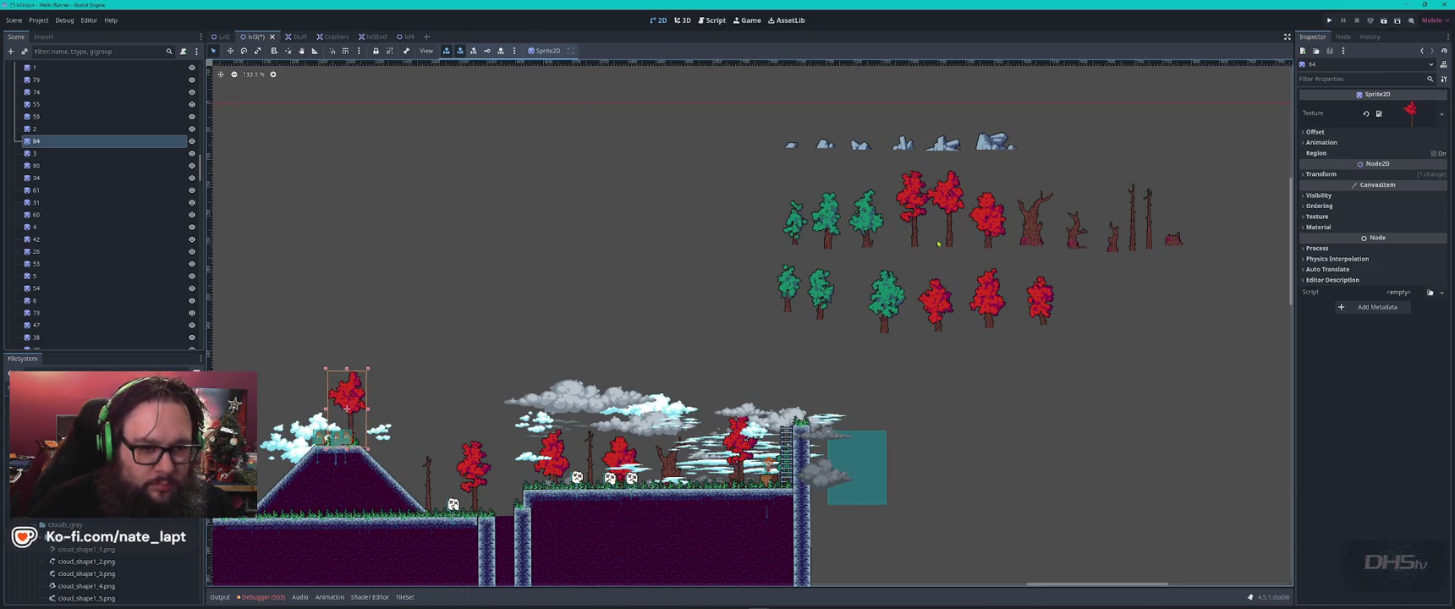
pyautogui.moveTo(940, 203); pyautogui.dragTo(950, 203)
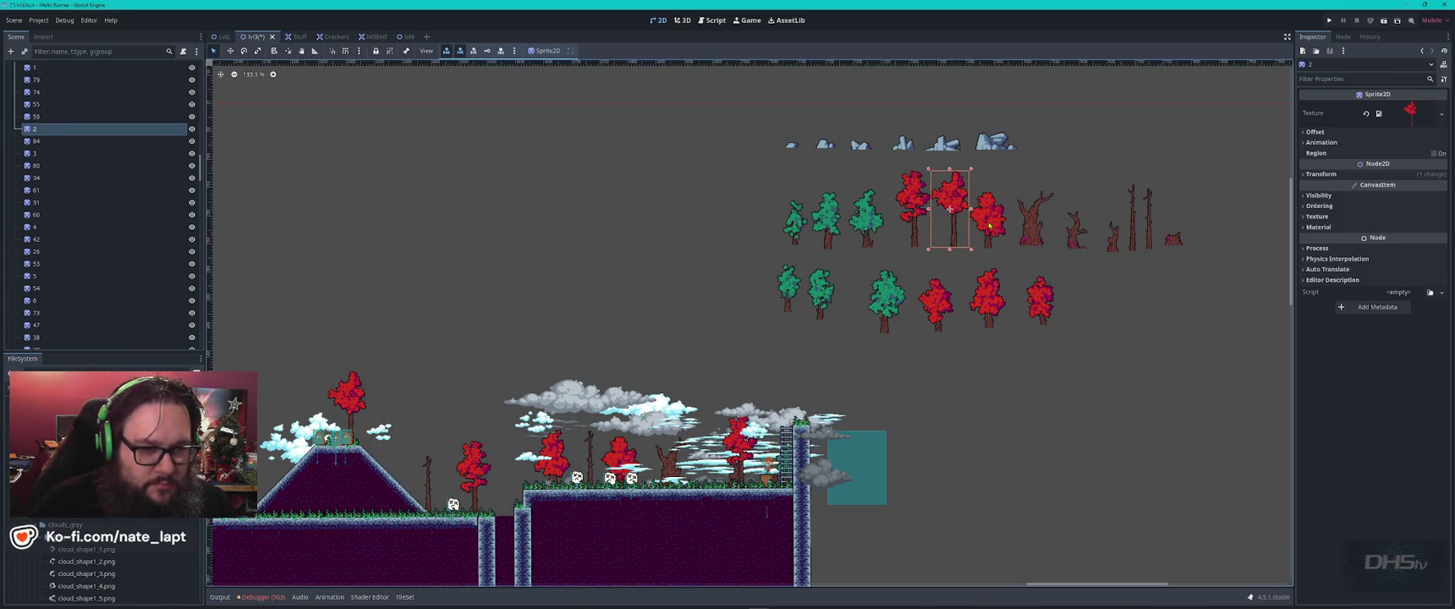
pyautogui.hotkey('ctrl', 'd')
pyautogui.moveTo(951, 212)
pyautogui.mouseDown()
pyautogui.moveTo(484, 391)
pyautogui.moveTo(325, 406)
pyautogui.moveTo(324, 423)
pyautogui.mouseUp()
pyautogui.scroll(10, 339, 415)
pyautogui.moveTo(576, 279); pyautogui.dragTo(567, 273)
pyautogui.click(671, 254)
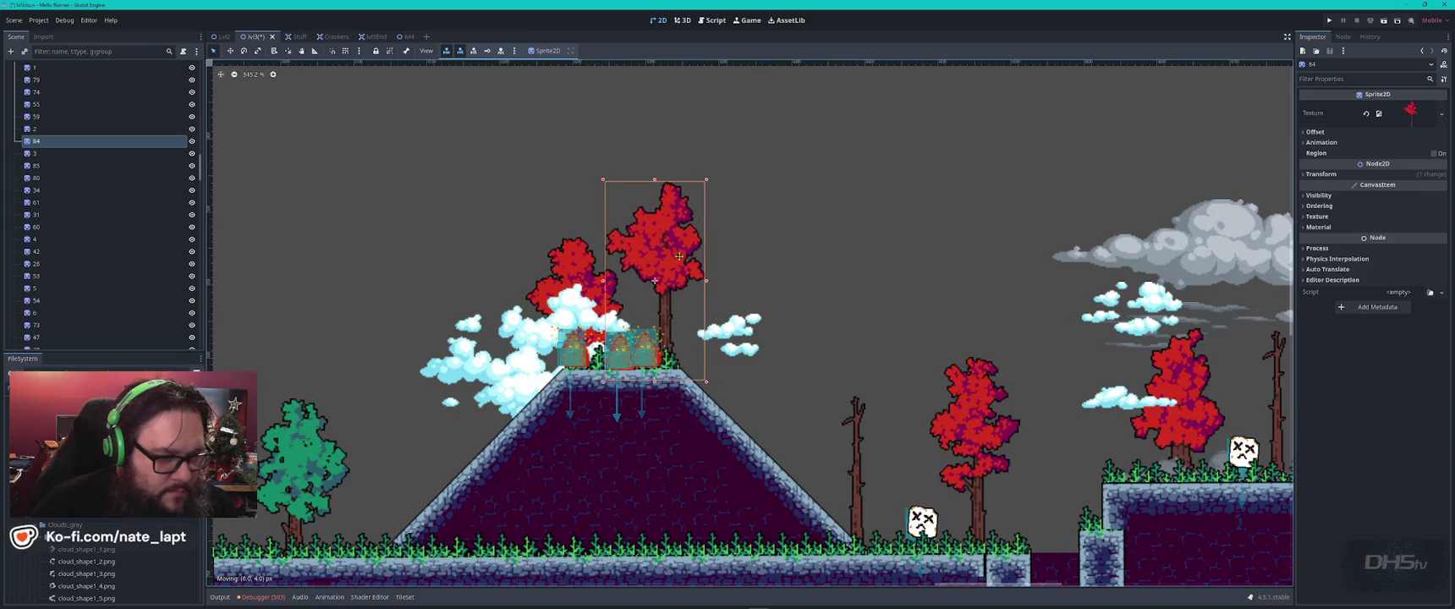
# - Move a dead tree next to the green tree and place a dead tree copy further right
pyautogui.scroll(-5, 753, 314)
pyautogui.click(808, 403)
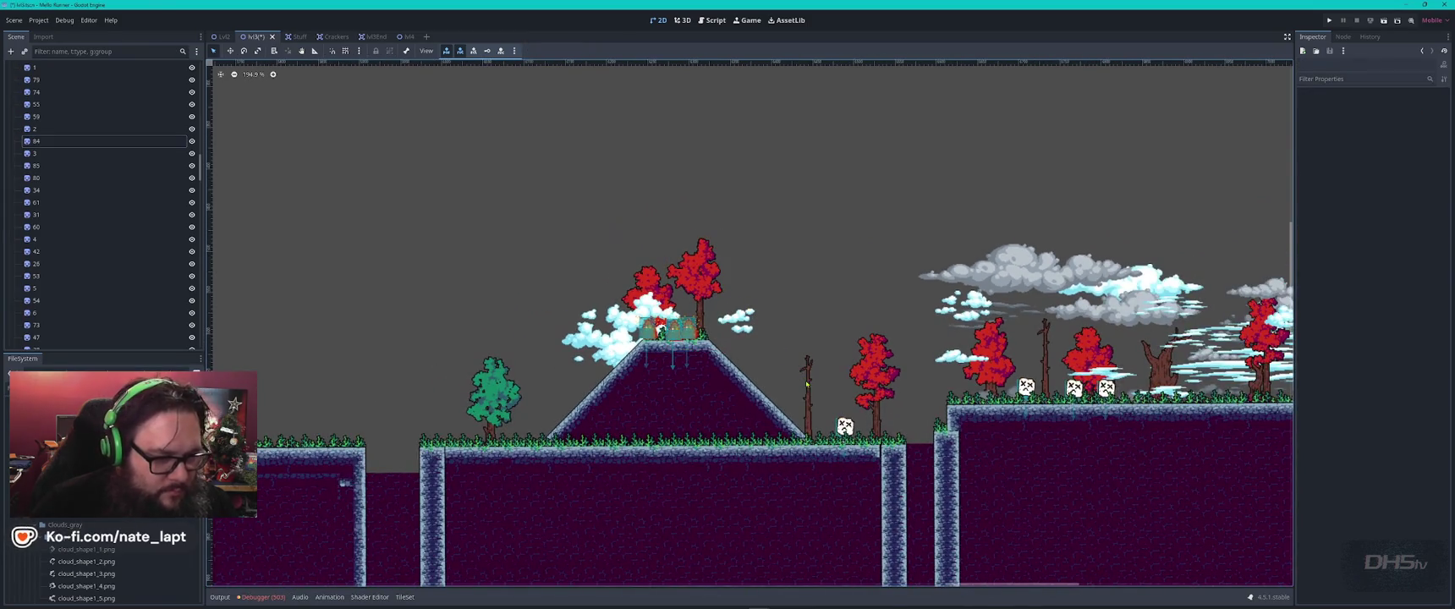
pyautogui.moveTo(805, 403)
pyautogui.mouseDown()
pyautogui.moveTo(546, 407)
pyautogui.moveTo(446, 425)
pyautogui.mouseUp()
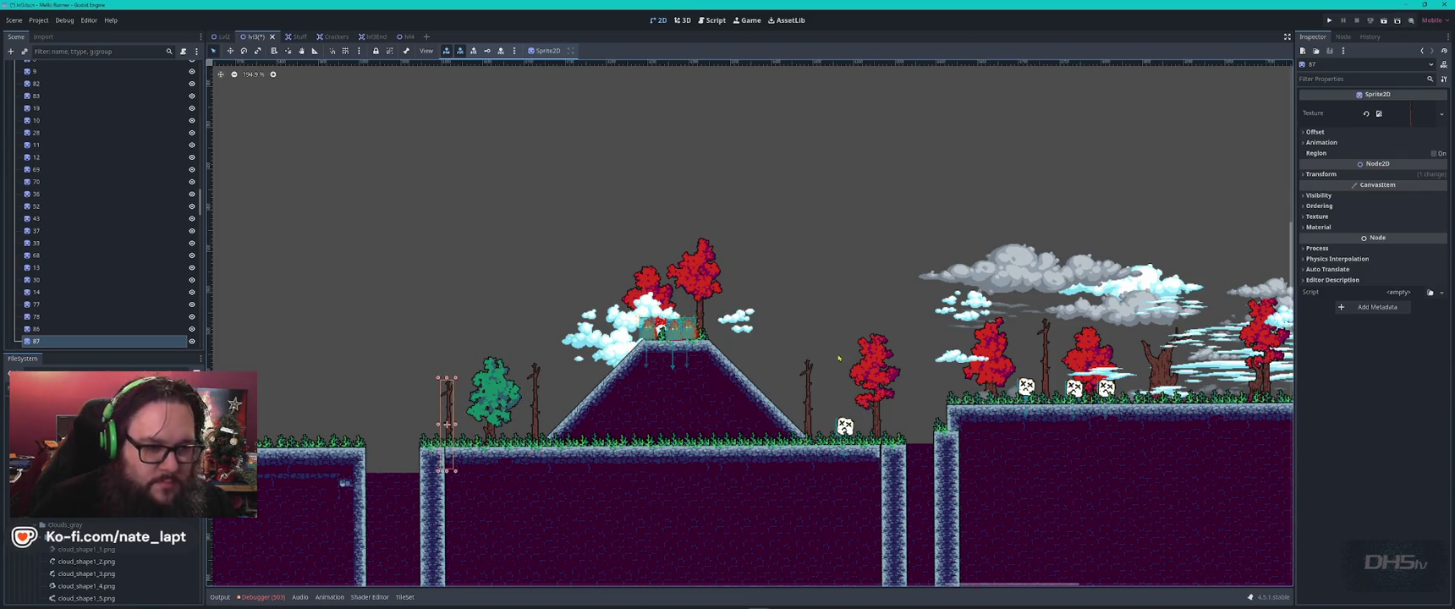
pyautogui.hscroll(10, 871, 334)
pyautogui.click(612, 330)
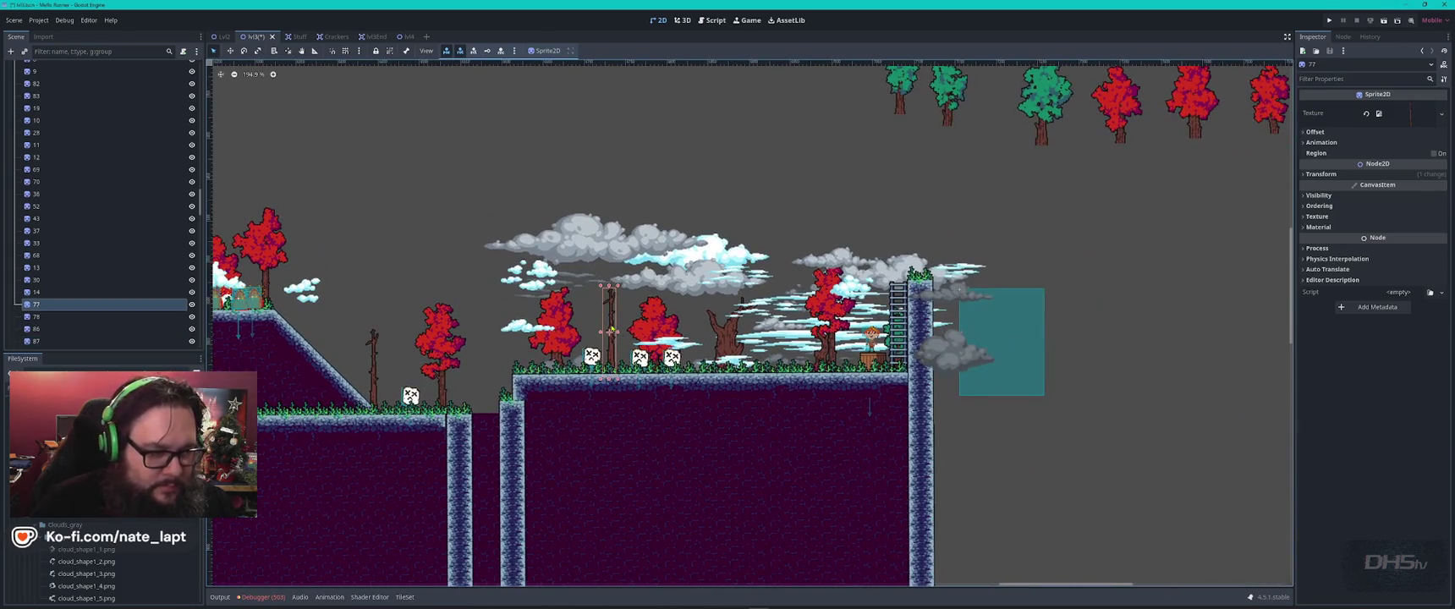
pyautogui.hotkey('ctrl', 'd')
pyautogui.moveTo(612, 330); pyautogui.dragTo(785, 333)
# - Place a tall trunk copy among the clouds and a small trunk on the tower top
pyautogui.scroll(-2, 1058, 191)
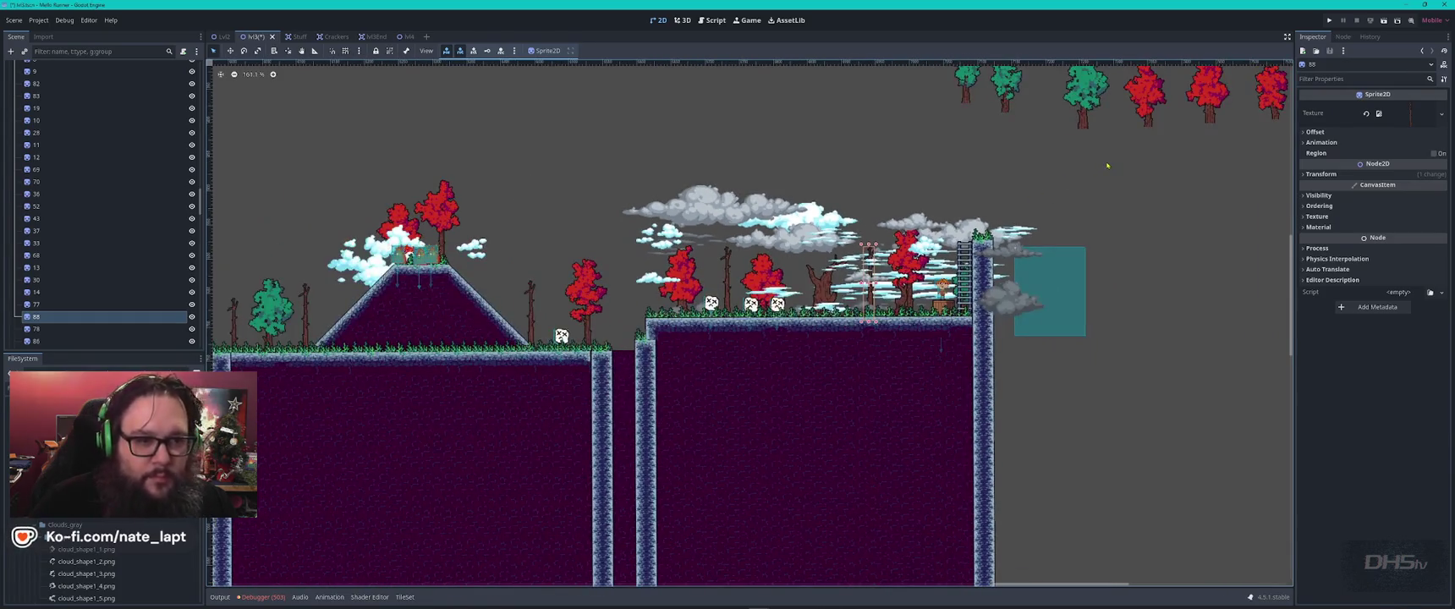
pyautogui.moveTo(1057, 191); pyautogui.dragTo(911, 260)
pyautogui.click(1058, 148)
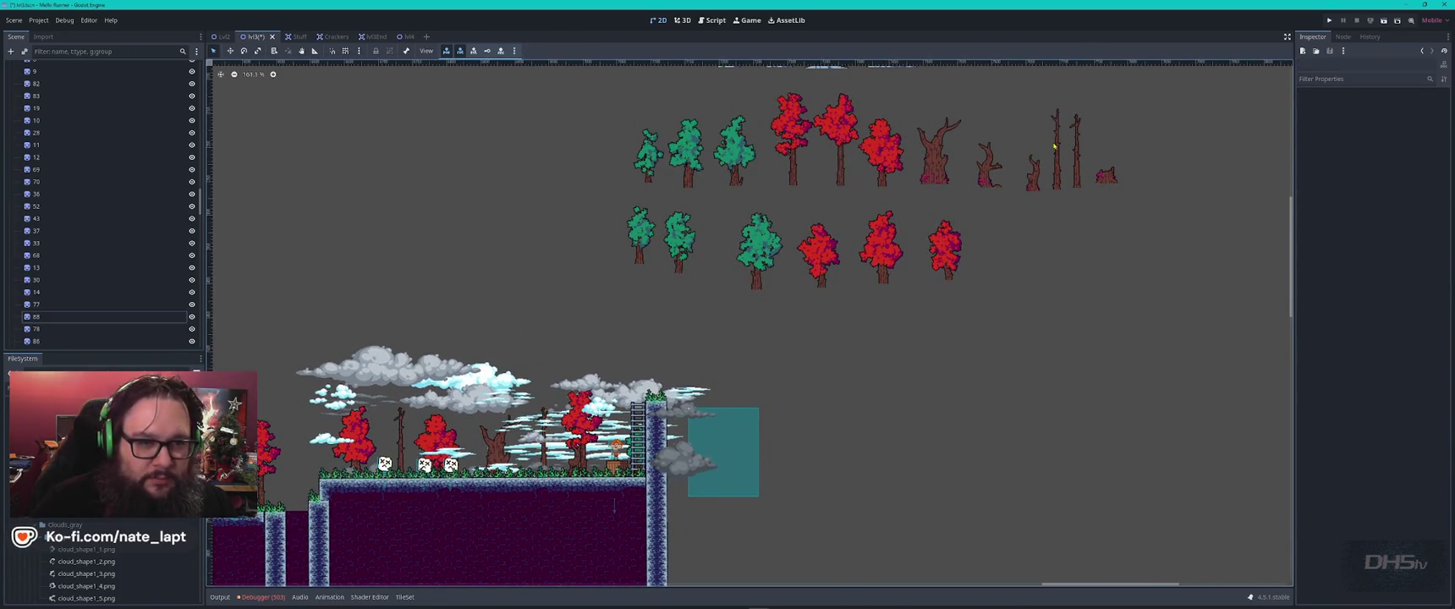
pyautogui.hotkey('ctrl', 'd')
pyautogui.moveTo(1057, 151)
pyautogui.mouseDown()
pyautogui.moveTo(1015, 185)
pyautogui.moveTo(485, 395)
pyautogui.moveTo(475, 441)
pyautogui.mouseUp()
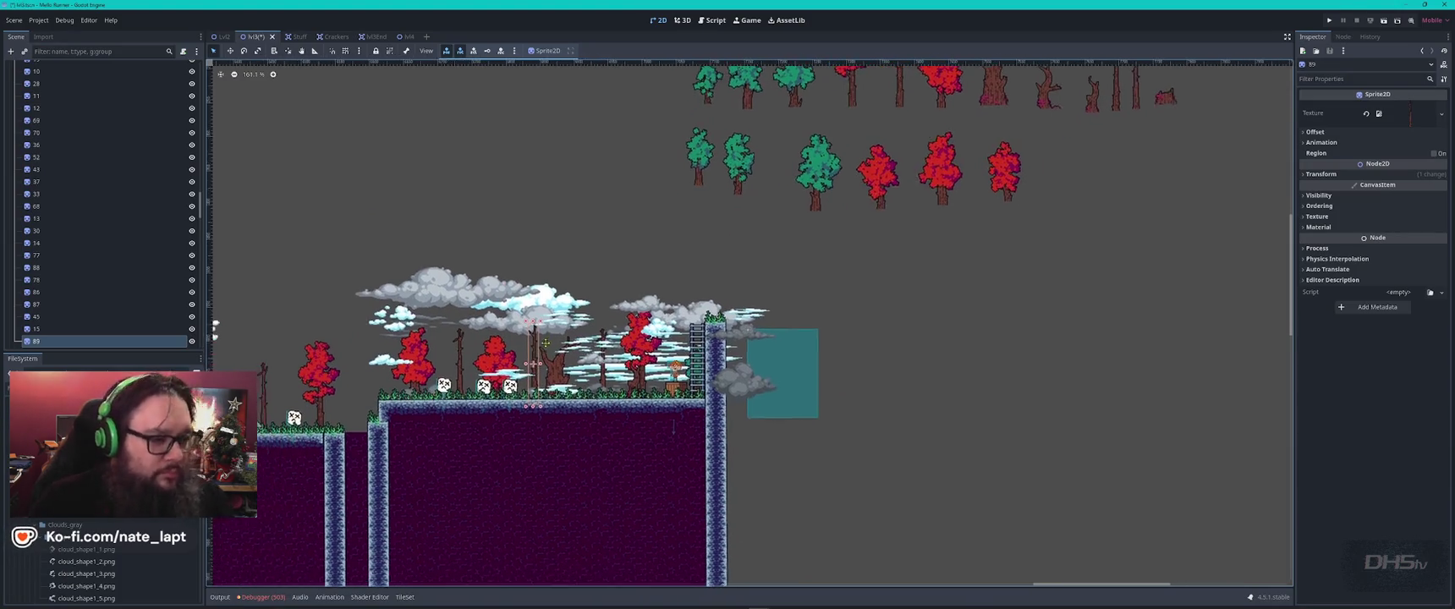
pyautogui.scroll(3, 956, 215)
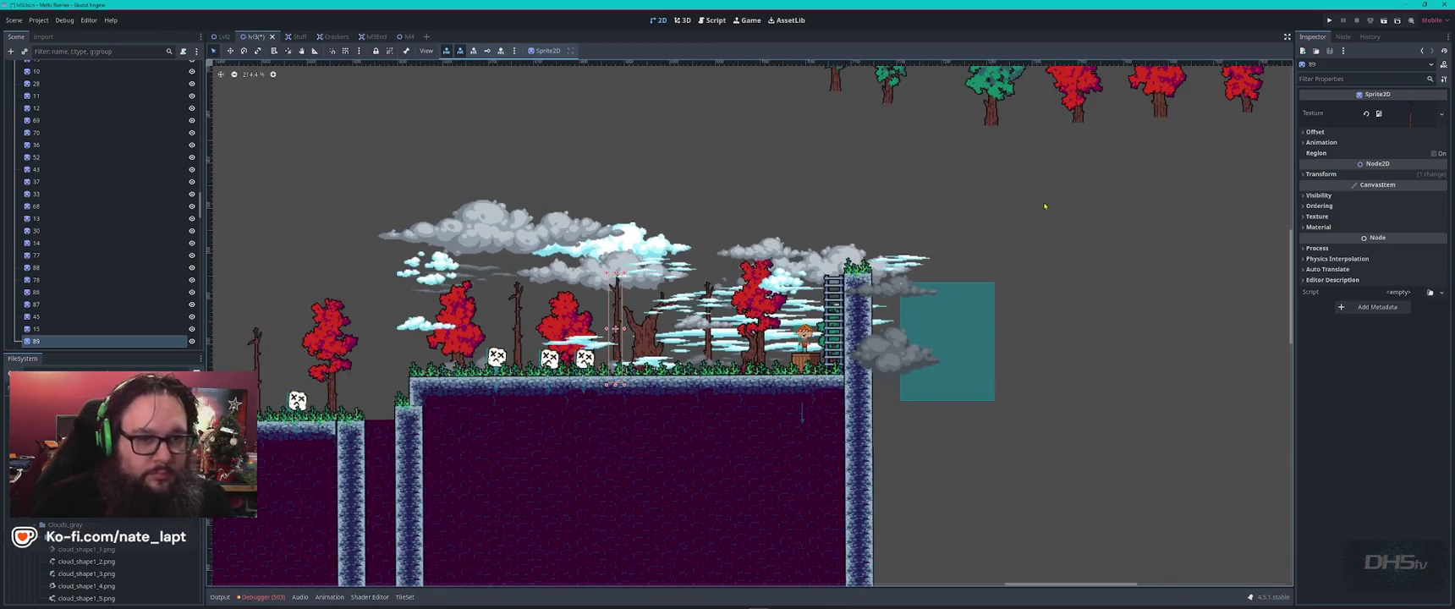
pyautogui.moveTo(1044, 206); pyautogui.dragTo(741, 400)
pyautogui.click(998, 159)
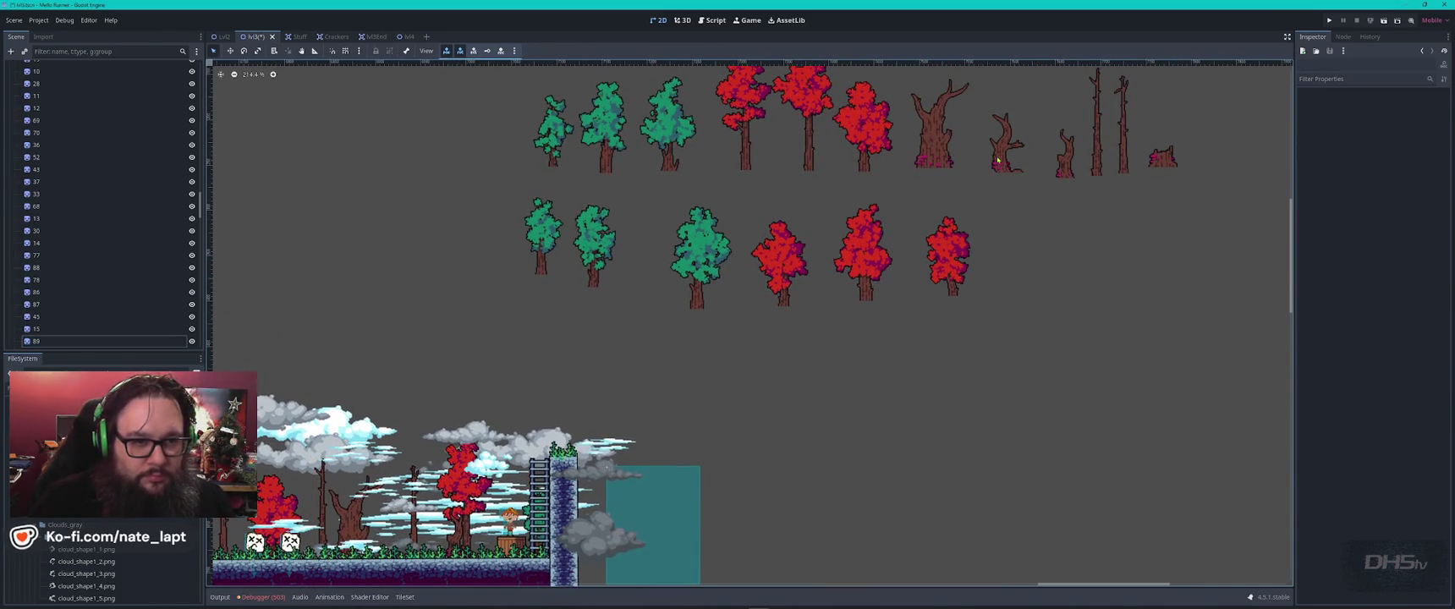
pyautogui.moveTo(1001, 158); pyautogui.dragTo(558, 441)
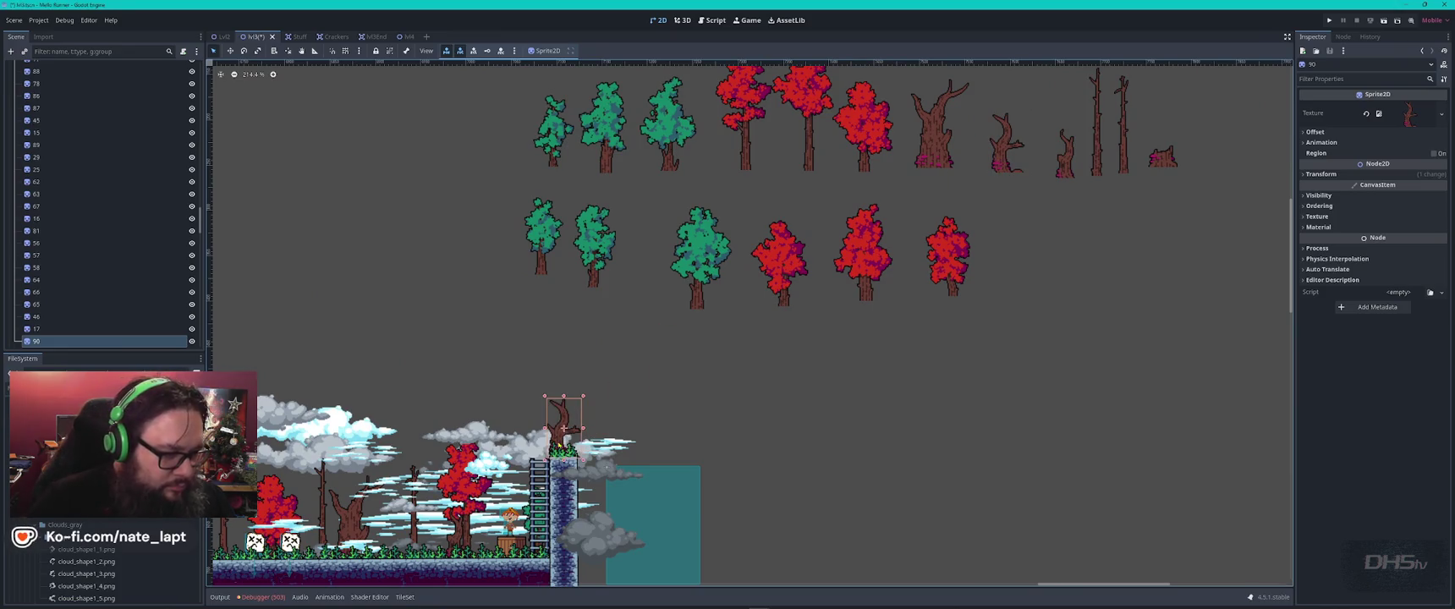
# - Move a cloud beside the tower top and shift the trunk off the tower into the level
pyautogui.scroll(3, 561, 432)
pyautogui.moveTo(891, 161)
pyautogui.mouseDown()
pyautogui.moveTo(753, 310)
pyautogui.moveTo(964, 239)
pyautogui.moveTo(719, 337)
pyautogui.mouseUp()
pyautogui.click(945, 220)
pyautogui.moveTo(939, 228)
pyautogui.mouseDown()
pyautogui.moveTo(718, 334)
pyautogui.moveTo(703, 363)
pyautogui.mouseUp()
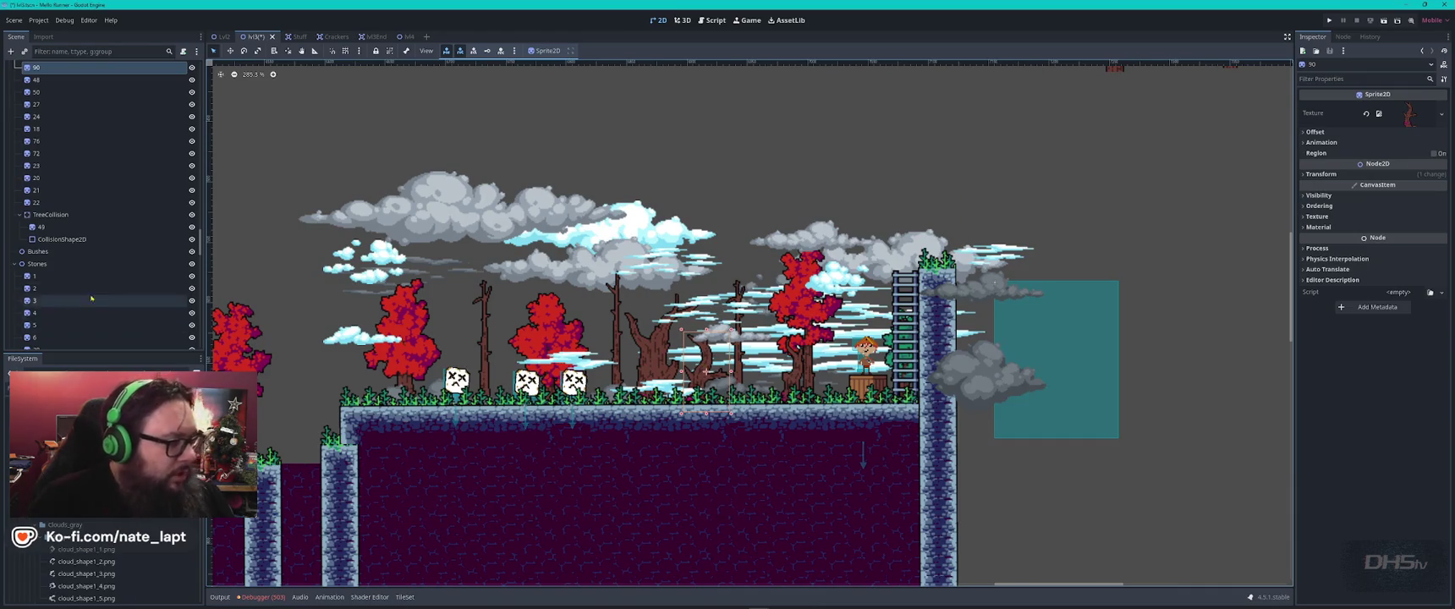
pyautogui.scroll(5, 83, 286)
pyautogui.scroll(10, 86, 283)
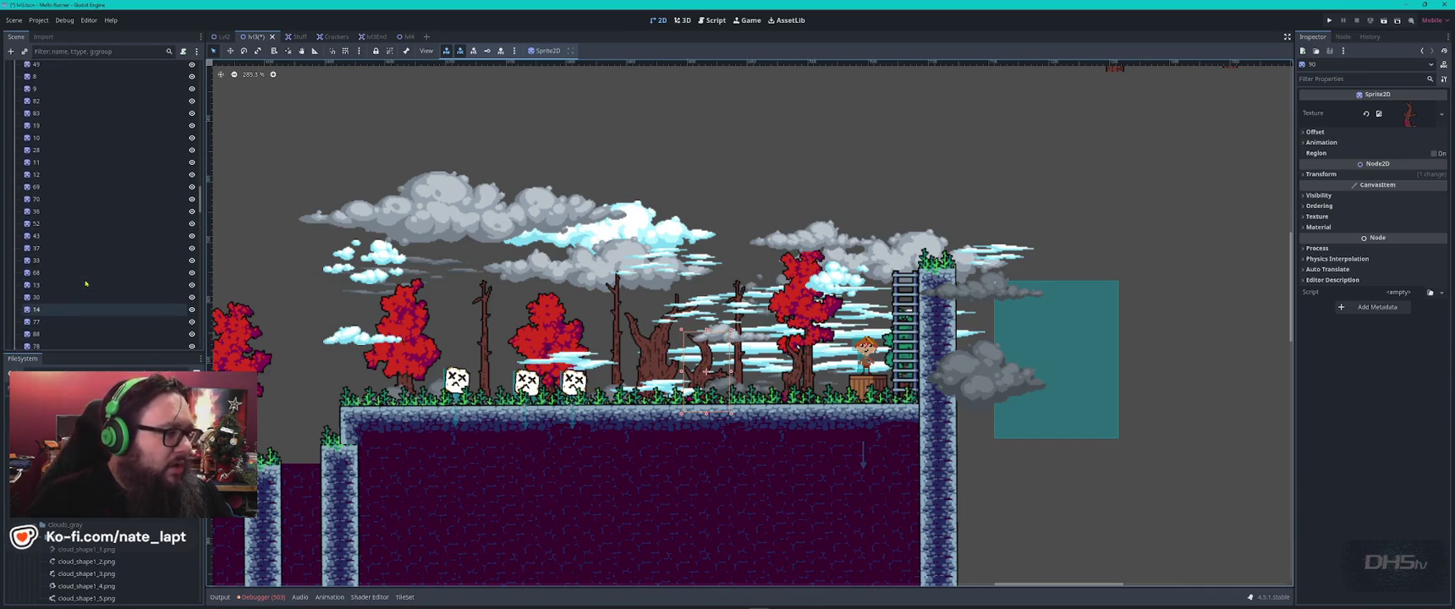
pyautogui.scroll(-5, 89, 283)
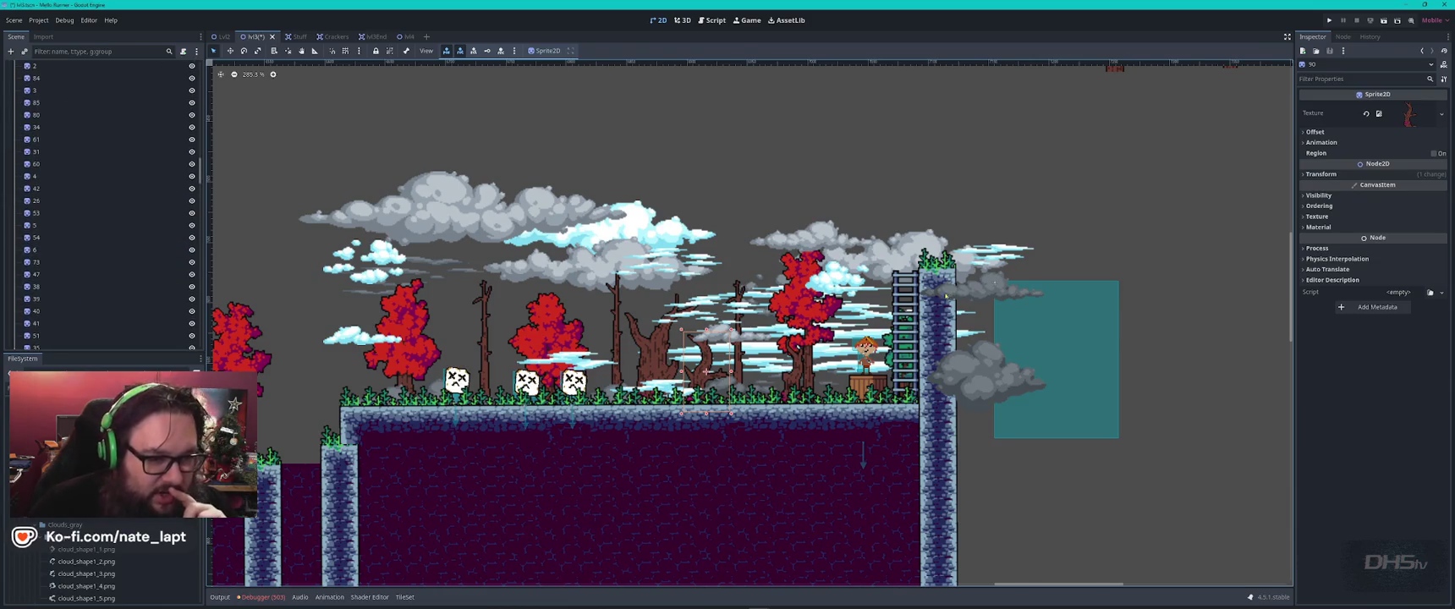
pyautogui.click(983, 118)
pyautogui.scroll(-2, 712, 249)
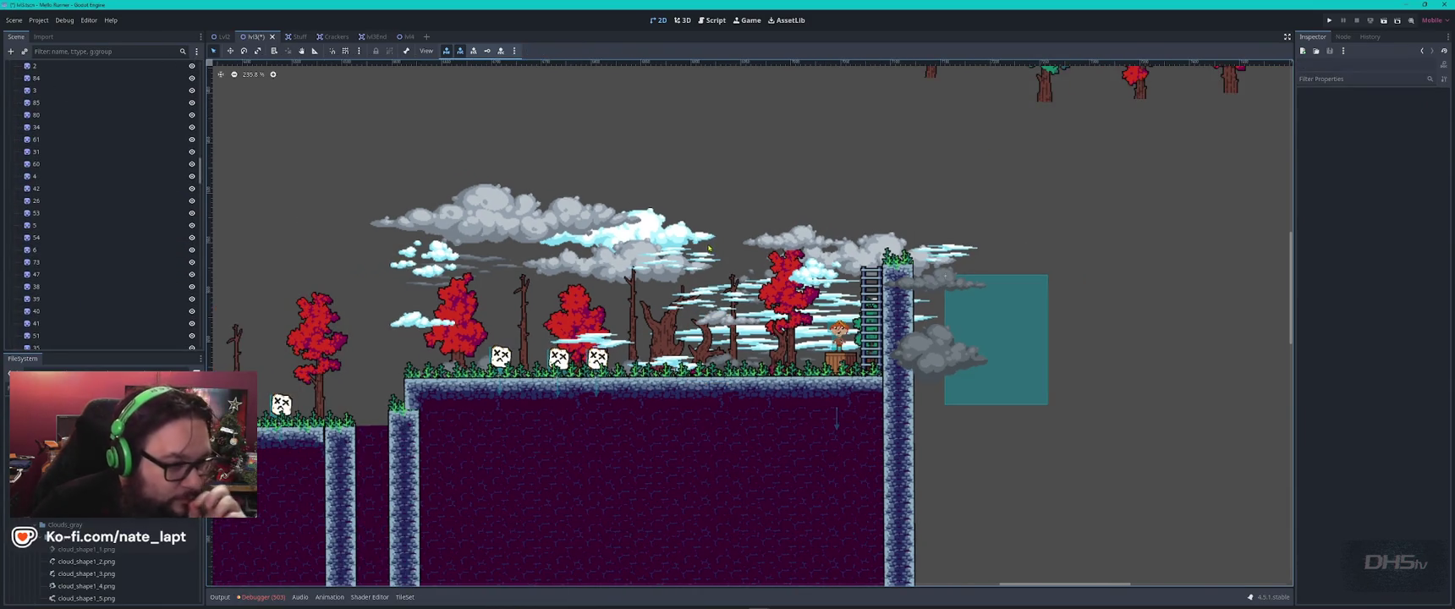
pyautogui.scroll(-4, 612, 291)
pyautogui.hscroll(-10, 592, 279)
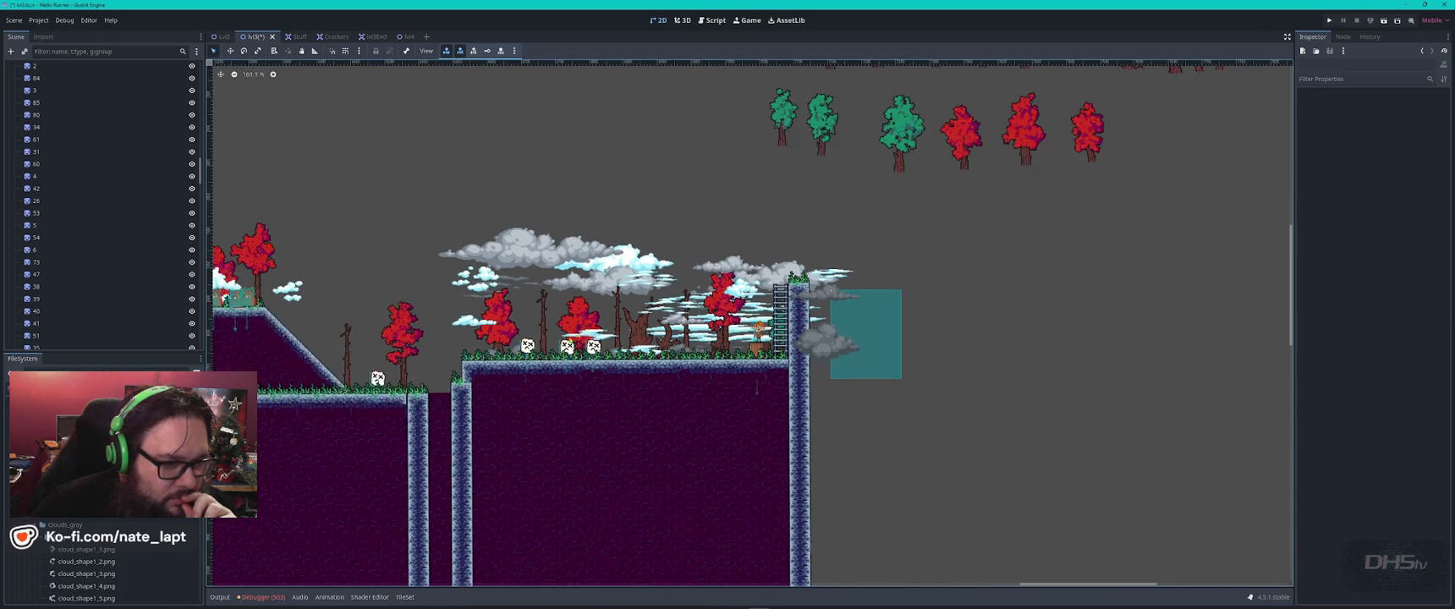
pyautogui.scroll(-8, 558, 267)
pyautogui.hscroll(10, 819, 299)
pyautogui.hscroll(10, 386, 288)
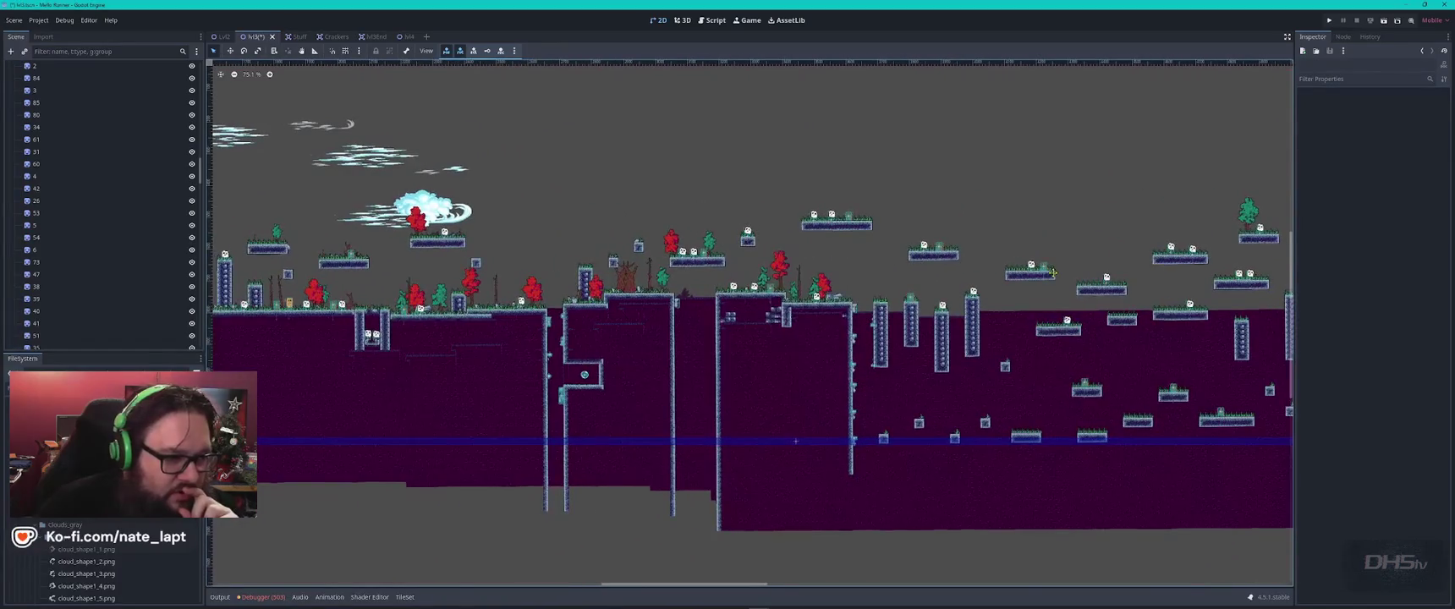
# - Box-select all 18 tree sprites and move them left above the floating platforms
pyautogui.hscroll(-5, 1212, 275)
pyautogui.scroll(2, 776, 273)
pyautogui.click(1227, 163)
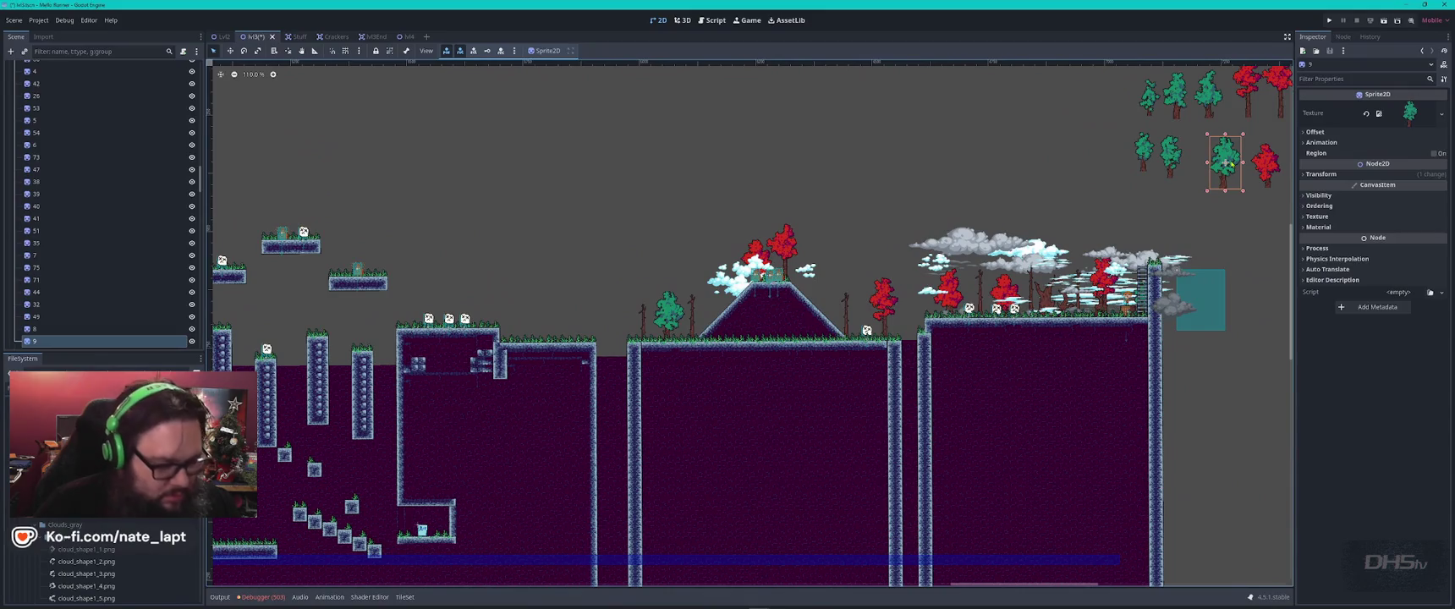
pyautogui.scroll(-4, 1227, 164)
pyautogui.scroll(2, 1158, 286)
pyautogui.click(1158, 286)
pyautogui.moveTo(1158, 286); pyautogui.dragTo(907, 178)
pyautogui.moveTo(998, 197)
pyautogui.mouseDown()
pyautogui.moveTo(475, 222)
pyautogui.moveTo(399, 203)
pyautogui.mouseUp()
# - Plant a thin tree sprite on the ground below
pyautogui.scroll(8, 724, 330)
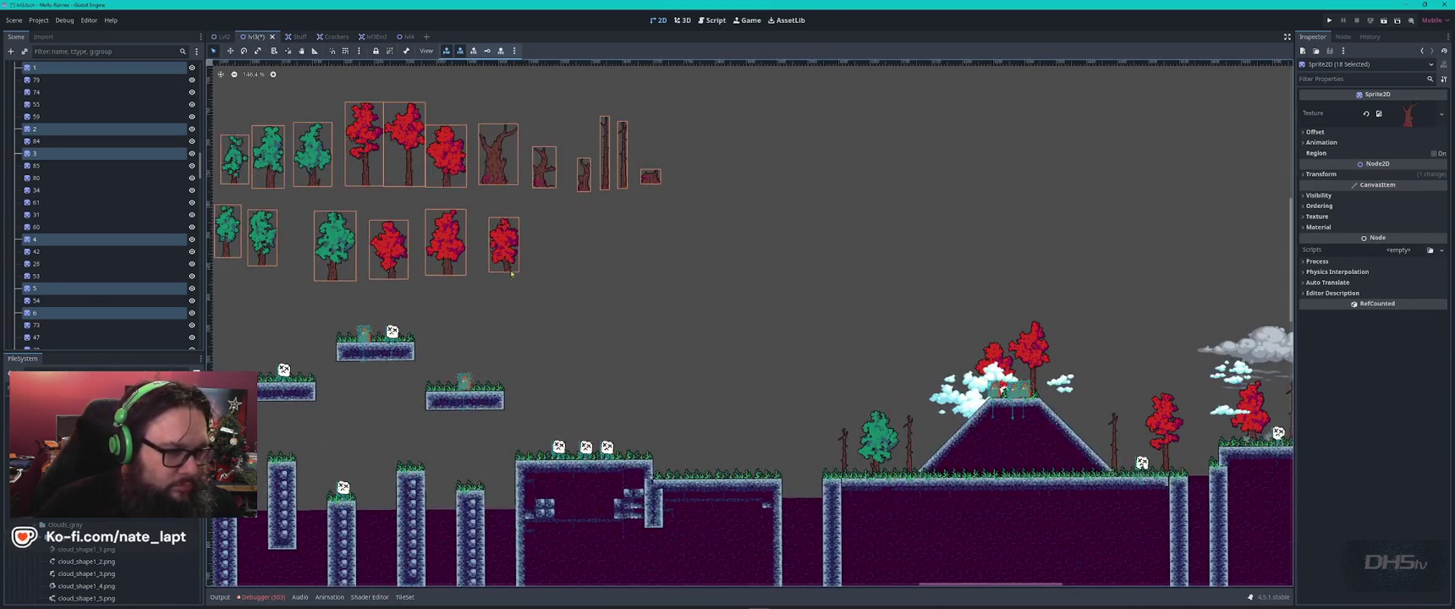
pyautogui.click(562, 221)
pyautogui.click(585, 178)
pyautogui.moveTo(584, 180); pyautogui.dragTo(748, 461)
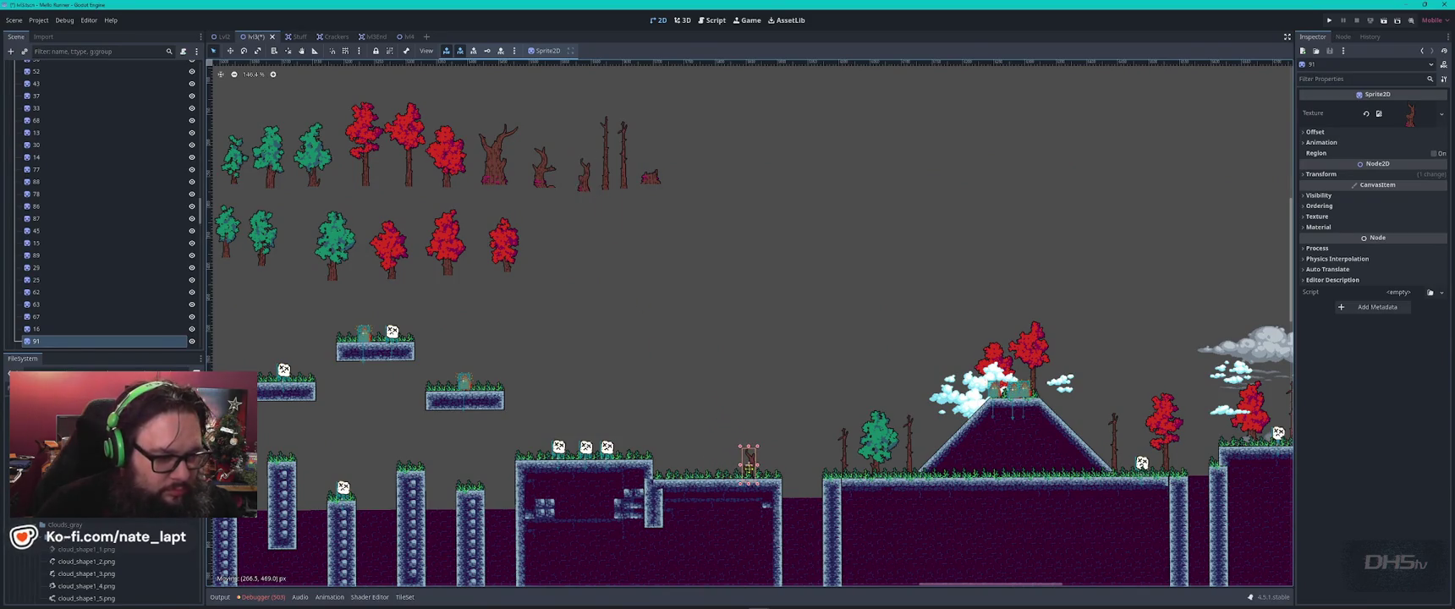
# - Place copies of the small stump and a red tree on the ground
pyautogui.click(654, 178)
pyautogui.hotkey('ctrl', 'd')
pyautogui.moveTo(657, 179)
pyautogui.mouseDown()
pyautogui.moveTo(601, 224)
pyautogui.moveTo(529, 432)
pyautogui.mouseUp()
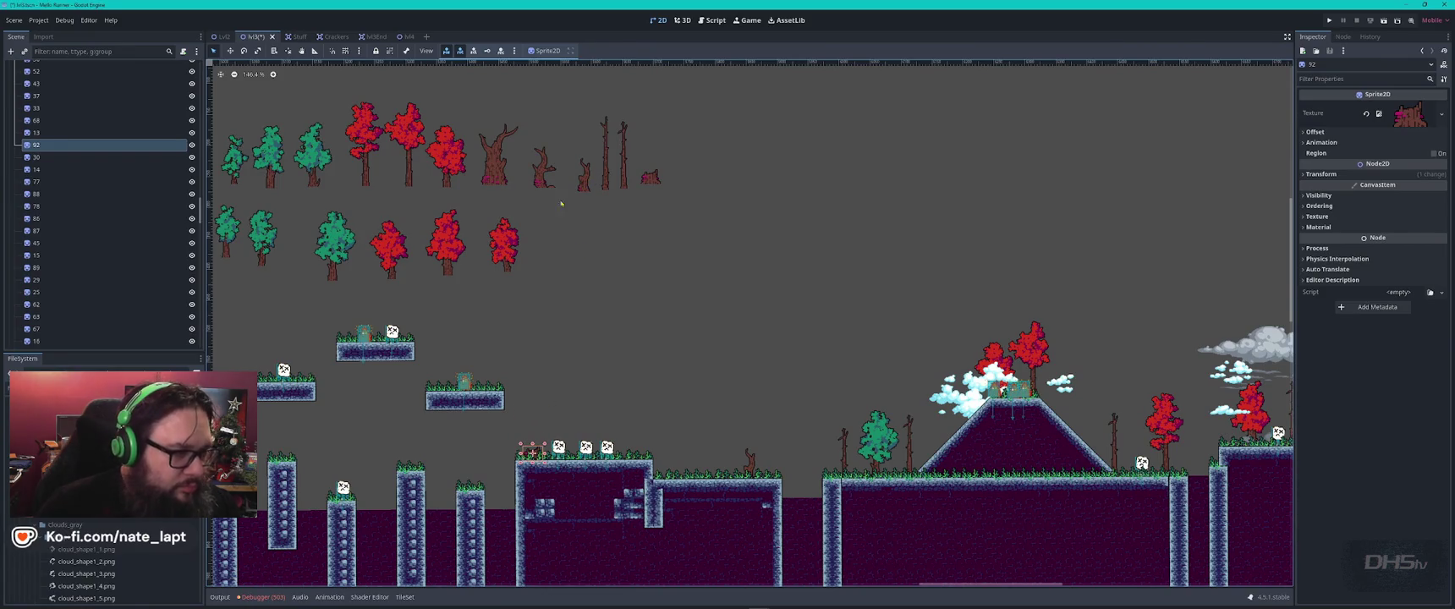
pyautogui.click(511, 245)
pyautogui.hotkey('ctrl', 'd')
pyautogui.moveTo(511, 244)
pyautogui.mouseDown()
pyautogui.moveTo(724, 449)
pyautogui.moveTo(707, 451)
pyautogui.mouseUp()
pyautogui.scroll(5, 707, 451)
pyautogui.moveTo(660, 401); pyautogui.dragTo(698, 442)
pyautogui.scroll(-5, 617, 373)
pyautogui.scroll(2, 732, 276)
# - Put green tree copies on a pillar and on the right-middle platform
pyautogui.click(583, 207)
pyautogui.hotkey('ctrl', 'd')
pyautogui.moveTo(590, 203)
pyautogui.mouseDown()
pyautogui.moveTo(565, 296)
pyautogui.moveTo(571, 479)
pyautogui.moveTo(591, 495)
pyautogui.mouseUp()
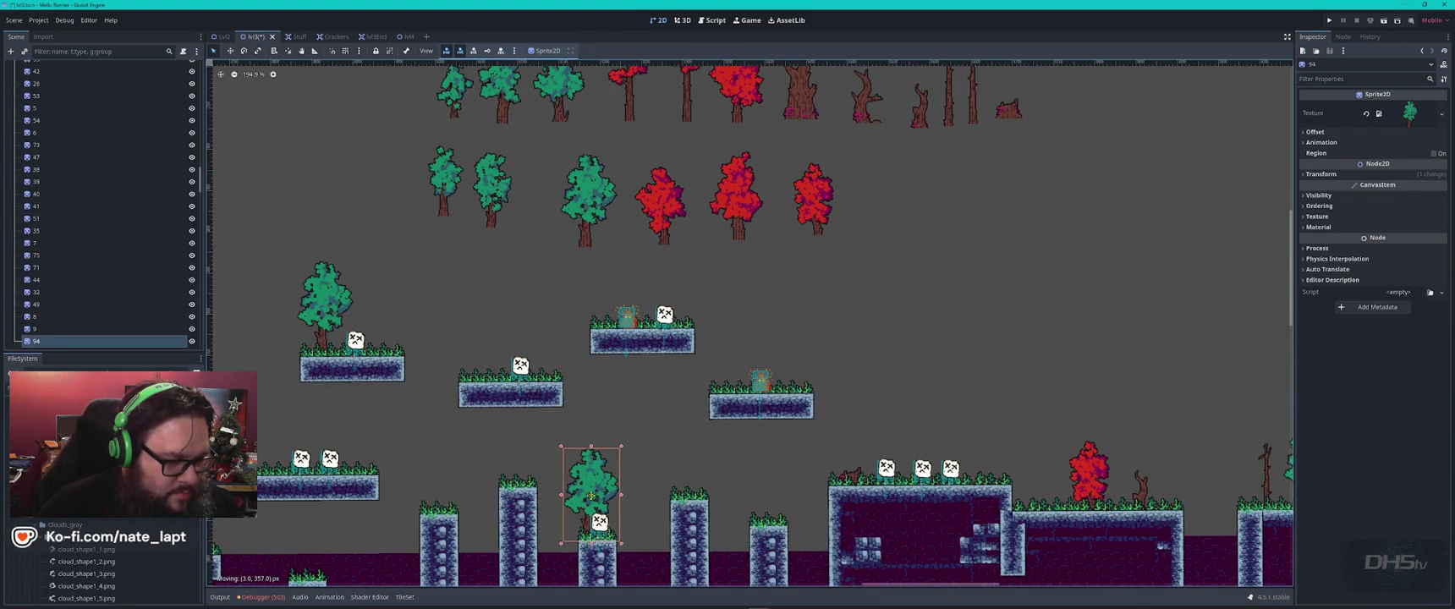
pyautogui.click(564, 113)
pyautogui.hotkey('ctrl', 'd')
pyautogui.moveTo(563, 112)
pyautogui.mouseDown()
pyautogui.moveTo(783, 364)
pyautogui.moveTo(799, 354)
pyautogui.mouseUp()
pyautogui.click(804, 99)
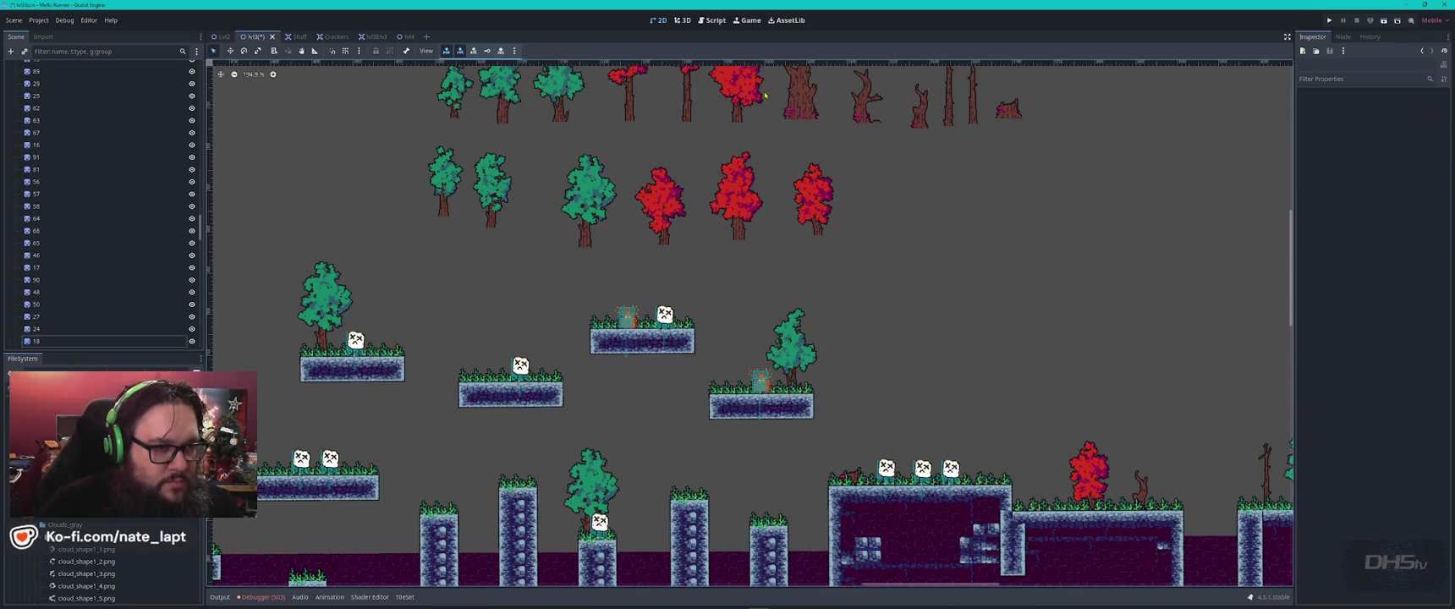
pyautogui.click(749, 97)
pyautogui.hotkey('ctrl', 'z')
pyautogui.hotkey('ctrl', 'z')
pyautogui.click(563, 113)
pyautogui.moveTo(561, 113); pyautogui.dragTo(795, 375)
# - Add a red tree to the left platform and a forked trunk to the middle-left platform
pyautogui.click(793, 99)
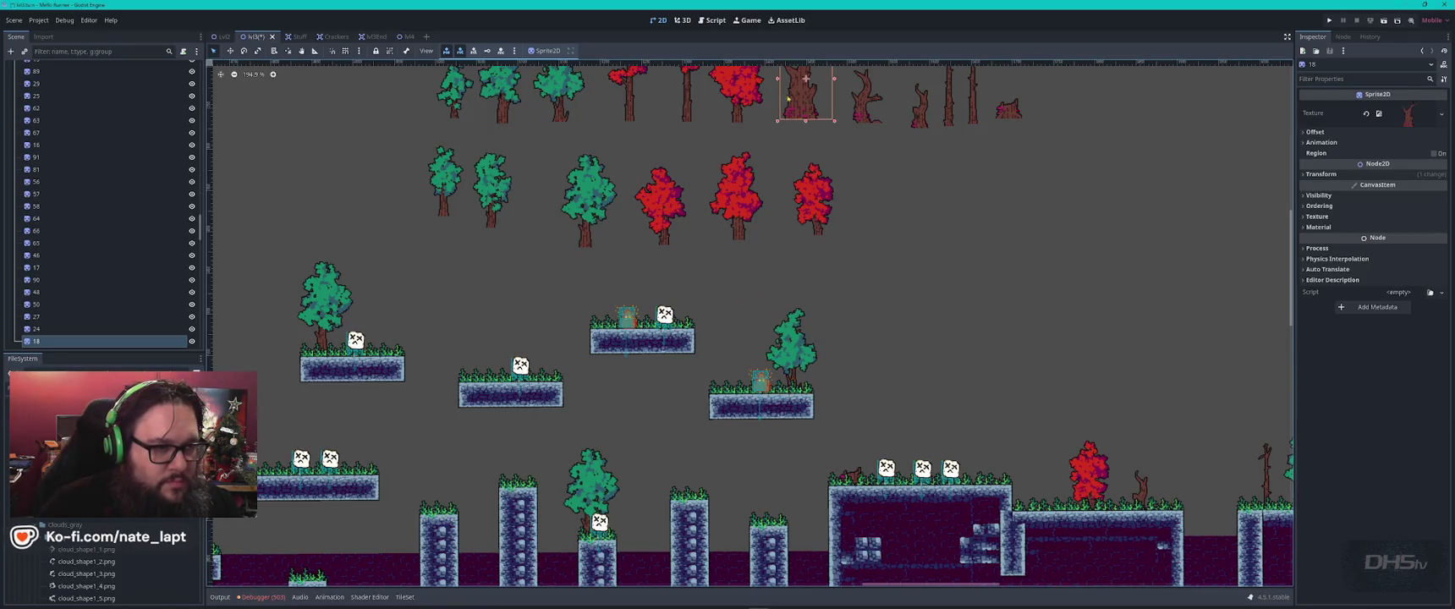
pyautogui.click(737, 87)
pyautogui.hotkey('ctrl', 'd')
pyautogui.moveTo(738, 86)
pyautogui.mouseDown()
pyautogui.moveTo(451, 337)
pyautogui.moveTo(375, 321)
pyautogui.moveTo(364, 447)
pyautogui.mouseUp()
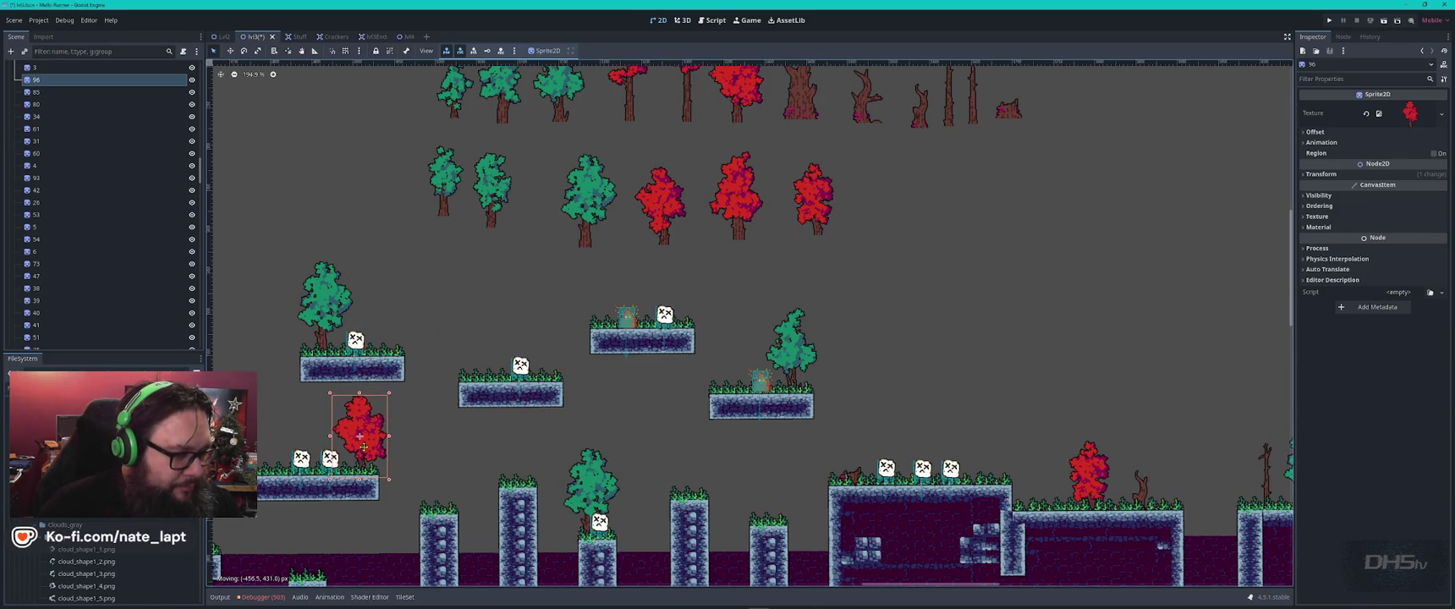
pyautogui.click(867, 116)
pyautogui.hotkey('ctrl', 'd')
pyautogui.moveTo(867, 117)
pyautogui.mouseDown()
pyautogui.moveTo(698, 330)
pyautogui.moveTo(545, 342)
pyautogui.moveTo(541, 368)
pyautogui.mouseUp()
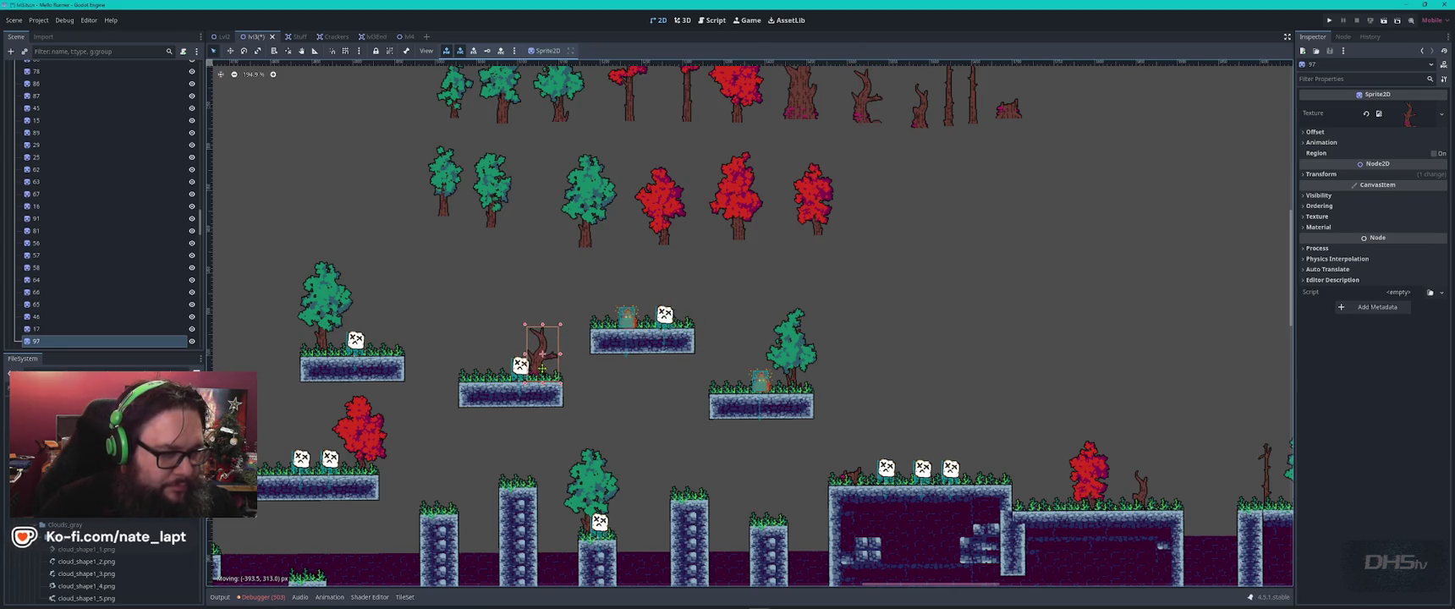
# - Place two thin trunks and a forked trunk copy on the ground platform
pyautogui.click(950, 108)
pyautogui.hotkey('ctrl', 'd')
pyautogui.moveTo(951, 108)
pyautogui.mouseDown()
pyautogui.moveTo(884, 396)
pyautogui.moveTo(910, 438)
pyautogui.mouseUp()
pyautogui.click(976, 126)
pyautogui.hotkey('ctrl', 'd')
pyautogui.moveTo(976, 125)
pyautogui.mouseDown()
pyautogui.moveTo(1075, 400)
pyautogui.moveTo(1035, 471)
pyautogui.mouseUp()
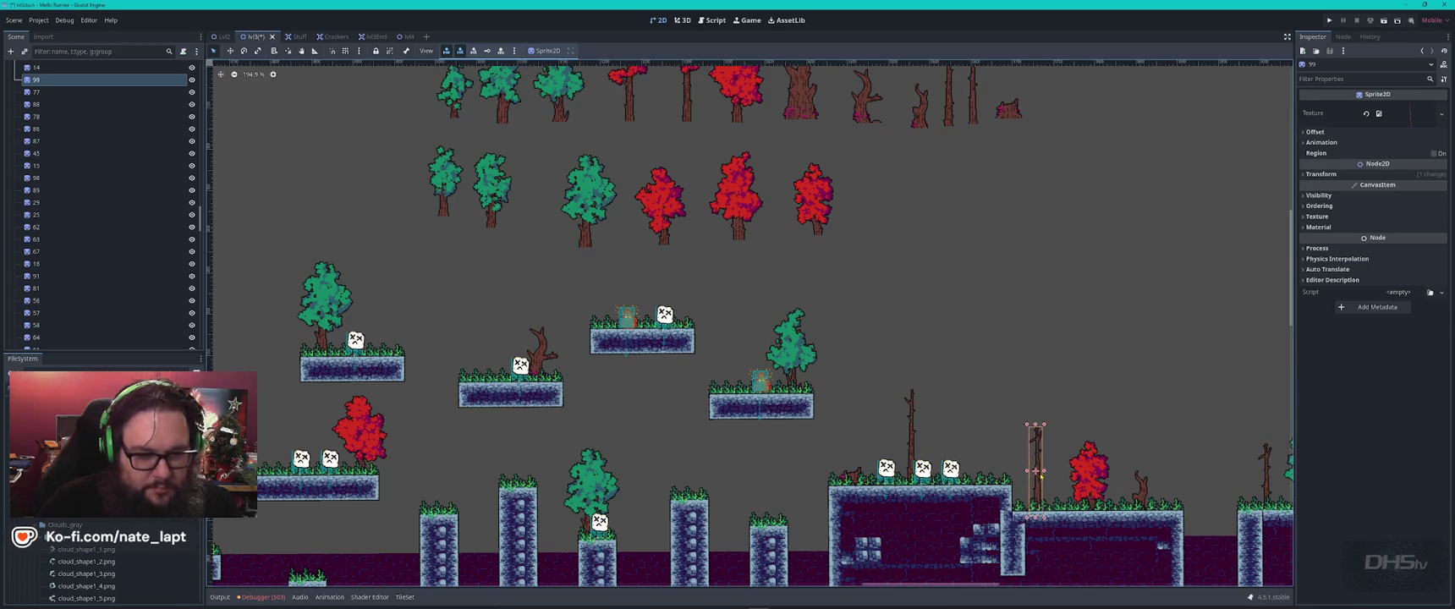
pyautogui.click(856, 119)
pyautogui.moveTo(861, 110)
pyautogui.mouseDown()
pyautogui.moveTo(957, 463)
pyautogui.moveTo(974, 452)
pyautogui.moveTo(994, 468)
pyautogui.mouseUp()
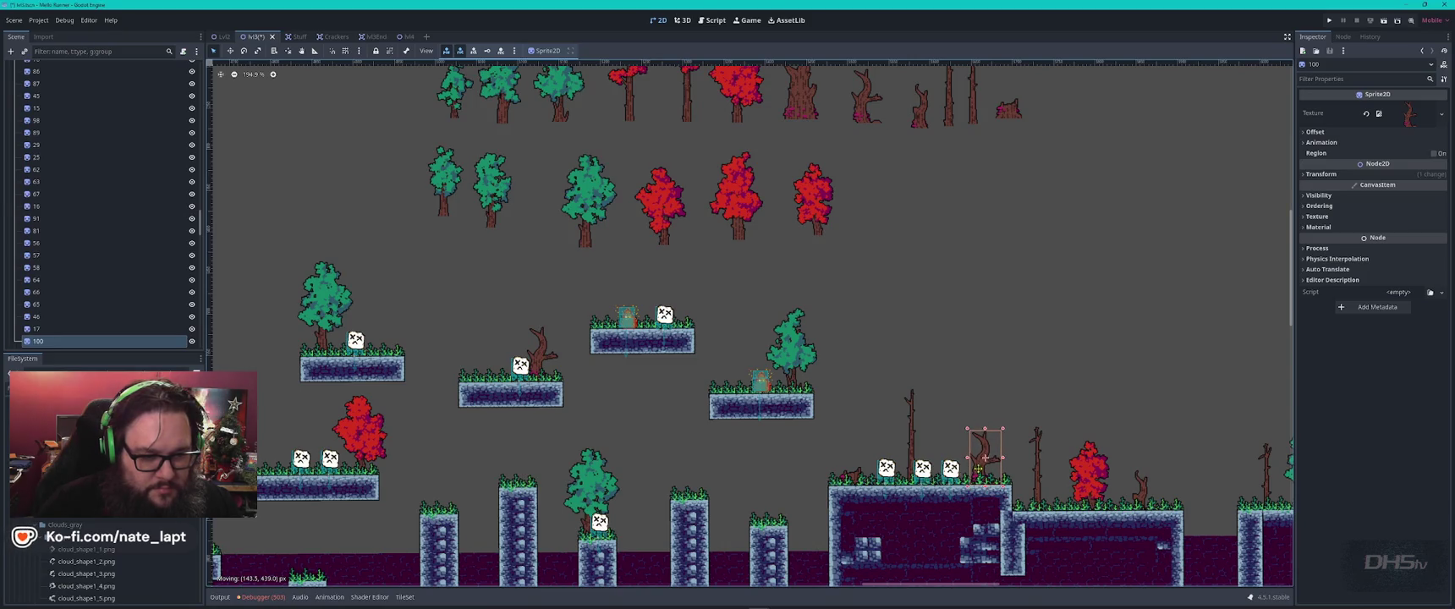
pyautogui.scroll(8, 994, 468)
pyautogui.scroll(2, 979, 421)
pyautogui.moveTo(941, 366); pyautogui.dragTo(914, 347)
pyautogui.scroll(-9, 859, 323)
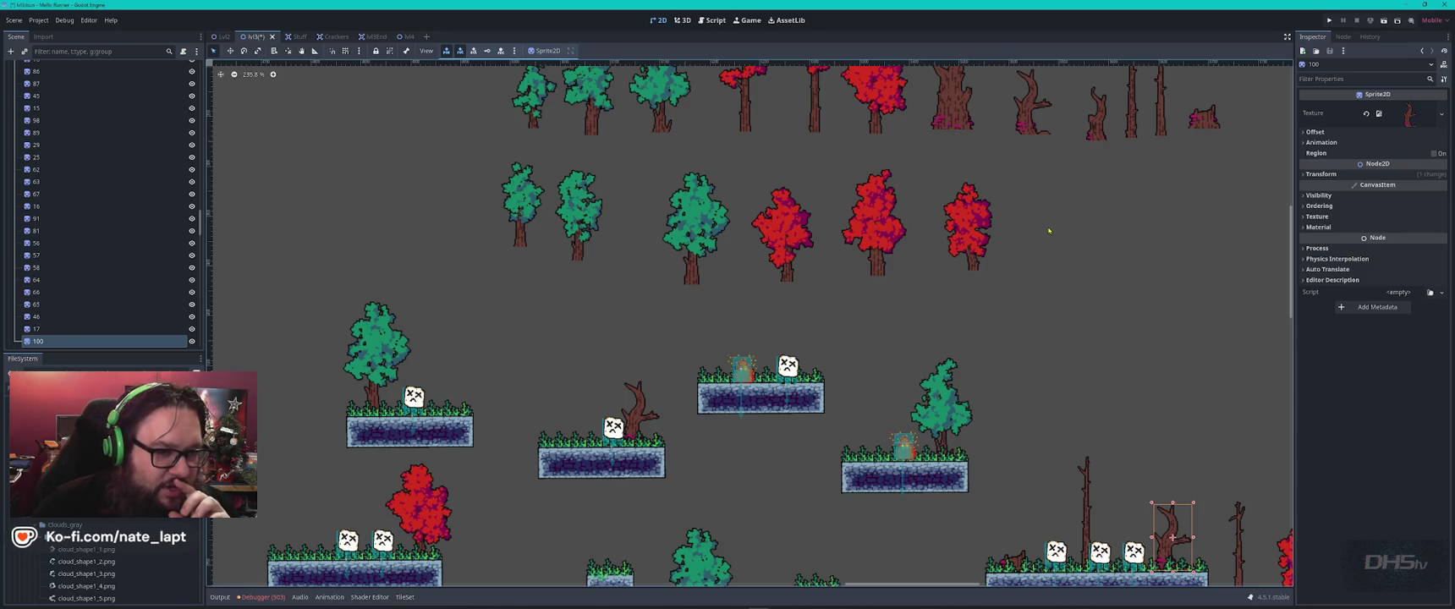
# - Duplicate the leftmost red tree and drop it on a left ledge
pyautogui.moveTo(1049, 230); pyautogui.dragTo(1044, 321)
pyautogui.click(759, 157)
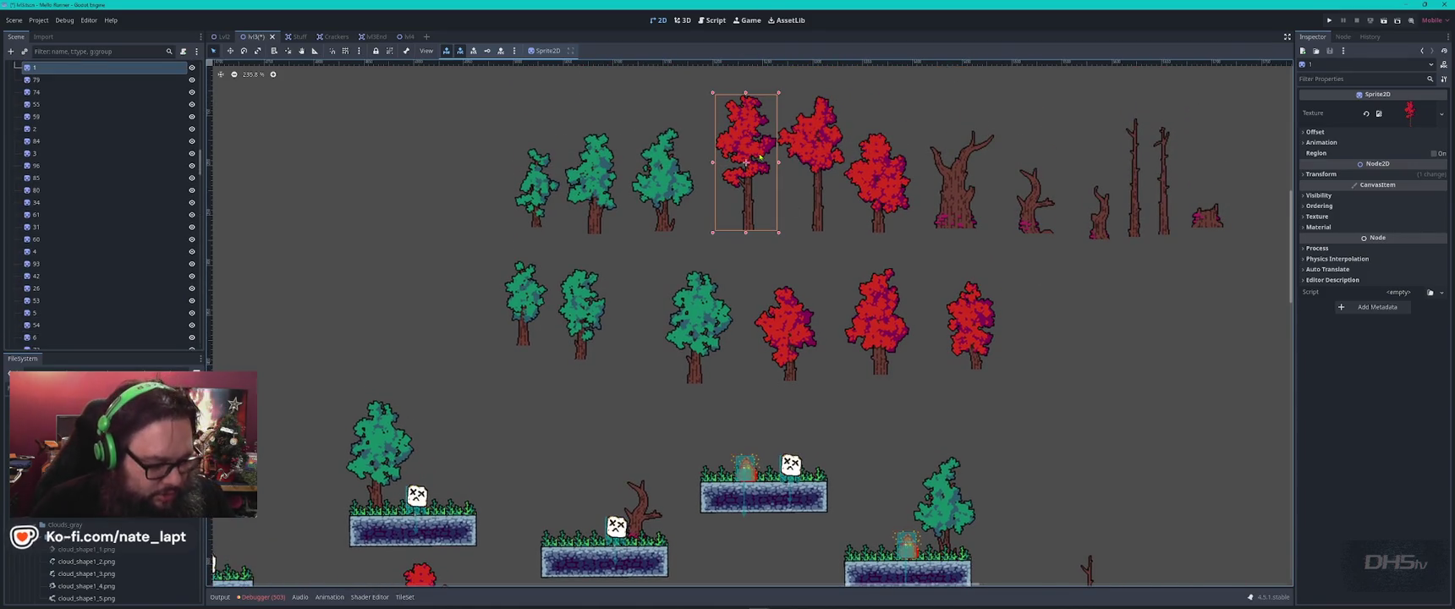
pyautogui.hotkey('ctrl', 'd')
pyautogui.moveTo(757, 159)
pyautogui.mouseDown()
pyautogui.moveTo(448, 432)
pyautogui.moveTo(459, 441)
pyautogui.mouseUp()
pyautogui.moveTo(402, 373); pyautogui.dragTo(898, 81)
pyautogui.moveTo(945, 153)
pyautogui.mouseDown()
pyautogui.moveTo(483, 290)
pyautogui.moveTo(469, 307)
pyautogui.moveTo(812, 232)
pyautogui.mouseUp()
pyautogui.scroll(-1, 483, 303)
pyautogui.scroll(-3, 483, 302)
pyautogui.moveTo(787, 196)
pyautogui.mouseDown()
pyautogui.moveTo(814, 141)
pyautogui.moveTo(528, 380)
pyautogui.mouseUp()
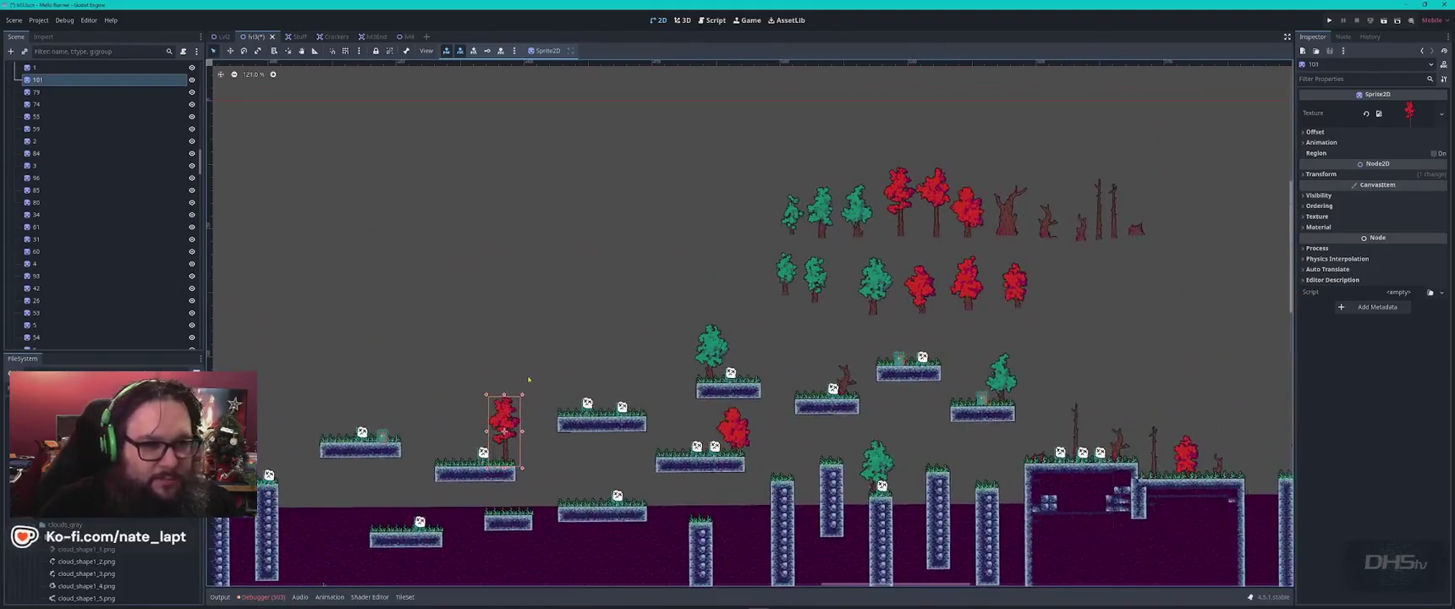
# - Place the small dead tree on a left platform and select the base tile layer
pyautogui.click(1046, 229)
pyautogui.moveTo(1047, 223)
pyautogui.mouseDown()
pyautogui.moveTo(491, 550)
pyautogui.moveTo(521, 391)
pyautogui.moveTo(457, 345)
pyautogui.moveTo(506, 512)
pyautogui.moveTo(404, 548)
pyautogui.moveTo(426, 350)
pyautogui.mouseUp()
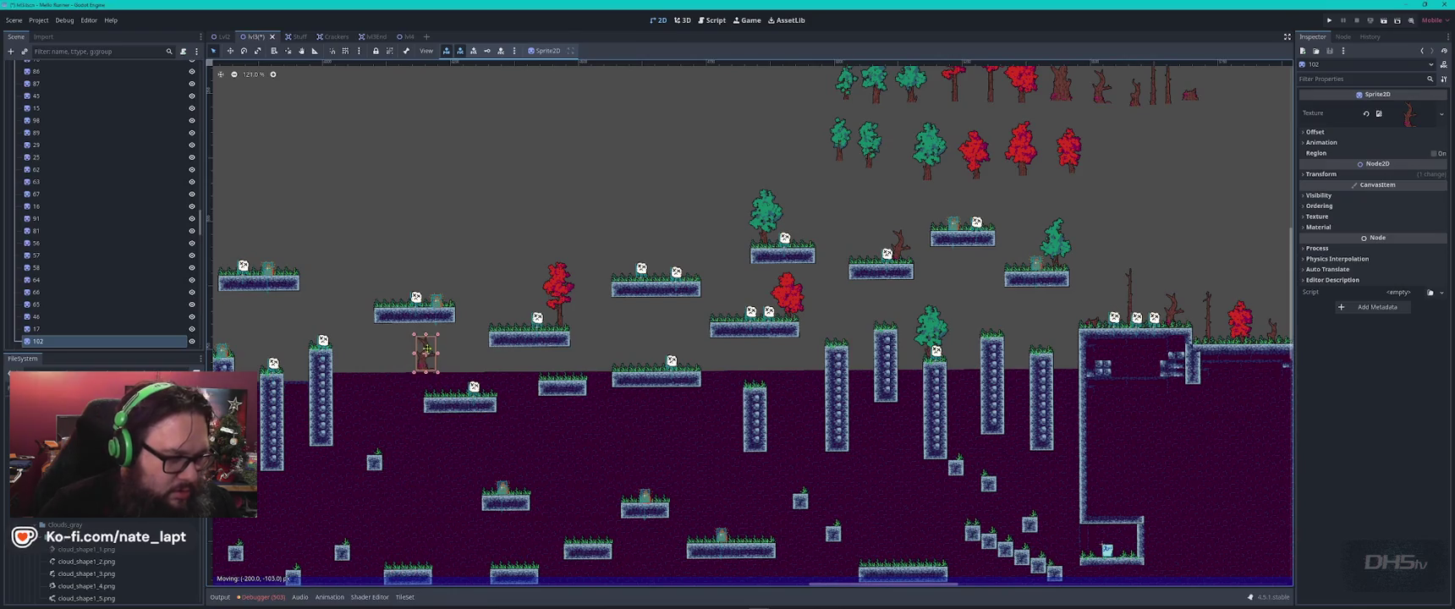
pyautogui.scroll(5, 559, 315)
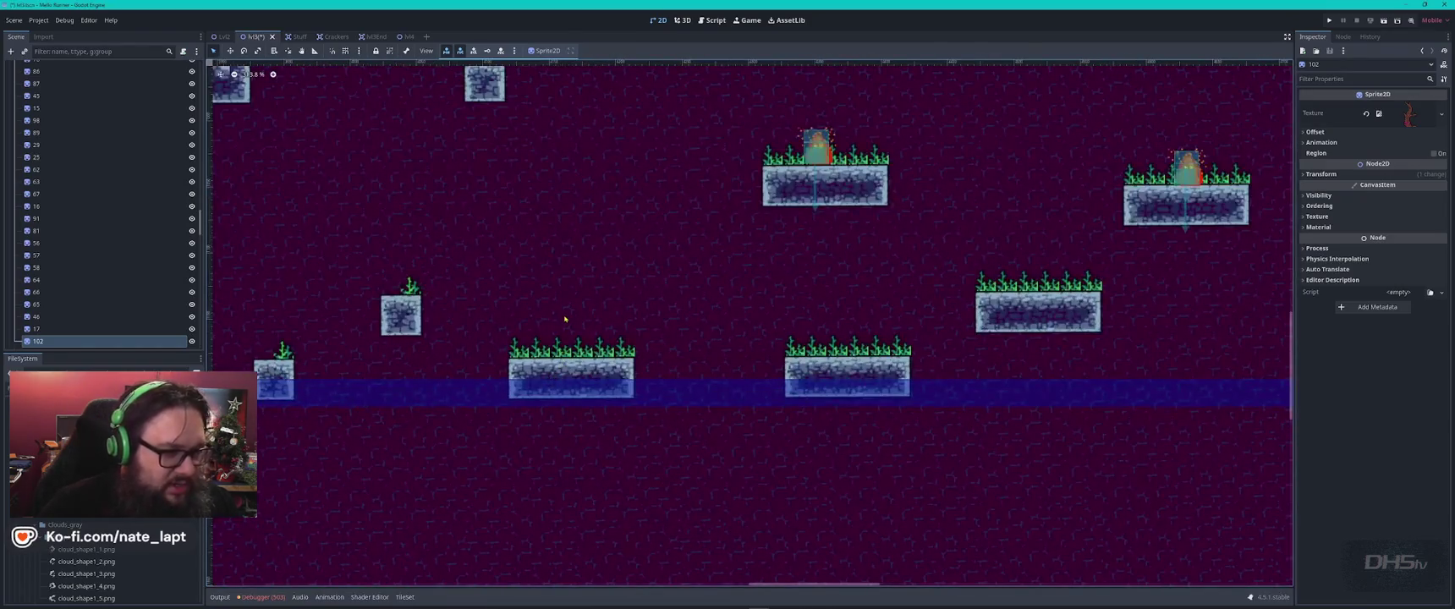
pyautogui.click(573, 323)
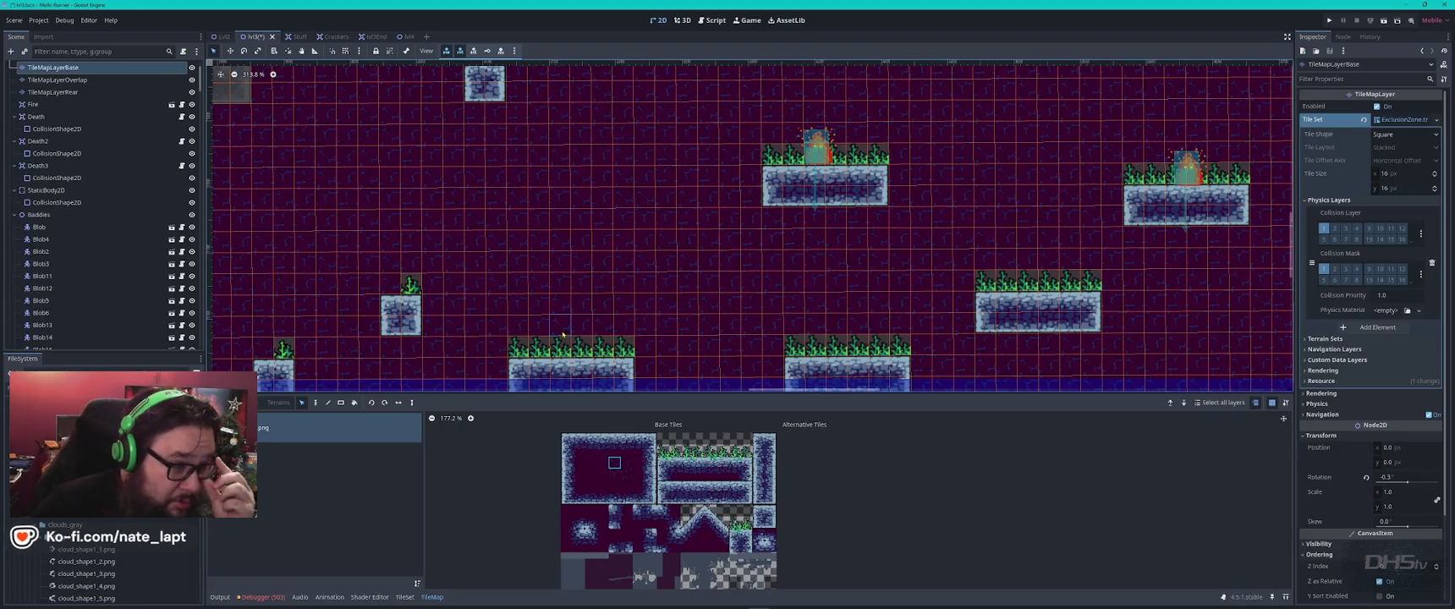
# - Fill a rectangle of empty cells with dark background tiles on the rear layer
pyautogui.moveTo(534, 212); pyautogui.dragTo(606, 324)
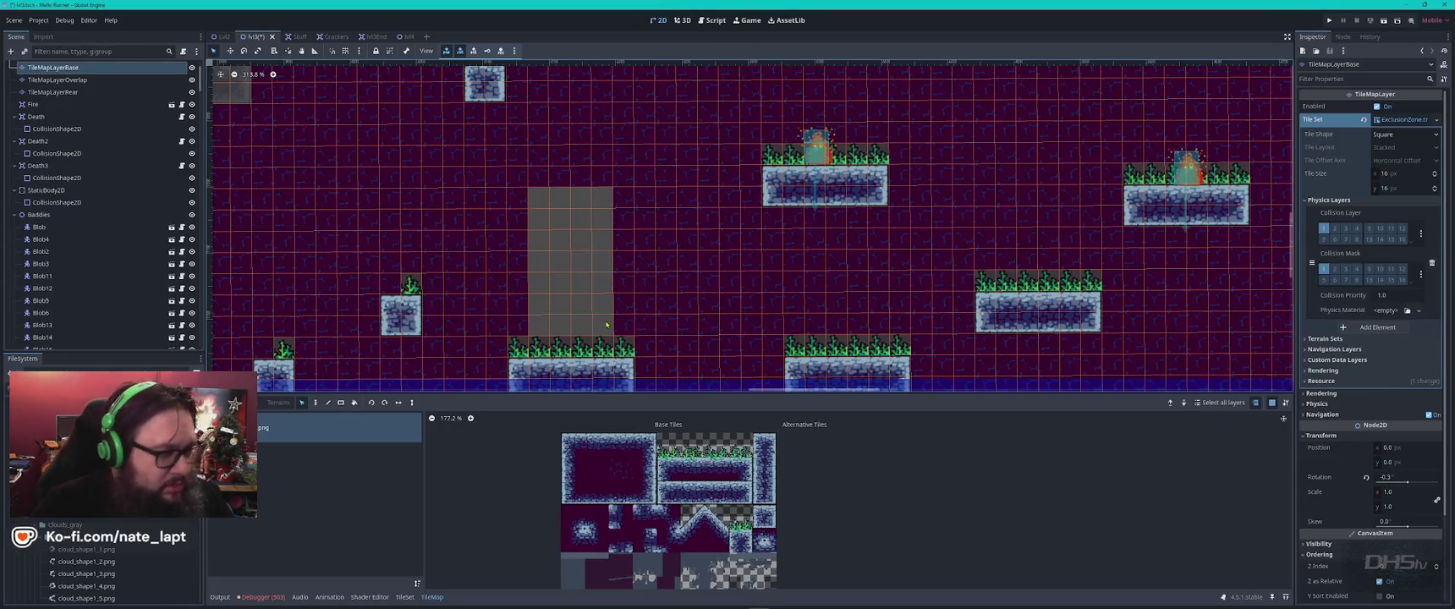
pyautogui.click(53, 92)
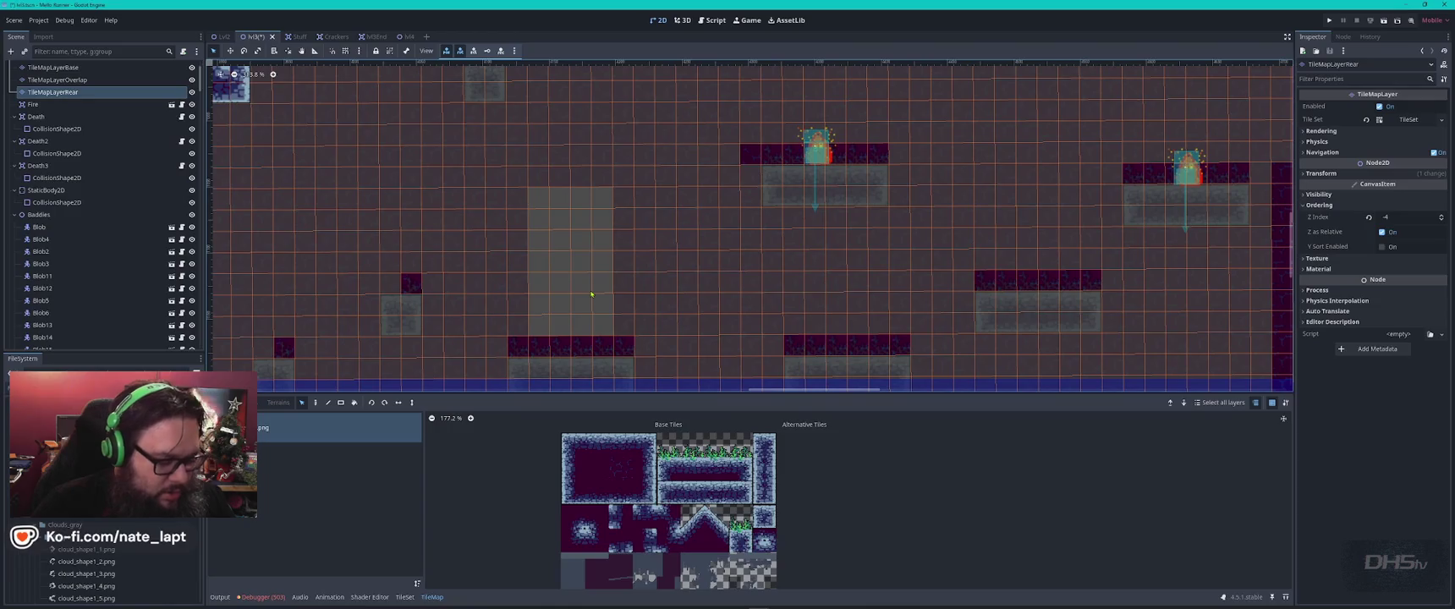
pyautogui.click(578, 273)
pyautogui.press('Escape')
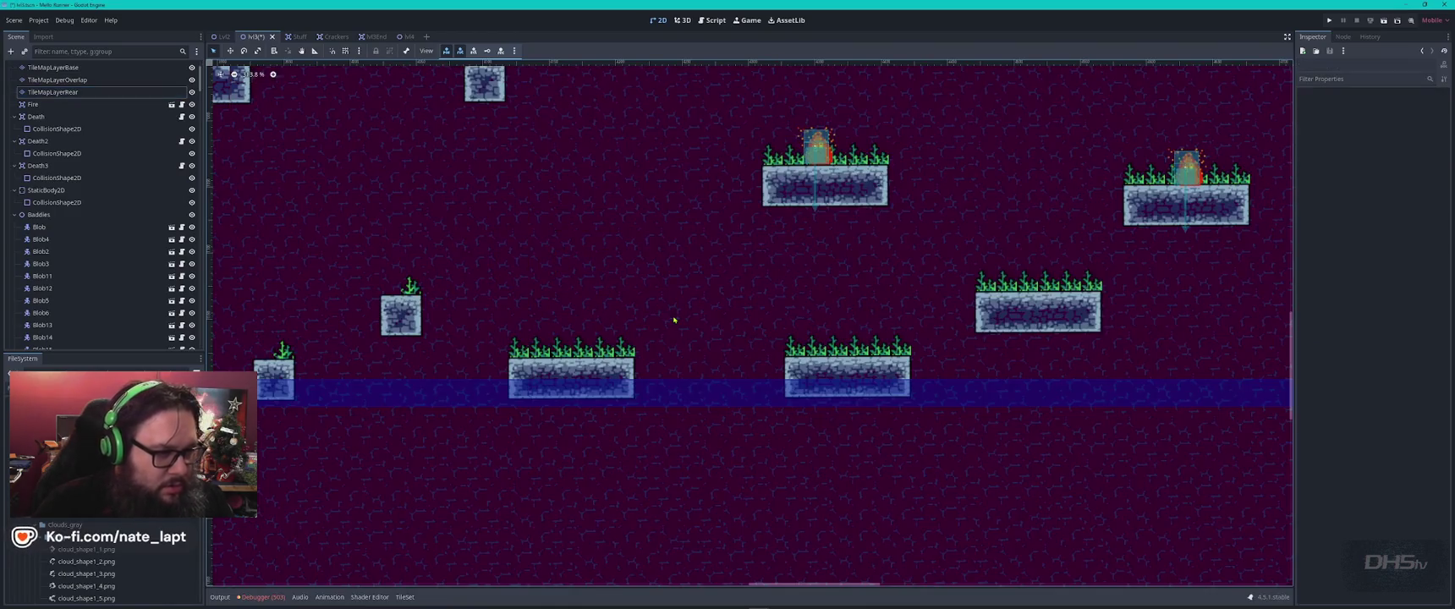
# - Move the dead tree onto a lower platform
pyautogui.scroll(-4, 638, 337)
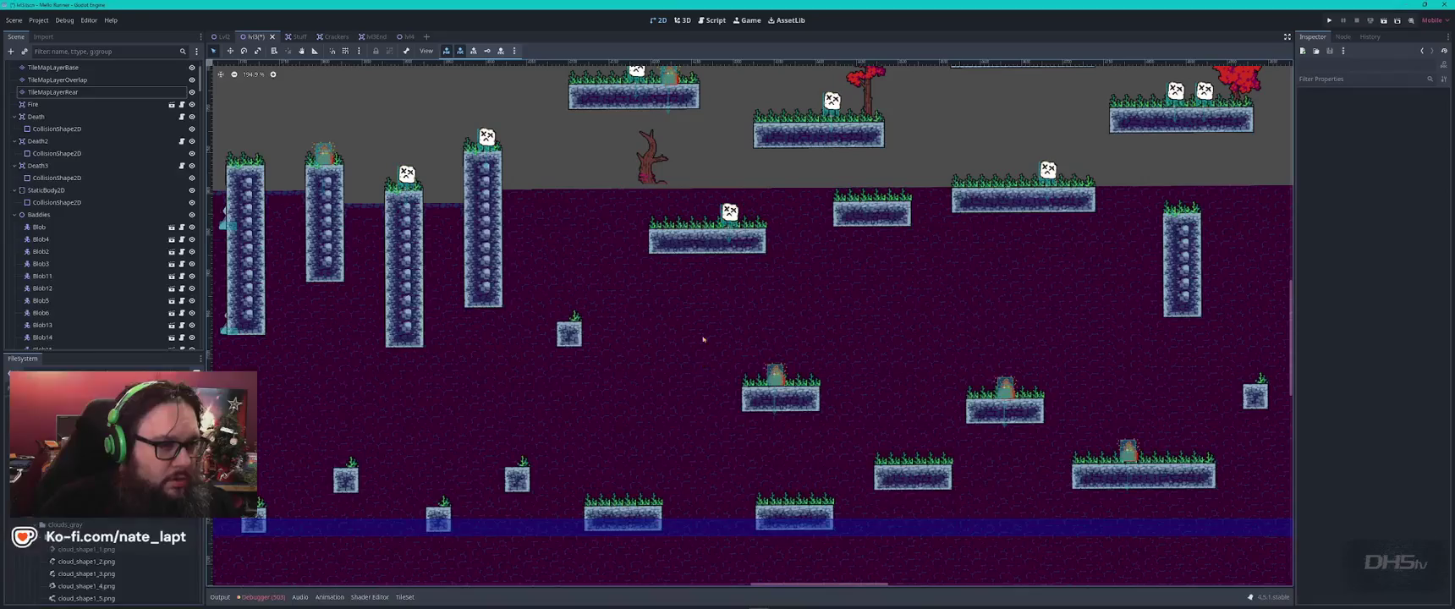
pyautogui.moveTo(658, 169); pyautogui.dragTo(623, 478)
pyautogui.scroll(5, 626, 478)
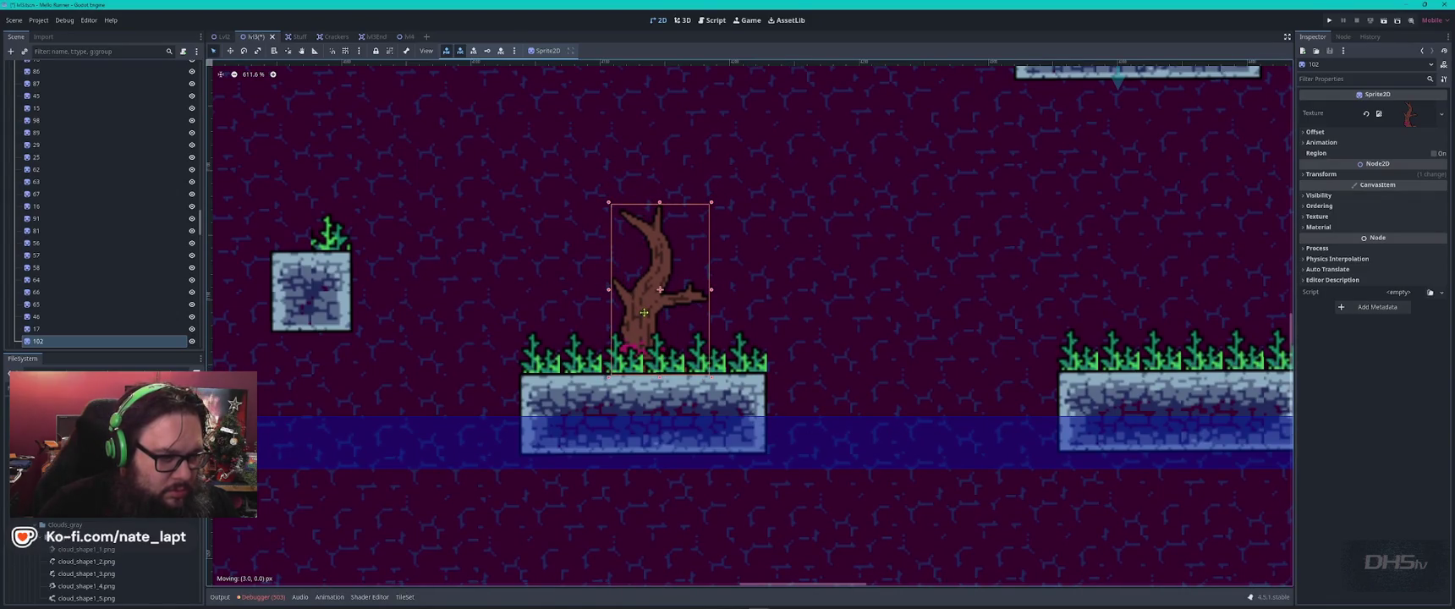
pyautogui.scroll(-1, 702, 323)
pyautogui.scroll(-3, 701, 323)
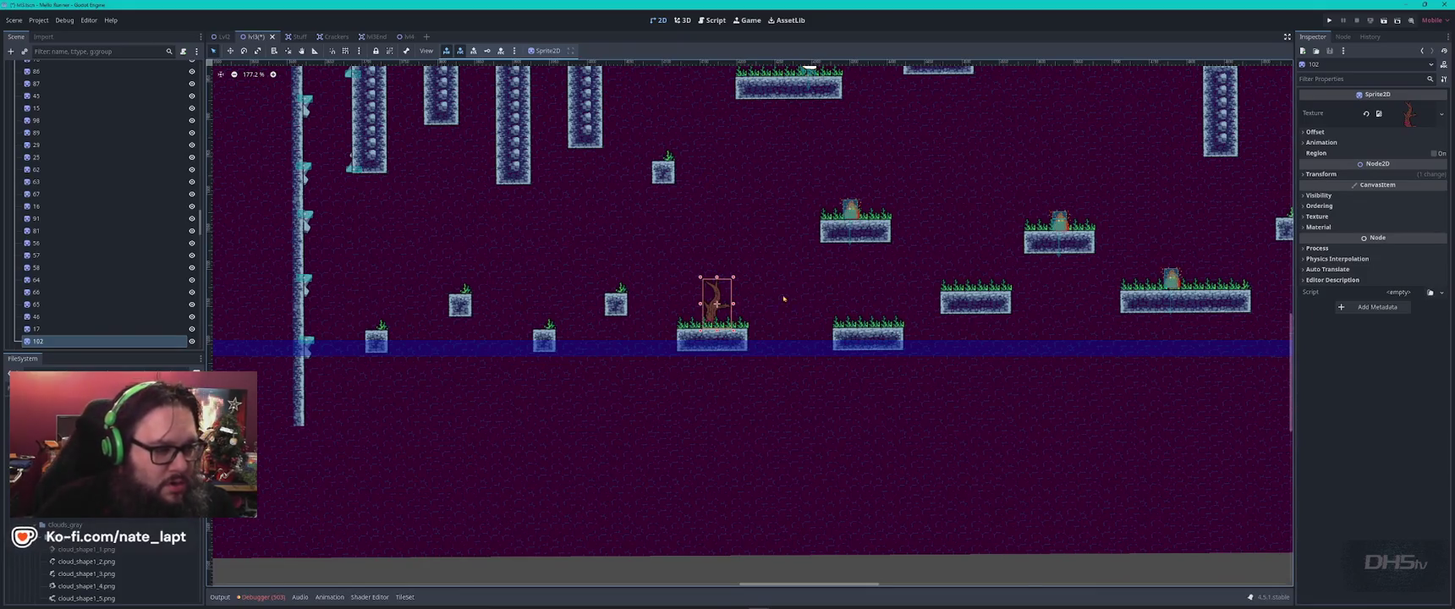
pyautogui.scroll(3, 644, 288)
# - Paint background wall tiles into the cells above the small block
pyautogui.click(611, 216)
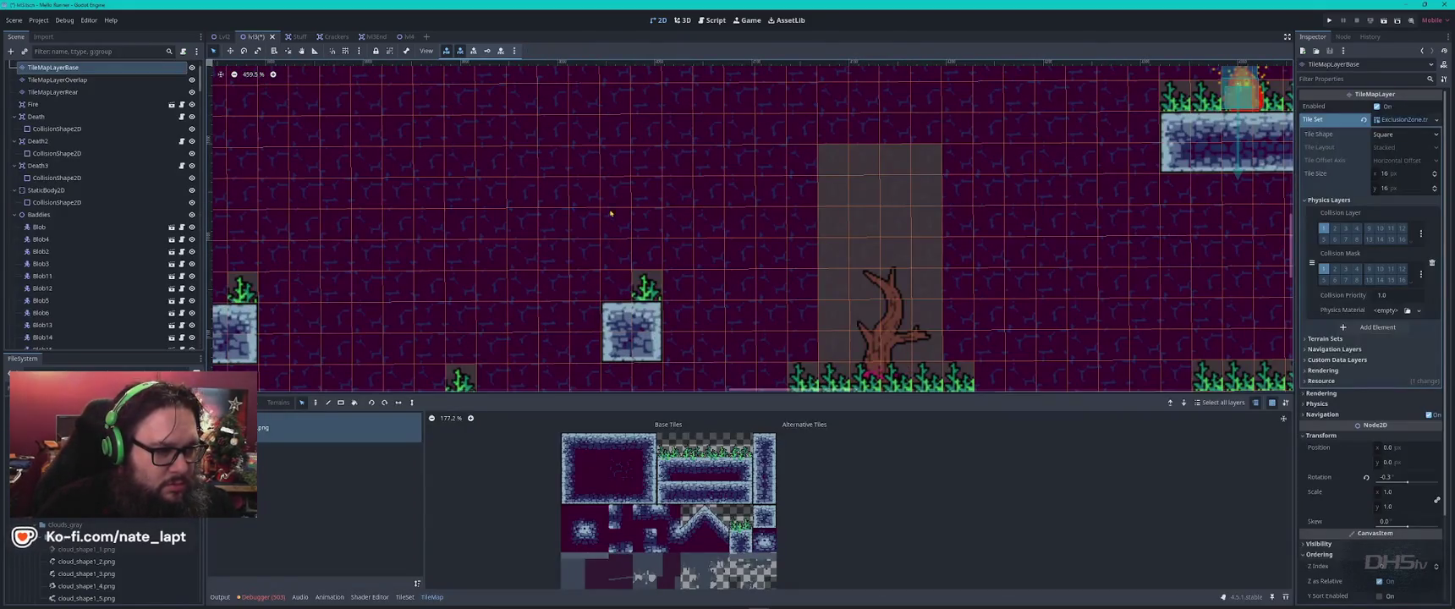
pyautogui.moveTo(593, 190); pyautogui.dragTo(684, 283)
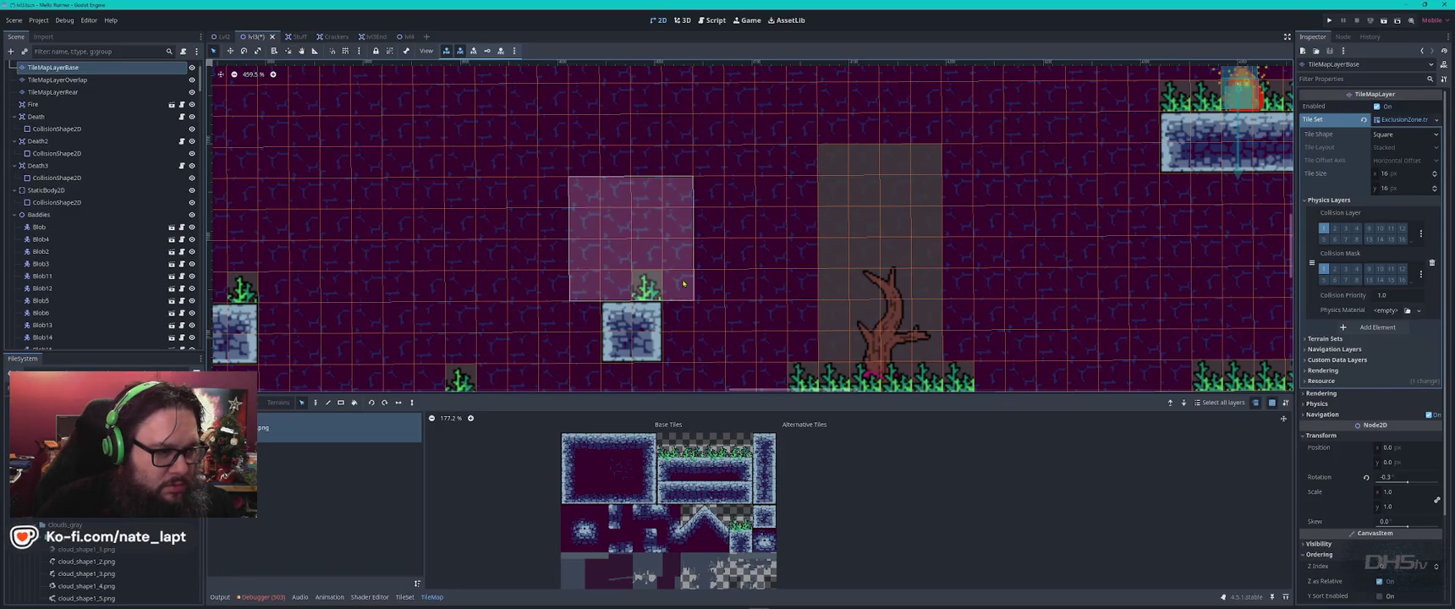
pyautogui.click(684, 284)
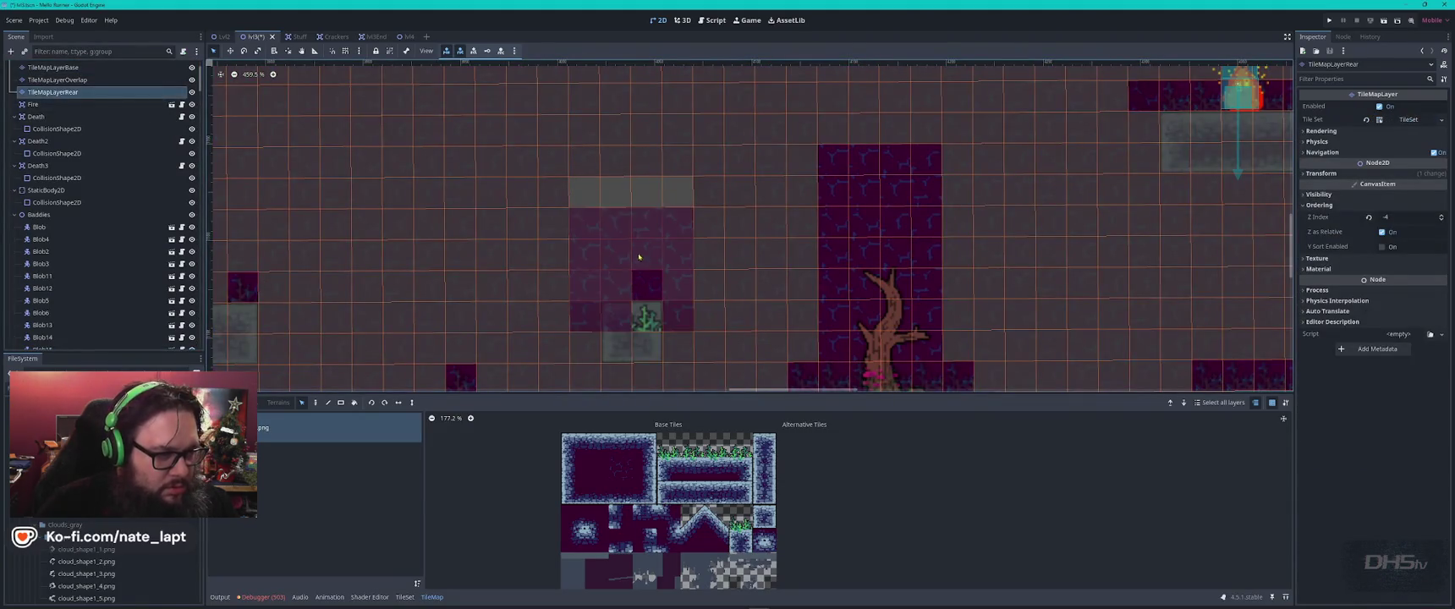
pyautogui.press('Escape')
pyautogui.press('Escape')
# - Erase the plant tile above the small block on the rear layer
pyautogui.click(665, 276)
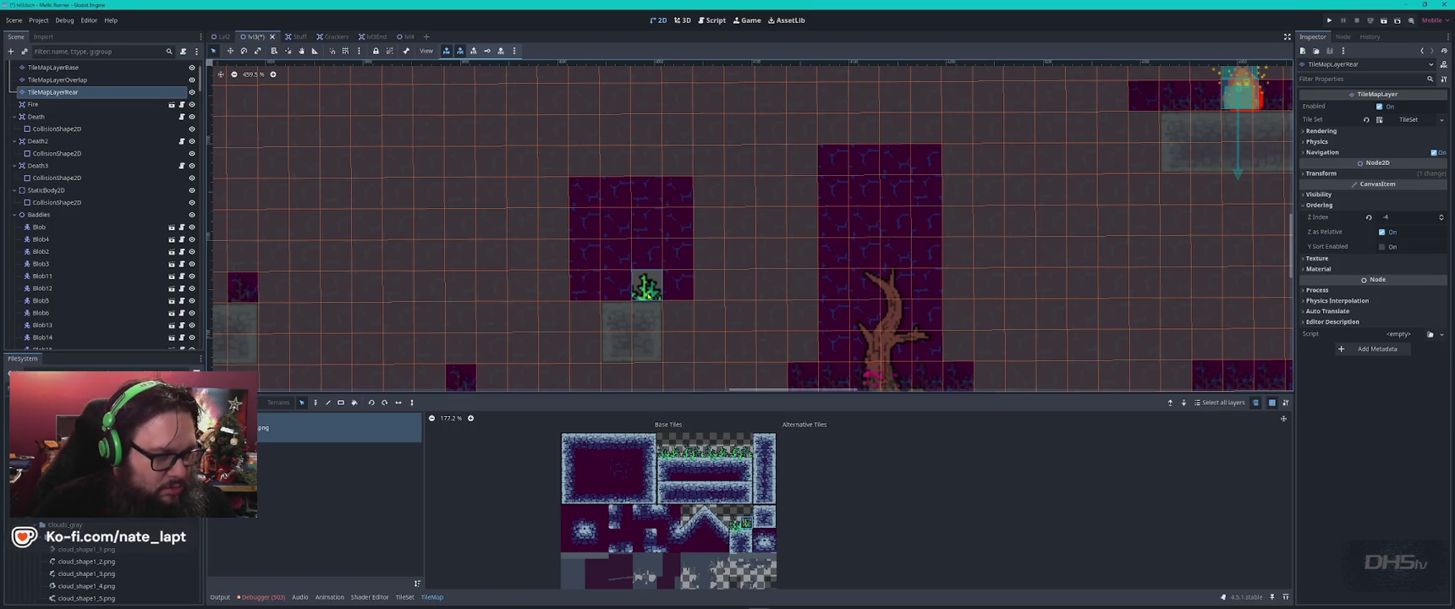
pyautogui.rightClick(648, 295)
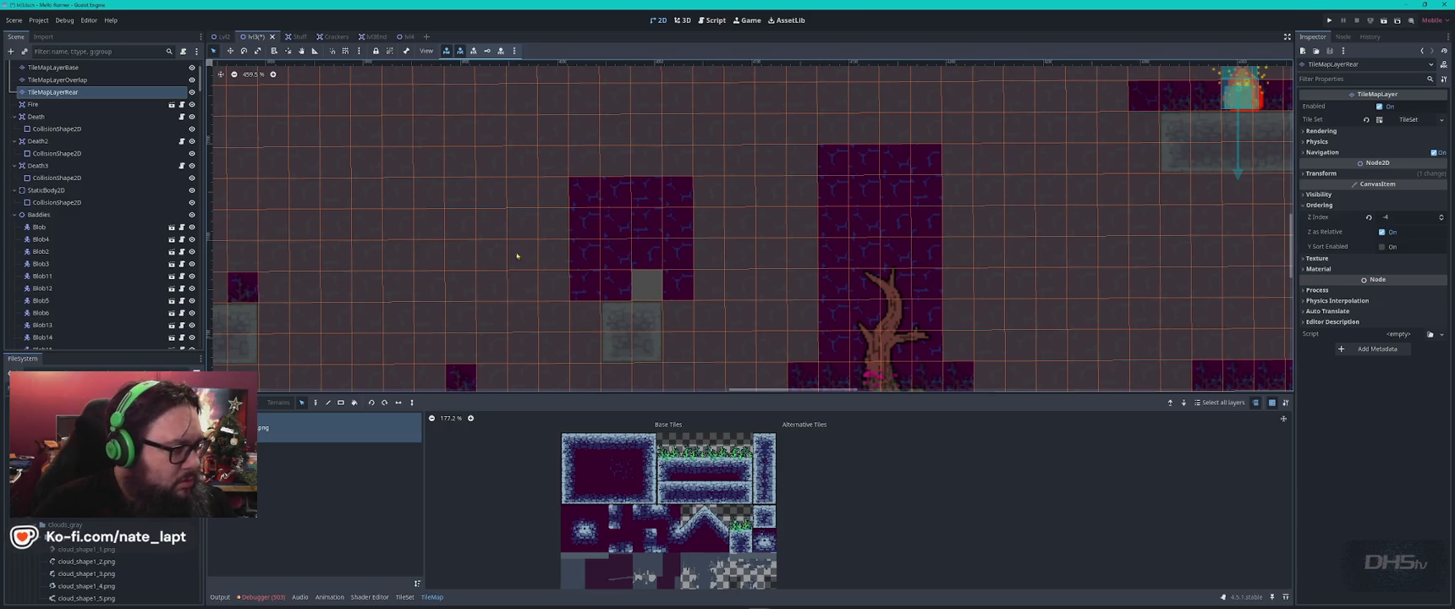
pyautogui.click(57, 80)
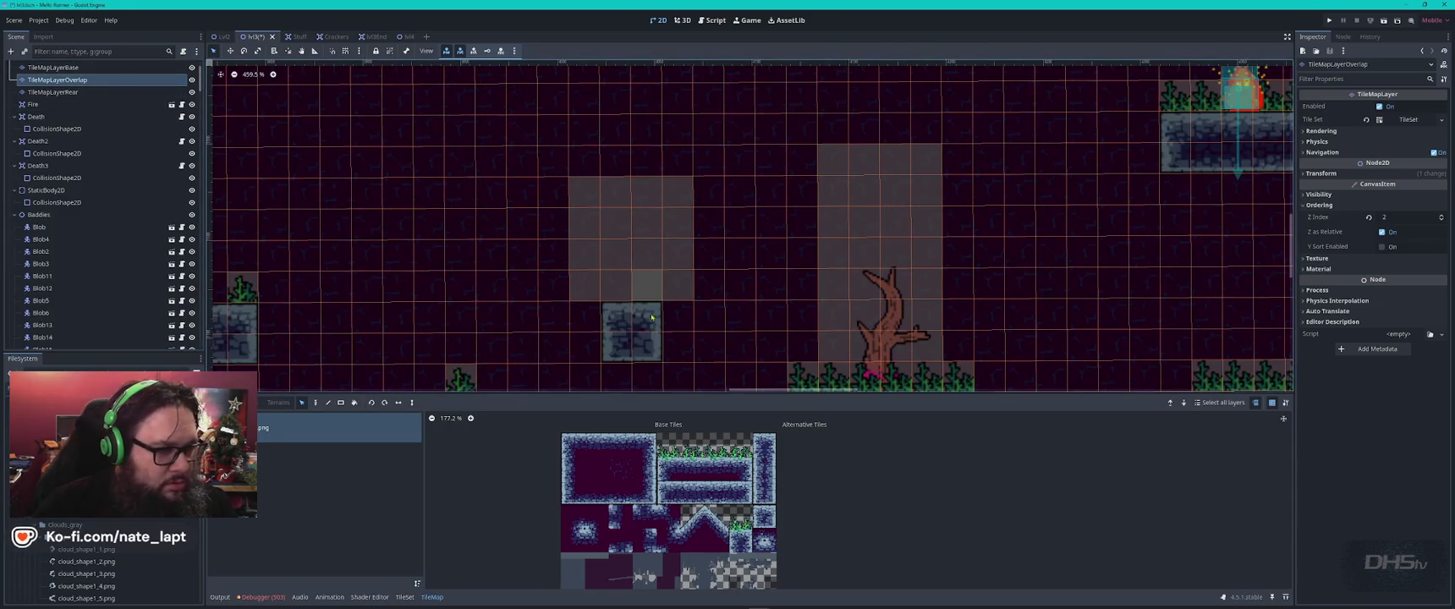
pyautogui.click(672, 315)
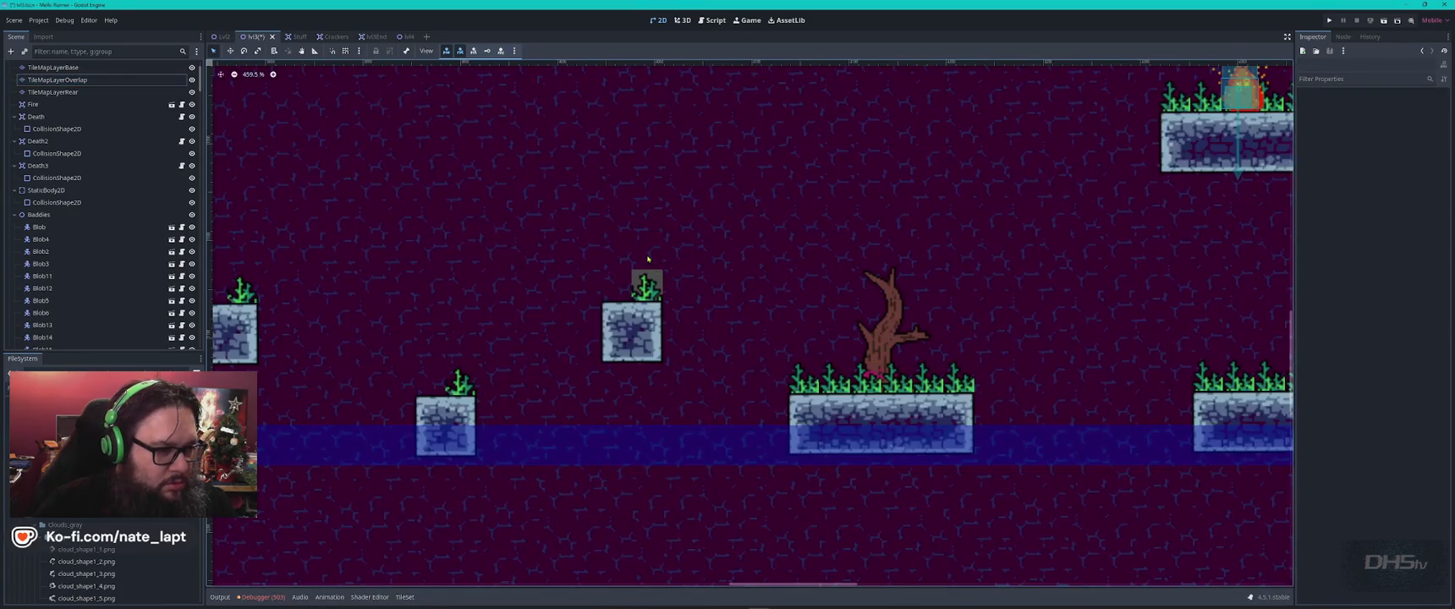
# - Erase another tile above the block and delete the accidental duplicate rear layer
pyautogui.click(648, 259)
pyautogui.hotkey('ctrl', 'd')
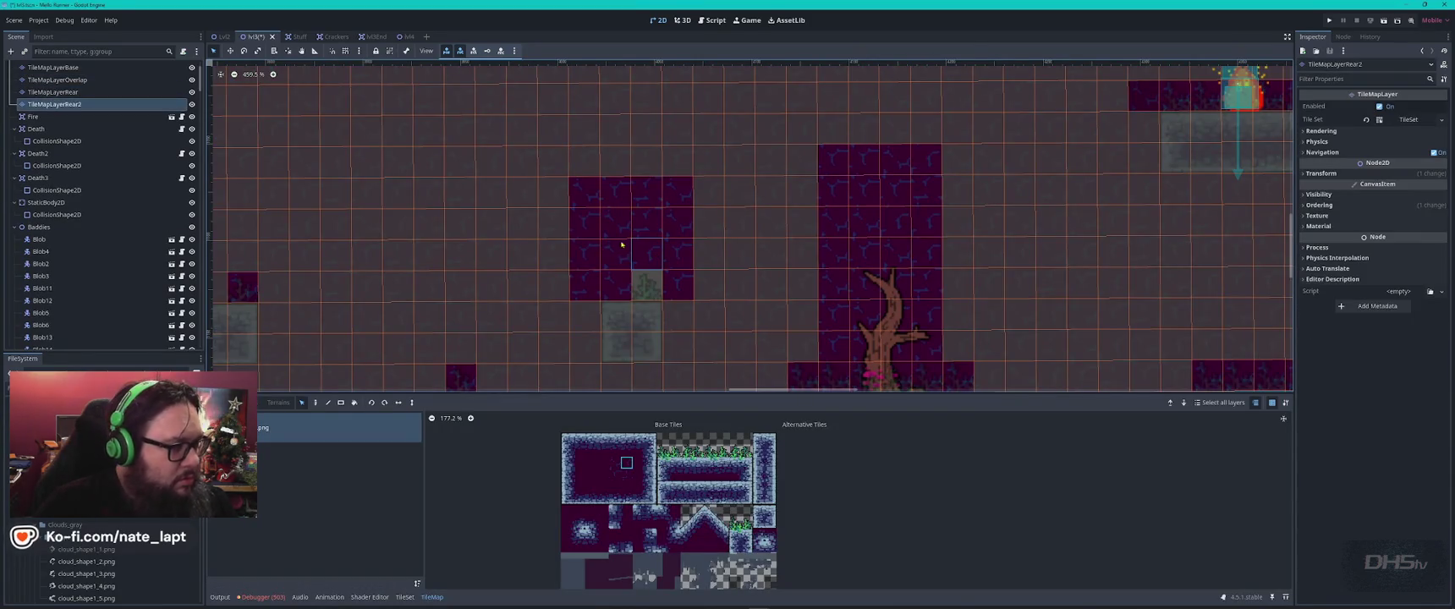
pyautogui.rightClick(643, 258)
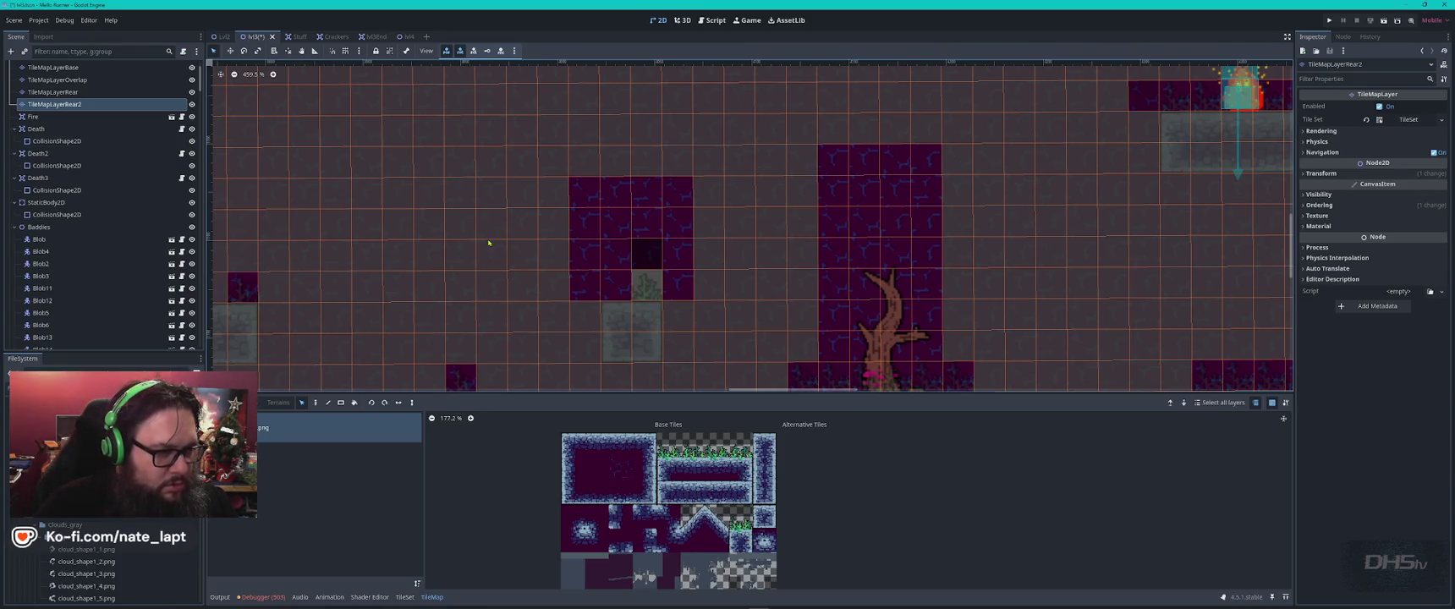
pyautogui.click(651, 263)
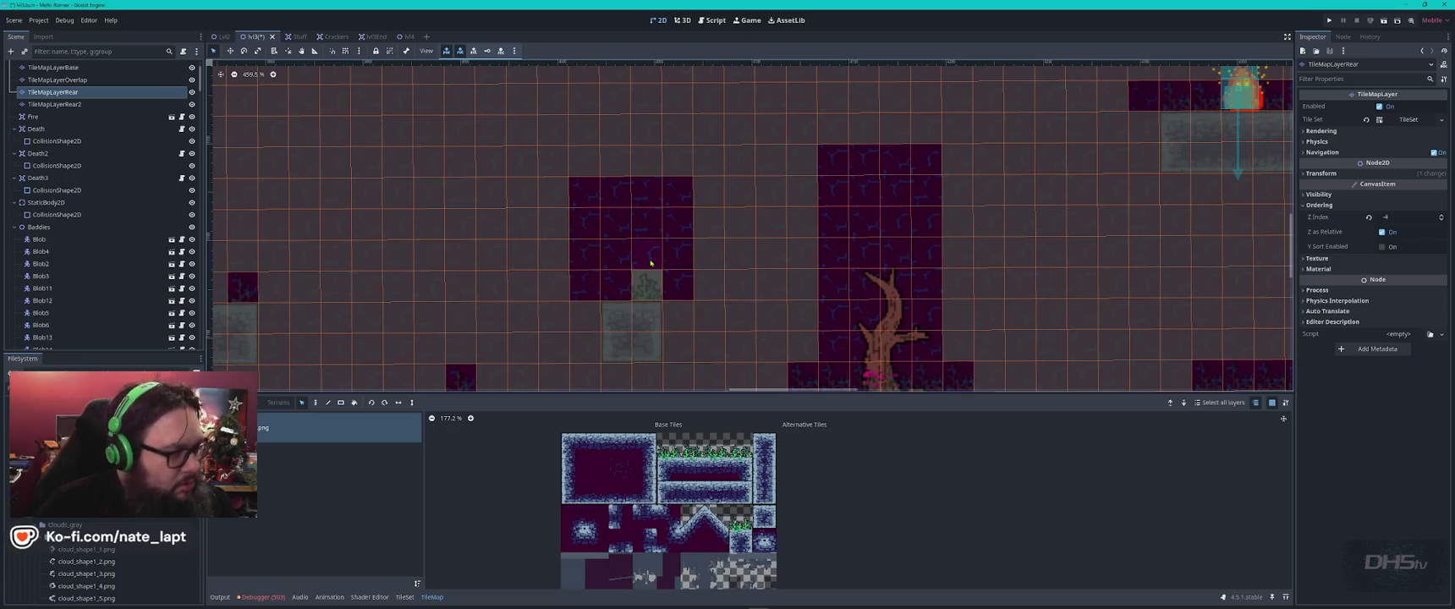
pyautogui.click(55, 104)
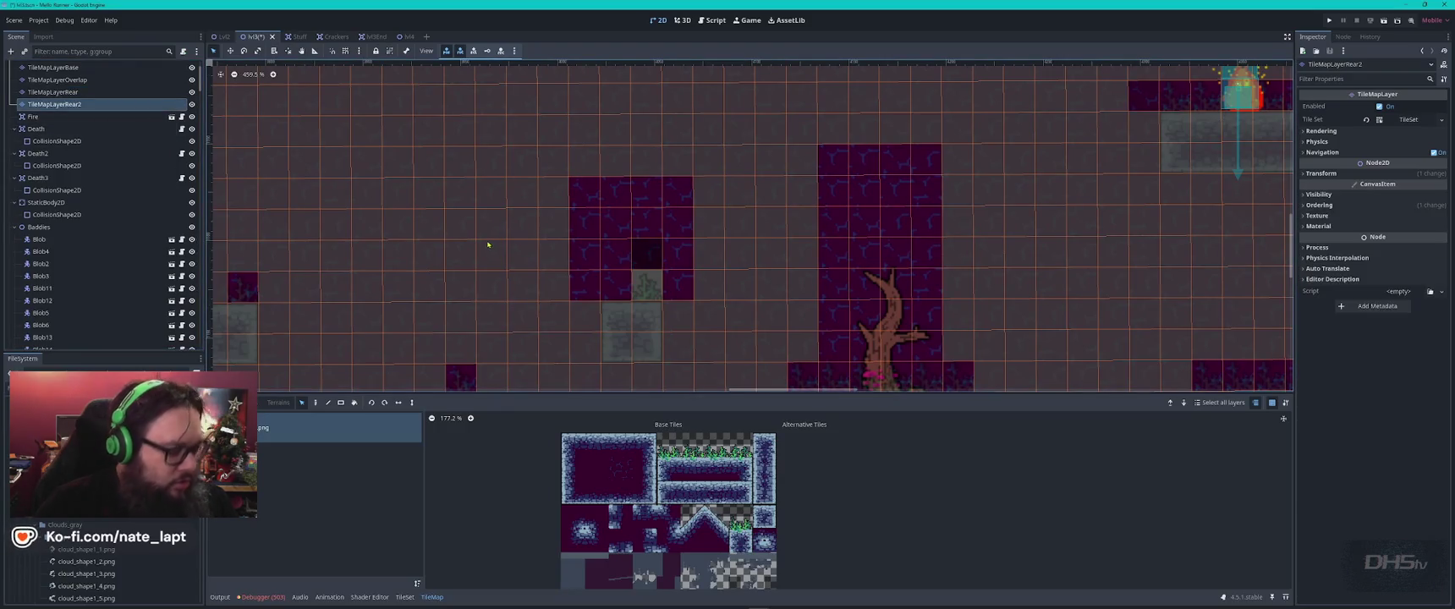
pyautogui.press('Delete')
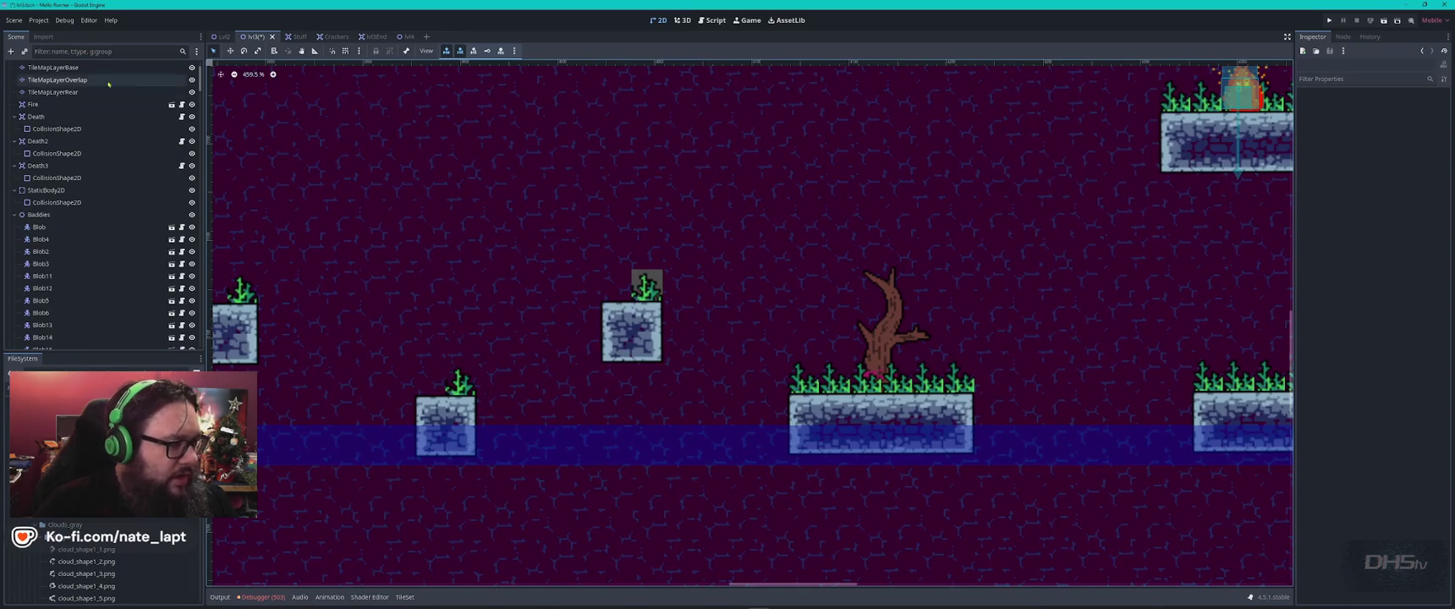
pyautogui.click(648, 254)
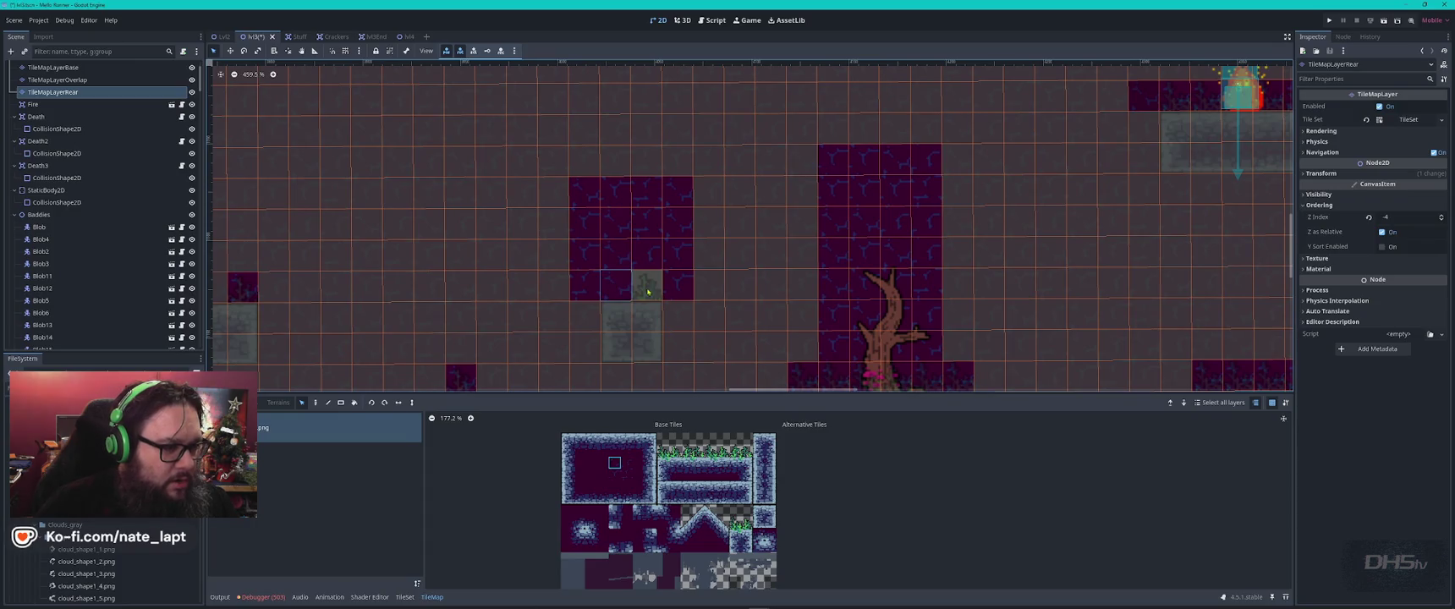
pyautogui.press('Escape')
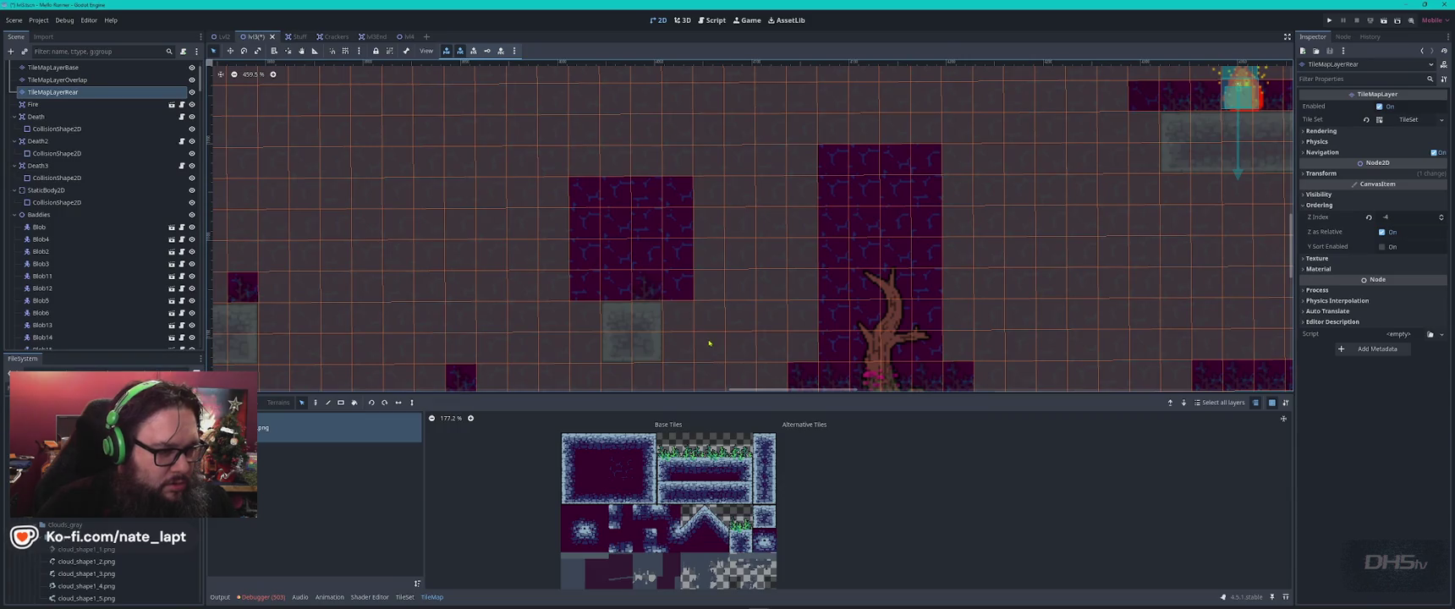
pyautogui.click(686, 338)
pyautogui.click(896, 330)
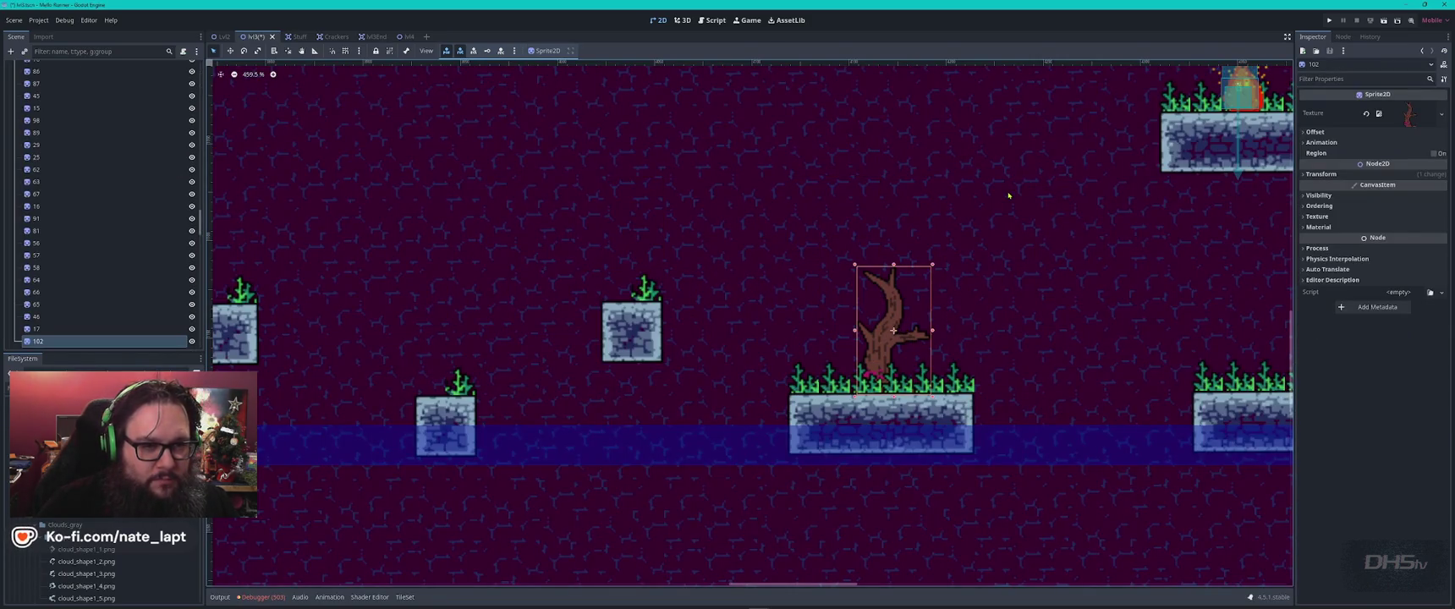
# - Carry a copy of the small dead tree down onto the floating block underground
pyautogui.scroll(-10, 1008, 196)
pyautogui.moveTo(1147, 223); pyautogui.dragTo(604, 416)
pyautogui.click(782, 247)
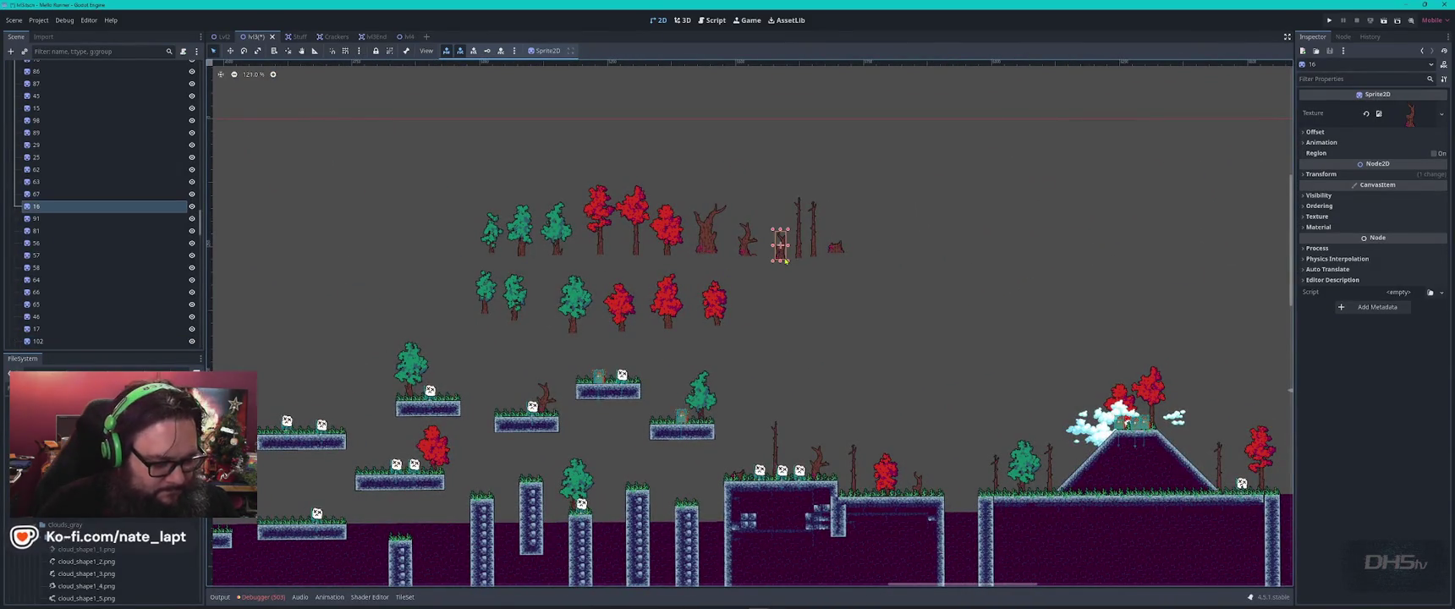
pyautogui.hotkey('ctrl', 'd')
pyautogui.moveTo(785, 261)
pyautogui.mouseDown()
pyautogui.moveTo(579, 376)
pyautogui.moveTo(504, 357)
pyautogui.moveTo(499, 339)
pyautogui.mouseUp()
pyautogui.hscroll(-3, 720, 237)
pyautogui.scroll(-2, 721, 237)
pyautogui.scroll(3, 503, 356)
pyautogui.scroll(3, 504, 362)
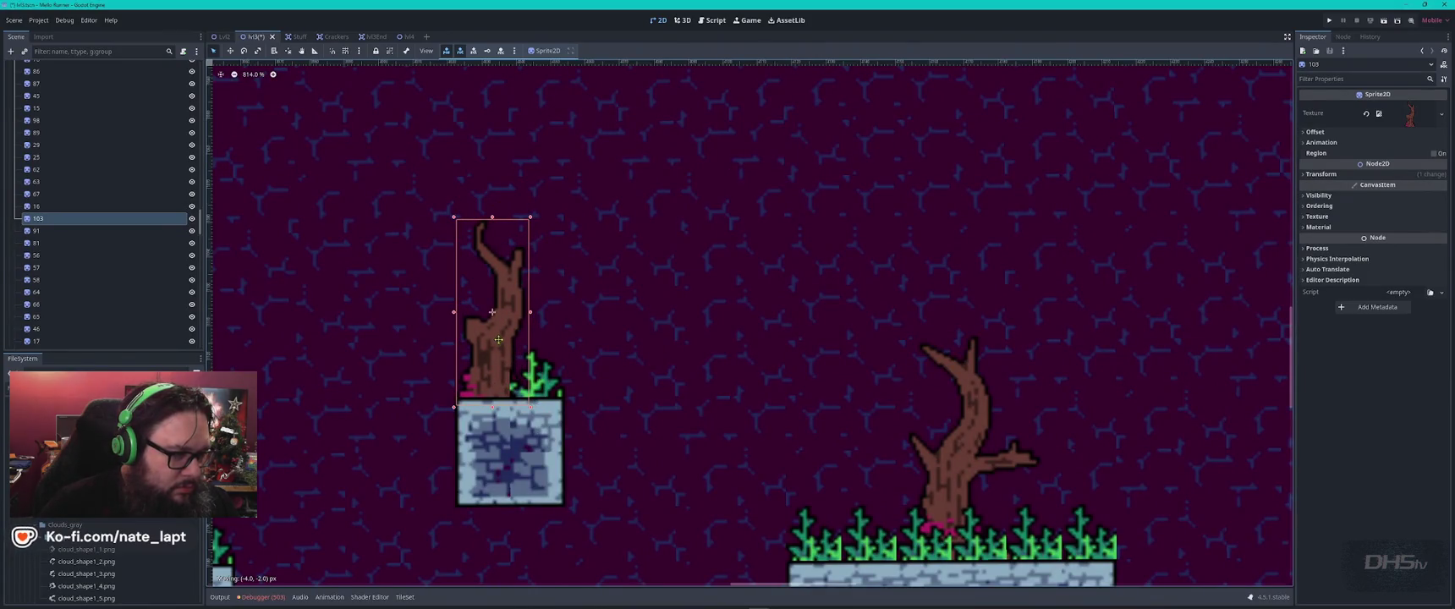
pyautogui.scroll(-5, 500, 339)
pyautogui.moveTo(921, 338)
pyautogui.mouseDown()
pyautogui.moveTo(464, 276)
pyautogui.moveTo(771, 195)
pyautogui.mouseUp()
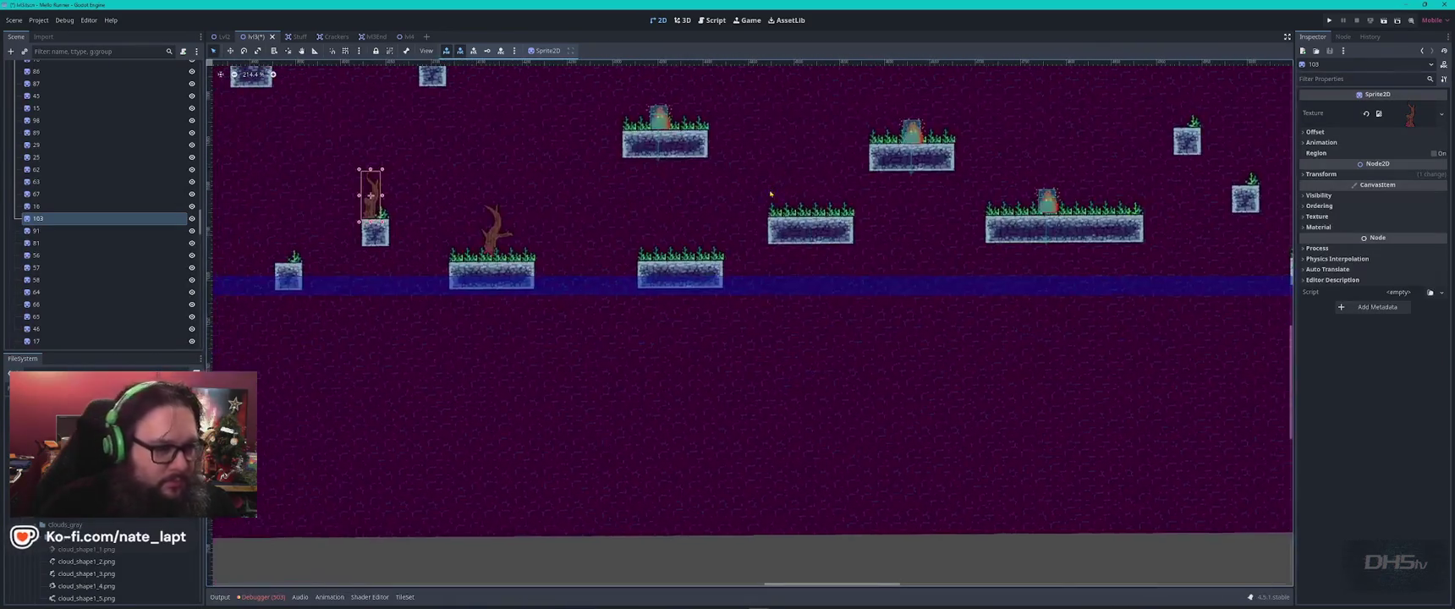
# - Add a second dead-tree copy onto the grass of a right-hand underground platform
pyautogui.click(432, 239)
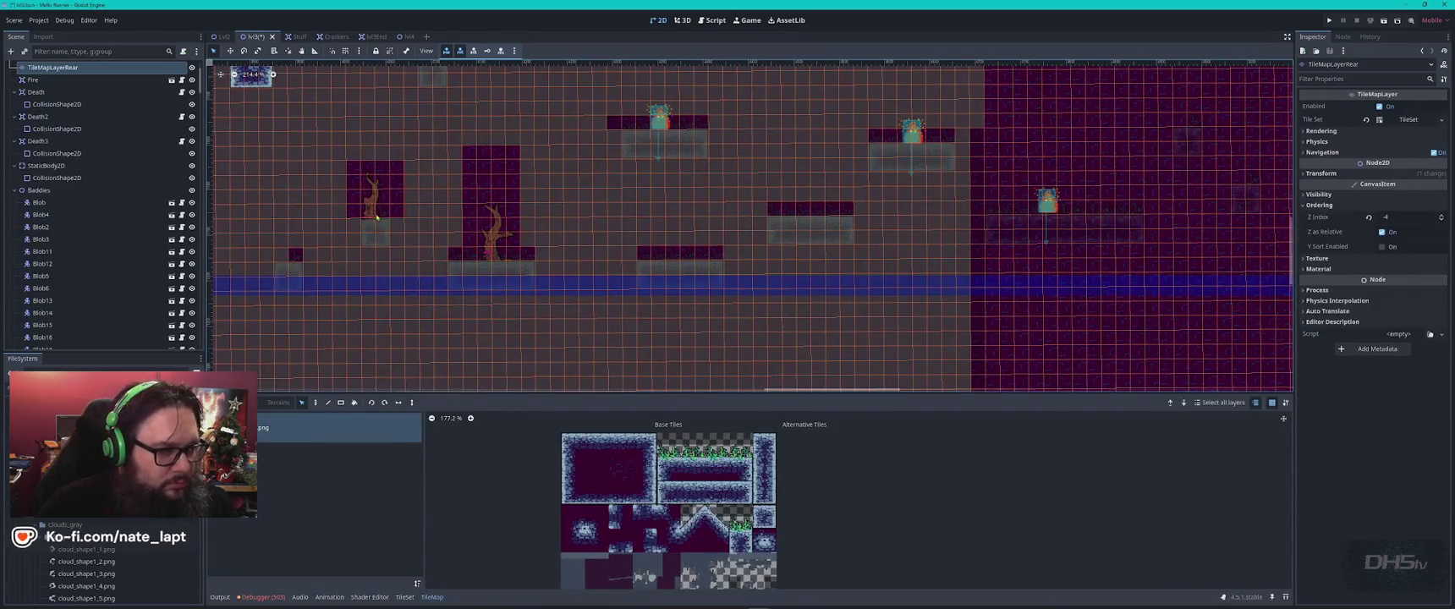
pyautogui.click(377, 217)
pyautogui.hotkey('ctrl', 'd')
pyautogui.moveTo(378, 217)
pyautogui.mouseDown()
pyautogui.moveTo(1136, 205)
pyautogui.moveTo(1117, 182)
pyautogui.mouseUp()
pyautogui.scroll(4, 1134, 186)
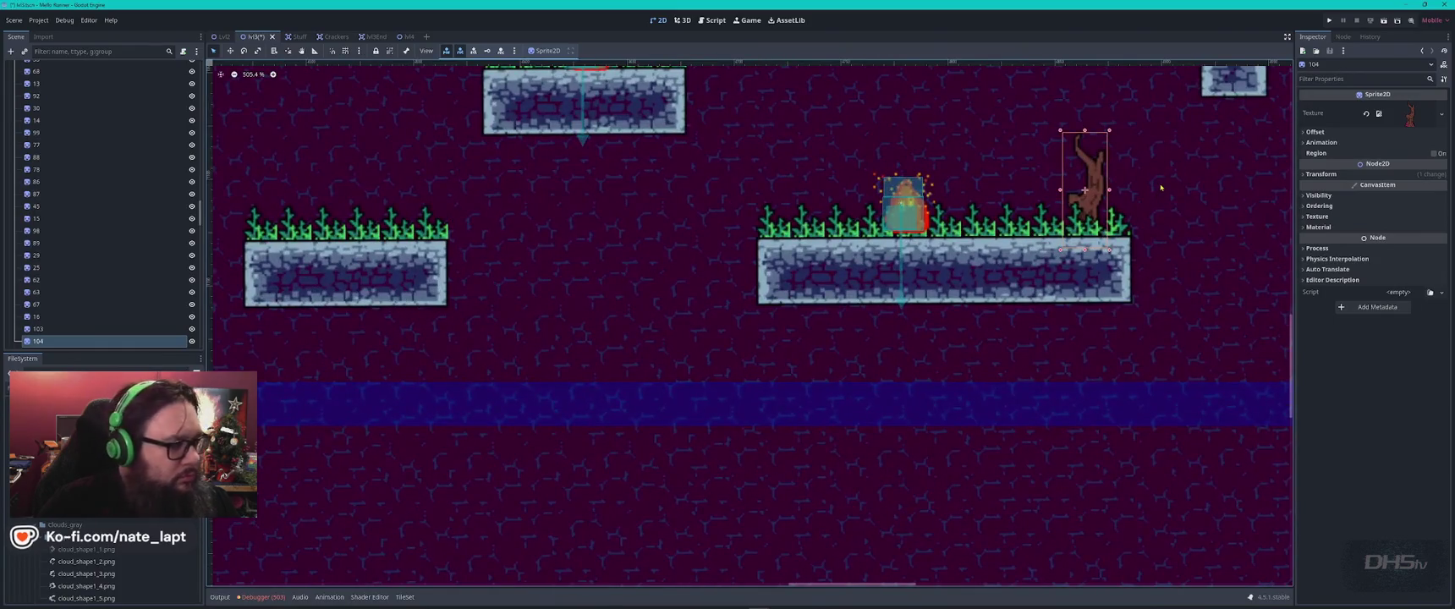
pyautogui.scroll(2, 1161, 188)
pyautogui.hscroll(4, 1161, 188)
pyautogui.moveTo(817, 318)
pyautogui.mouseDown()
pyautogui.moveTo(840, 284)
pyautogui.moveTo(833, 303)
pyautogui.mouseUp()
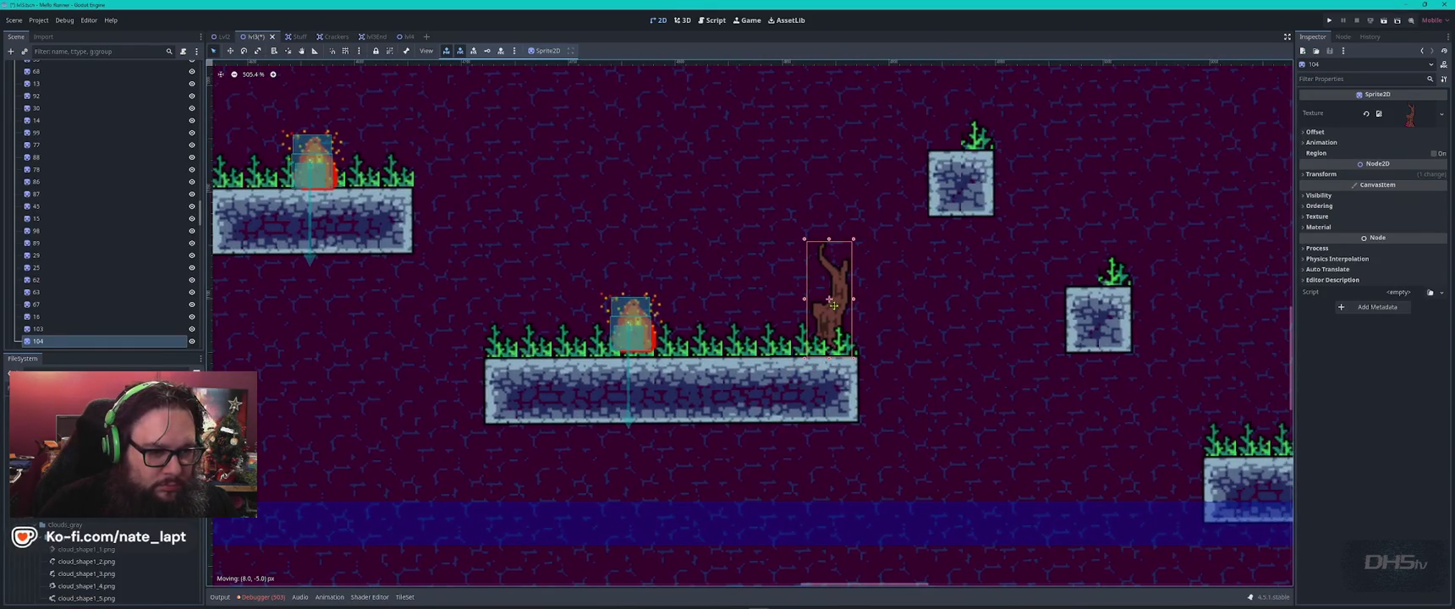
pyautogui.scroll(-3, 838, 310)
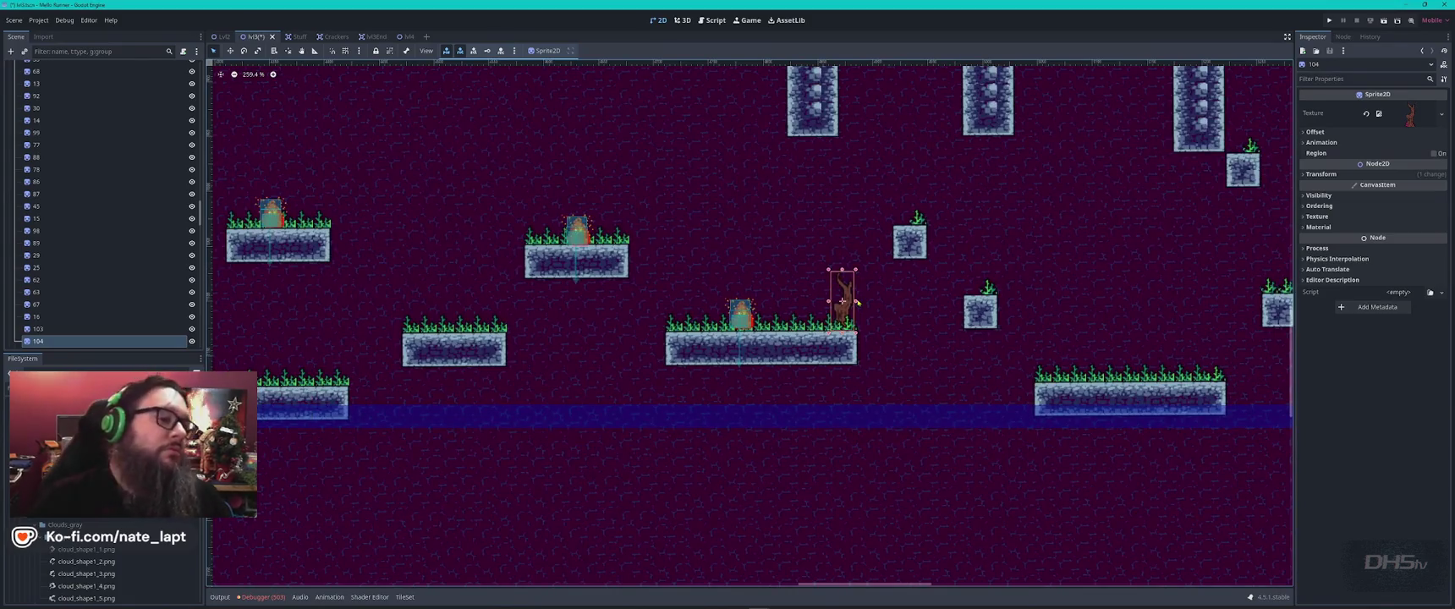
pyautogui.scroll(-3, 856, 301)
pyautogui.scroll(-2, 1059, 173)
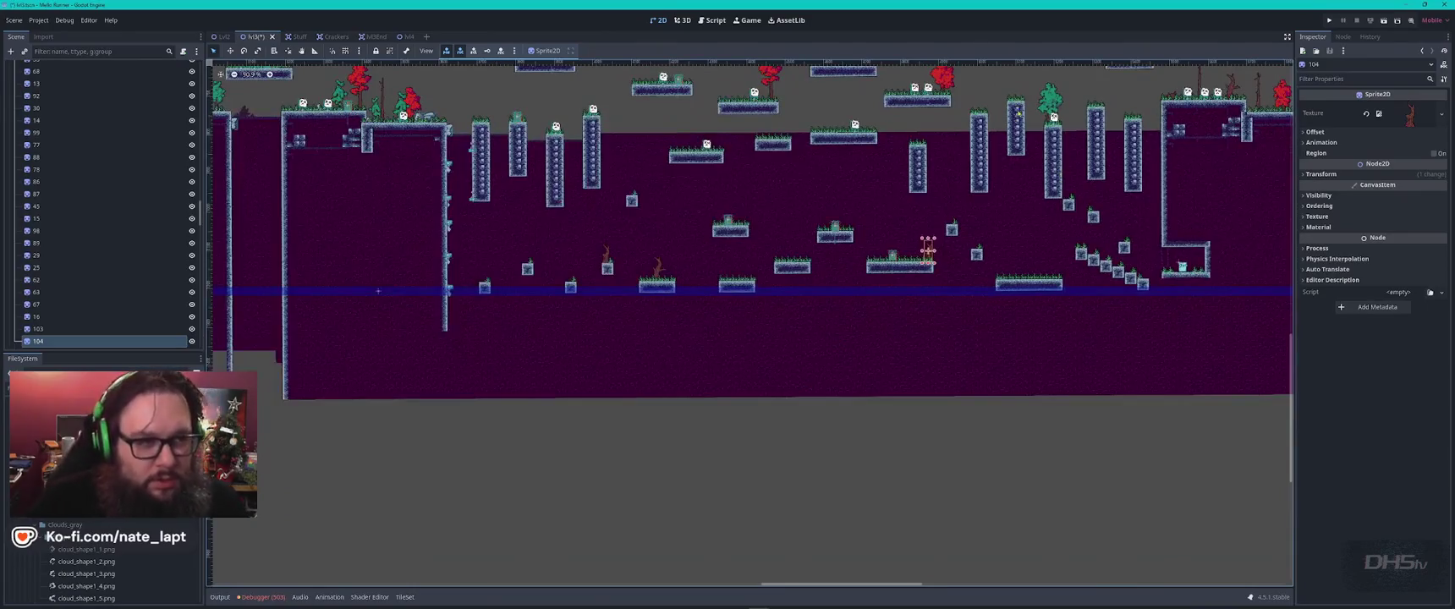
# - Place a green tree copy on the upper-left floating platform
pyautogui.moveTo(1049, 143); pyautogui.dragTo(836, 335)
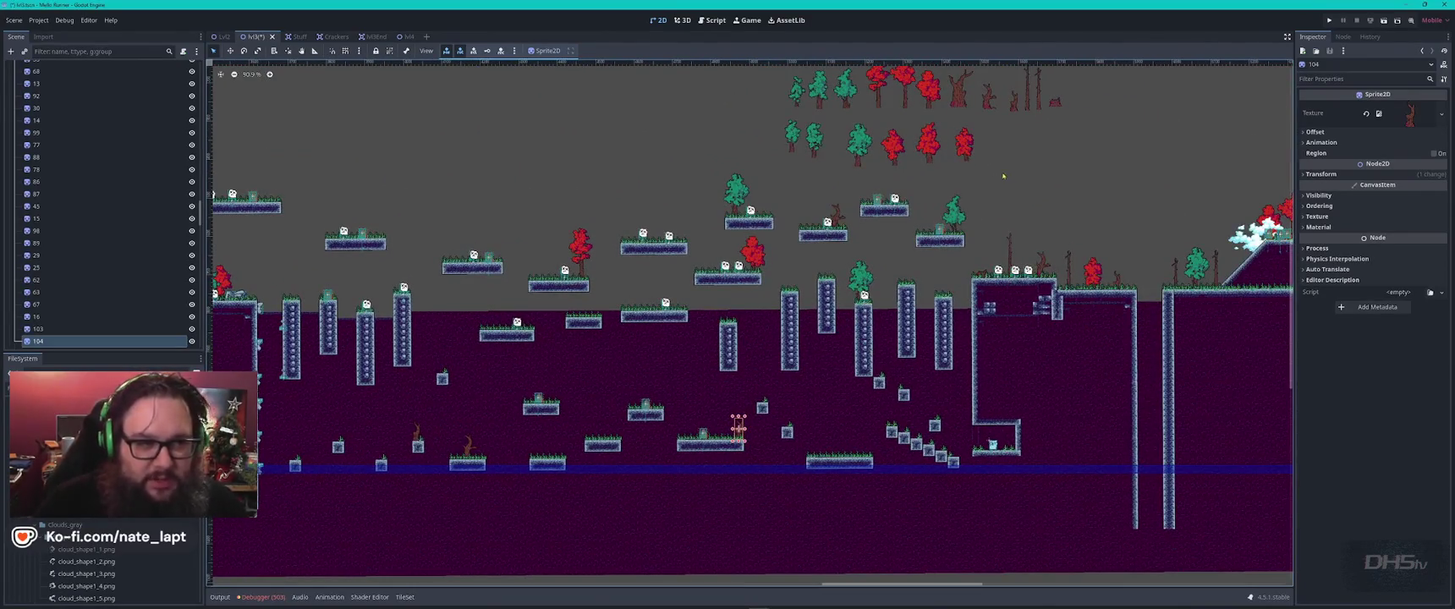
pyautogui.click(795, 146)
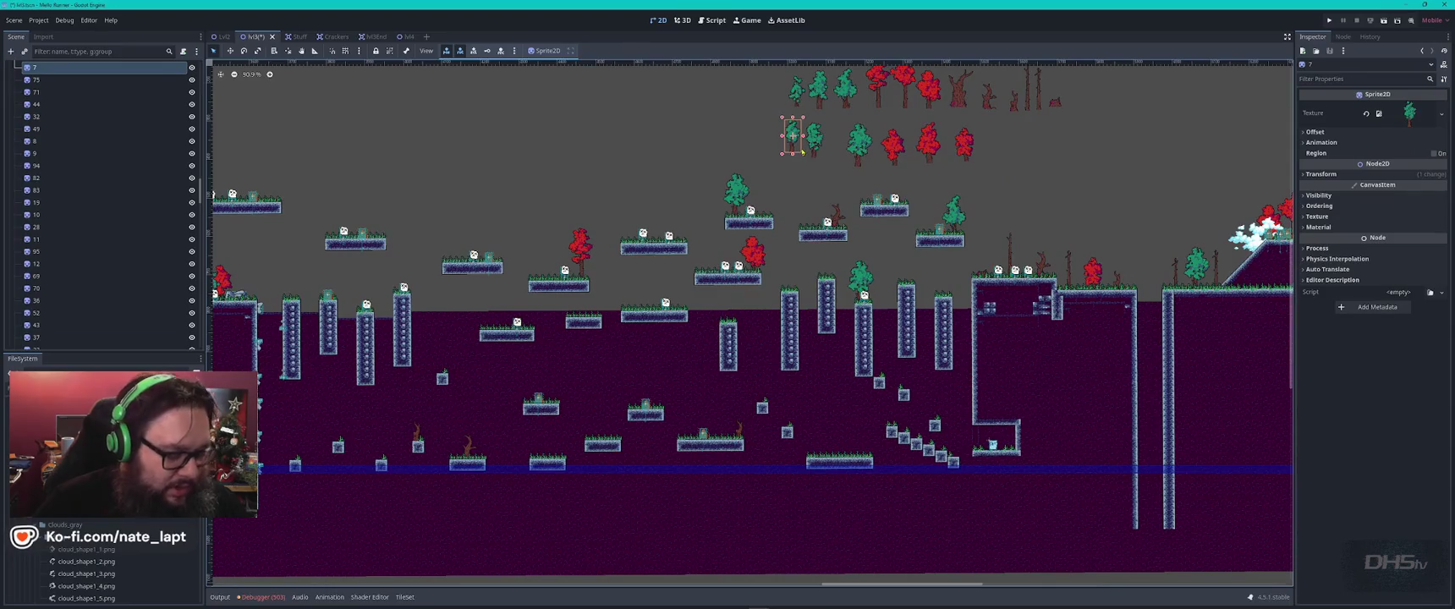
pyautogui.hotkey('ctrl', 'd')
pyautogui.moveTo(802, 152); pyautogui.dragTo(374, 226)
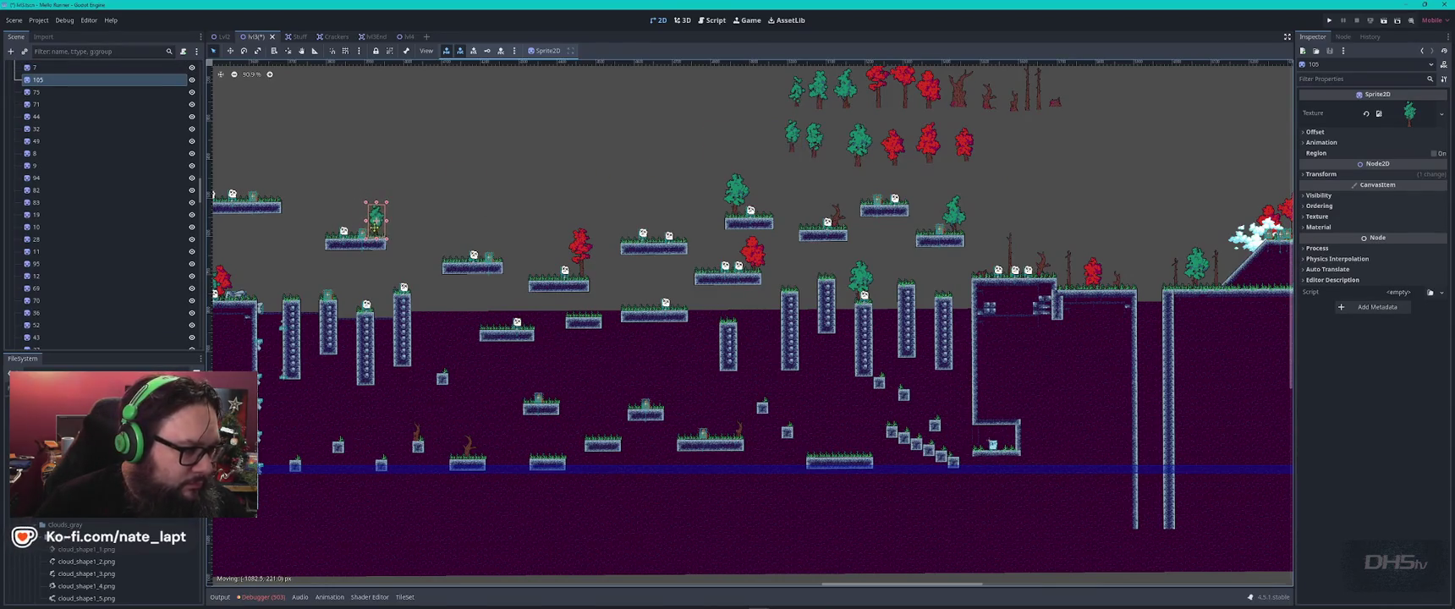
pyautogui.scroll(9, 374, 227)
pyautogui.moveTo(405, 180); pyautogui.dragTo(431, 182)
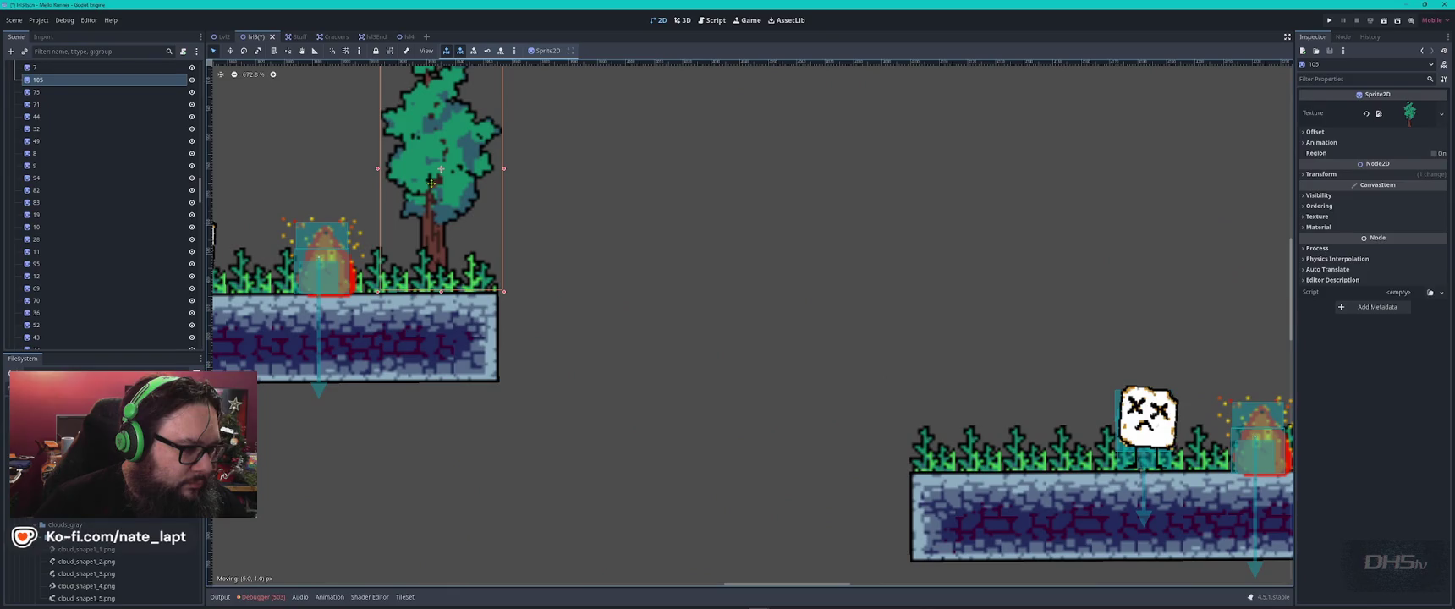
pyautogui.scroll(-8, 569, 222)
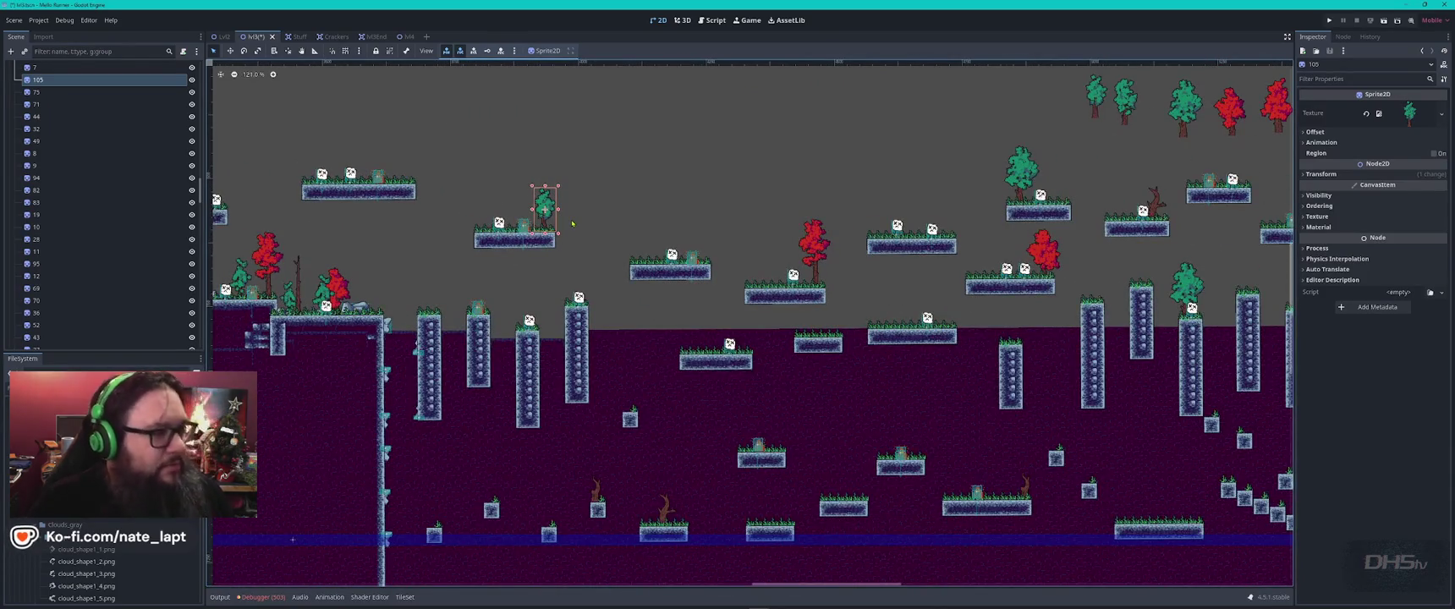
pyautogui.scroll(-2, 574, 224)
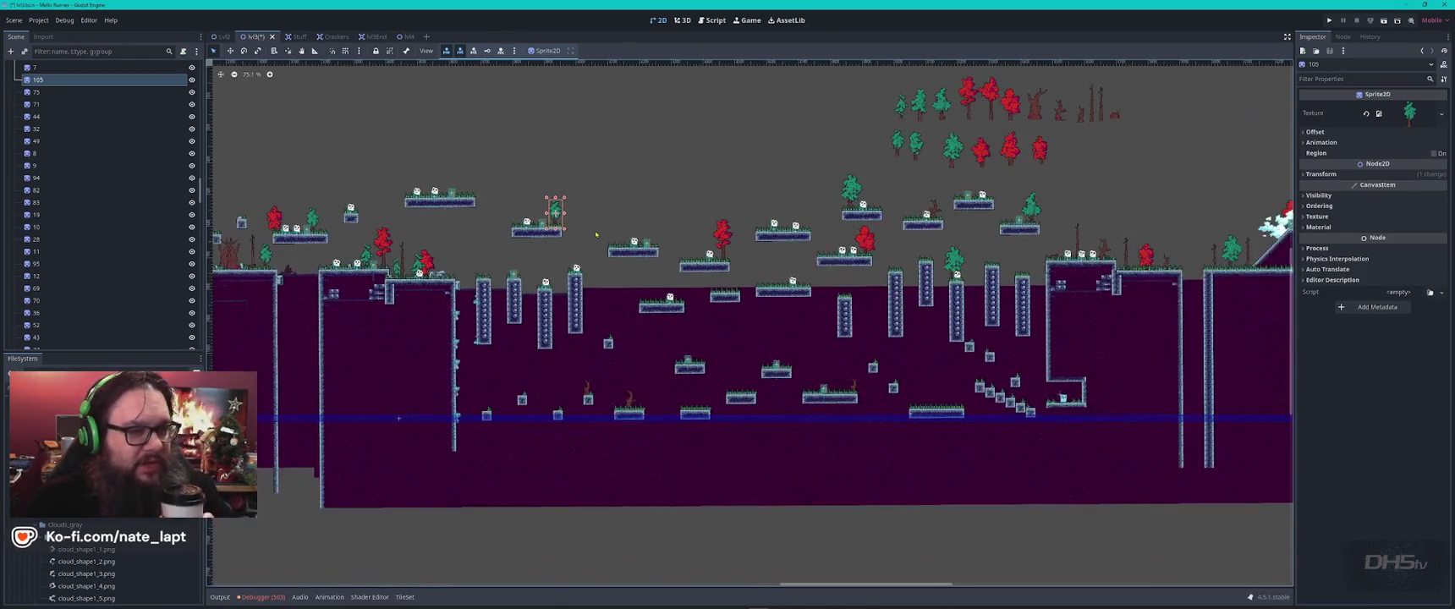
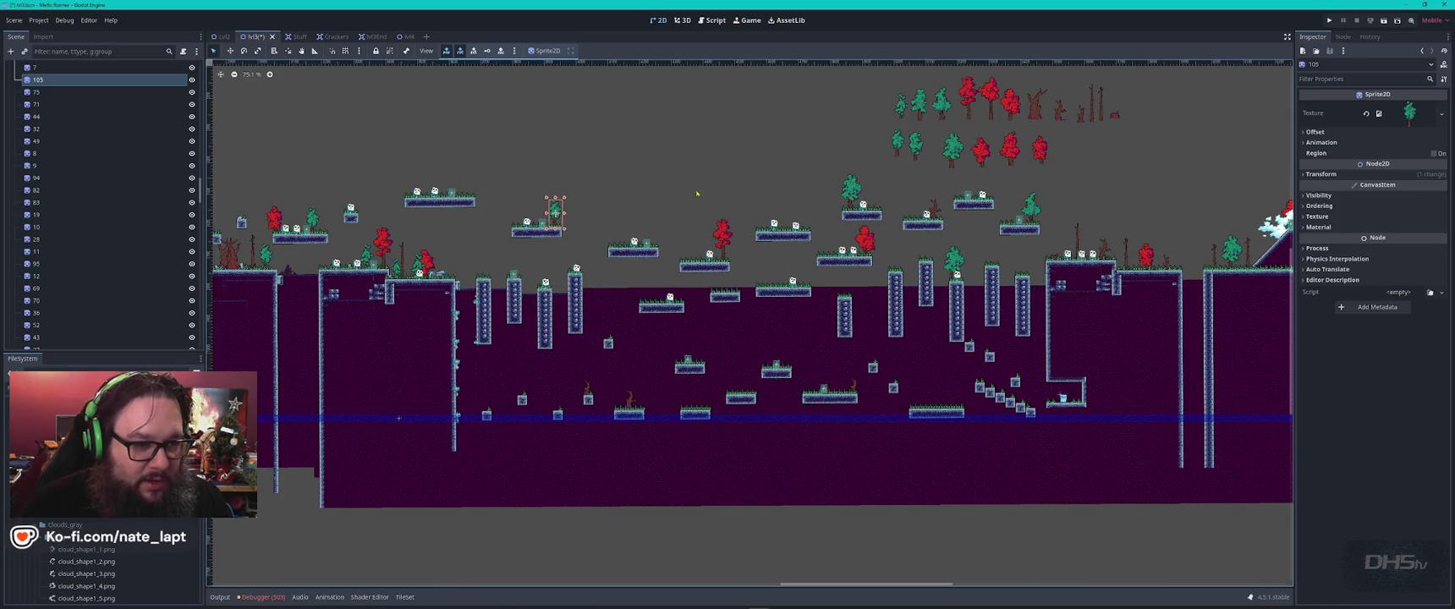
# - Box-select the 18 spare tree sprites above the level and drag them down below it
pyautogui.scroll(-6, 670, 193)
pyautogui.scroll(2, 980, 192)
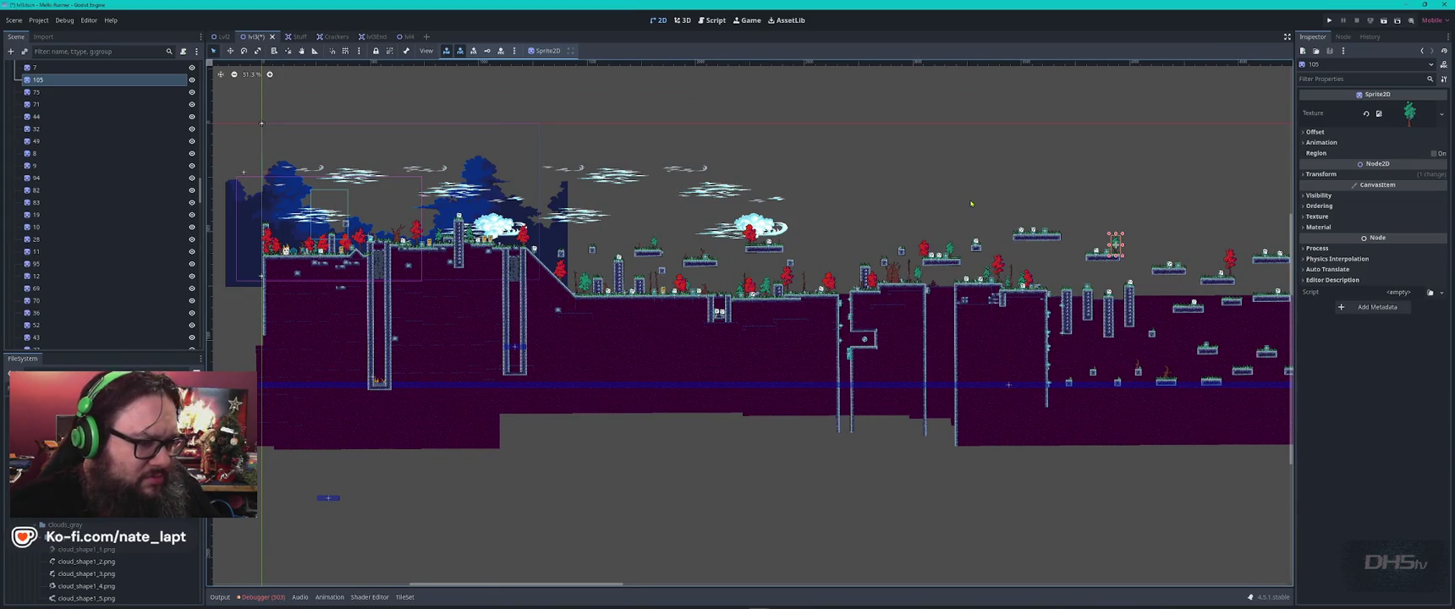
pyautogui.scroll(3, 980, 196)
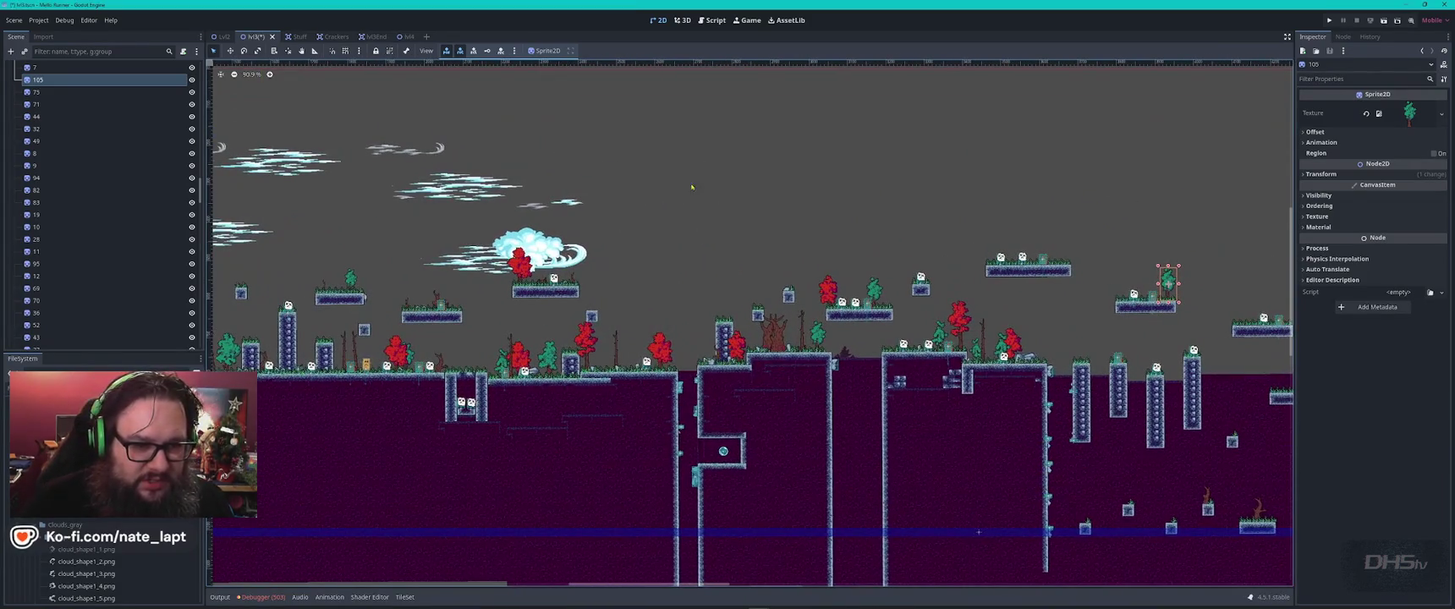
pyautogui.hscroll(5, 901, 185)
pyautogui.hscroll(-4, 1205, 179)
pyautogui.scroll(1, 1204, 179)
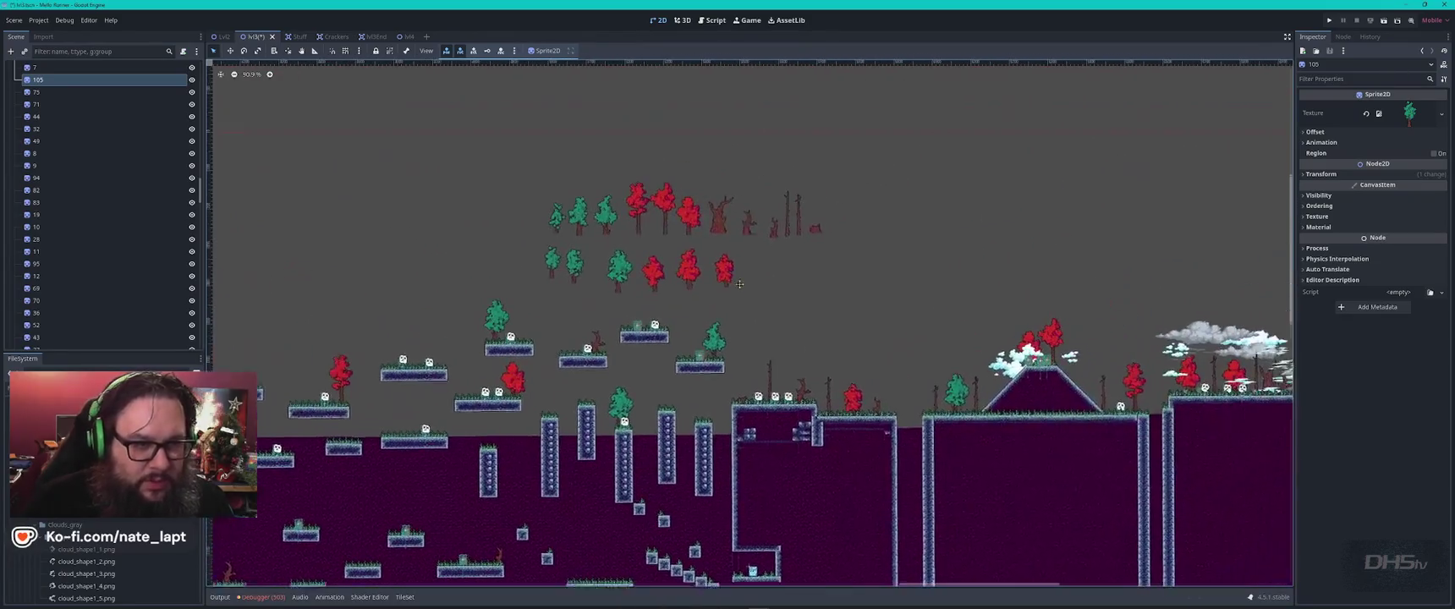
pyautogui.moveTo(887, 302)
pyautogui.mouseDown()
pyautogui.moveTo(460, 191)
pyautogui.moveTo(459, 165)
pyautogui.mouseUp()
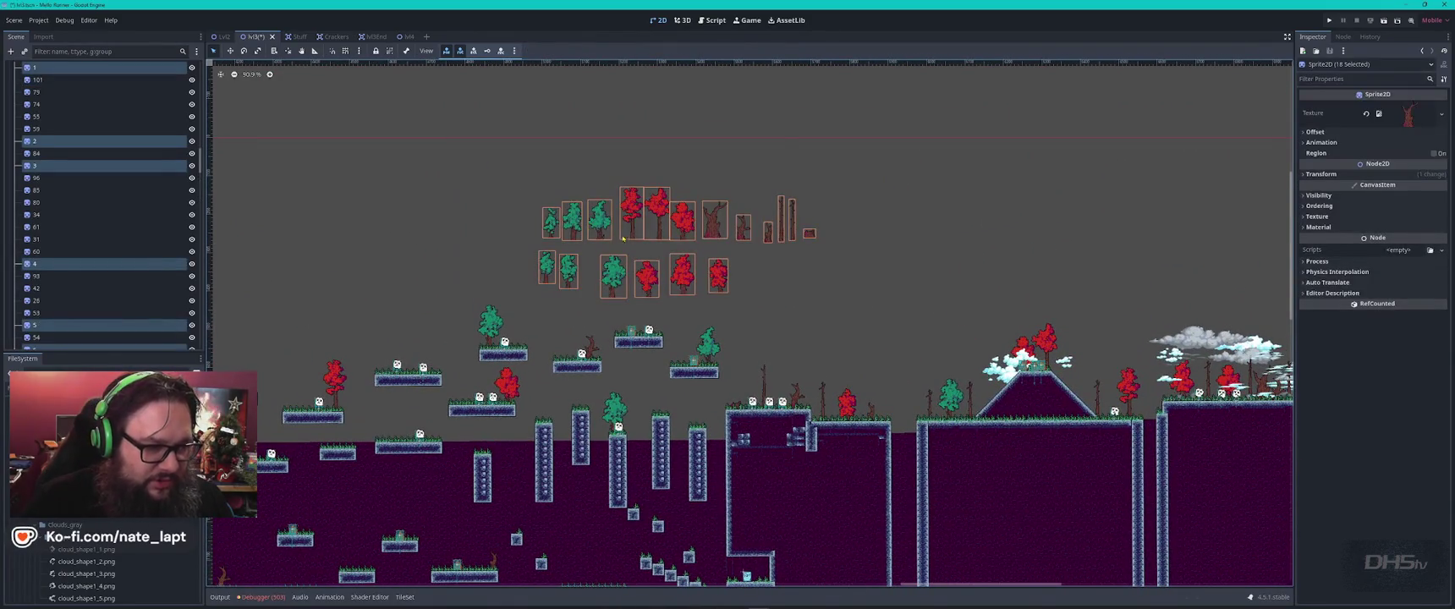
pyautogui.scroll(-4, 619, 238)
pyautogui.moveTo(664, 234)
pyautogui.mouseDown()
pyautogui.moveTo(727, 466)
pyautogui.moveTo(715, 499)
pyautogui.mouseUp()
# - Box-select the six stone sprites and bring the hill area into view
pyautogui.scroll(10, 881, 221)
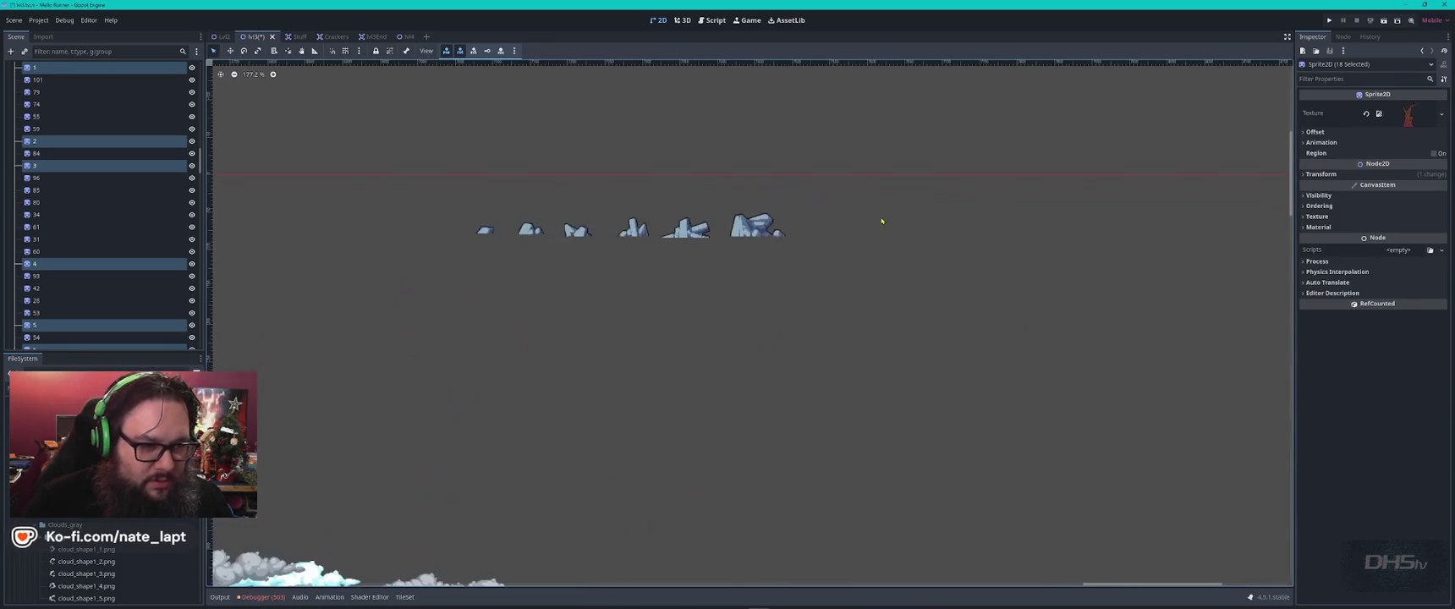
pyautogui.moveTo(850, 146); pyautogui.dragTo(384, 291)
pyautogui.scroll(-4, 545, 323)
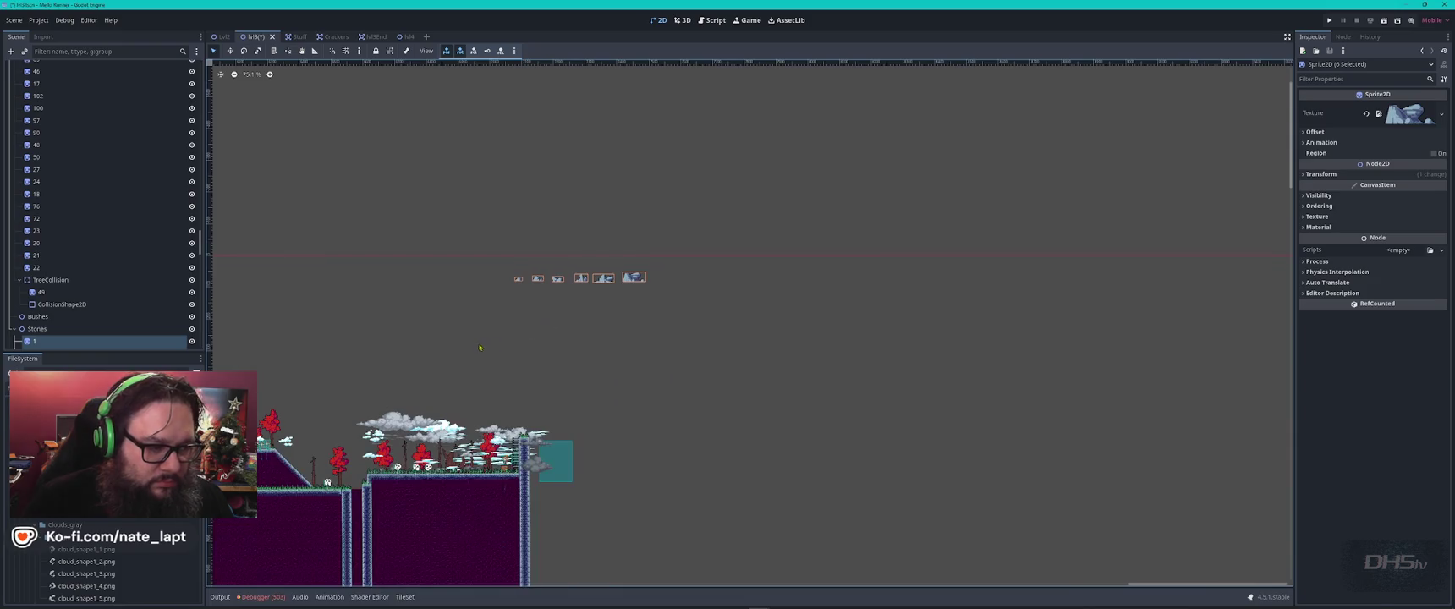
pyautogui.moveTo(480, 347); pyautogui.dragTo(960, 208)
# - Move the six stones above the hill and place a copy of the spiky stone near the skull
pyautogui.moveTo(1096, 159)
pyautogui.mouseDown()
pyautogui.moveTo(1053, 160)
pyautogui.moveTo(803, 284)
pyautogui.mouseUp()
pyautogui.scroll(5, 822, 296)
pyautogui.click(736, 226)
pyautogui.hotkey('ctrl', 'd')
pyautogui.moveTo(737, 226)
pyautogui.mouseDown()
pyautogui.moveTo(822, 286)
pyautogui.moveTo(985, 338)
pyautogui.moveTo(1054, 401)
pyautogui.moveTo(1091, 401)
pyautogui.moveTo(825, 448)
pyautogui.mouseUp()
# - Duplicate stone 3 and place the copy on the hill slope
pyautogui.scroll(3, 887, 444)
pyautogui.scroll(-4, 795, 446)
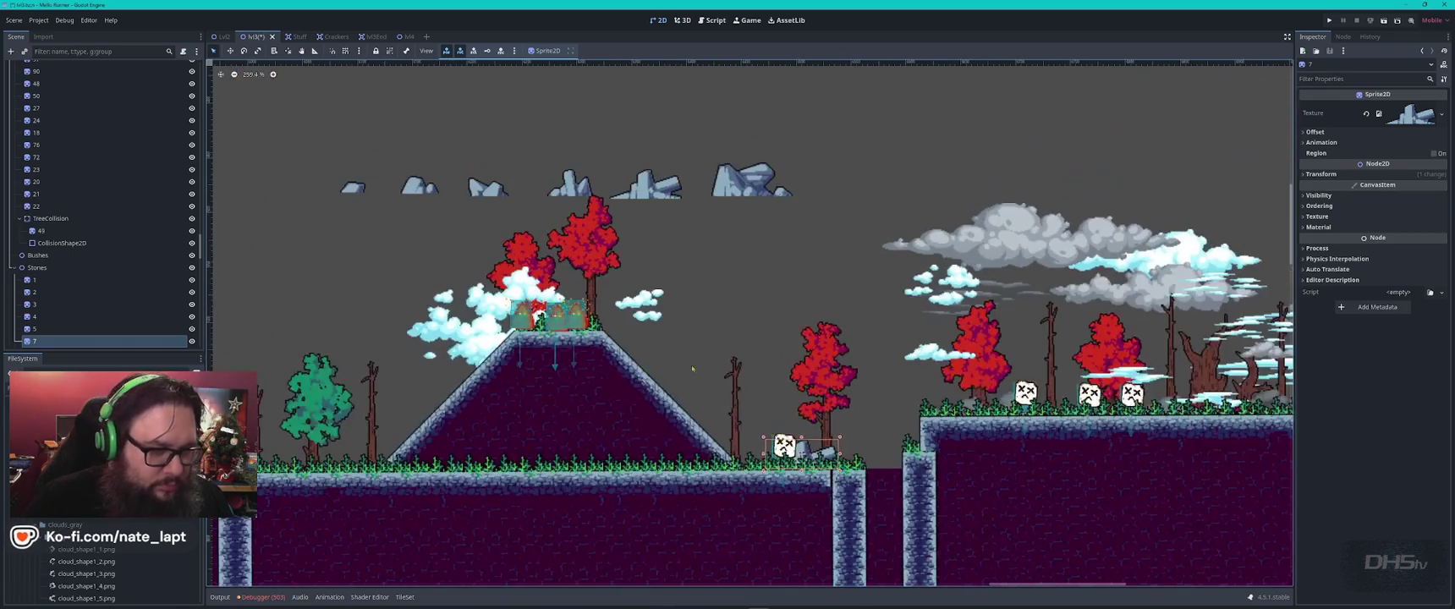
pyautogui.click(495, 194)
pyautogui.hotkey('ctrl', 'd')
pyautogui.moveTo(496, 195)
pyautogui.mouseDown()
pyautogui.moveTo(566, 351)
pyautogui.moveTo(600, 334)
pyautogui.moveTo(550, 323)
pyautogui.moveTo(445, 351)
pyautogui.moveTo(417, 427)
pyautogui.moveTo(343, 465)
pyautogui.mouseUp()
# - Shift Blob21 slightly to the right on the hilltop
pyautogui.scroll(4, 509, 318)
pyautogui.scroll(1, 509, 319)
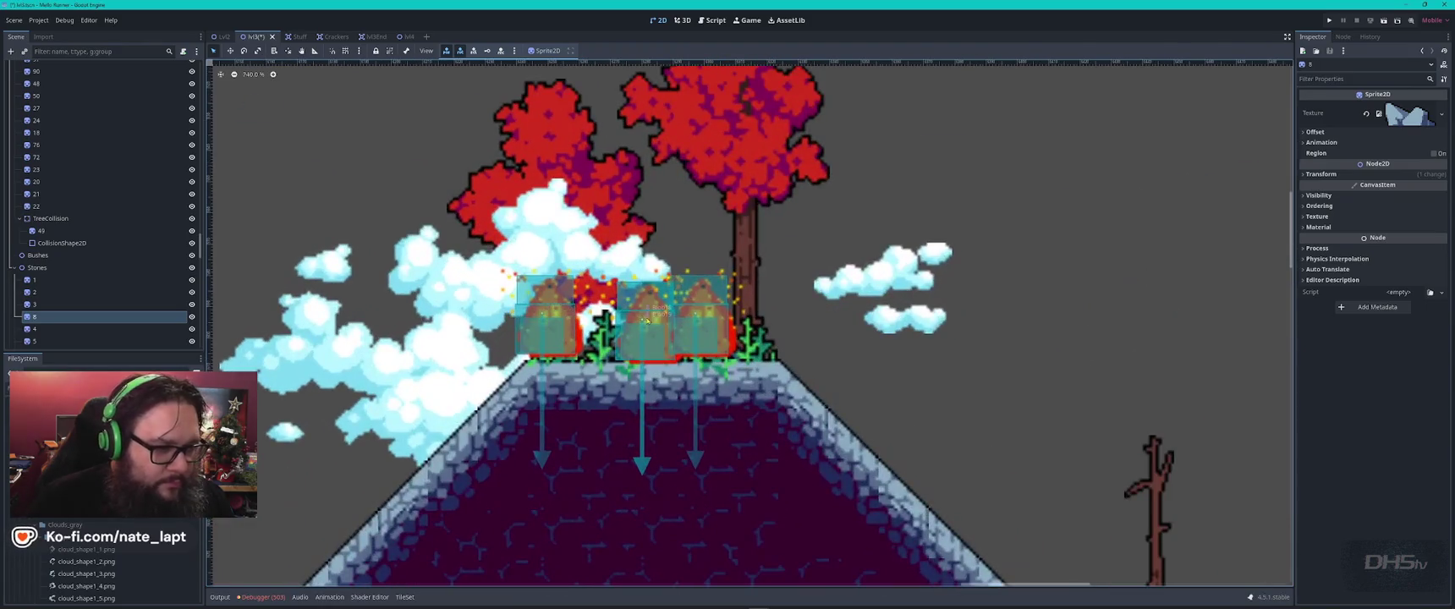
pyautogui.moveTo(699, 324)
pyautogui.mouseDown()
pyautogui.moveTo(780, 329)
pyautogui.moveTo(855, 261)
pyautogui.moveTo(747, 324)
pyautogui.moveTo(674, 295)
pyautogui.mouseUp()
# - Select Blob19, Blob20 and Blob21 and move them up and right of the hill
pyautogui.keyDown('shift'); pyautogui.click(548, 315); pyautogui.keyUp('shift')
pyautogui.keyDown('shift'); pyautogui.click(665, 307); pyautogui.keyUp('shift')
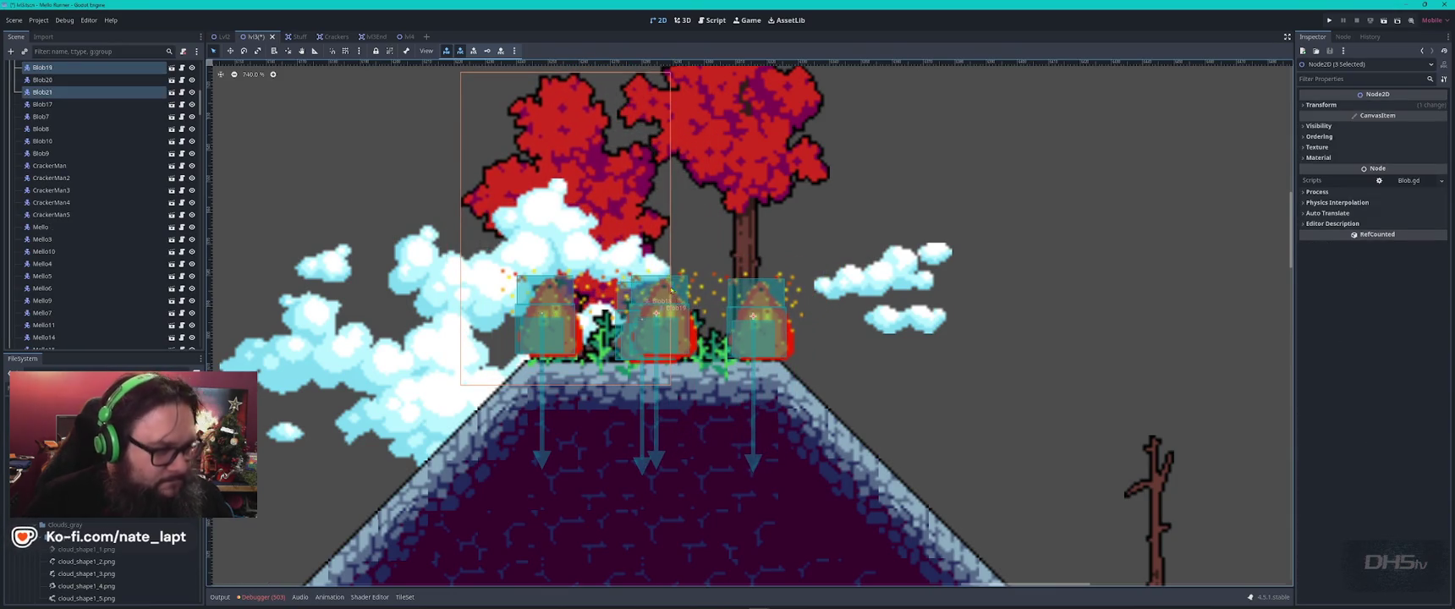
pyautogui.keyDown('shift'); pyautogui.click(582, 162); pyautogui.keyUp('shift')
pyautogui.moveTo(562, 328)
pyautogui.mouseDown()
pyautogui.moveTo(560, 302)
pyautogui.moveTo(563, 317)
pyautogui.mouseUp()
pyautogui.click(764, 294)
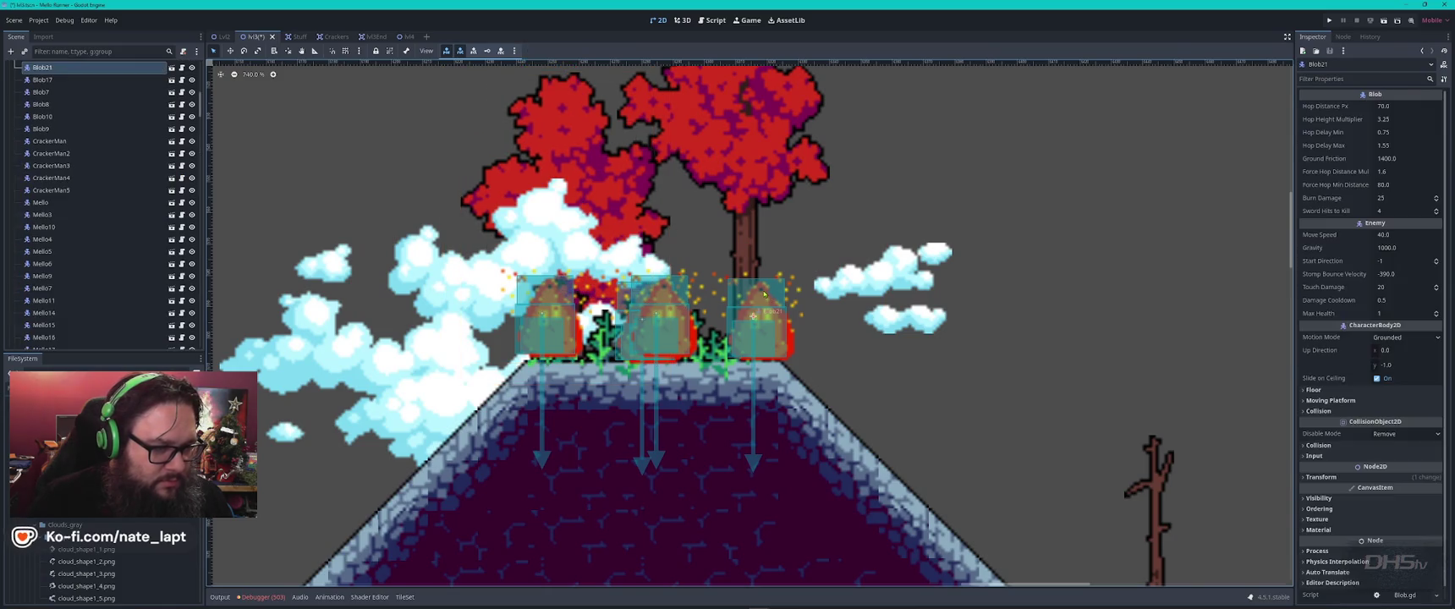
pyautogui.keyDown('shift'); pyautogui.click(668, 300); pyautogui.keyUp('shift')
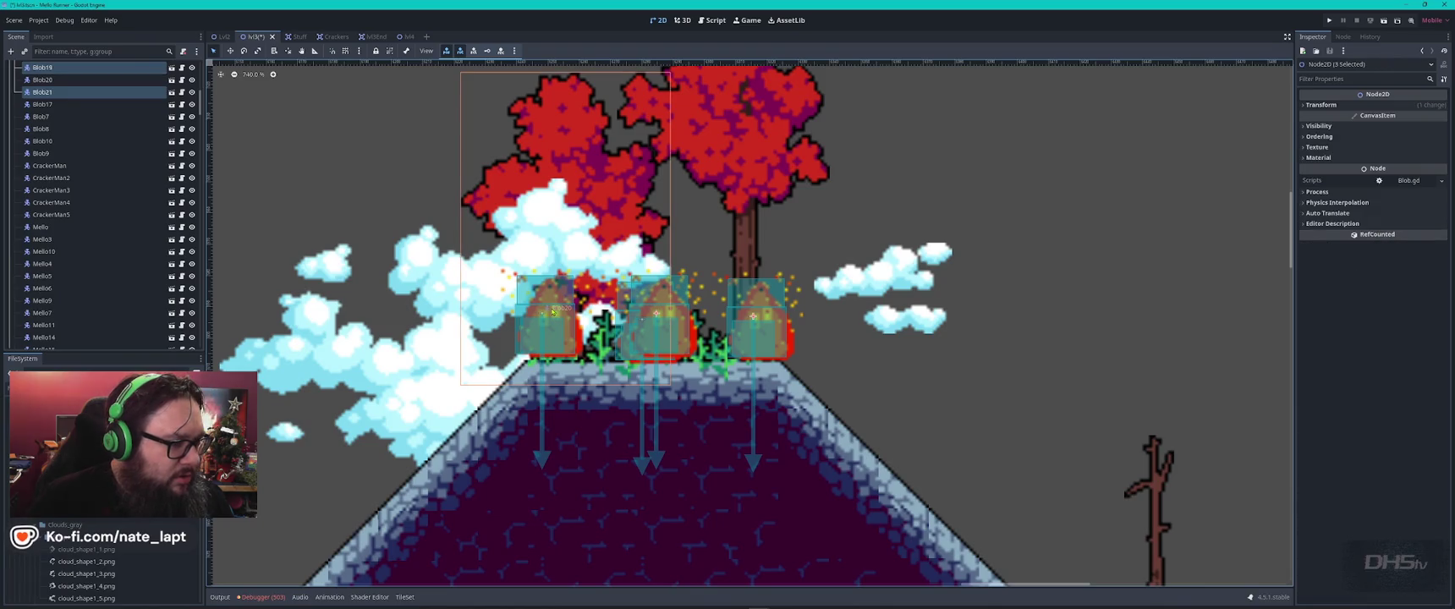
pyautogui.keyDown('shift'); pyautogui.click(543, 325); pyautogui.keyUp('shift')
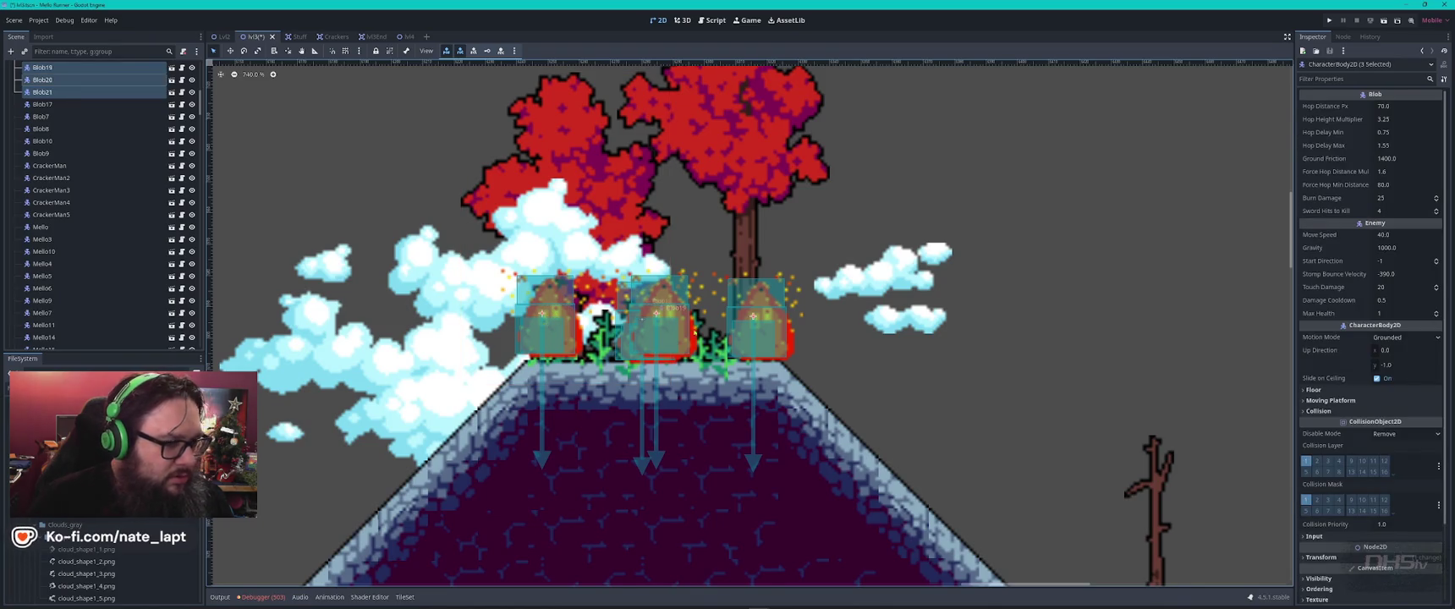
pyautogui.moveTo(765, 318)
pyautogui.mouseDown()
pyautogui.moveTo(1084, 247)
pyautogui.moveTo(1165, 160)
pyautogui.mouseUp()
# - Delete Blob18 and move stone 9 down to the tree base
pyautogui.moveTo(676, 319)
pyautogui.mouseDown()
pyautogui.moveTo(1041, 306)
pyautogui.moveTo(1052, 362)
pyautogui.mouseUp()
pyautogui.press('Delete')
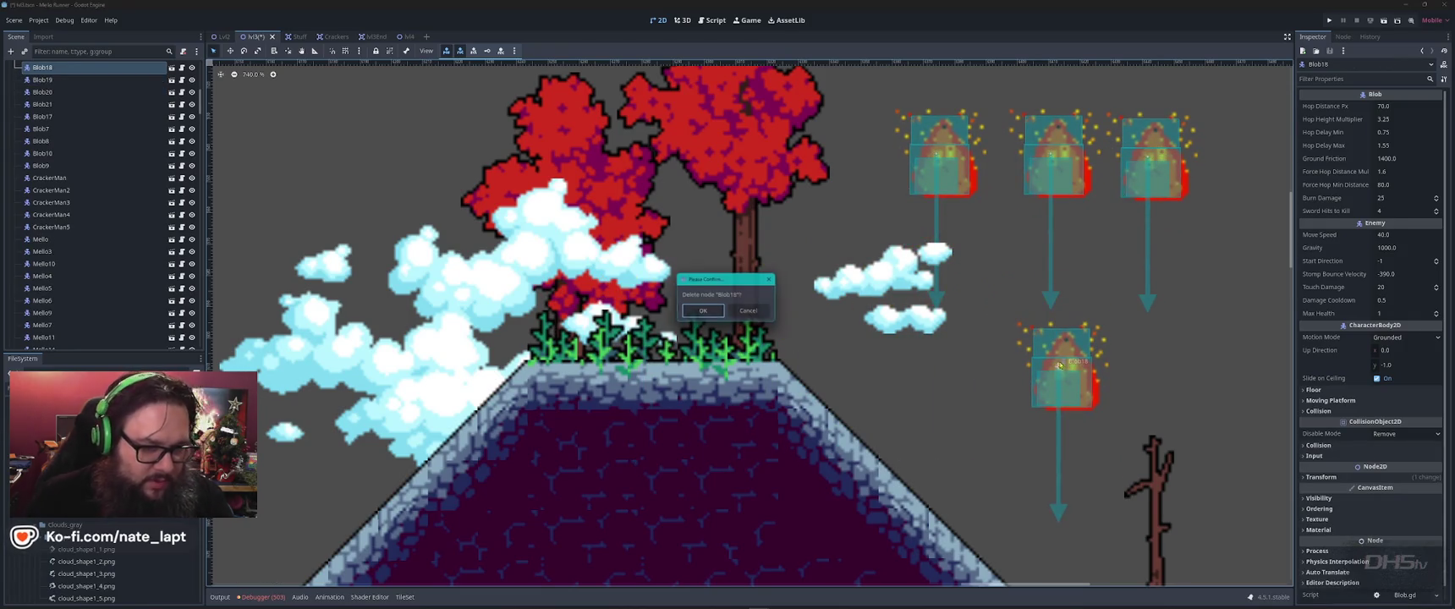
pyautogui.press('Return')
pyautogui.scroll(-4, 812, 338)
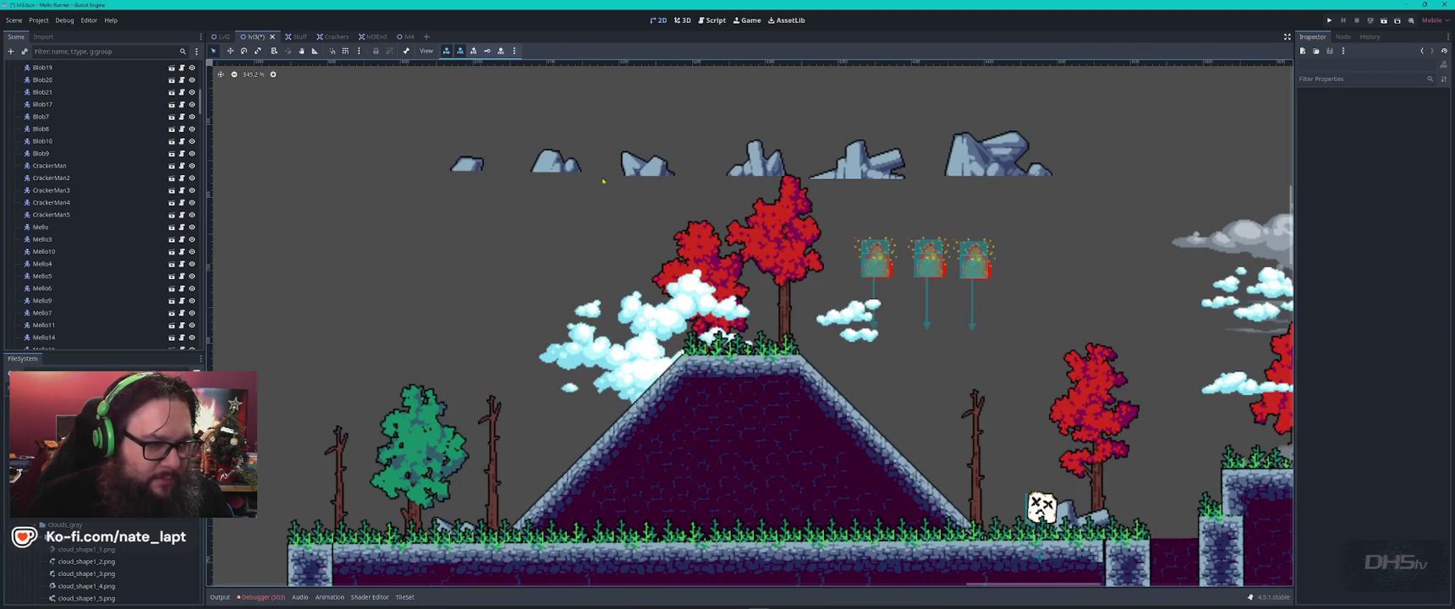
pyautogui.moveTo(642, 166); pyautogui.dragTo(761, 343)
# - Place a copy of a top-row rock on the hill's right slope, rotated about 45°
pyautogui.scroll(3, 800, 286)
pyautogui.click(750, 121)
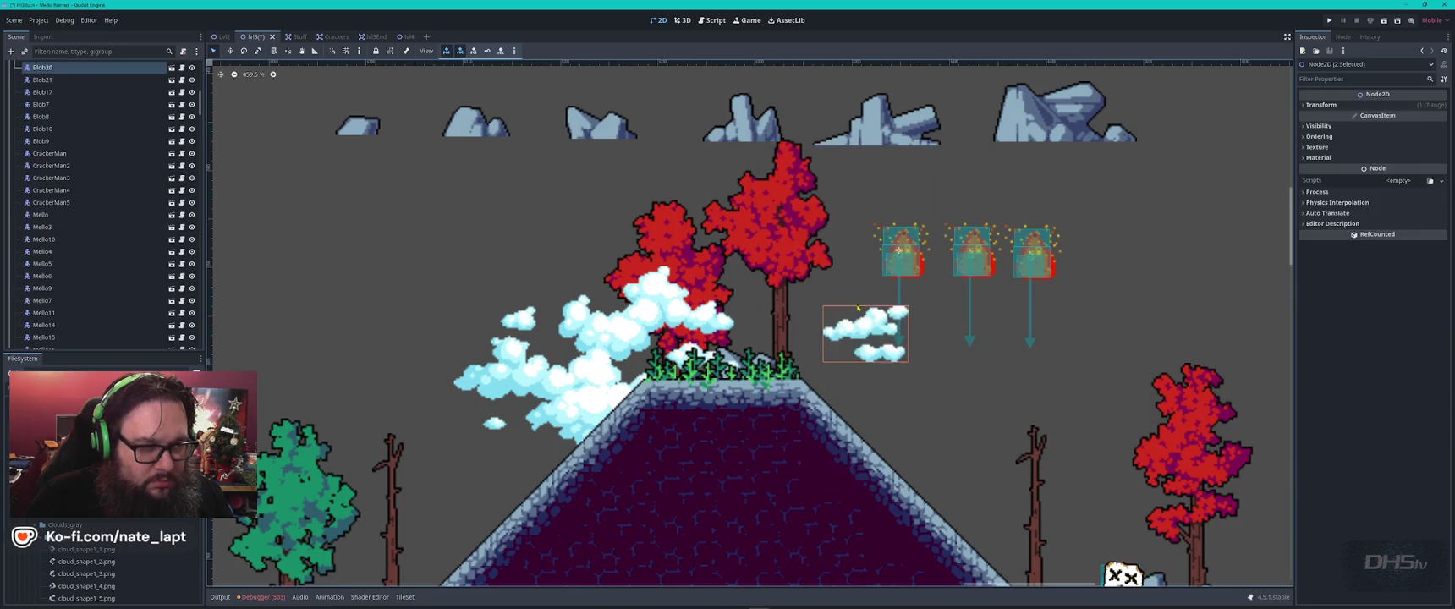
pyautogui.hotkey('ctrl', 'd')
pyautogui.moveTo(740, 135); pyautogui.dragTo(933, 498)
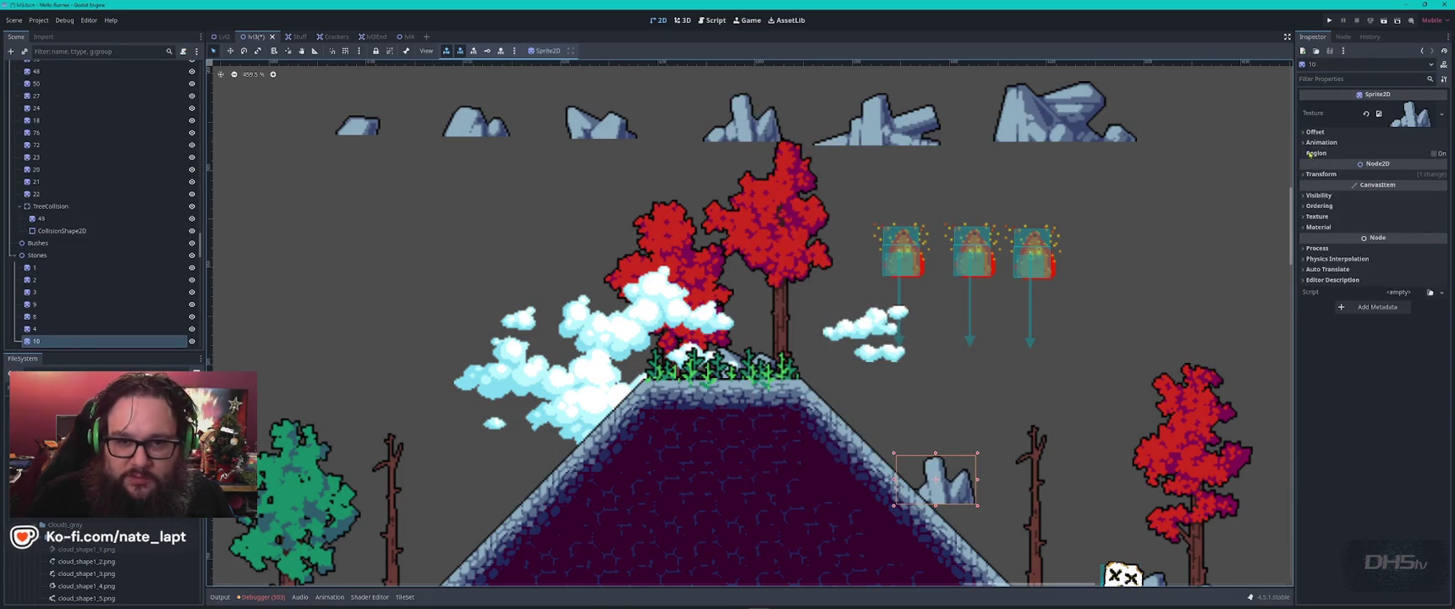
pyautogui.click(1354, 132)
pyautogui.click(1314, 132)
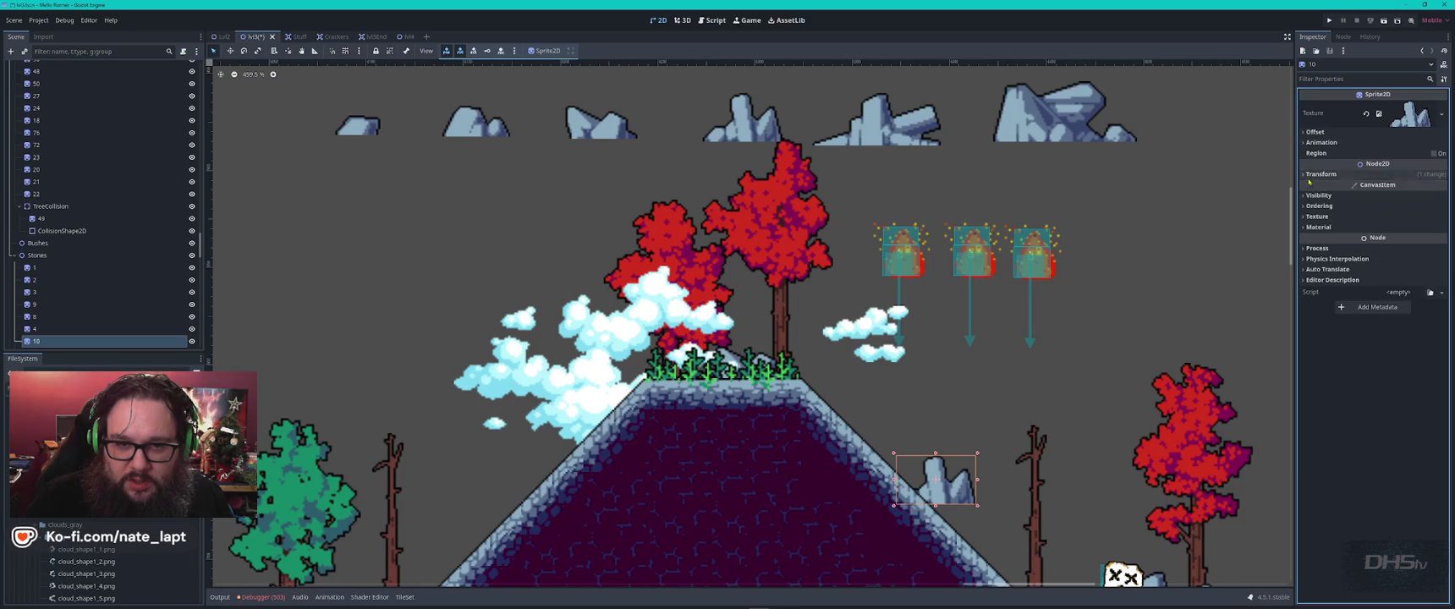
pyautogui.click(1302, 174)
pyautogui.moveTo(1408, 220); pyautogui.dragTo(1414, 220)
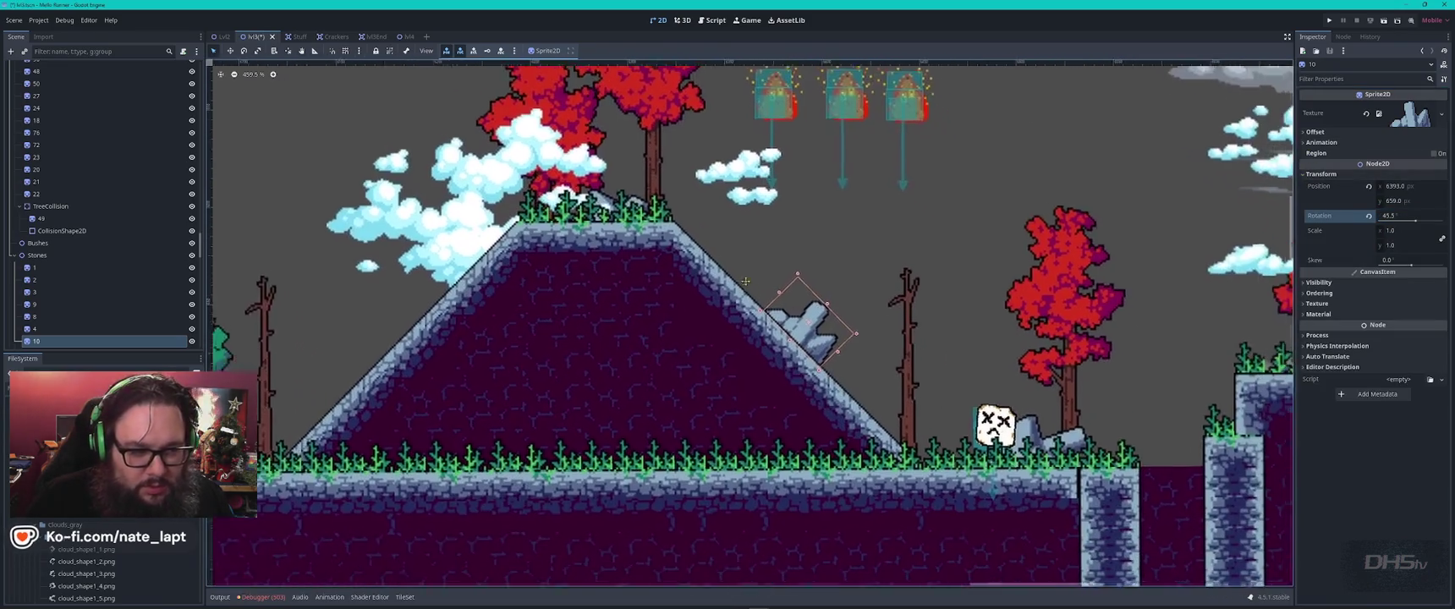
pyautogui.moveTo(749, 305); pyautogui.dragTo(773, 330)
# - Place a copy of stone 2 on the left slope, rotated -45° to follow it
pyautogui.scroll(5, 666, 267)
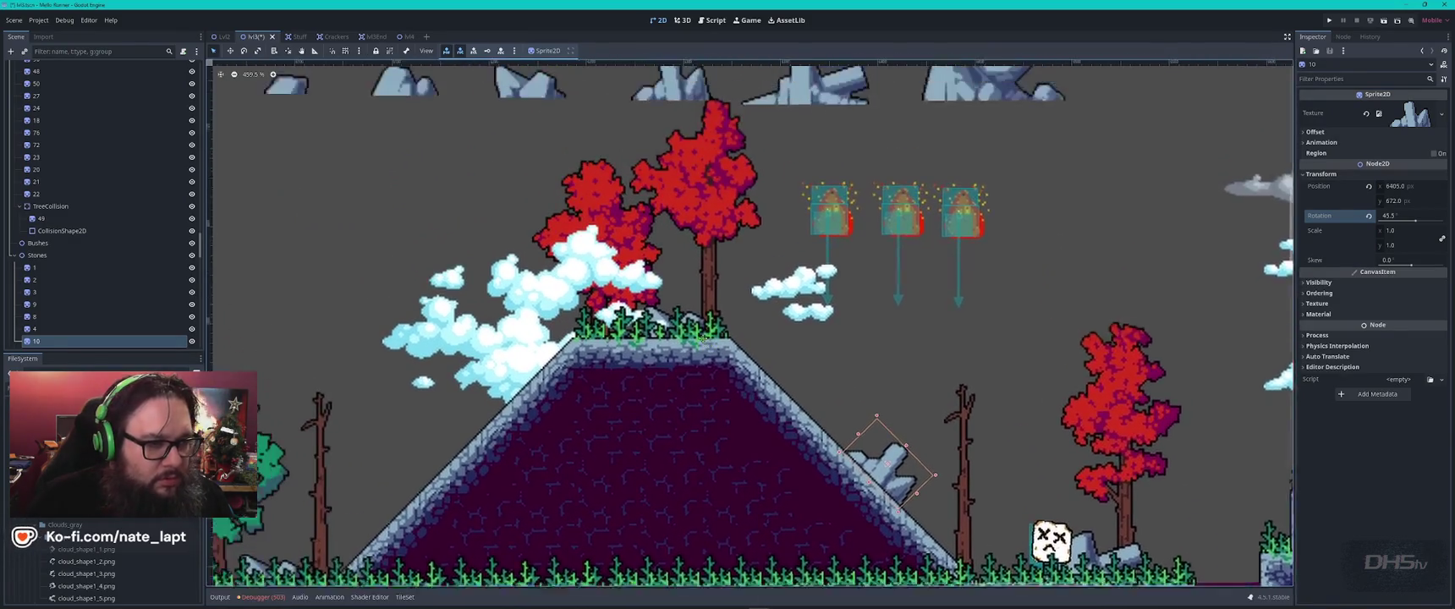
pyautogui.click(396, 124)
pyautogui.hotkey('ctrl', 'd')
pyautogui.moveTo(396, 124)
pyautogui.mouseDown()
pyautogui.moveTo(473, 435)
pyautogui.moveTo(451, 505)
pyautogui.moveTo(441, 498)
pyautogui.mouseUp()
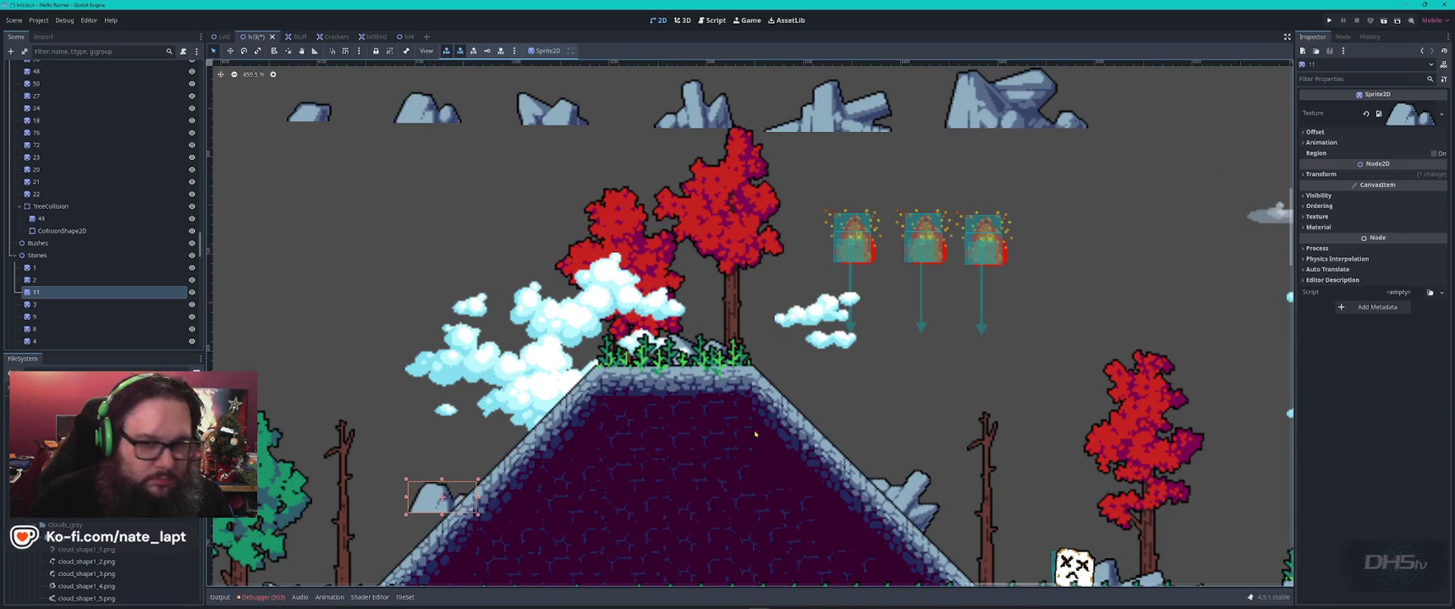
pyautogui.click(1320, 173)
pyautogui.moveTo(1405, 216)
pyautogui.mouseDown()
pyautogui.moveTo(1345, 216)
pyautogui.moveTo(1404, 216)
pyautogui.mouseUp()
pyautogui.moveTo(448, 512); pyautogui.dragTo(447, 511)
pyautogui.scroll(4, 686, 418)
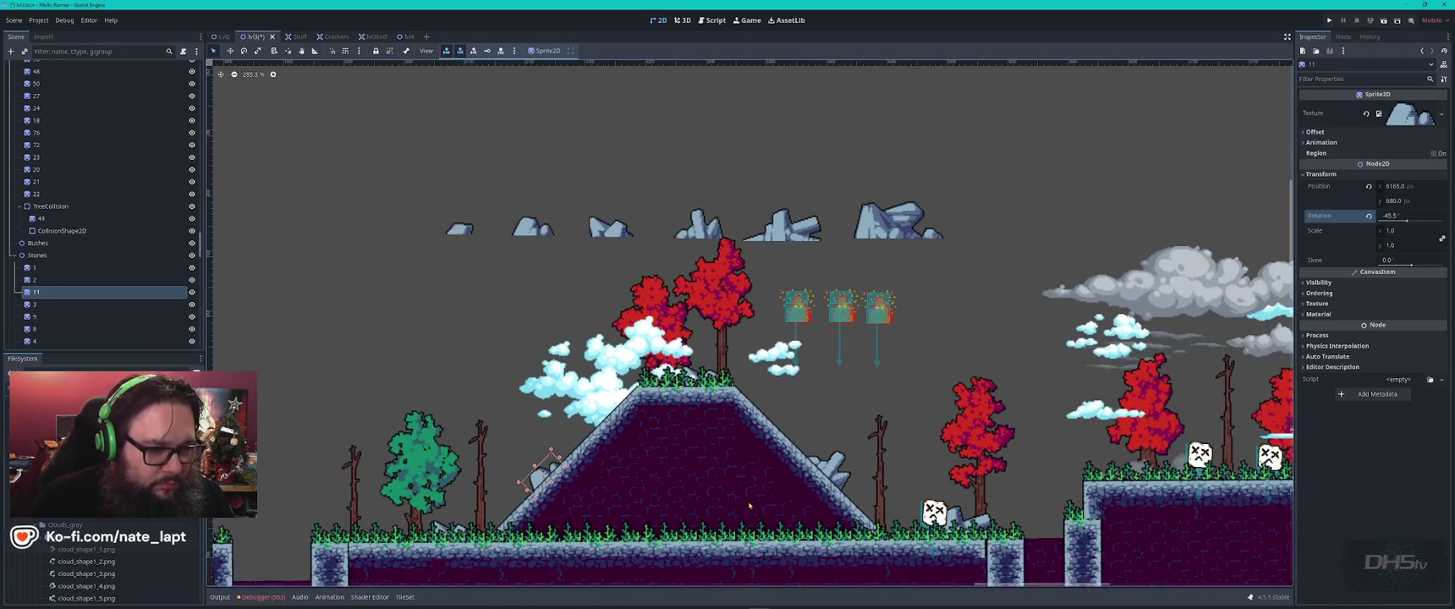
# - Move stone 4 onto the grass ground and set its Z Index to 1
pyautogui.scroll(-2, 736, 103)
pyautogui.click(764, 143)
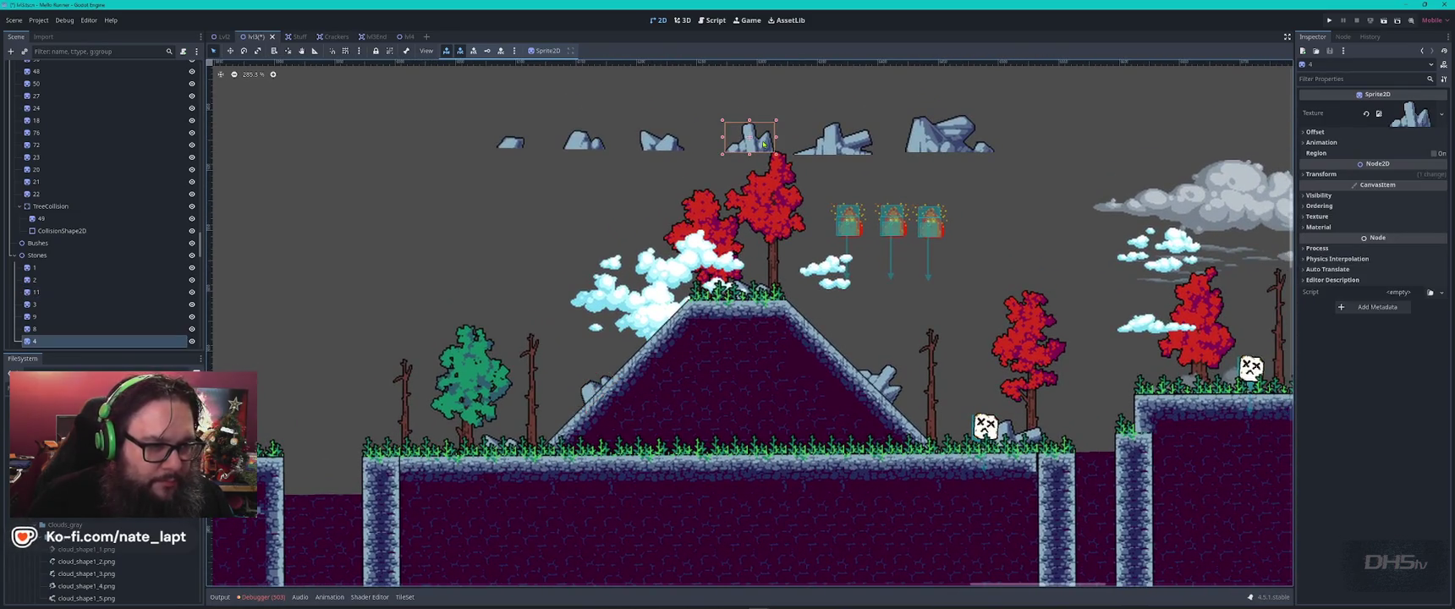
pyautogui.moveTo(750, 137)
pyautogui.mouseDown()
pyautogui.moveTo(707, 371)
pyautogui.moveTo(677, 444)
pyautogui.mouseUp()
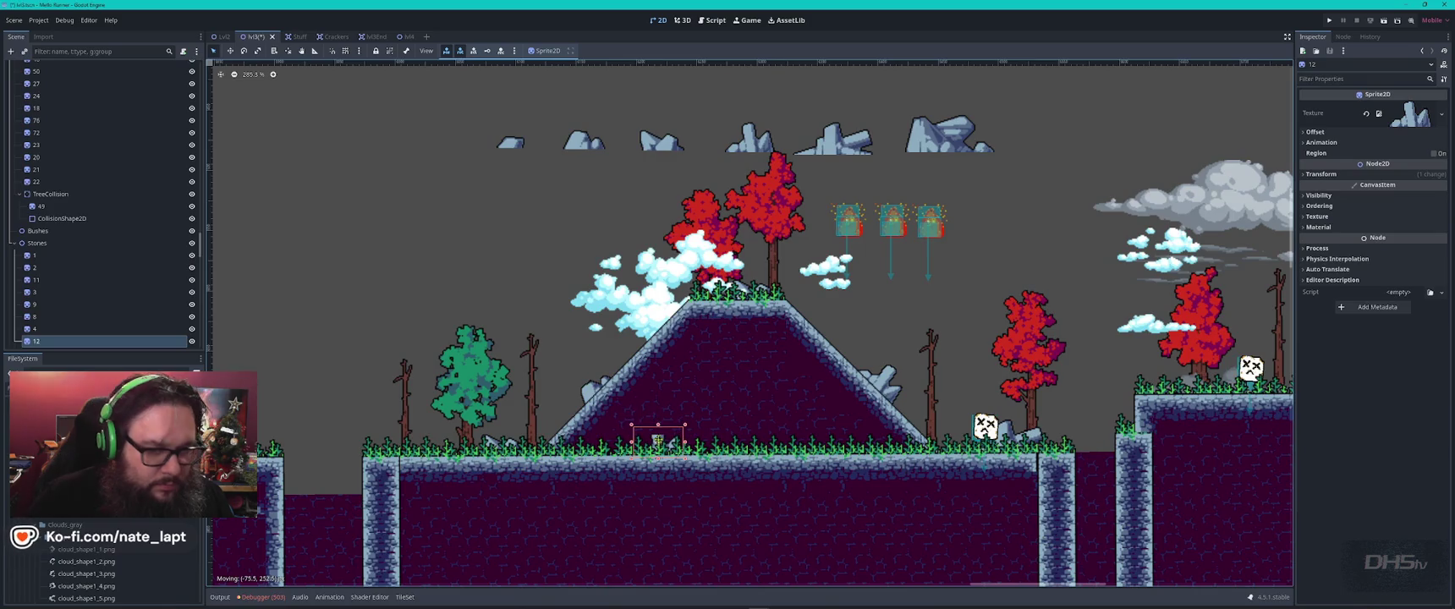
pyautogui.click(1379, 206)
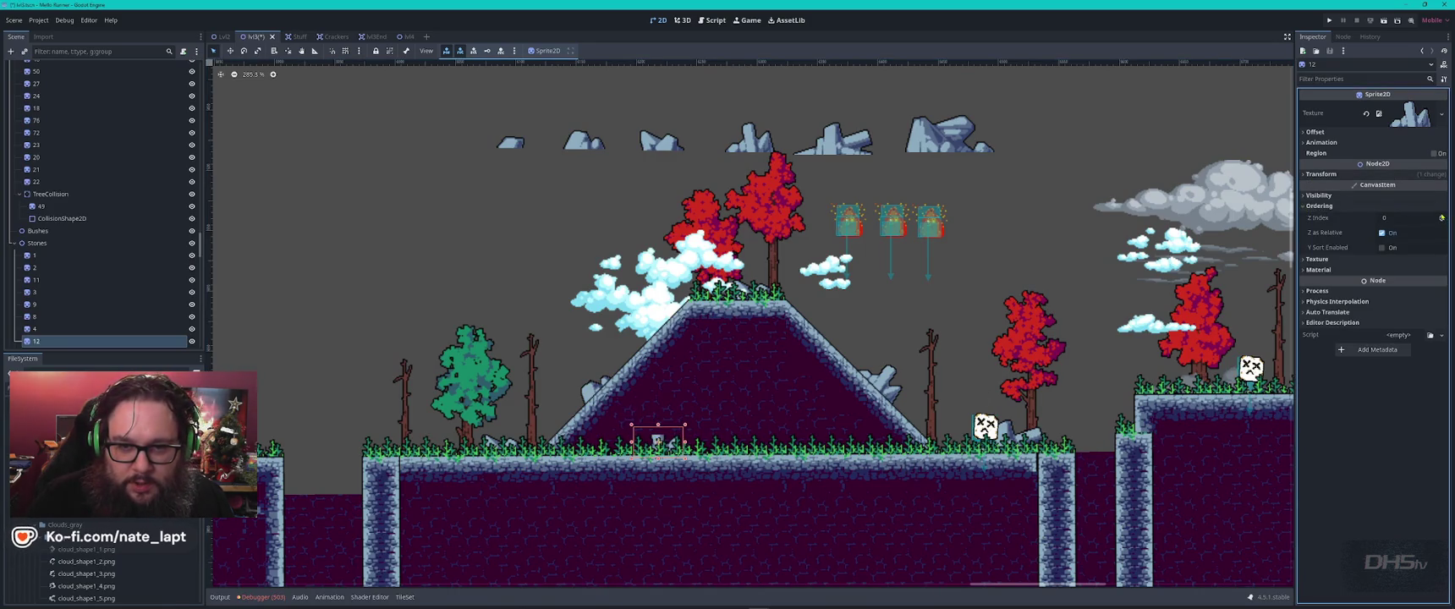
pyautogui.click(1441, 218)
pyautogui.scroll(4, 588, 486)
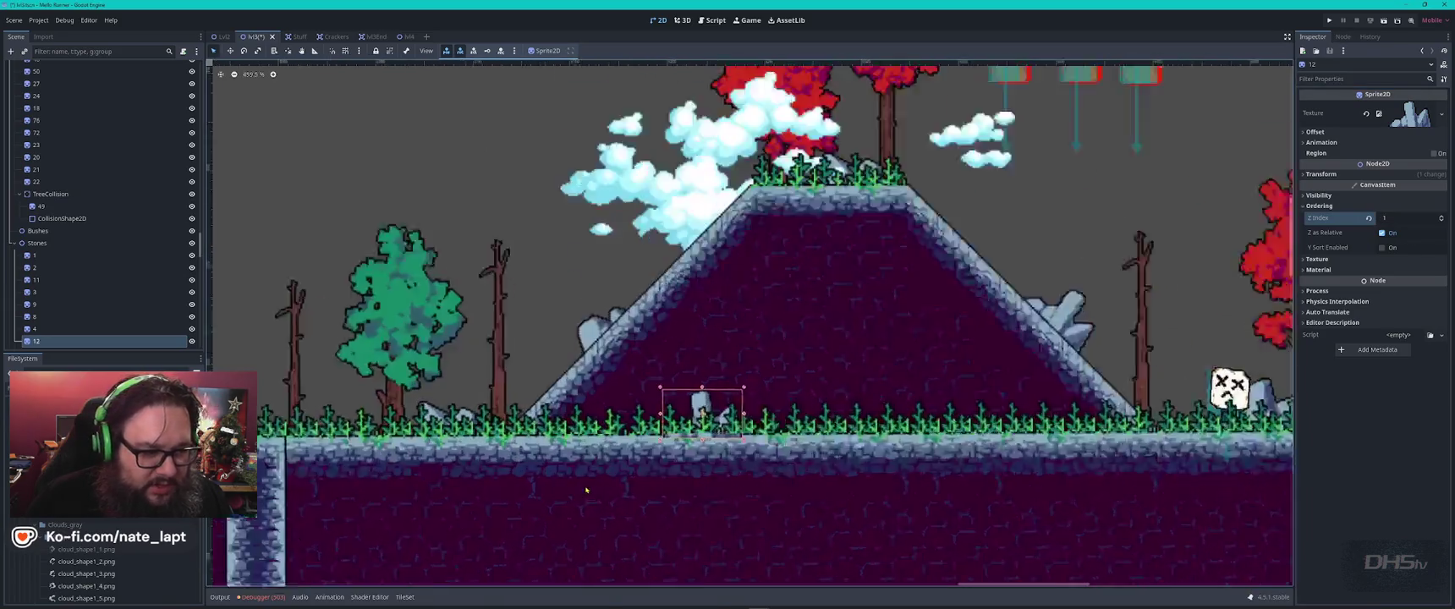
pyautogui.moveTo(768, 358); pyautogui.dragTo(768, 343)
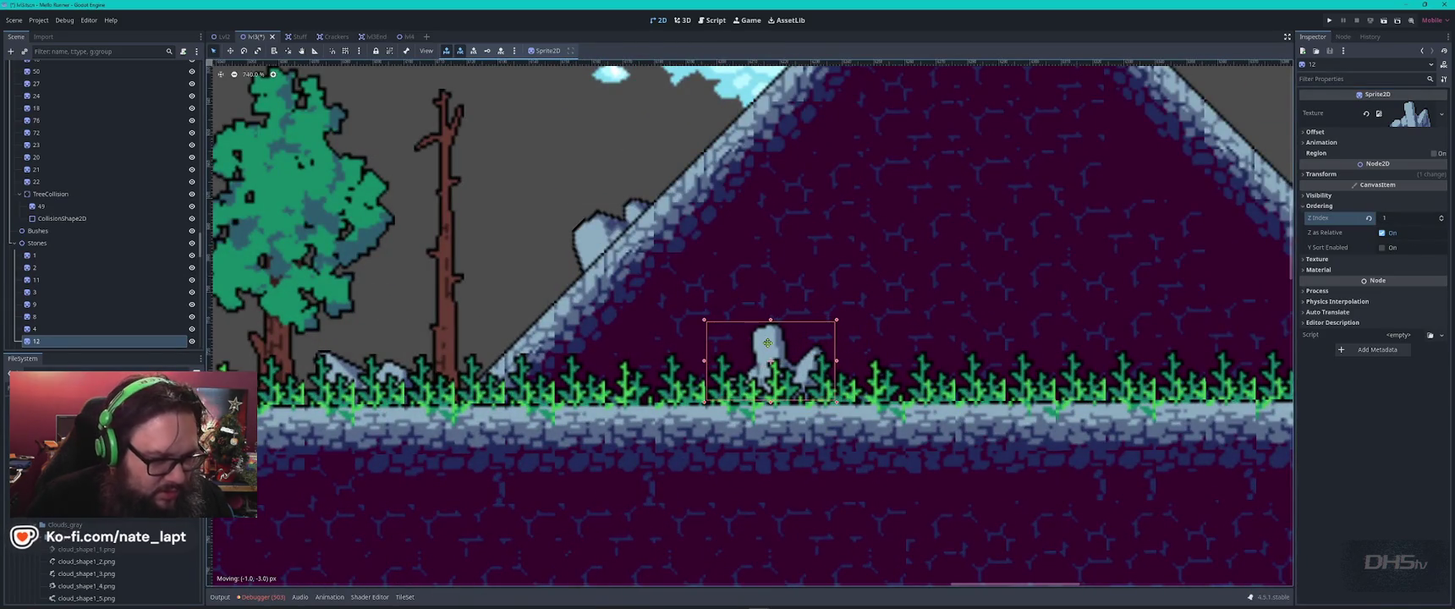
# - Move another spare stone onto the grass by the hill with Z Index 1
pyautogui.scroll(-3, 821, 366)
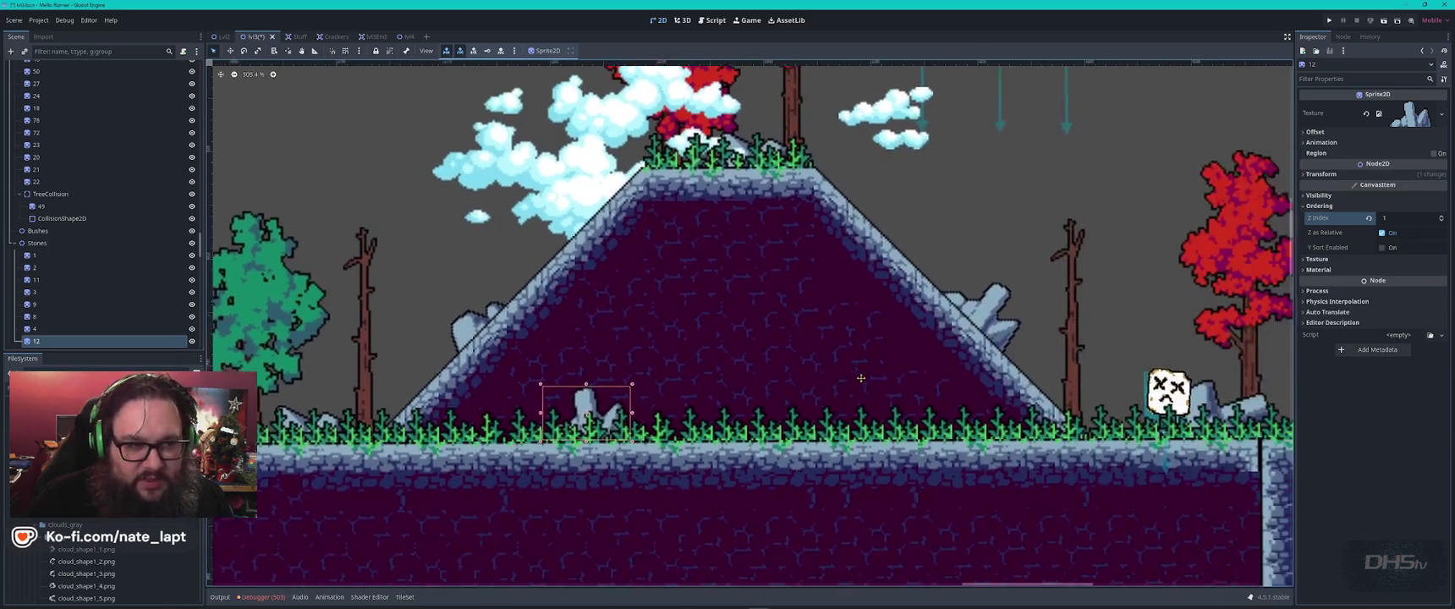
pyautogui.scroll(-2, 736, 345)
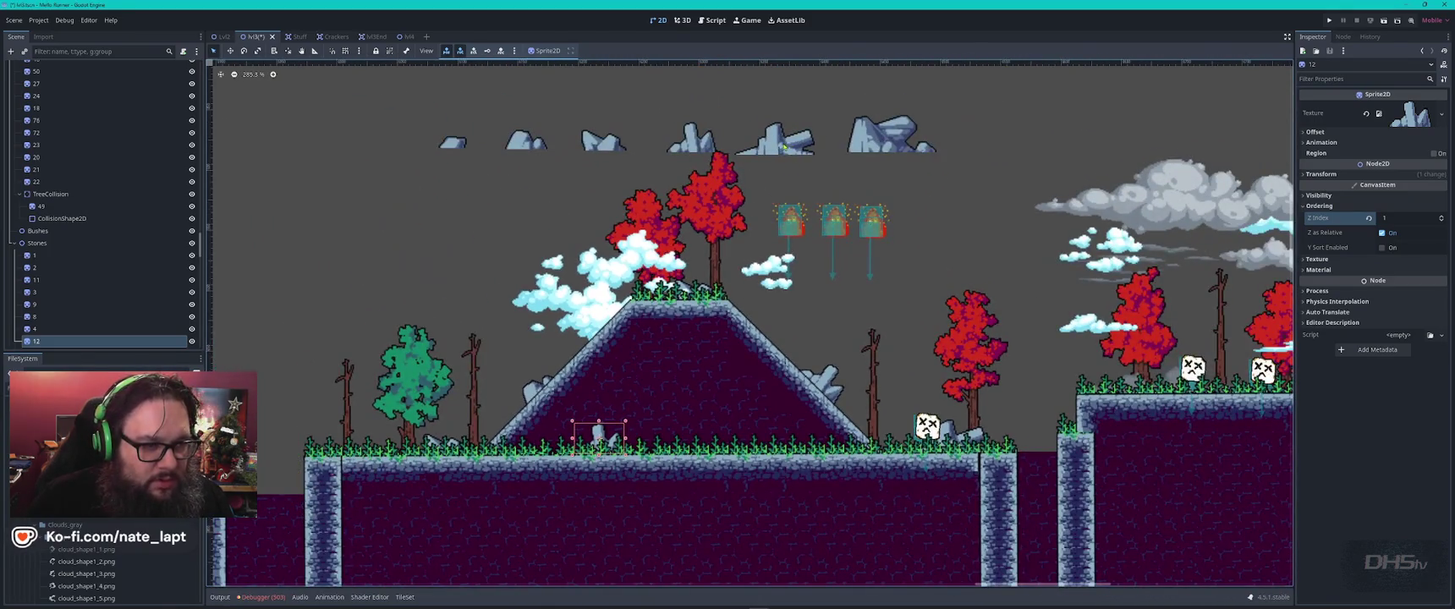
pyautogui.click(898, 144)
pyautogui.moveTo(899, 144)
pyautogui.mouseDown()
pyautogui.moveTo(785, 494)
pyautogui.moveTo(757, 433)
pyautogui.mouseUp()
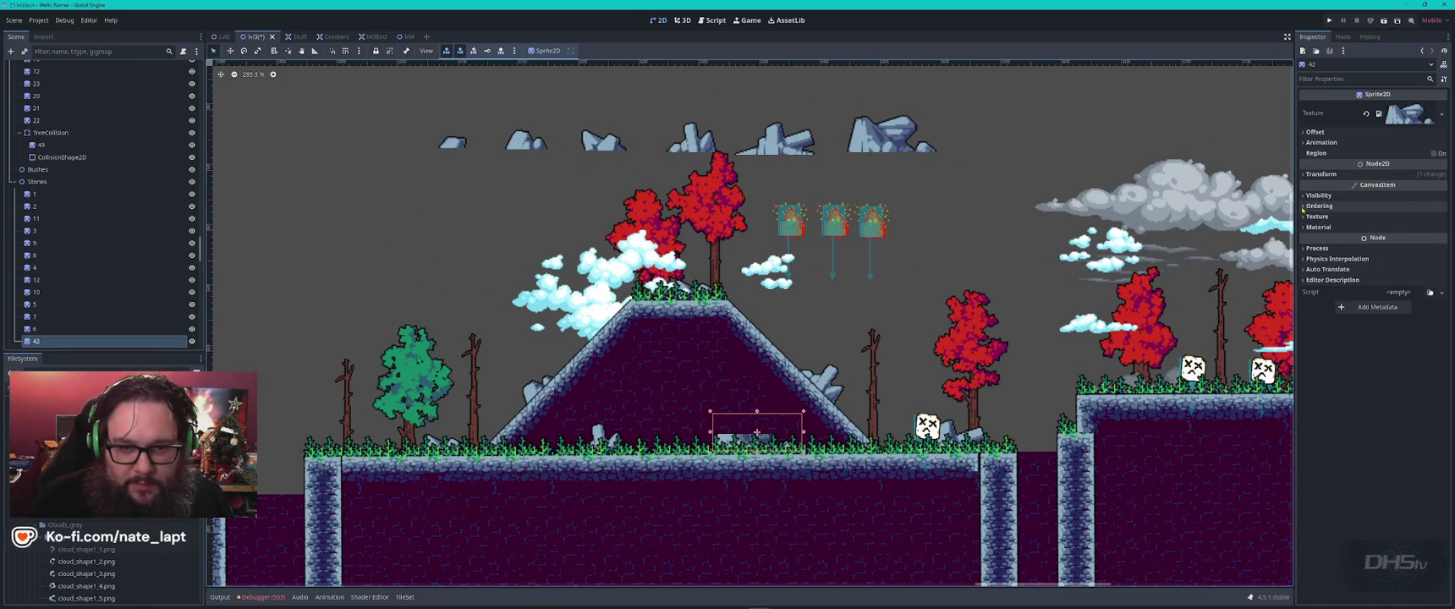
pyautogui.click(1319, 206)
pyautogui.click(1441, 217)
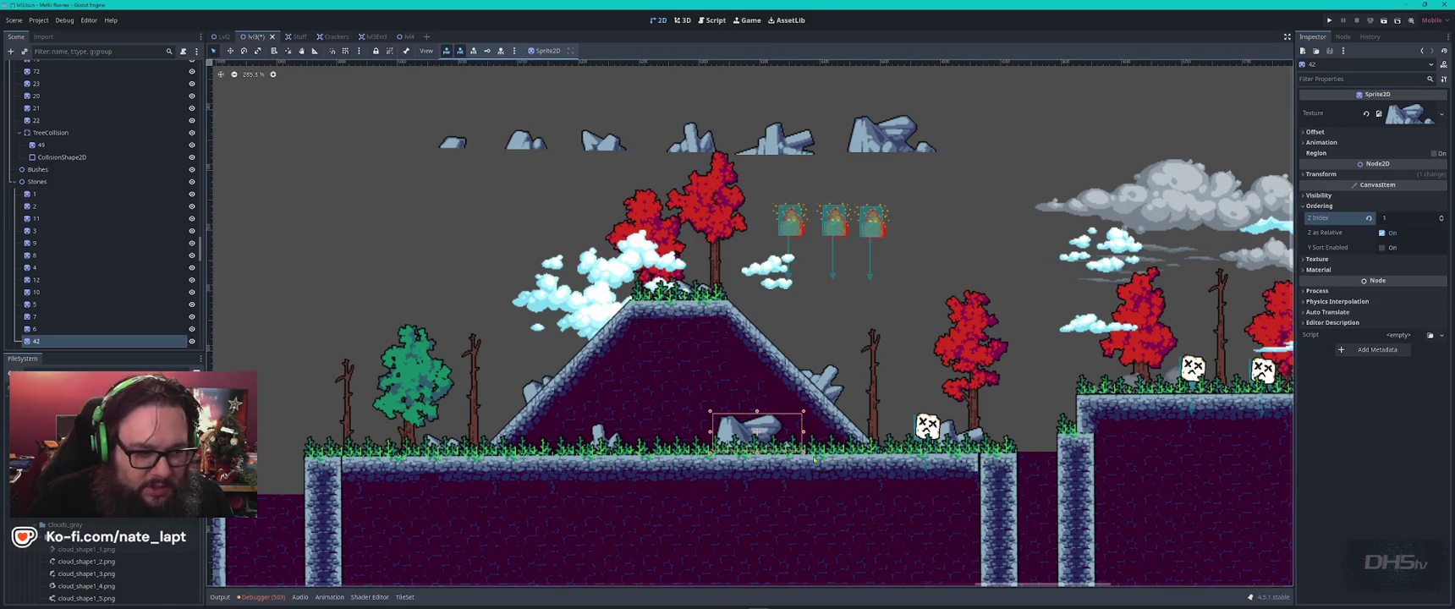
pyautogui.scroll(4, 810, 458)
pyautogui.moveTo(644, 383)
pyautogui.mouseDown()
pyautogui.moveTo(692, 363)
pyautogui.moveTo(665, 389)
pyautogui.mouseUp()
# - Move the three blob enemies back down onto the hilltop
pyautogui.scroll(-3, 776, 455)
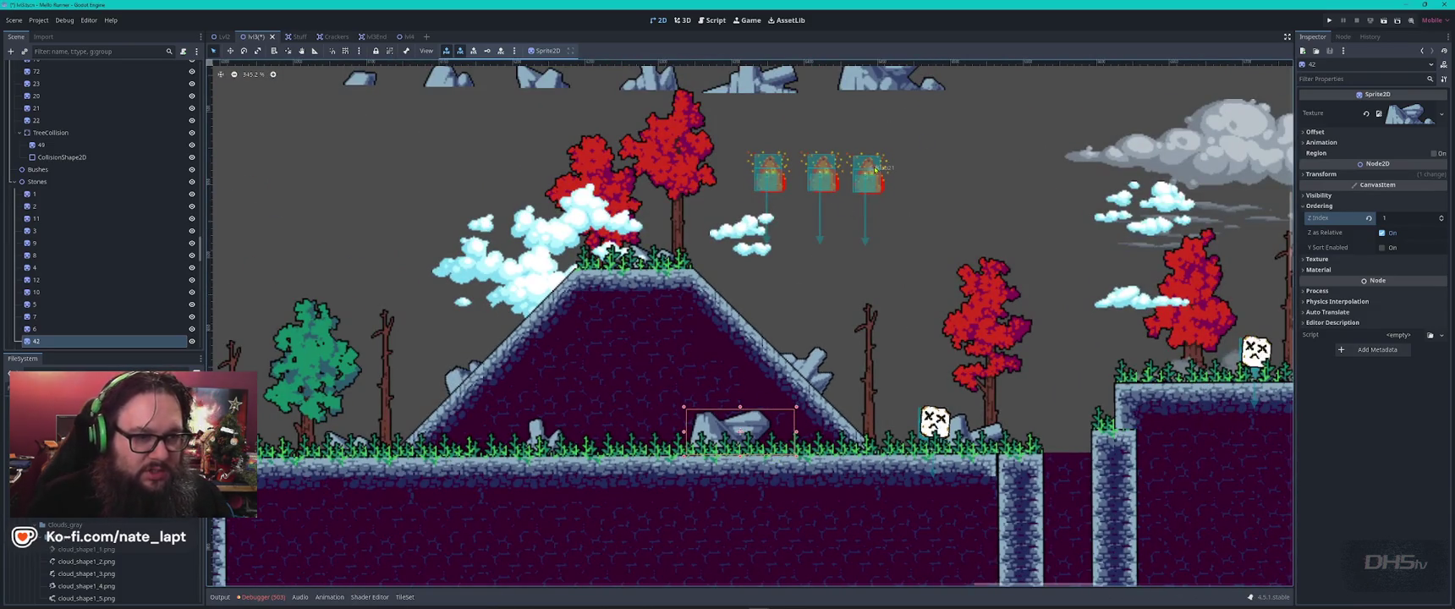
pyautogui.moveTo(880, 167); pyautogui.dragTo(736, 136)
pyautogui.moveTo(922, 207); pyautogui.dragTo(729, 129)
pyautogui.moveTo(875, 177); pyautogui.dragTo(688, 254)
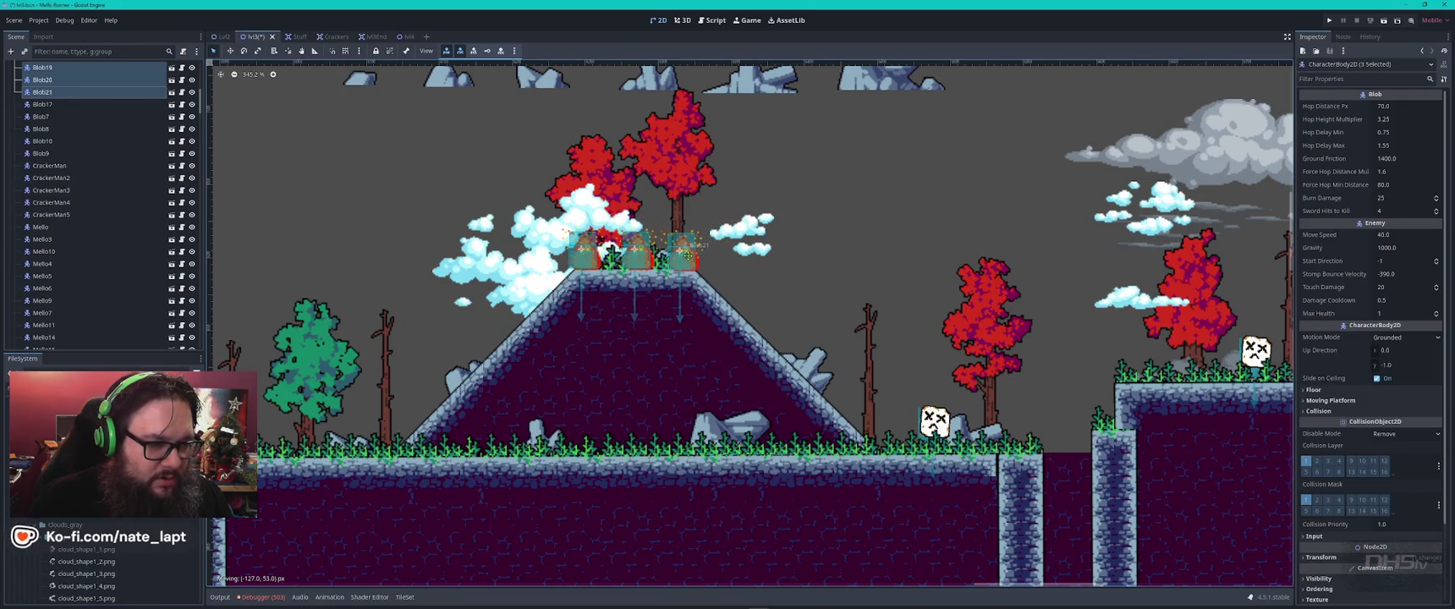
# - Move the row of spare stones over the level's left part
pyautogui.click(855, 195)
pyautogui.scroll(-3, 855, 195)
pyautogui.hscroll(-6, 872, 280)
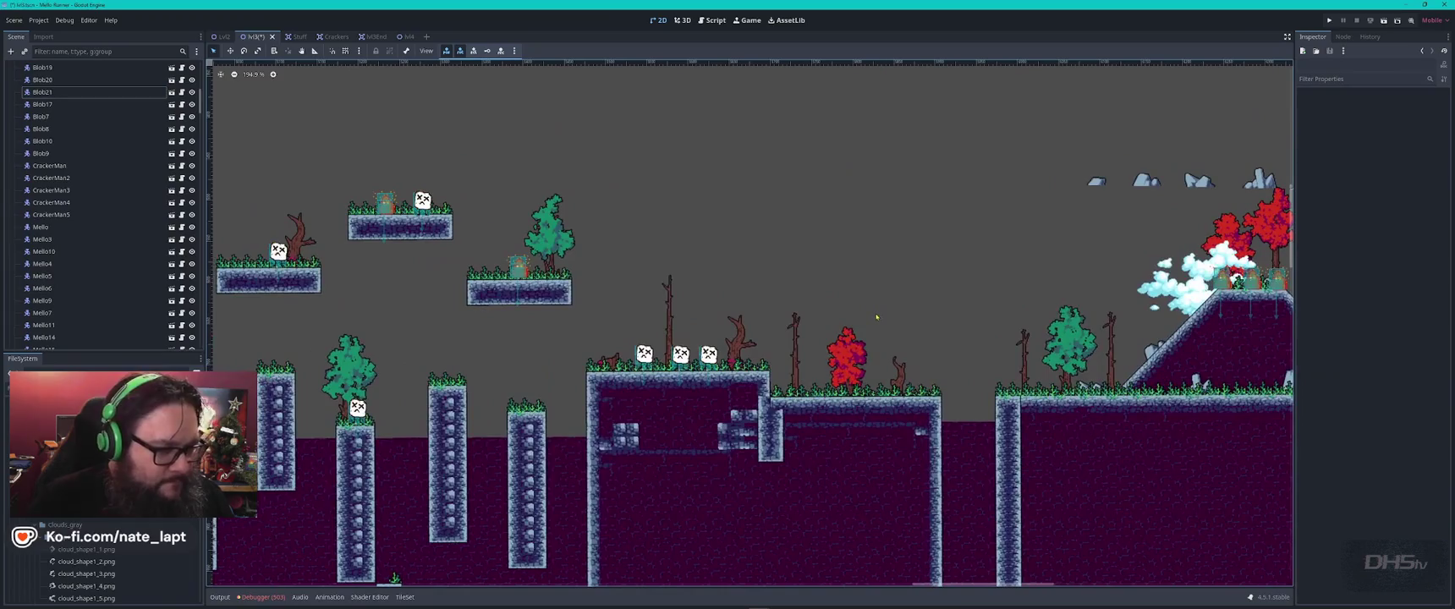
pyautogui.hscroll(6, 846, 305)
pyautogui.scroll(3, 829, 296)
pyautogui.moveTo(1029, 263); pyautogui.dragTo(618, 356)
pyautogui.moveTo(882, 326); pyautogui.dragTo(412, 355)
pyautogui.moveTo(460, 426); pyautogui.dragTo(882, 273)
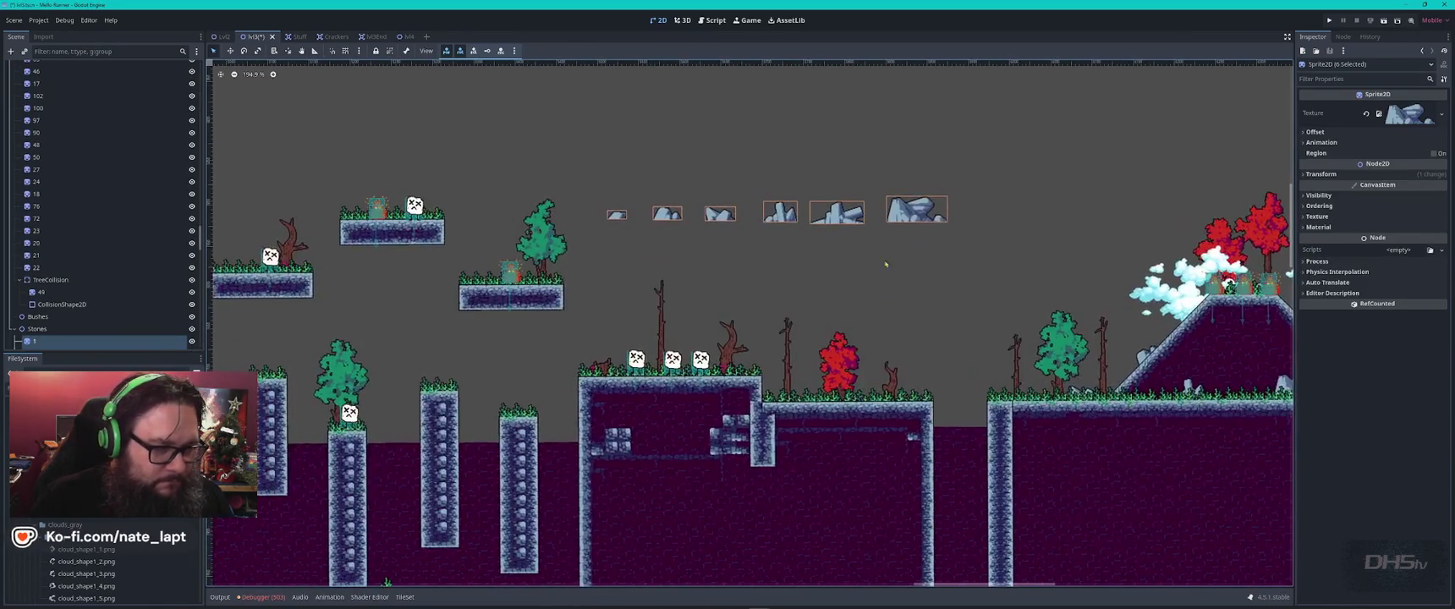
pyautogui.moveTo(917, 209)
pyautogui.mouseDown()
pyautogui.moveTo(917, 196)
pyautogui.moveTo(904, 389)
pyautogui.moveTo(871, 393)
pyautogui.moveTo(882, 388)
pyautogui.mouseUp()
pyautogui.click(852, 260)
# - Place stone 43 by the dead stump on the ground with Z Index -1
pyautogui.click(840, 209)
pyautogui.scroll(5, 902, 396)
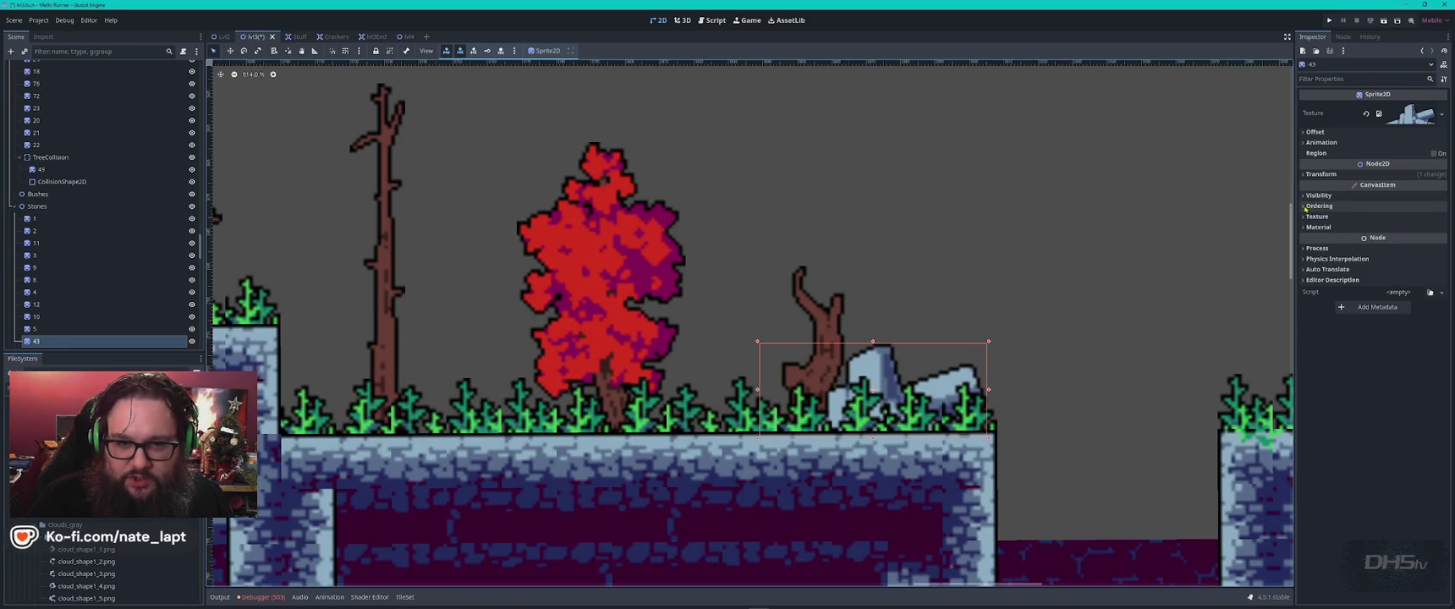
pyautogui.click(1319, 205)
pyautogui.click(1442, 221)
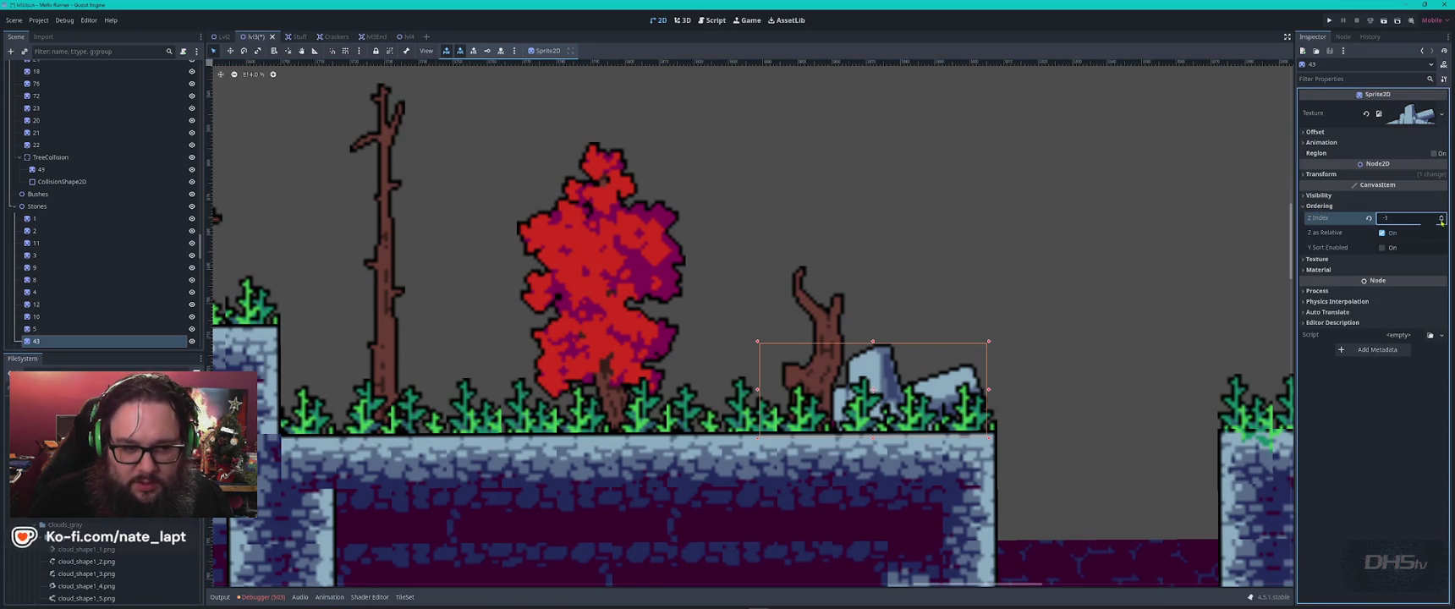
pyautogui.moveTo(889, 367); pyautogui.dragTo(885, 374)
pyautogui.scroll(-4, 887, 377)
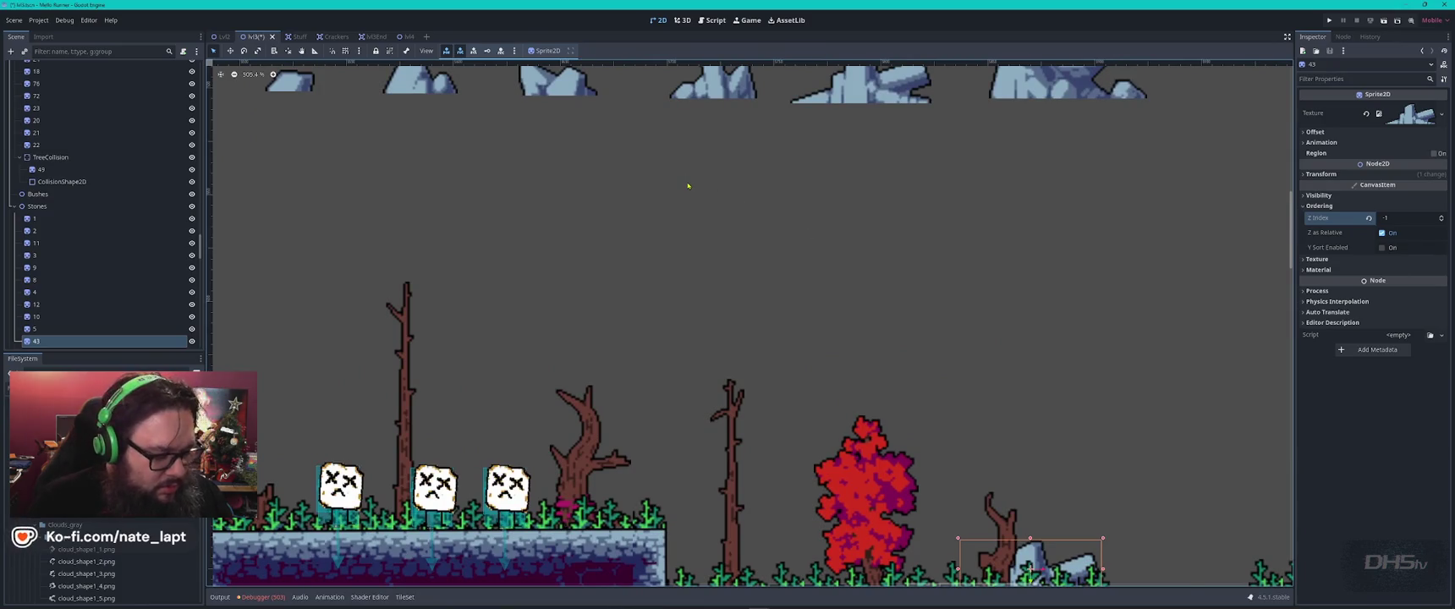
pyautogui.hotkey('alt', 'Tab')
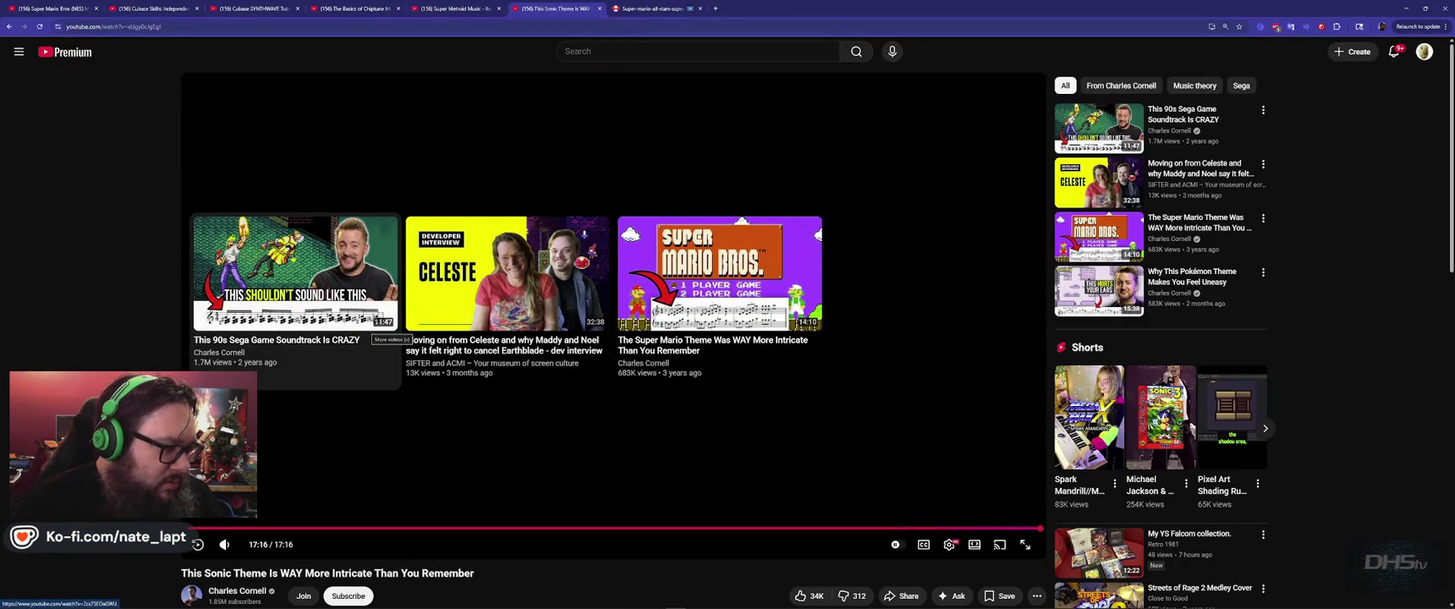
pyautogui.hotkey('alt', 'Tab')
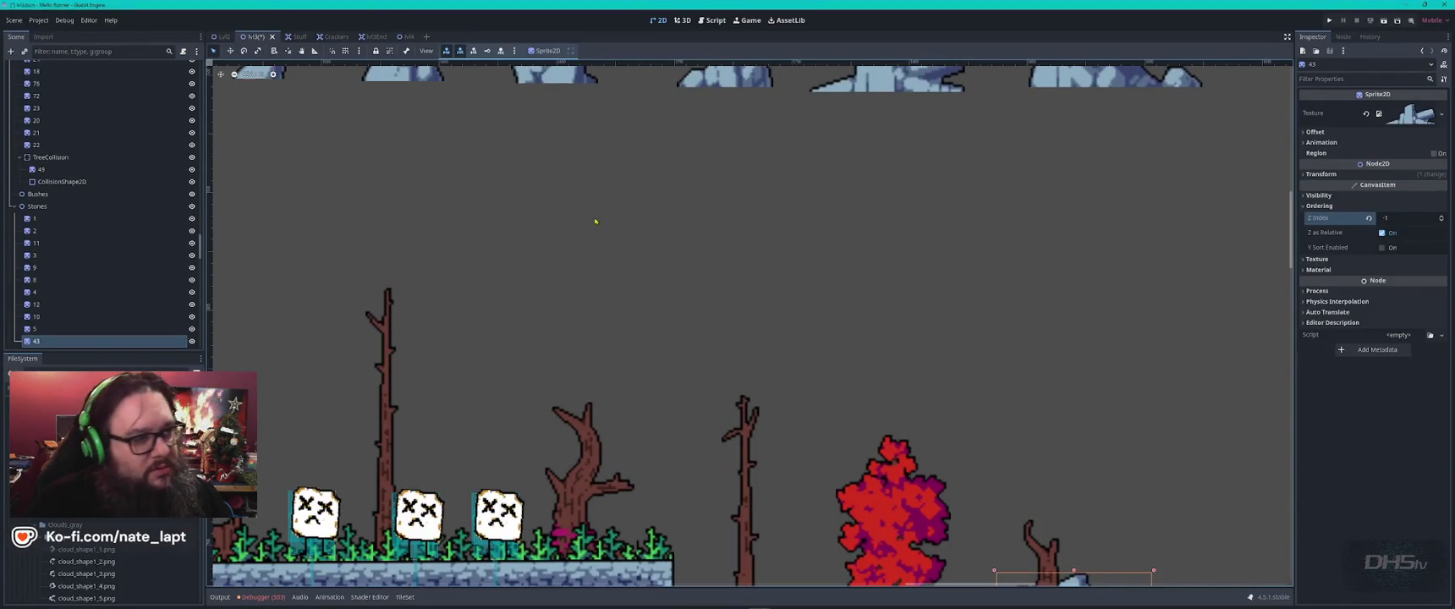
# - Place three stone copies on the grassy ground, the lower ground and the grass at left
pyautogui.scroll(-1, 594, 221)
pyautogui.click(451, 103)
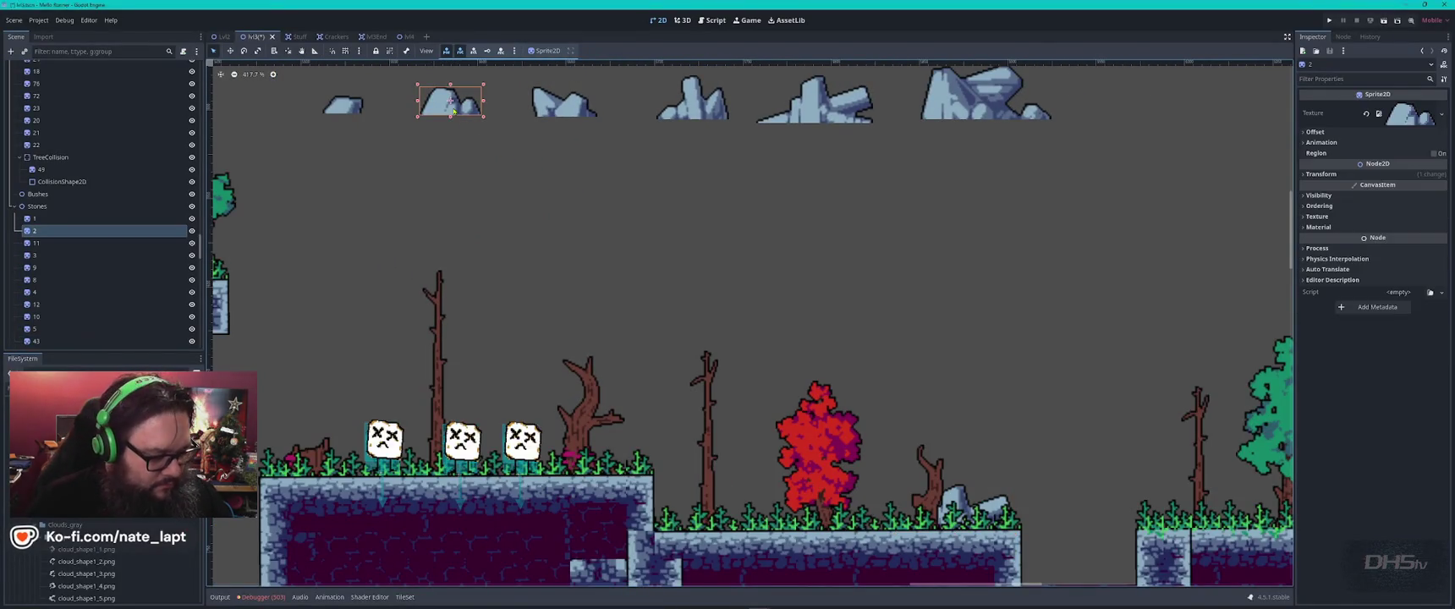
pyautogui.hotkey('ctrl', 'd')
pyautogui.moveTo(450, 104)
pyautogui.mouseDown()
pyautogui.moveTo(663, 464)
pyautogui.moveTo(631, 464)
pyautogui.mouseUp()
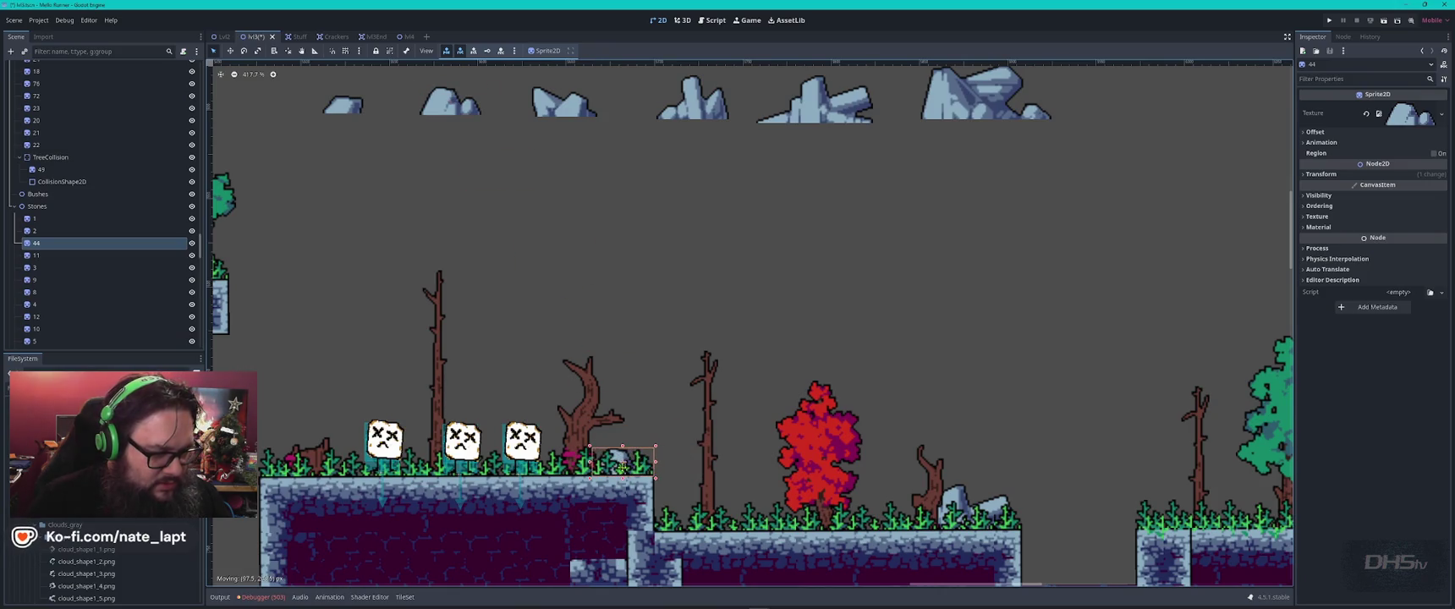
pyautogui.click(549, 114)
pyautogui.hotkey('ctrl', 'd')
pyautogui.moveTo(549, 114)
pyautogui.mouseDown()
pyautogui.moveTo(785, 507)
pyautogui.moveTo(743, 520)
pyautogui.mouseUp()
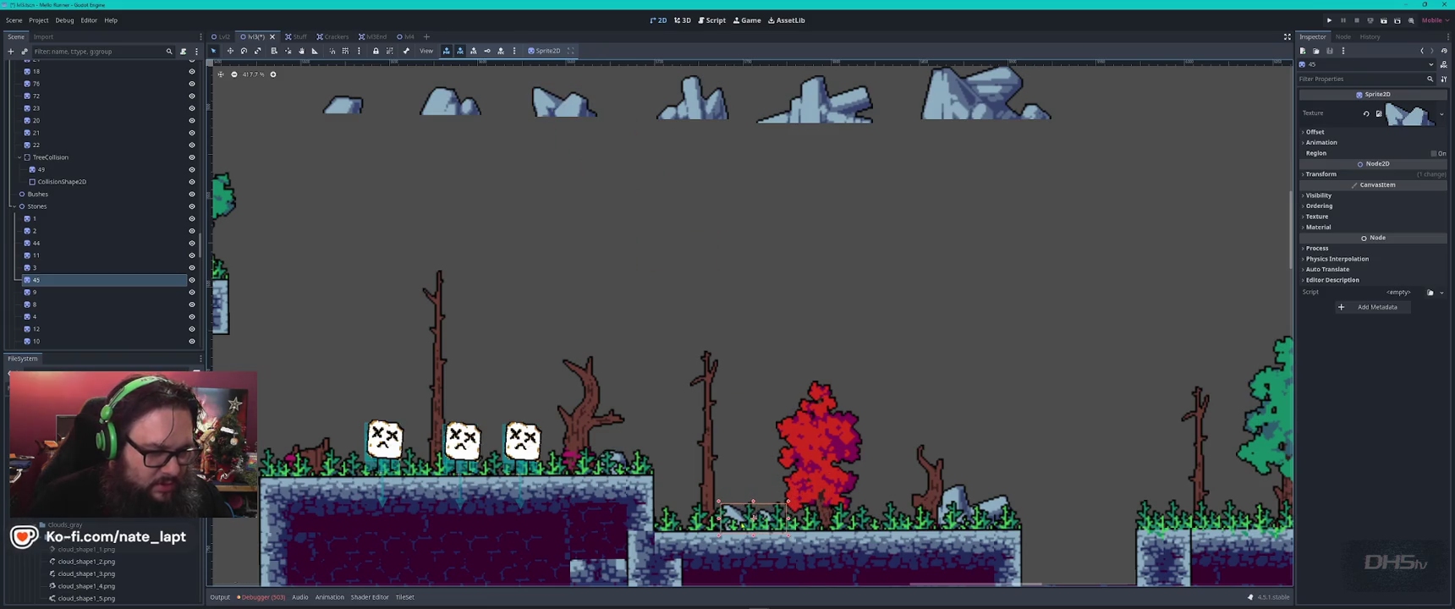
pyautogui.click(811, 110)
pyautogui.click(946, 95)
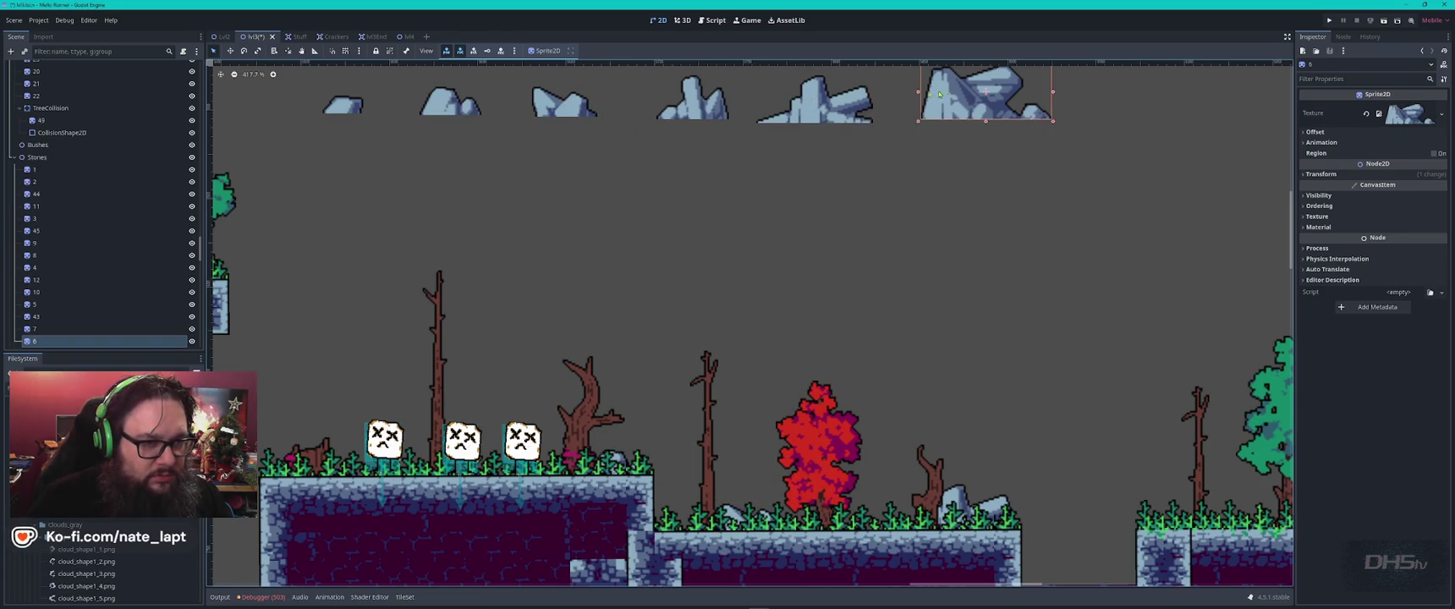
pyautogui.click(462, 100)
pyautogui.hotkey('ctrl', 'd')
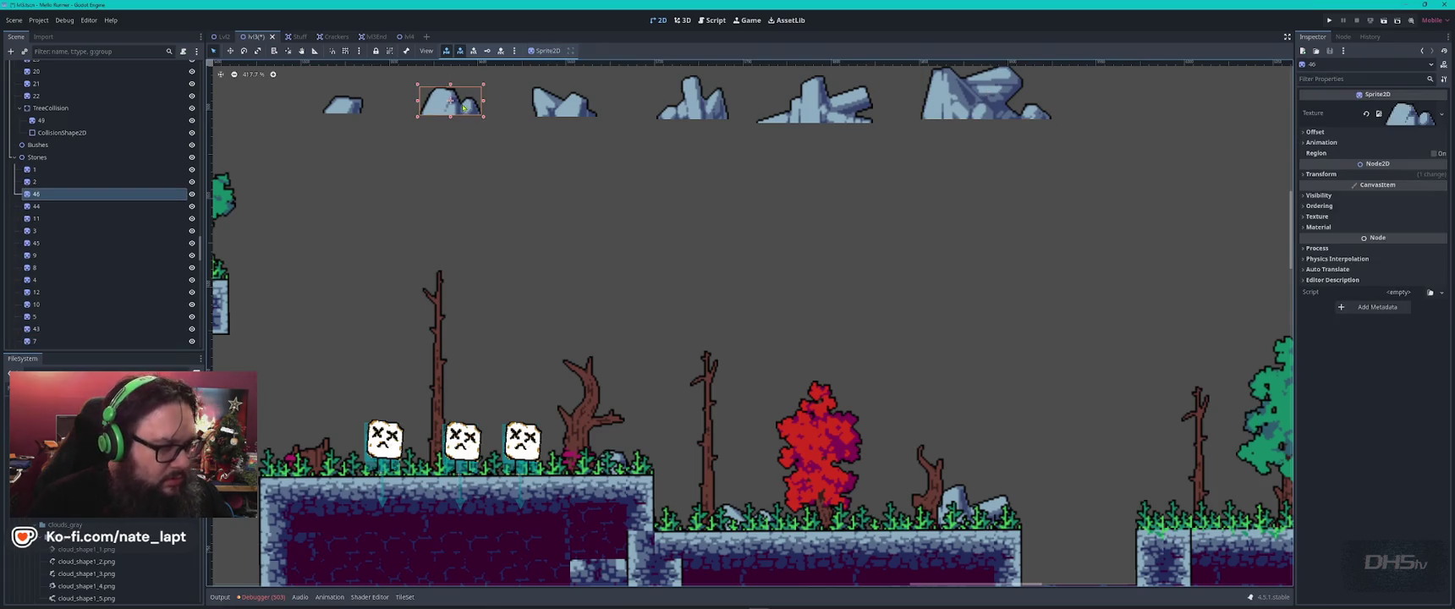
pyautogui.moveTo(445, 106)
pyautogui.mouseDown()
pyautogui.moveTo(331, 419)
pyautogui.moveTo(346, 461)
pyautogui.mouseUp()
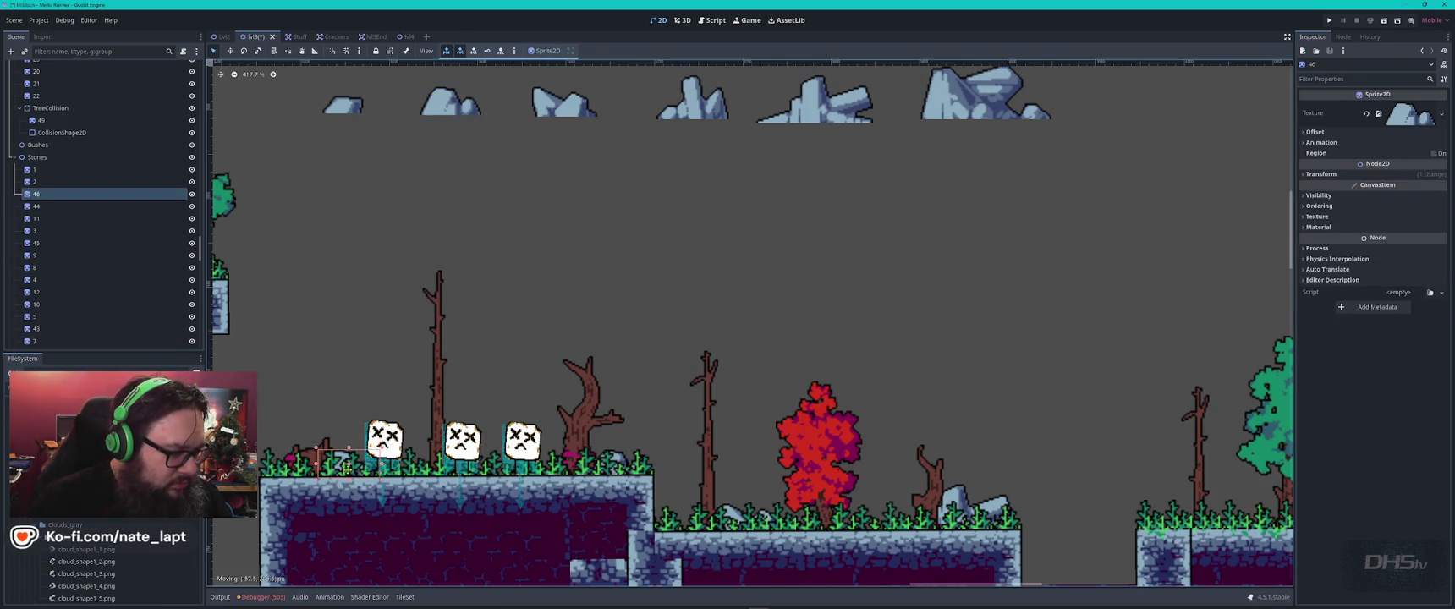
# - Move the spare stone row up and to the left
pyautogui.scroll(-5, 599, 287)
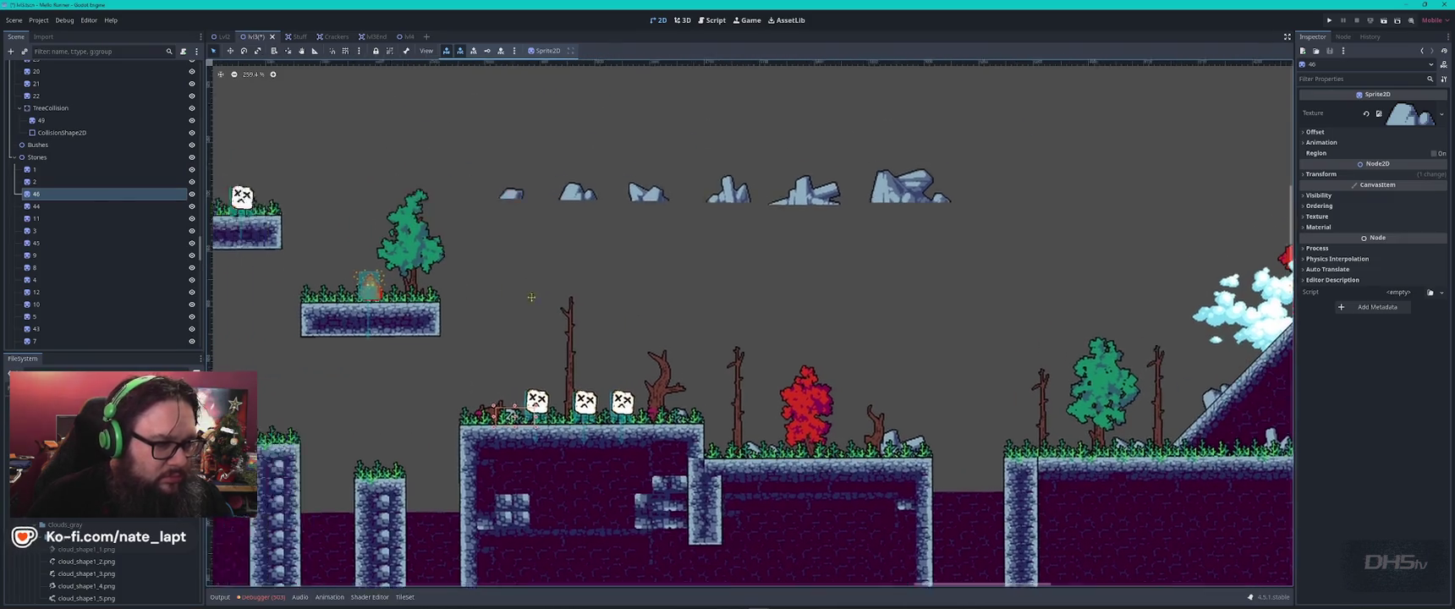
pyautogui.moveTo(696, 172); pyautogui.dragTo(1224, 246)
pyautogui.moveTo(1091, 220); pyautogui.dragTo(579, 166)
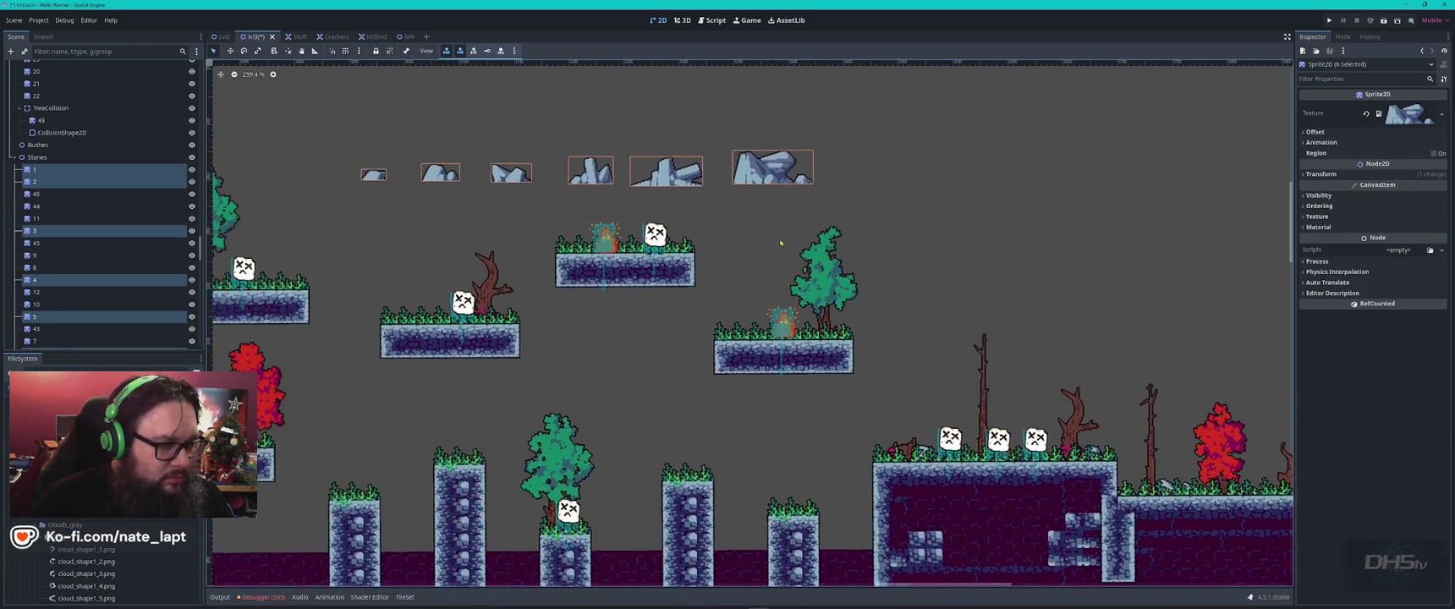
pyautogui.scroll(3, 770, 207)
pyautogui.click(770, 206)
# - Place stone copies beside the box on the upper platform and on both floating platforms
pyautogui.click(657, 145)
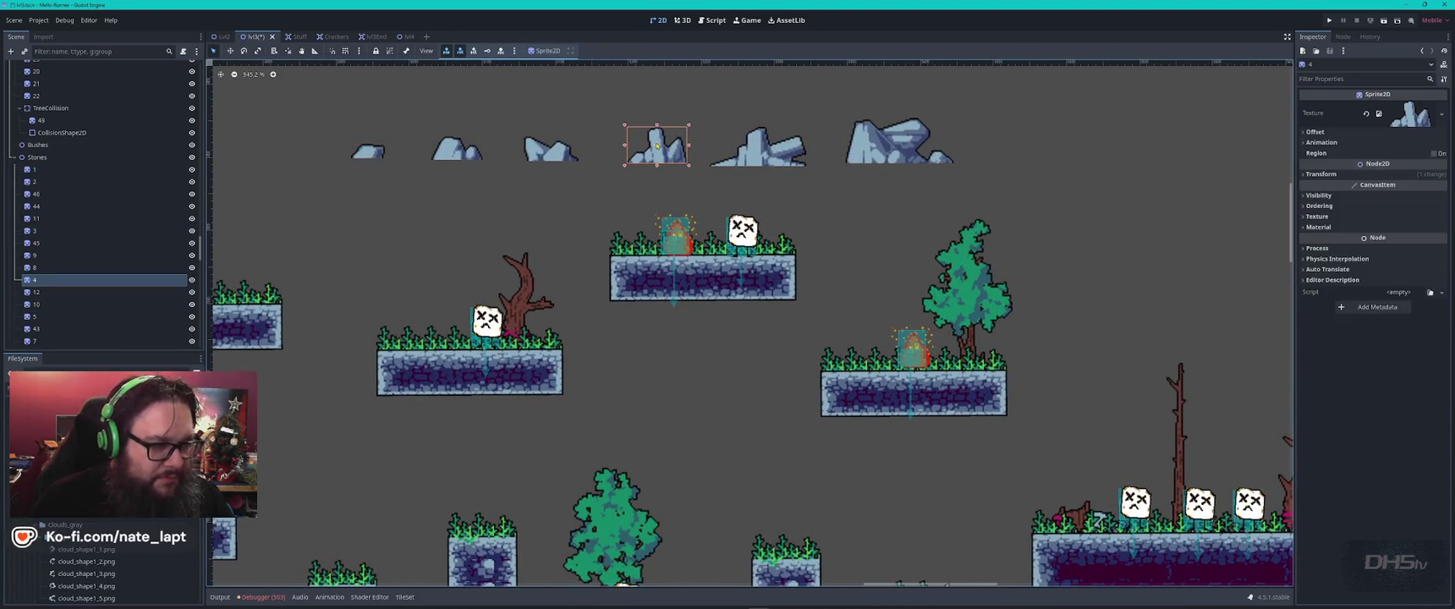
pyautogui.hotkey('ctrl', 'd')
pyautogui.moveTo(657, 145)
pyautogui.mouseDown()
pyautogui.moveTo(690, 225)
pyautogui.moveTo(713, 241)
pyautogui.mouseUp()
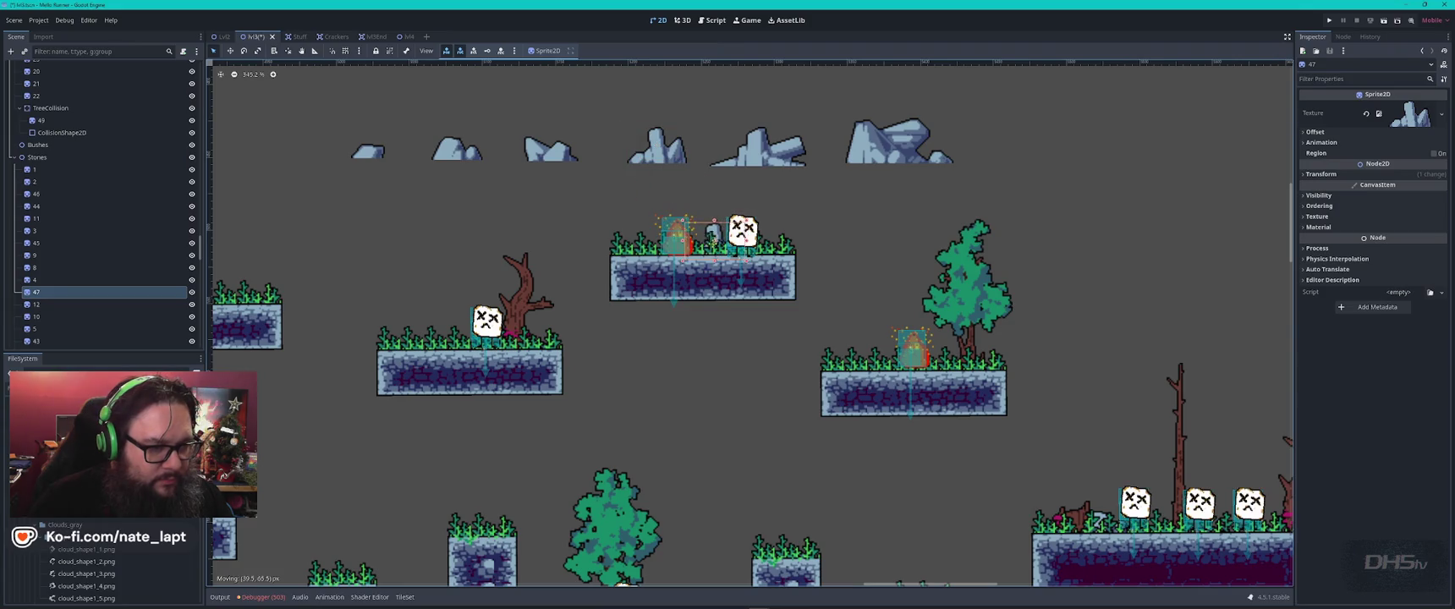
pyautogui.click(557, 161)
pyautogui.hotkey('ctrl', 'd')
pyautogui.moveTo(556, 161); pyautogui.dragTo(861, 358)
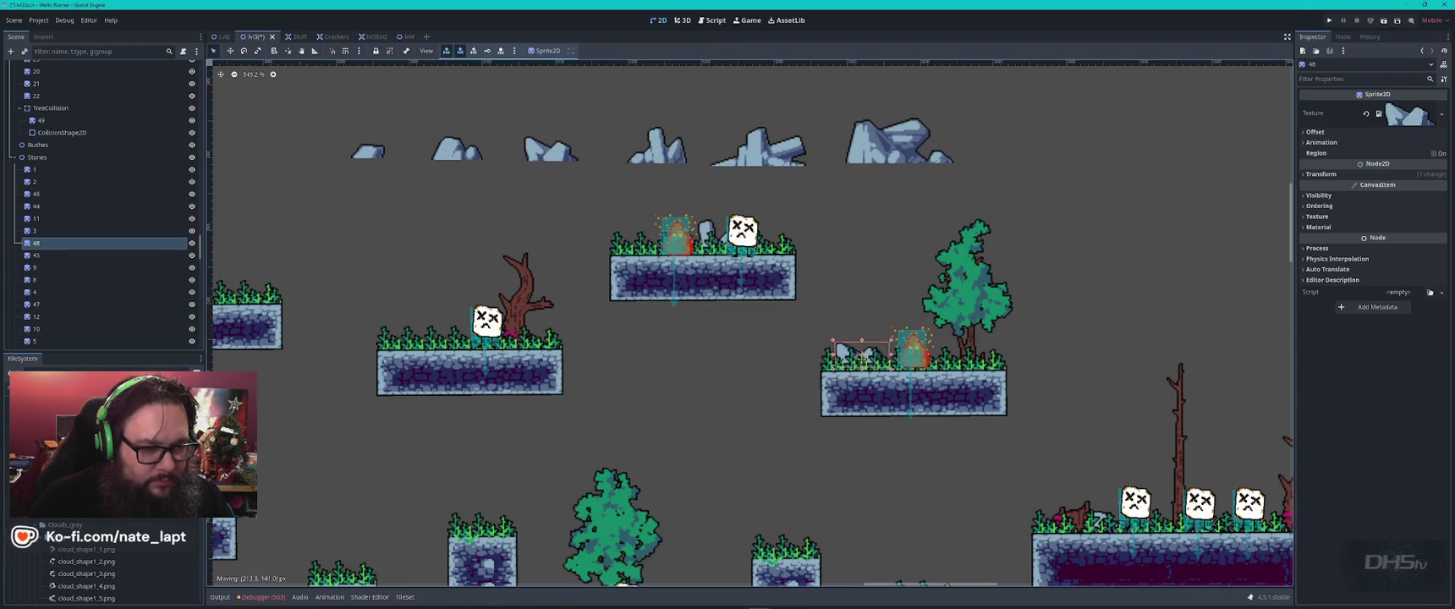
pyautogui.click(449, 148)
pyautogui.hotkey('ctrl', 'd')
pyautogui.moveTo(449, 148); pyautogui.dragTo(412, 337)
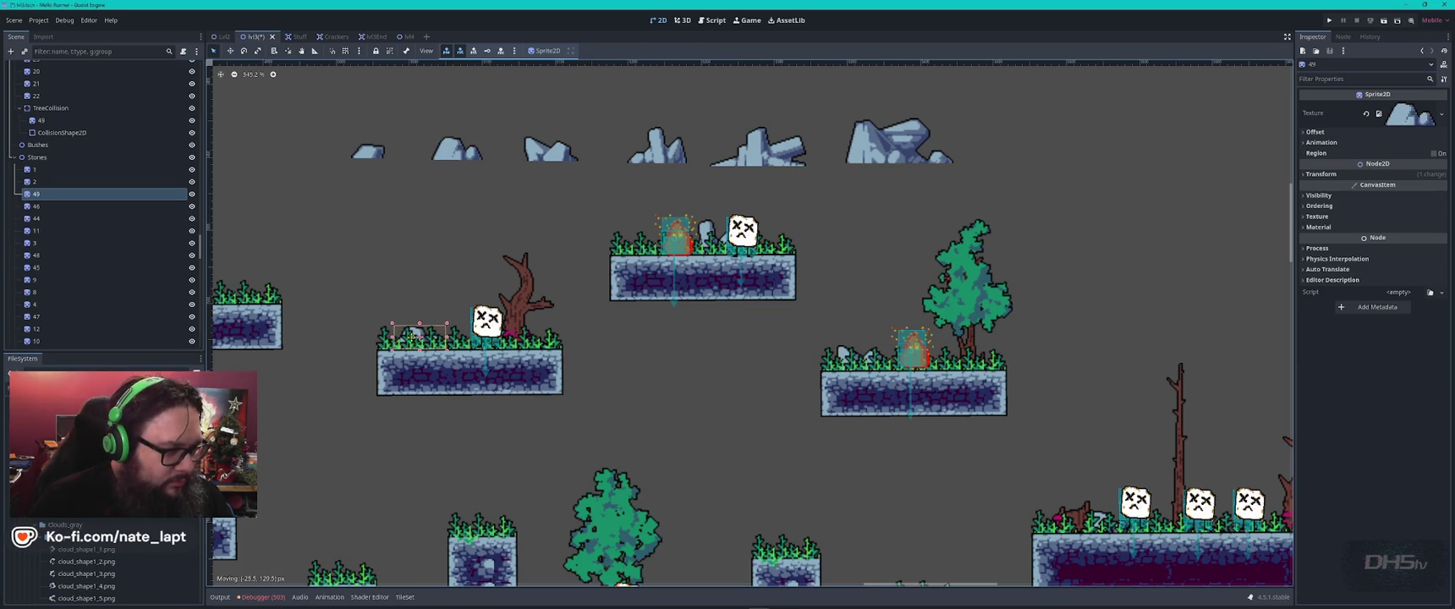
# - Place another stone copy on top of the right pillar
pyautogui.moveTo(550, 151)
pyautogui.mouseDown()
pyautogui.moveTo(610, 125)
pyautogui.moveTo(640, 172)
pyautogui.moveTo(586, 449)
pyautogui.mouseUp()
pyautogui.click(639, 172)
pyautogui.hotkey('ctrl', 'd')
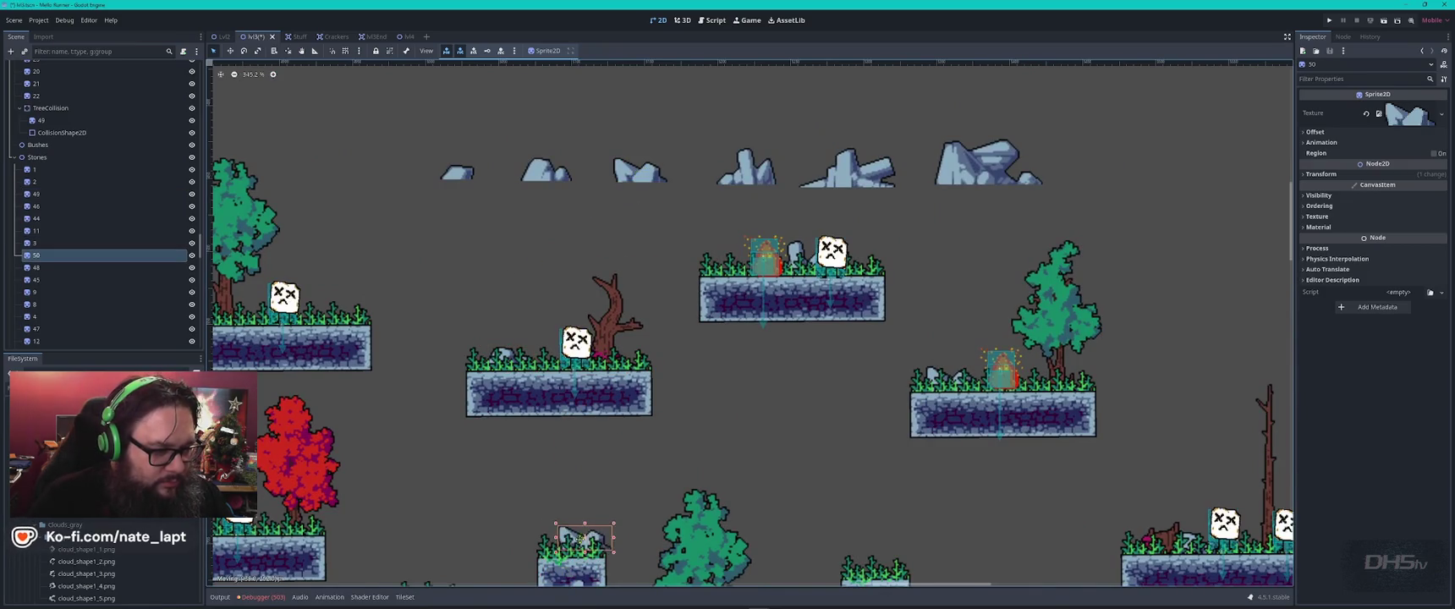
pyautogui.scroll(-2, 667, 398)
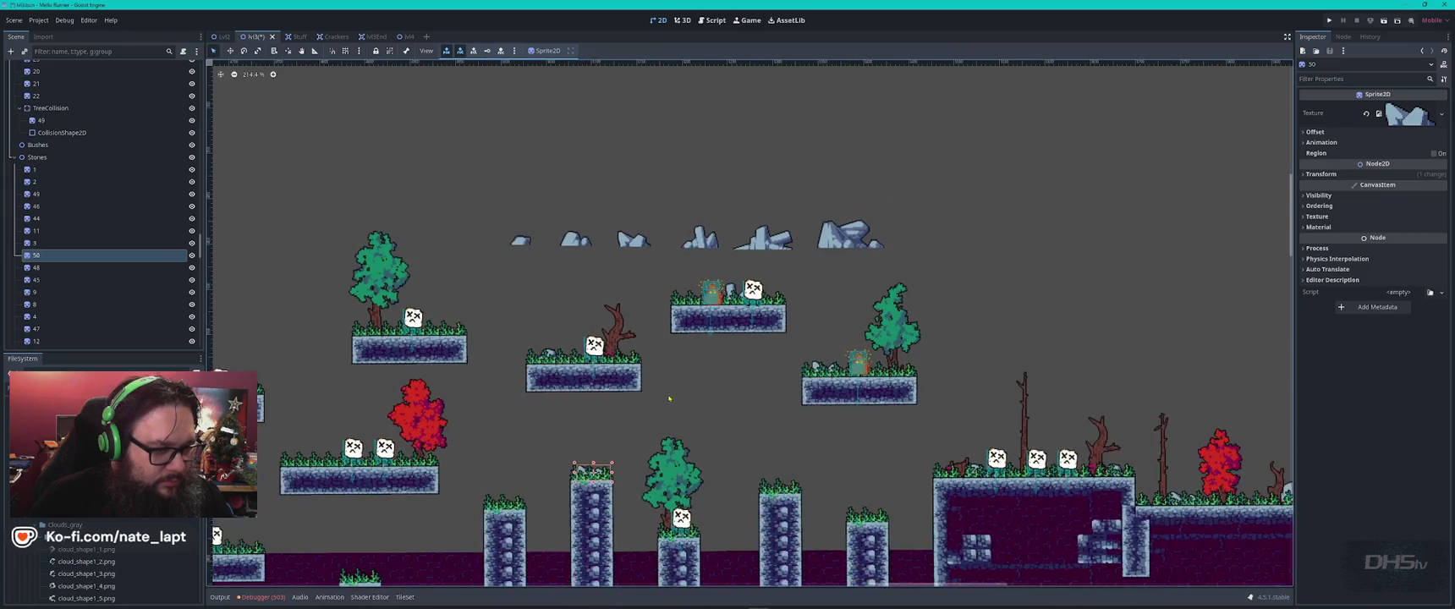
pyautogui.click(634, 244)
pyautogui.hotkey('ctrl', 'd')
pyautogui.moveTo(633, 243)
pyautogui.mouseDown()
pyautogui.moveTo(846, 473)
pyautogui.moveTo(866, 457)
pyautogui.moveTo(750, 304)
pyautogui.moveTo(762, 473)
pyautogui.moveTo(617, 457)
pyautogui.moveTo(696, 459)
pyautogui.mouseUp()
pyautogui.scroll(5, 648, 465)
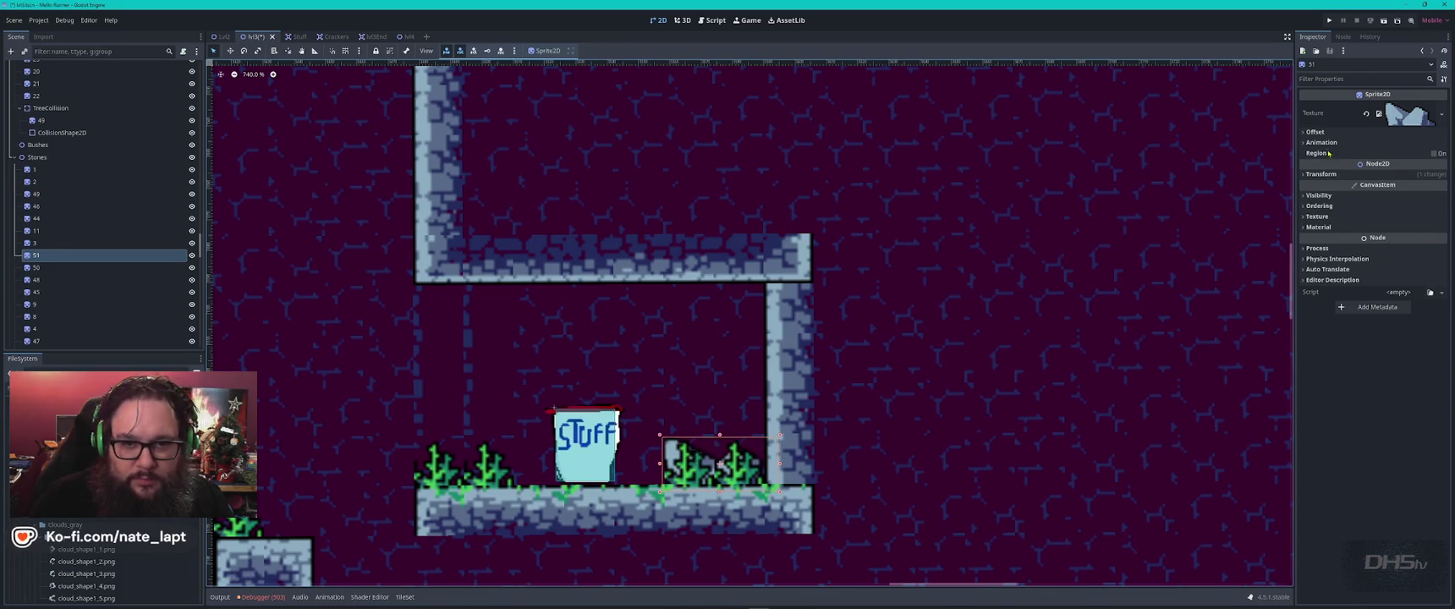
# - Set stone 51's Z Index back to 0 behind the bushes and nudge it slightly right
pyautogui.click(1319, 206)
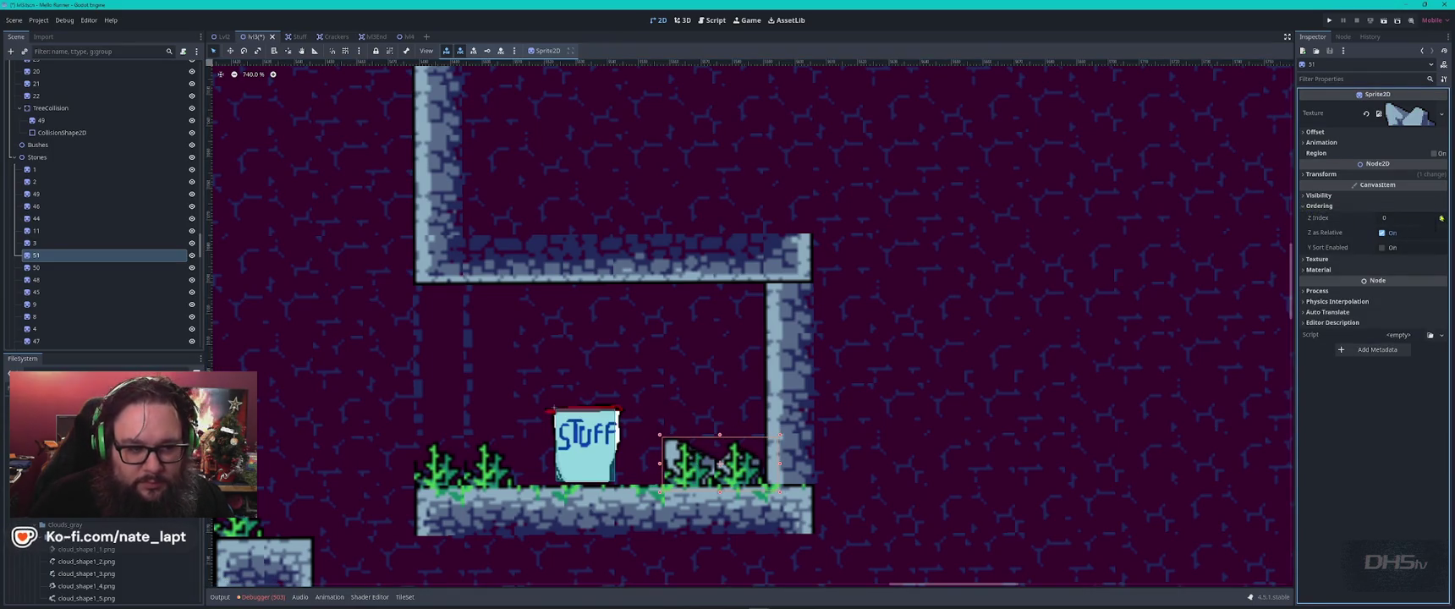
pyautogui.click(1434, 215)
pyautogui.click(1441, 221)
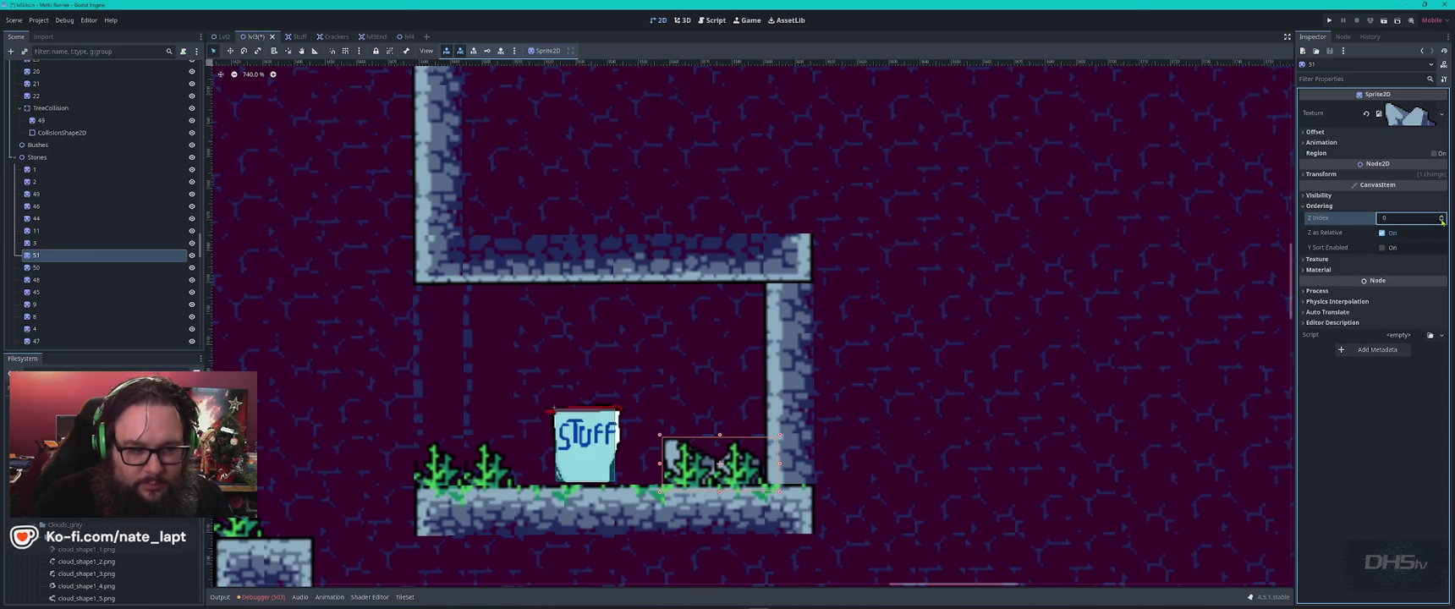
pyautogui.moveTo(673, 454); pyautogui.dragTo(682, 449)
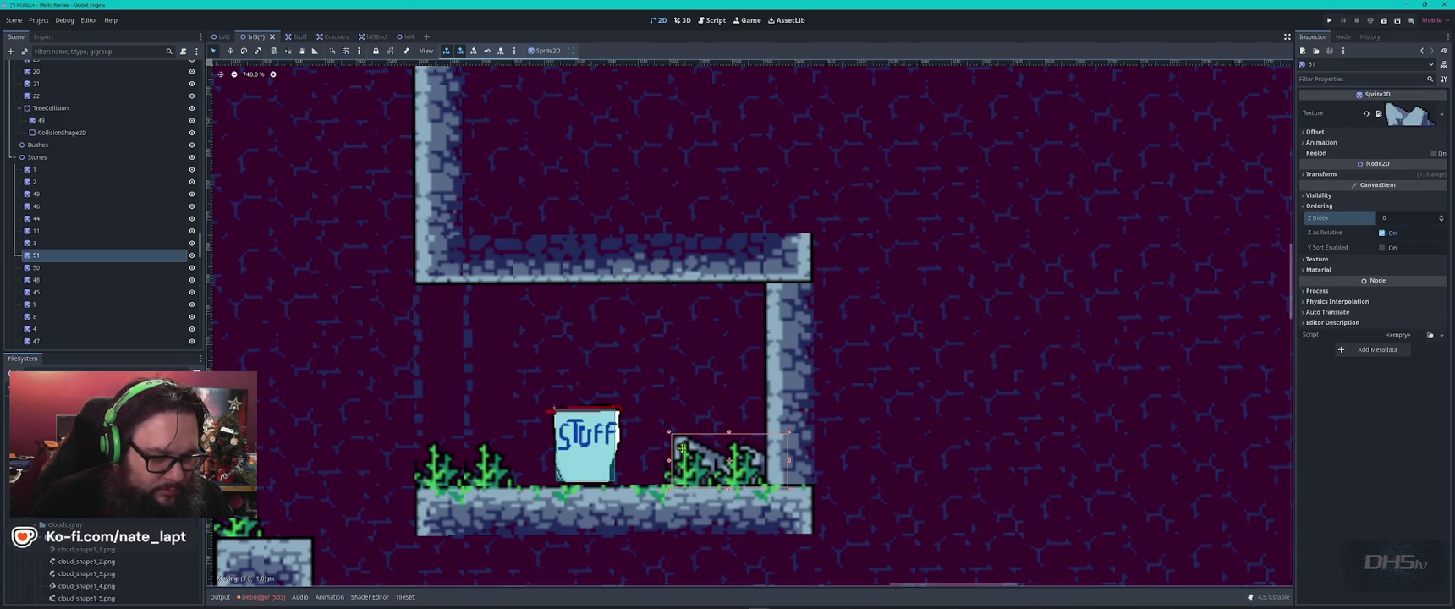
pyautogui.scroll(-5, 730, 461)
pyautogui.scroll(-4, 546, 202)
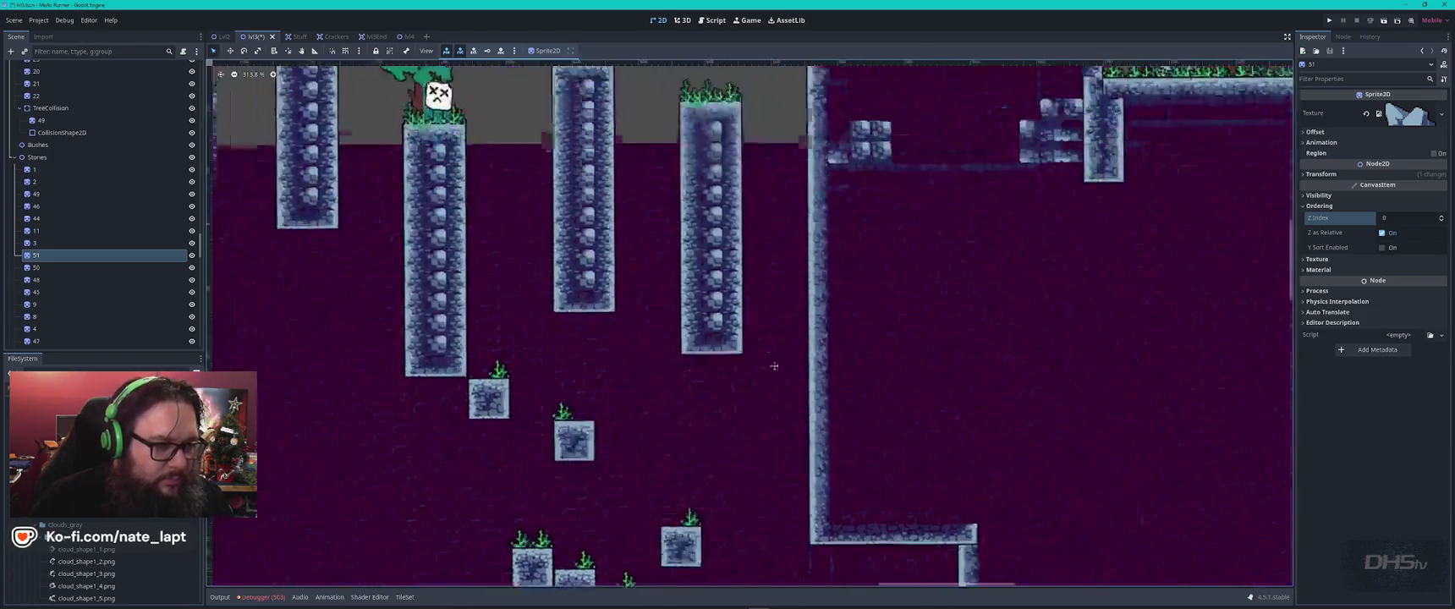
pyautogui.click(663, 210)
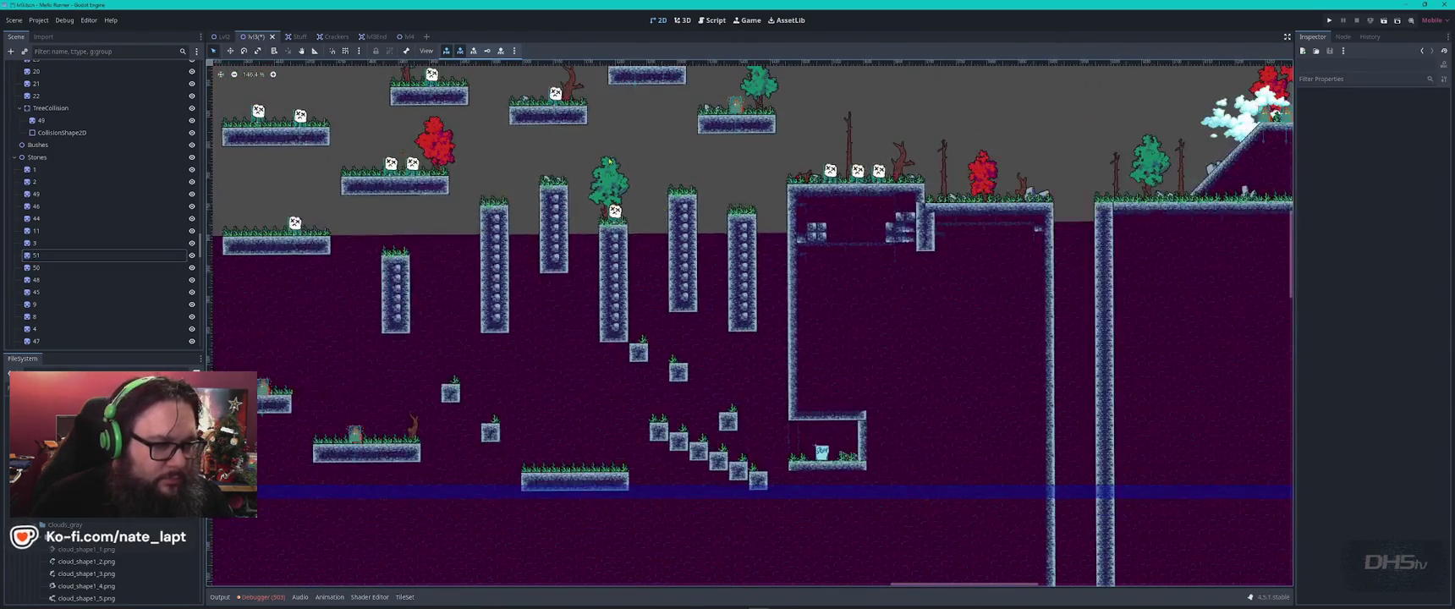
# - Drag the six stray stone sprites below the level beside the spare trees, then save lvl3
pyautogui.scroll(-2, 628, 231)
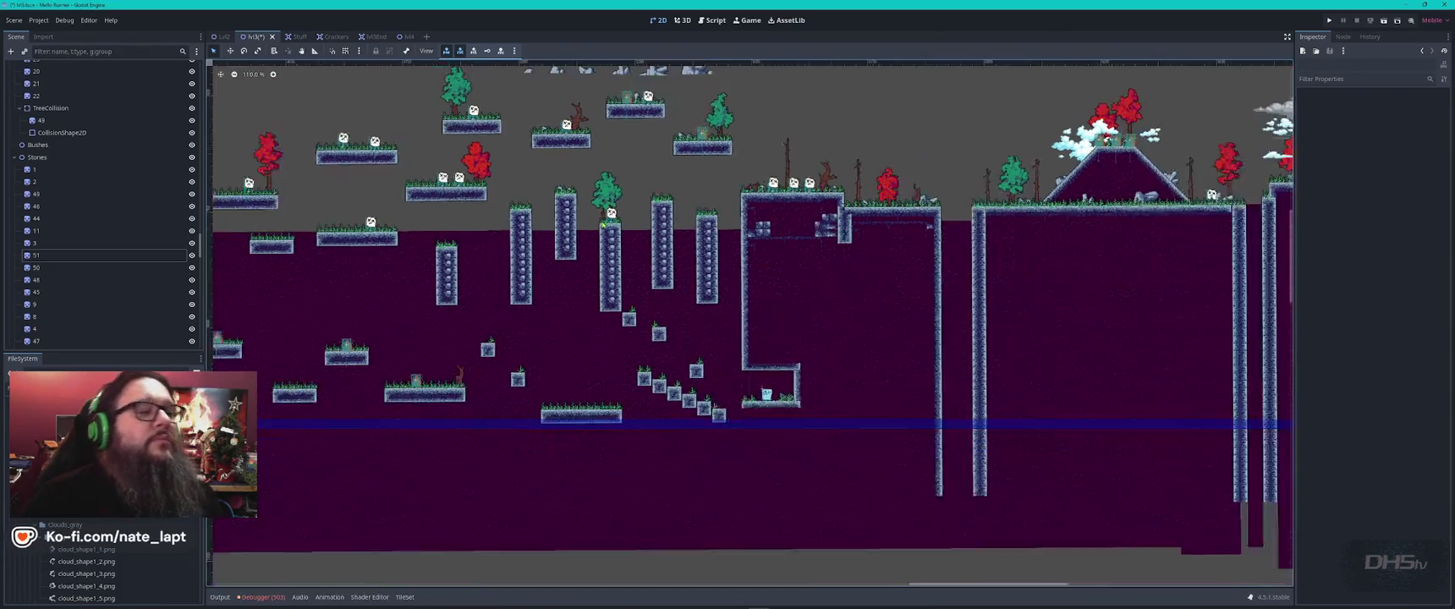
pyautogui.moveTo(651, 184); pyautogui.dragTo(655, 310)
pyautogui.moveTo(731, 237)
pyautogui.mouseDown()
pyautogui.moveTo(537, 254)
pyautogui.moveTo(1017, 415)
pyautogui.moveTo(1100, 473)
pyautogui.moveTo(909, 326)
pyautogui.moveTo(912, 292)
pyautogui.moveTo(1155, 525)
pyautogui.moveTo(931, 423)
pyautogui.moveTo(356, 93)
pyautogui.moveTo(562, 352)
pyautogui.moveTo(830, 267)
pyautogui.moveTo(939, 267)
pyautogui.moveTo(778, 322)
pyautogui.mouseUp()
pyautogui.scroll(-2, 778, 321)
pyautogui.scroll(-3, 805, 260)
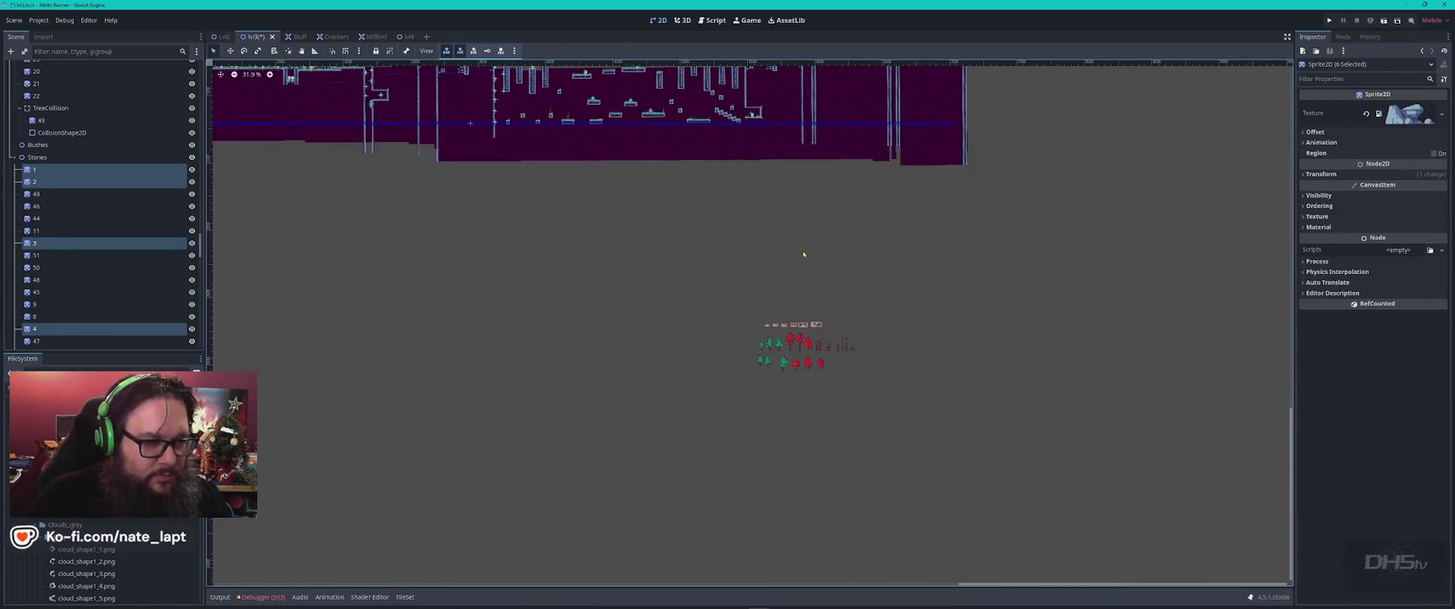
pyautogui.click(805, 260)
pyautogui.scroll(-3, 669, 240)
pyautogui.moveTo(296, 206); pyautogui.dragTo(545, 404)
pyautogui.scroll(3, 545, 403)
pyautogui.scroll(3, 815, 279)
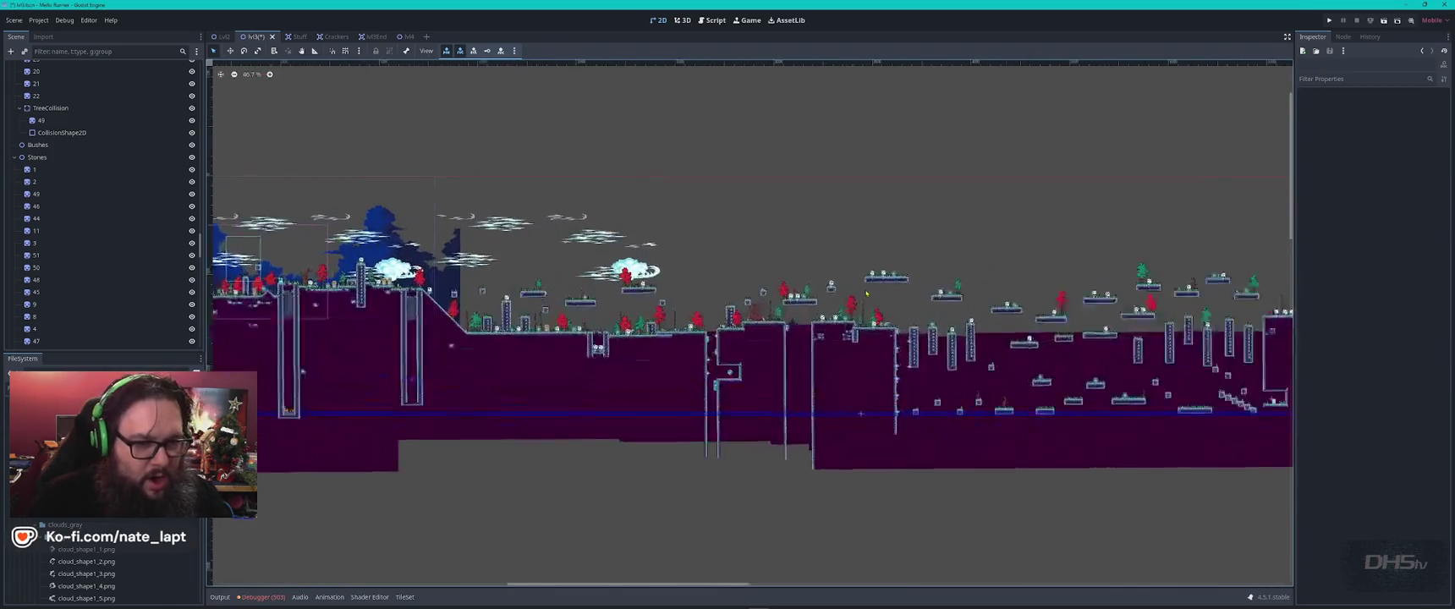
pyautogui.hotkey('ctrl', 's')
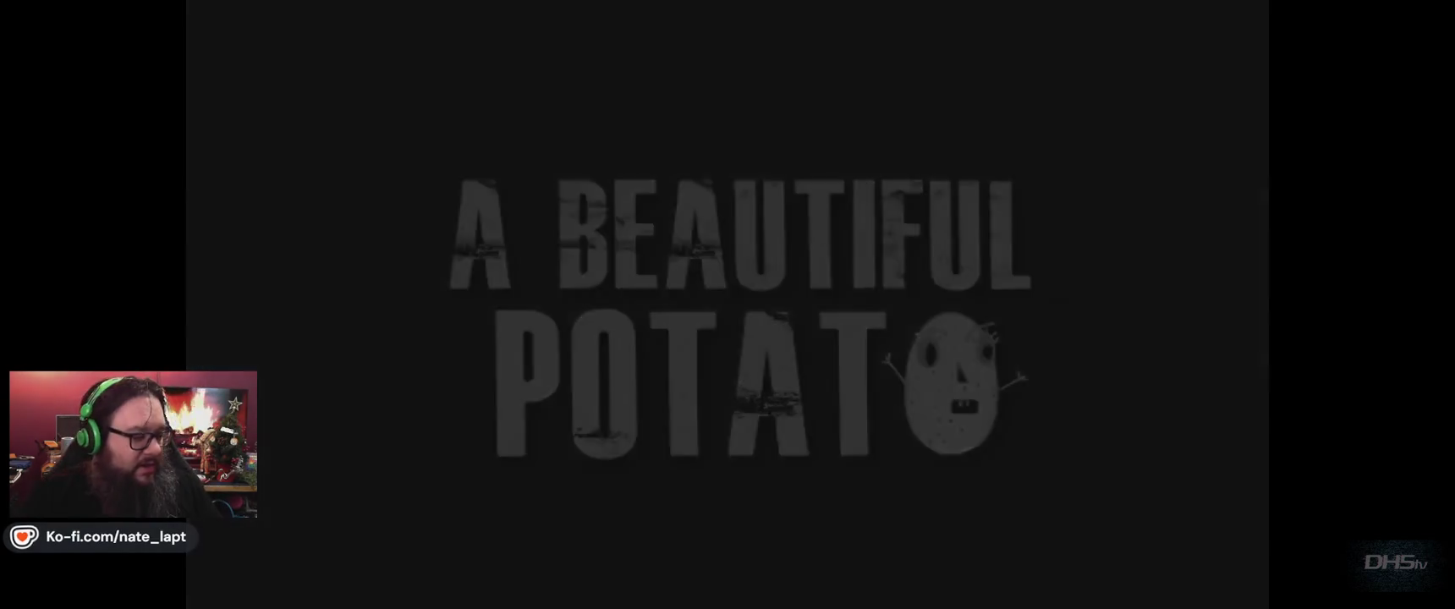
# - Start the game, grab the sword, cross the stone pillar and slash the fireball enemy
pyautogui.press('Return')
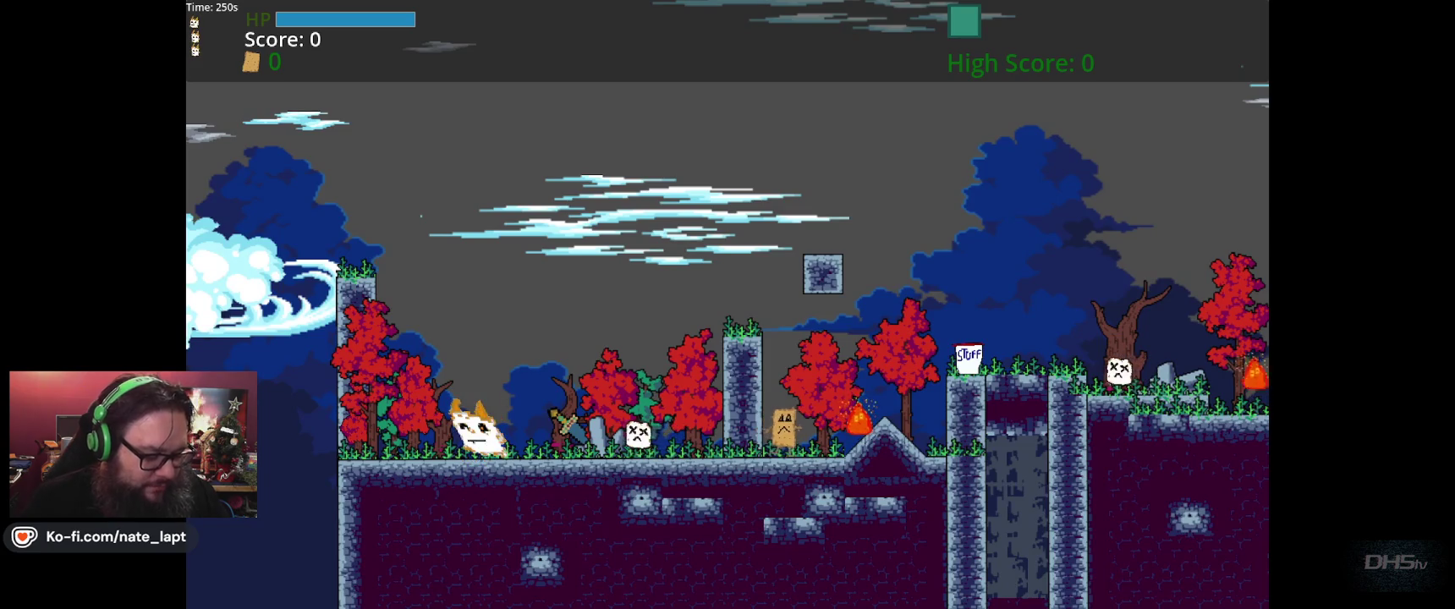
pyautogui.press('Right')
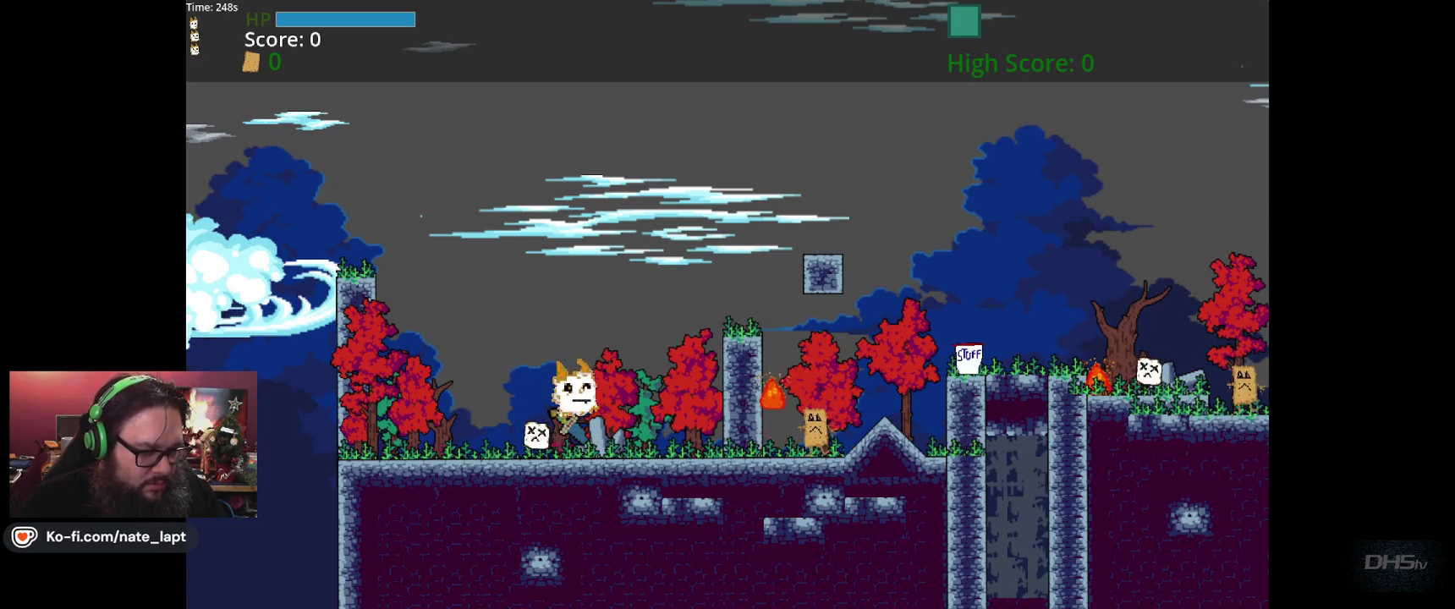
pyautogui.press('x')
pyautogui.press('Right')
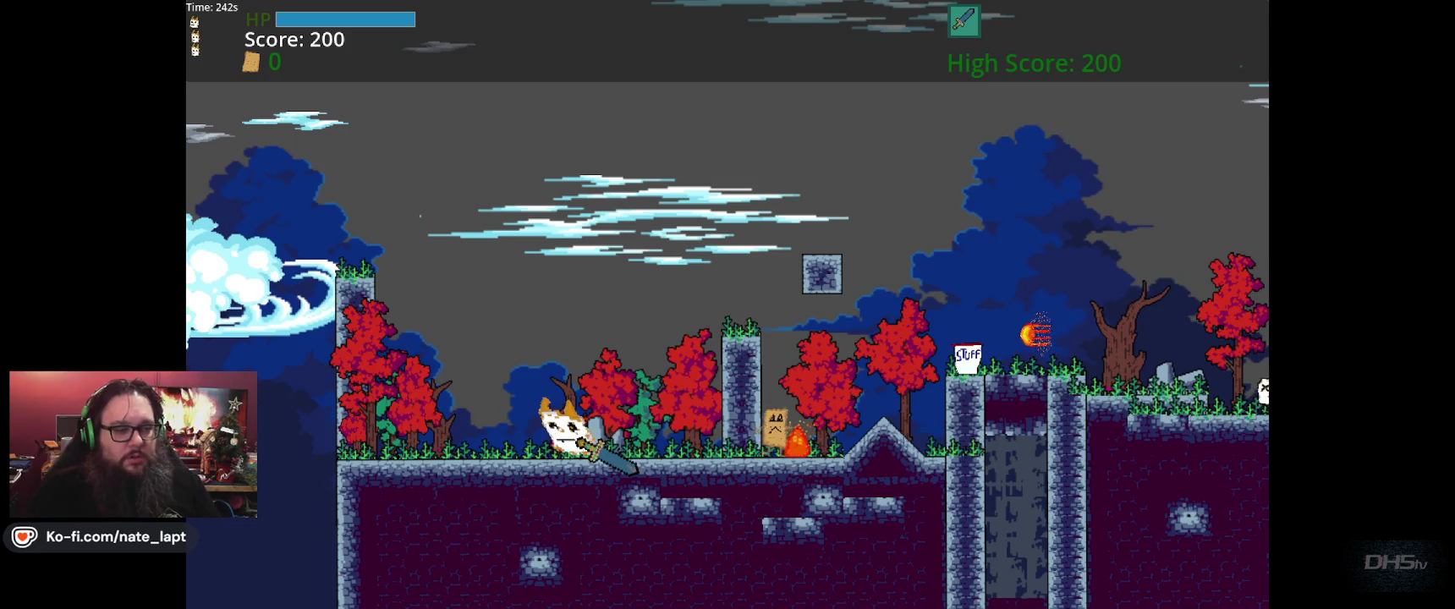
pyautogui.press('Right')
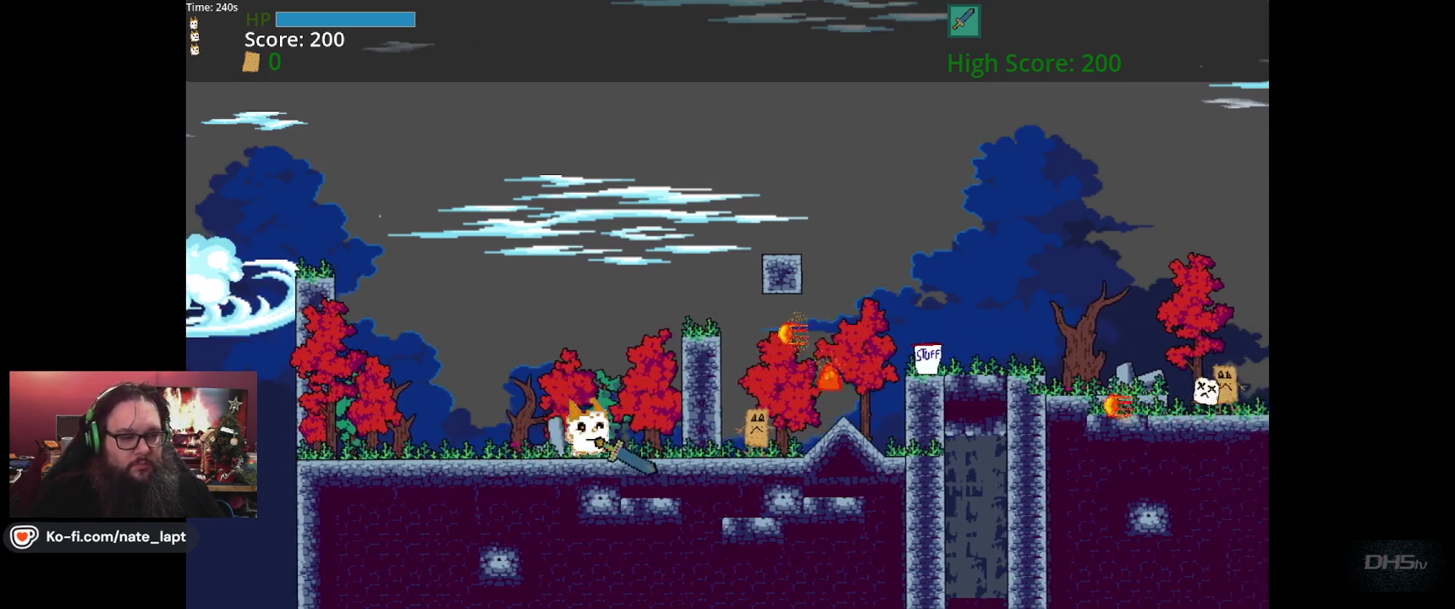
pyautogui.press('Right')
pyautogui.press('Up')
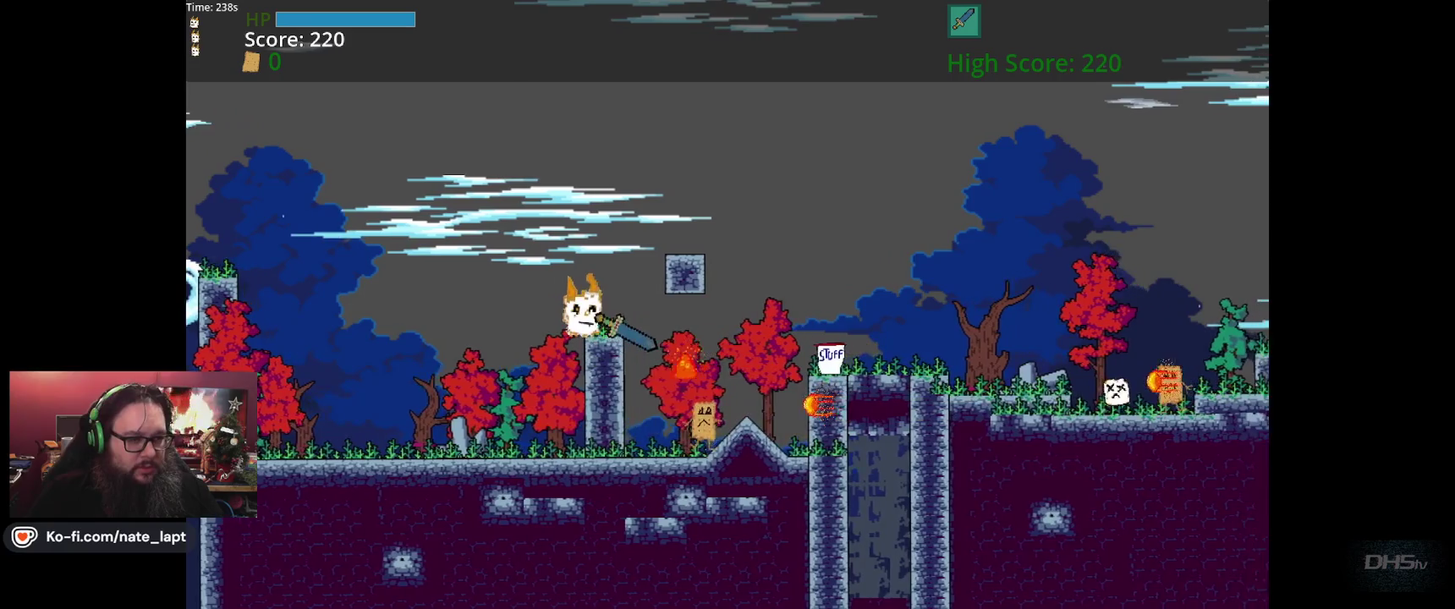
pyautogui.press('Right')
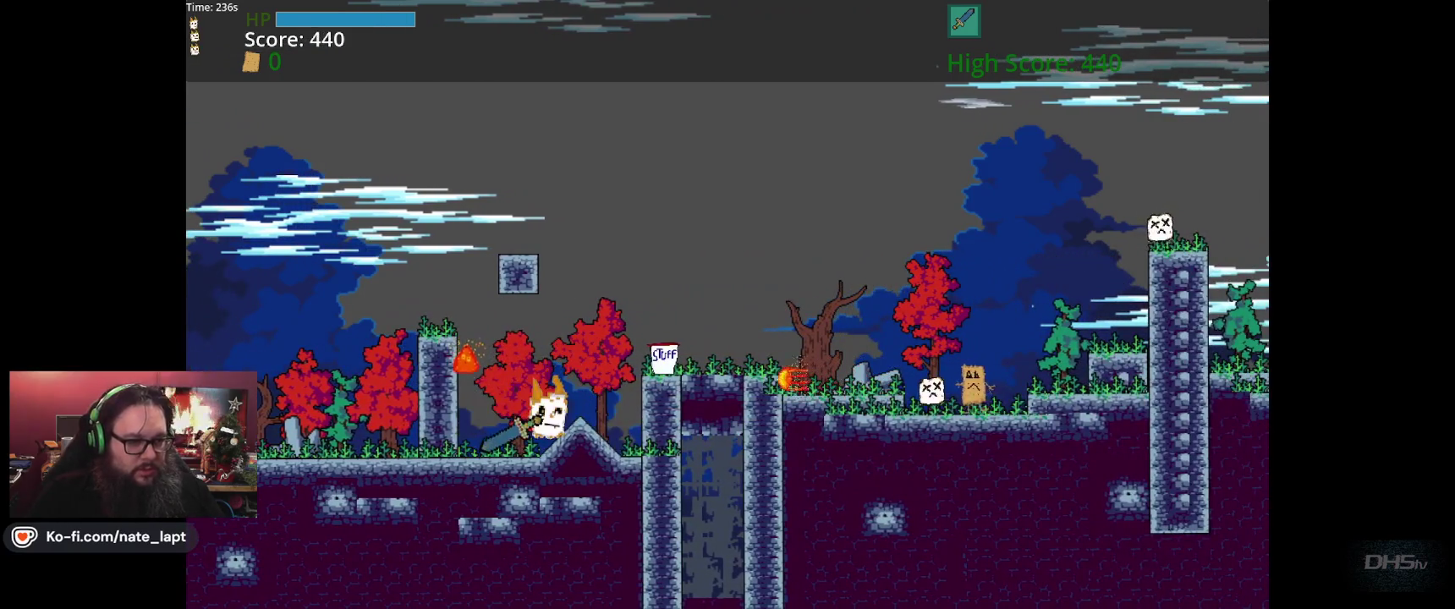
pyautogui.press('Left')
pyautogui.press('x')
# - Jump over the STUFF pillar and the tall pillar, heading right
pyautogui.press('Up')
pyautogui.press('Right')
pyautogui.press('Up')
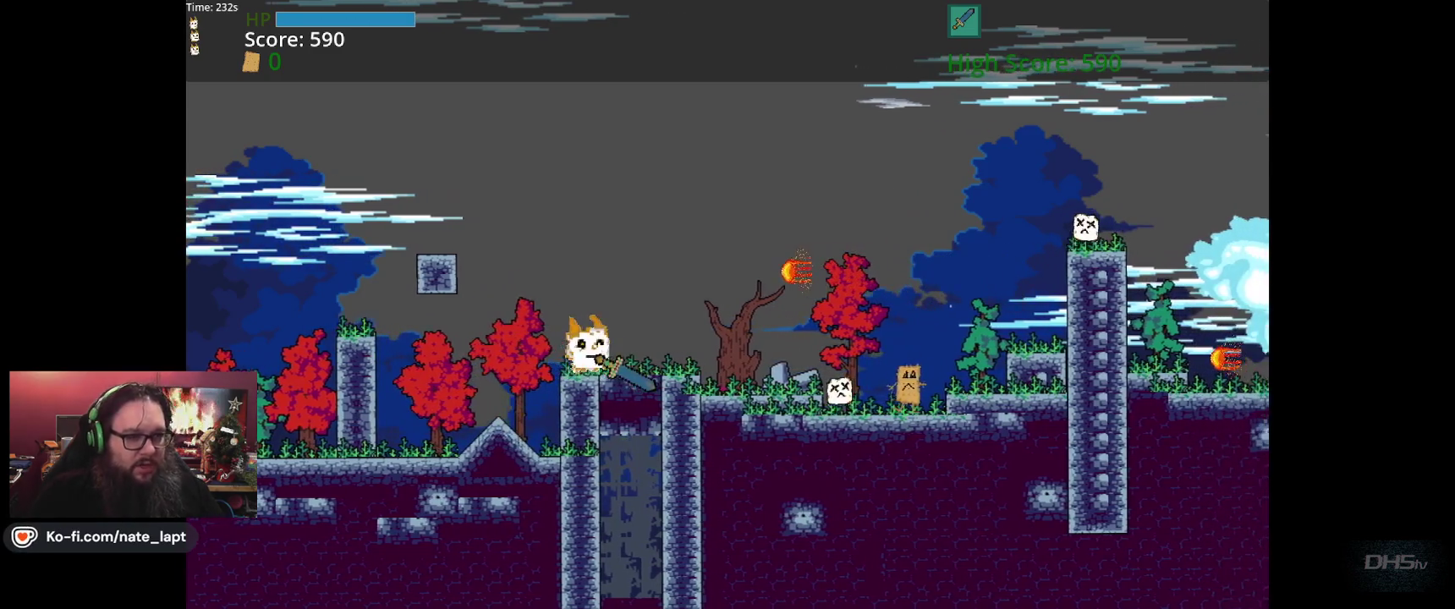
pyautogui.press('Up')
pyautogui.press('Right')
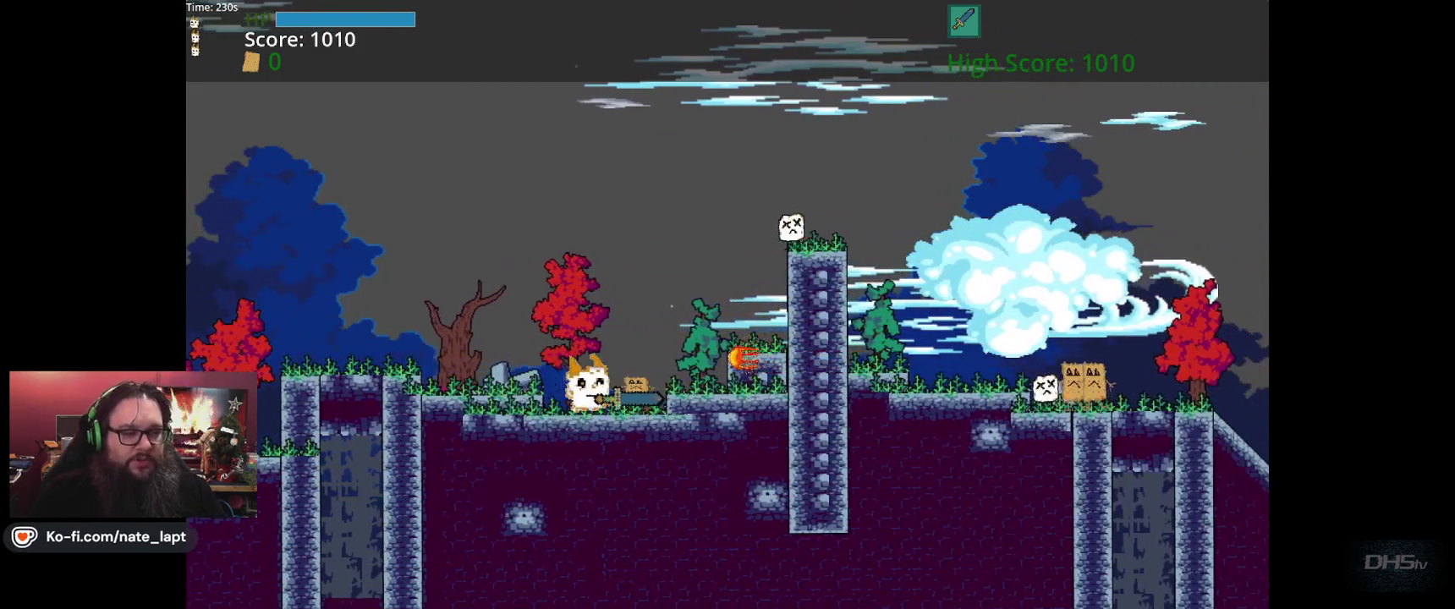
pyautogui.press('Right')
pyautogui.press('Up')
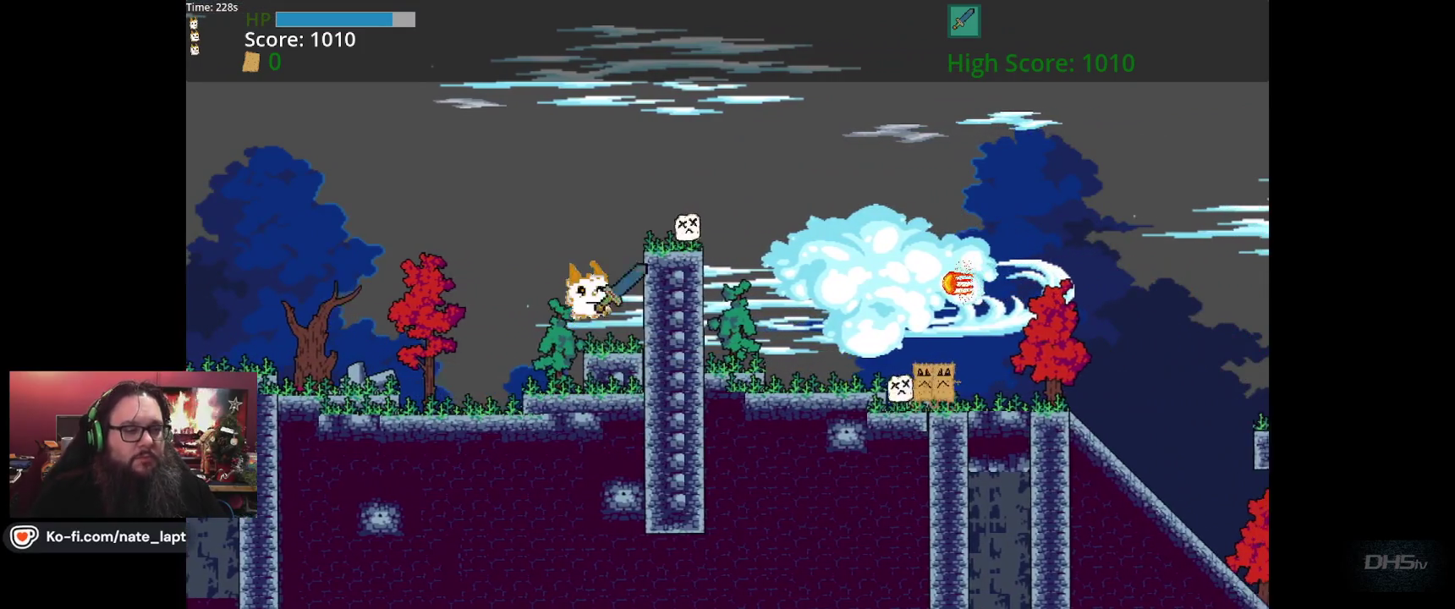
pyautogui.press('Right')
pyautogui.press('Up')
pyautogui.press('Right')
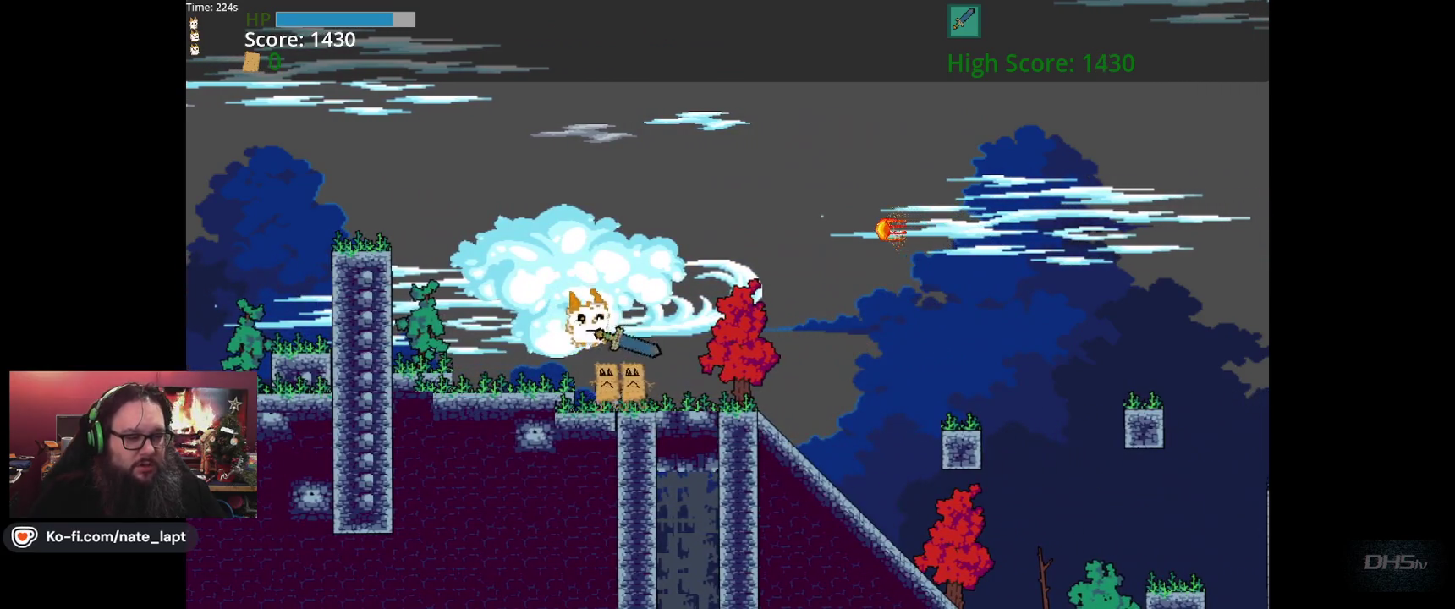
# - Run down the slope past the enemies, jumping and swinging the sword to the right
pyautogui.press('Right')
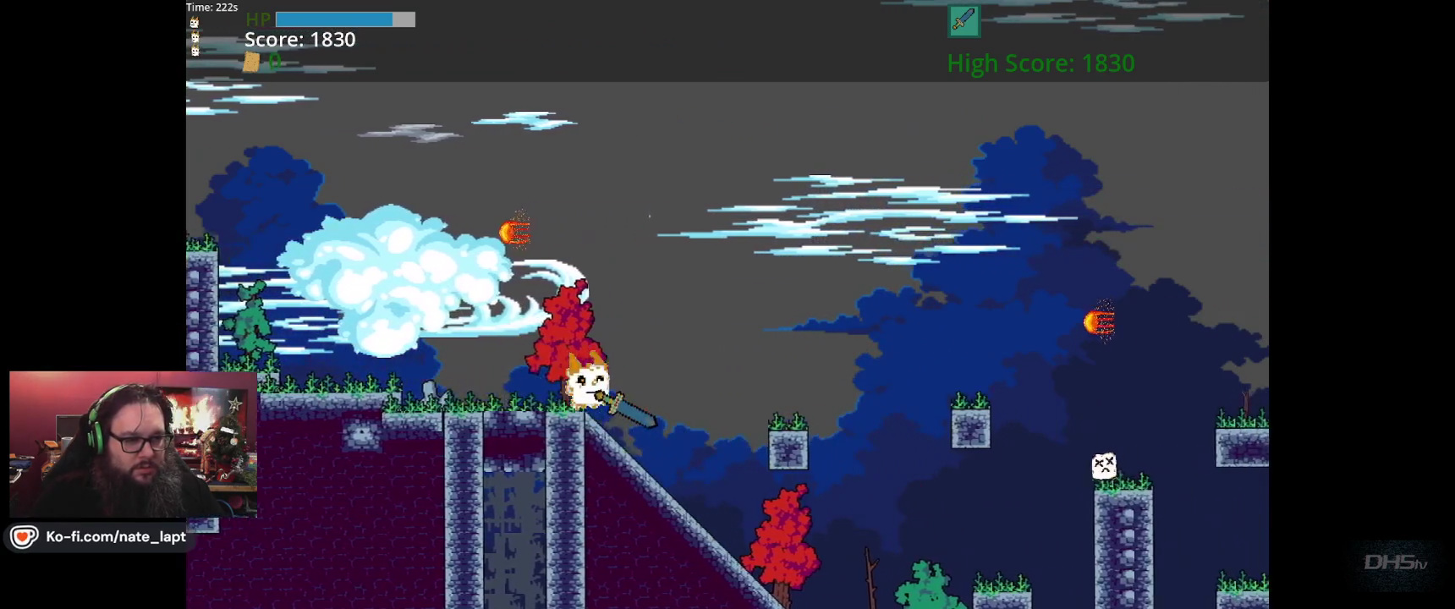
pyautogui.press('Right')
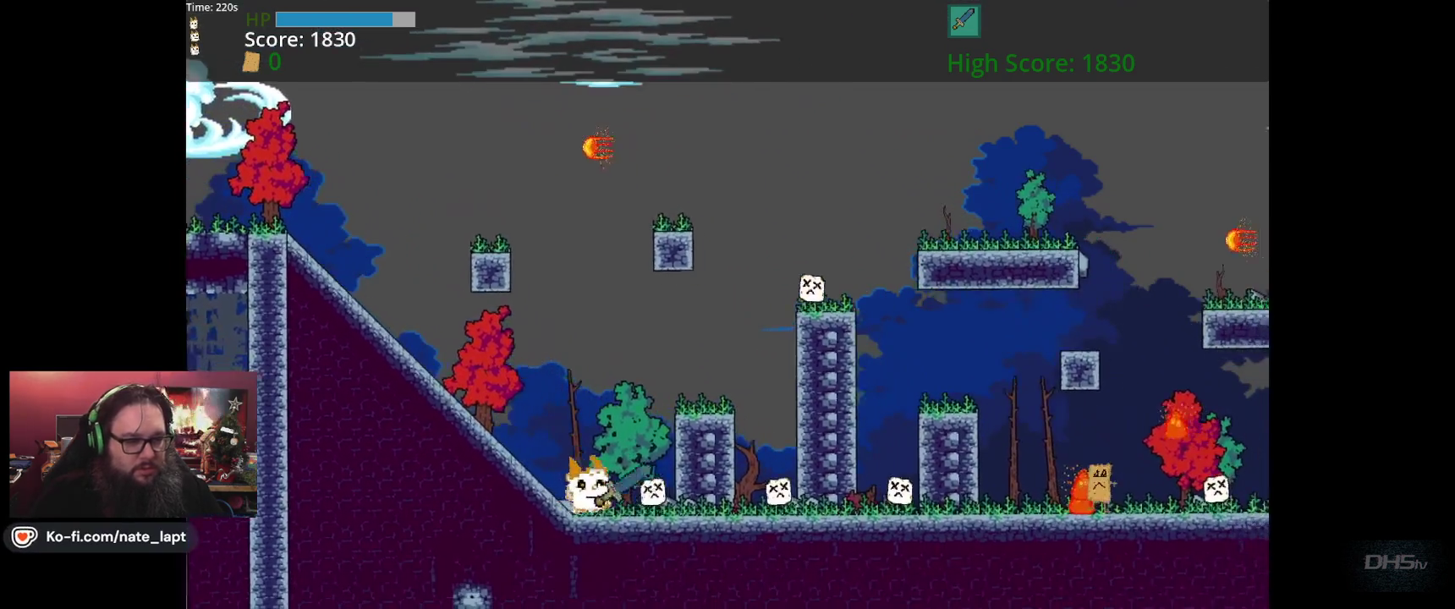
pyautogui.press('Right')
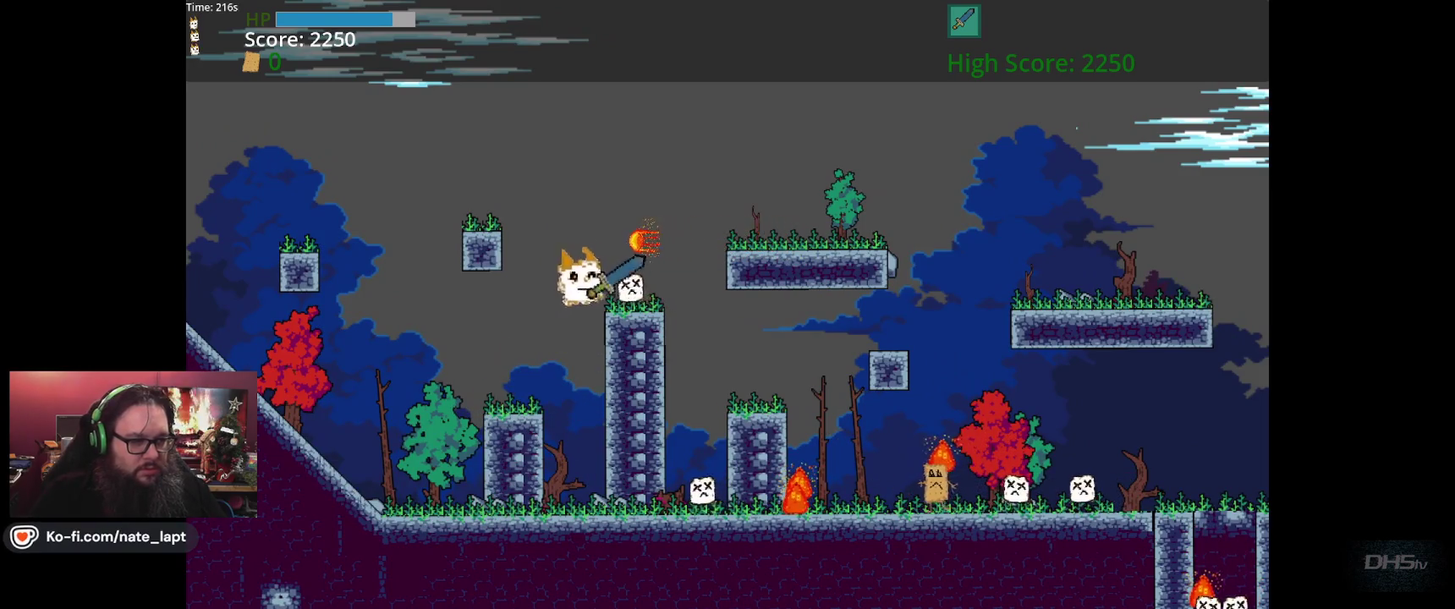
pyautogui.press('Right')
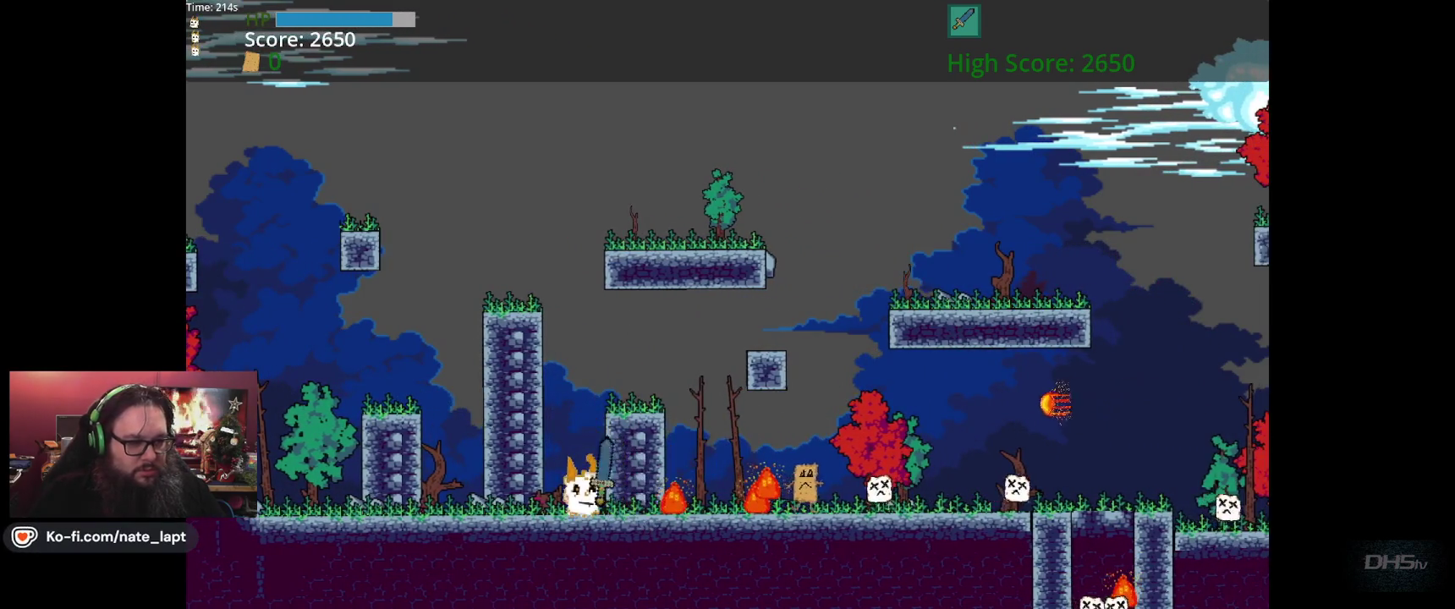
pyautogui.press('Right')
pyautogui.press('space')
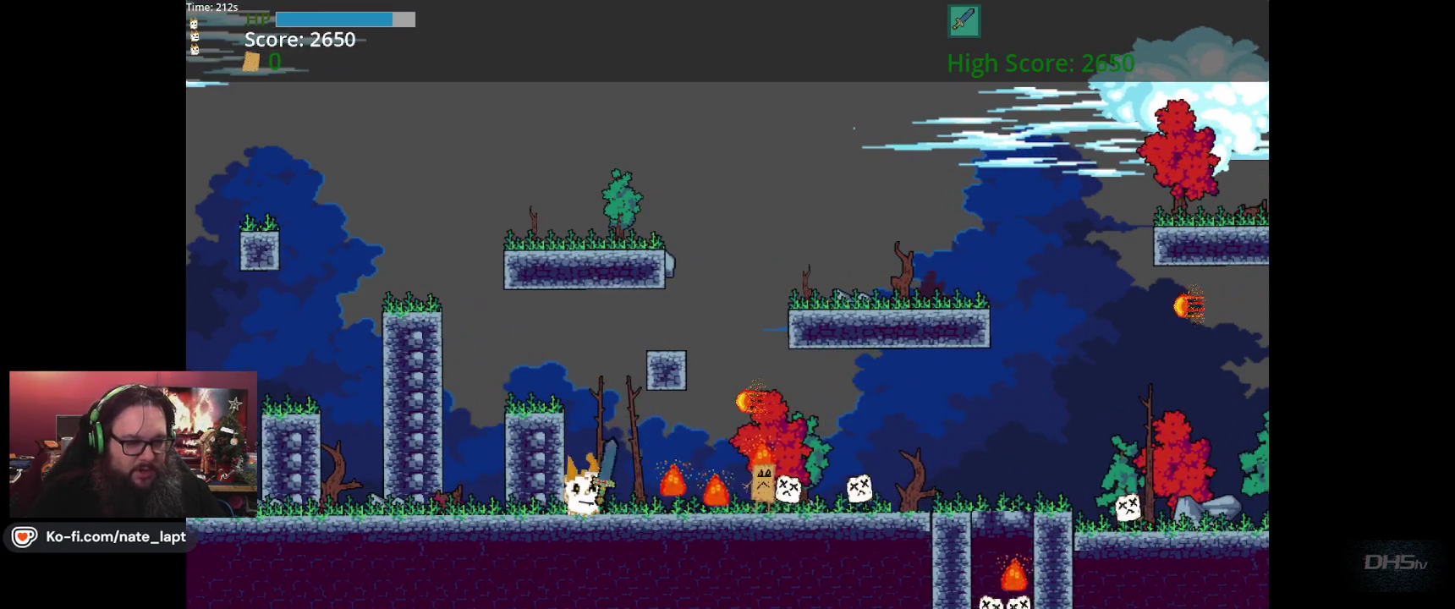
pyautogui.press('Right')
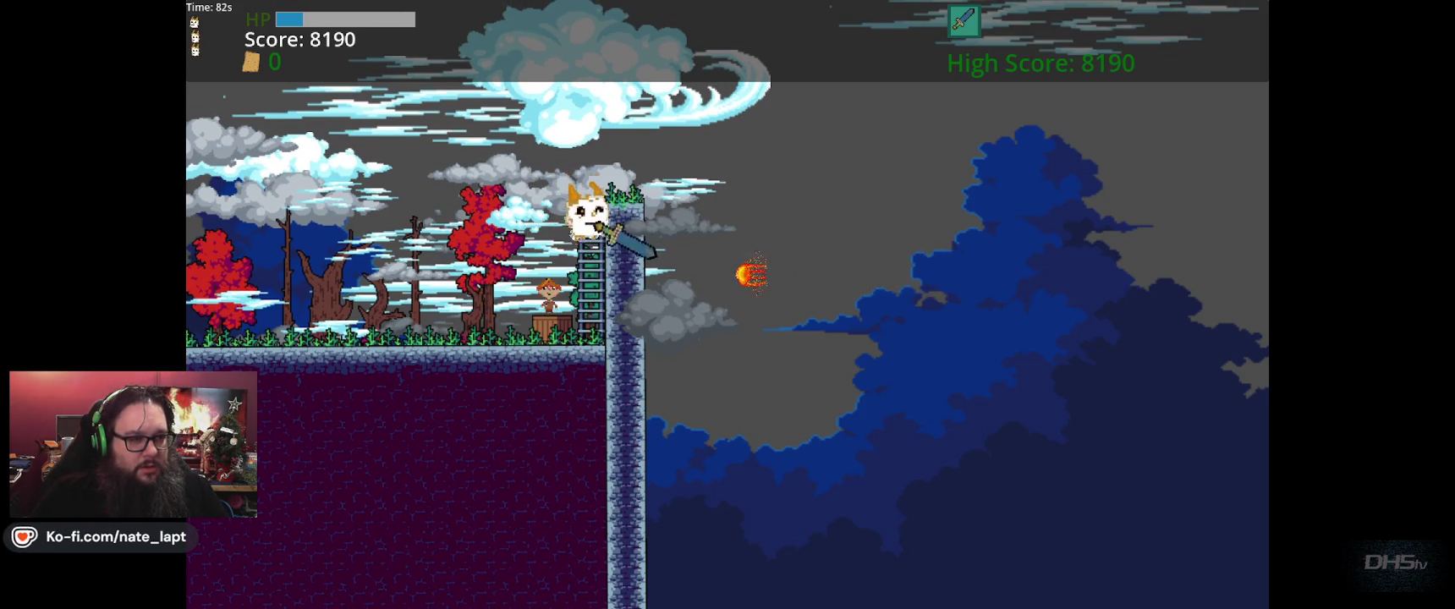
# - Pause the game at a score of 8190 and quit back to the editor with F8
pyautogui.press('Escape')
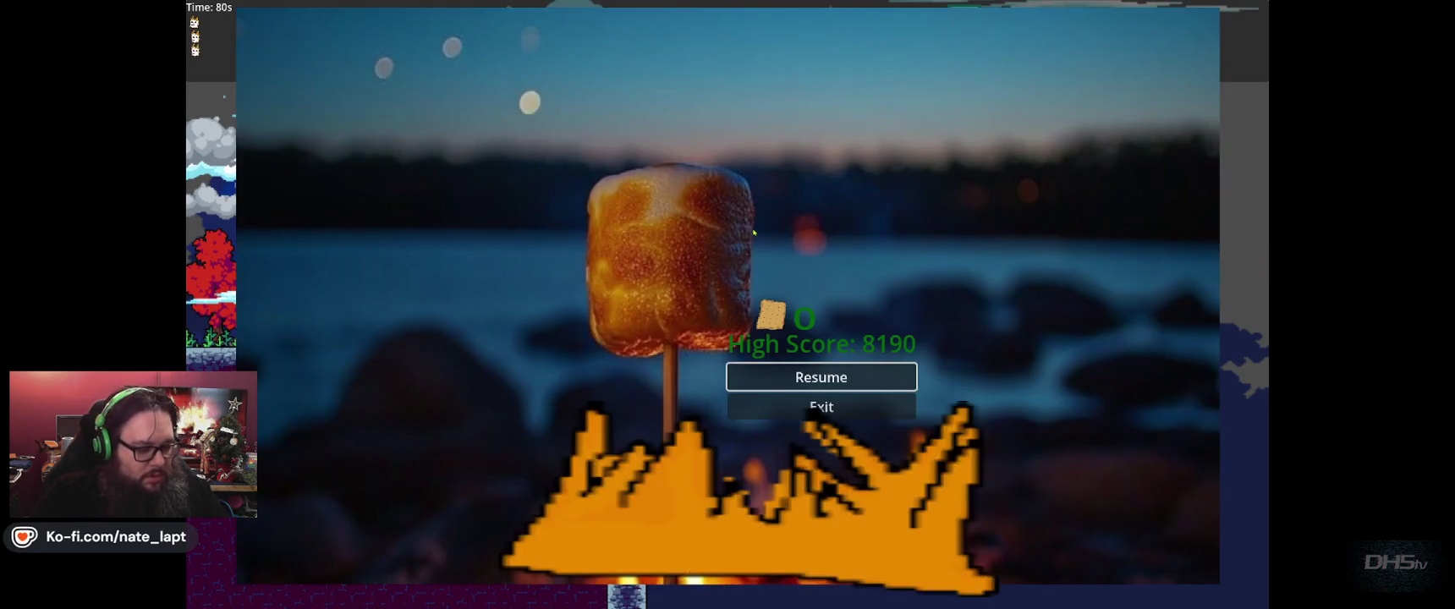
pyautogui.press('F8')
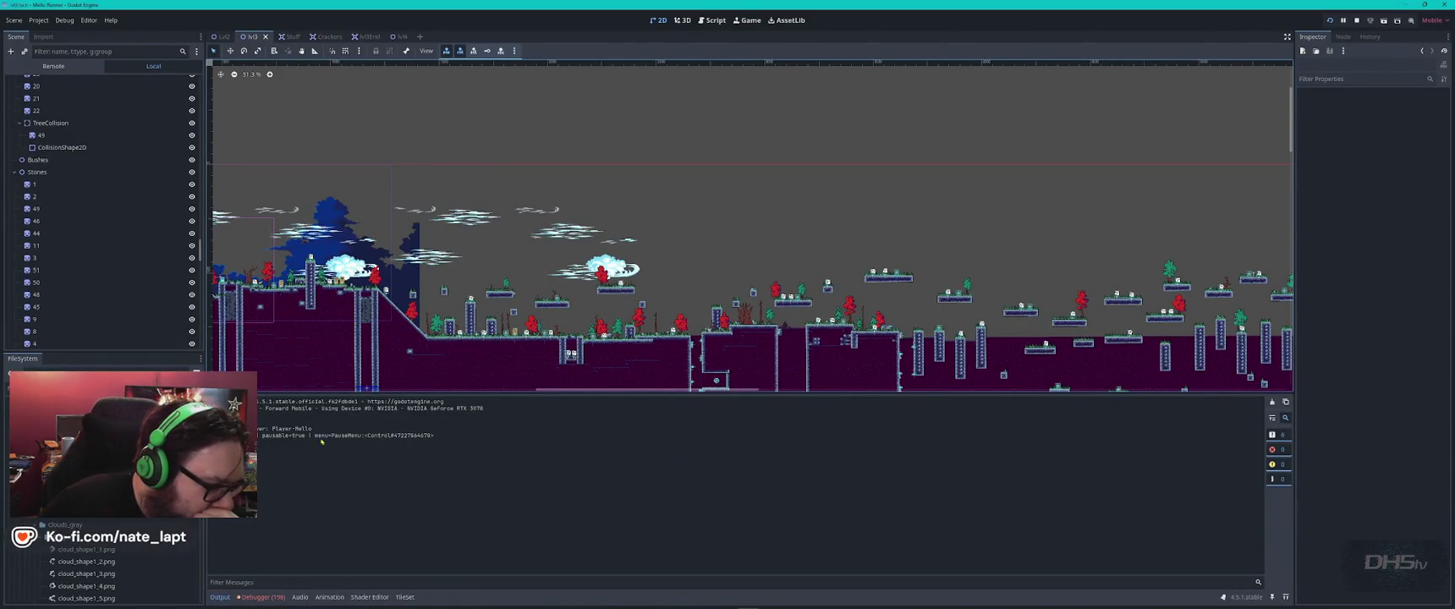
# - Check the debugger's error list and open the script line behind the move_down error
pyautogui.click(257, 598)
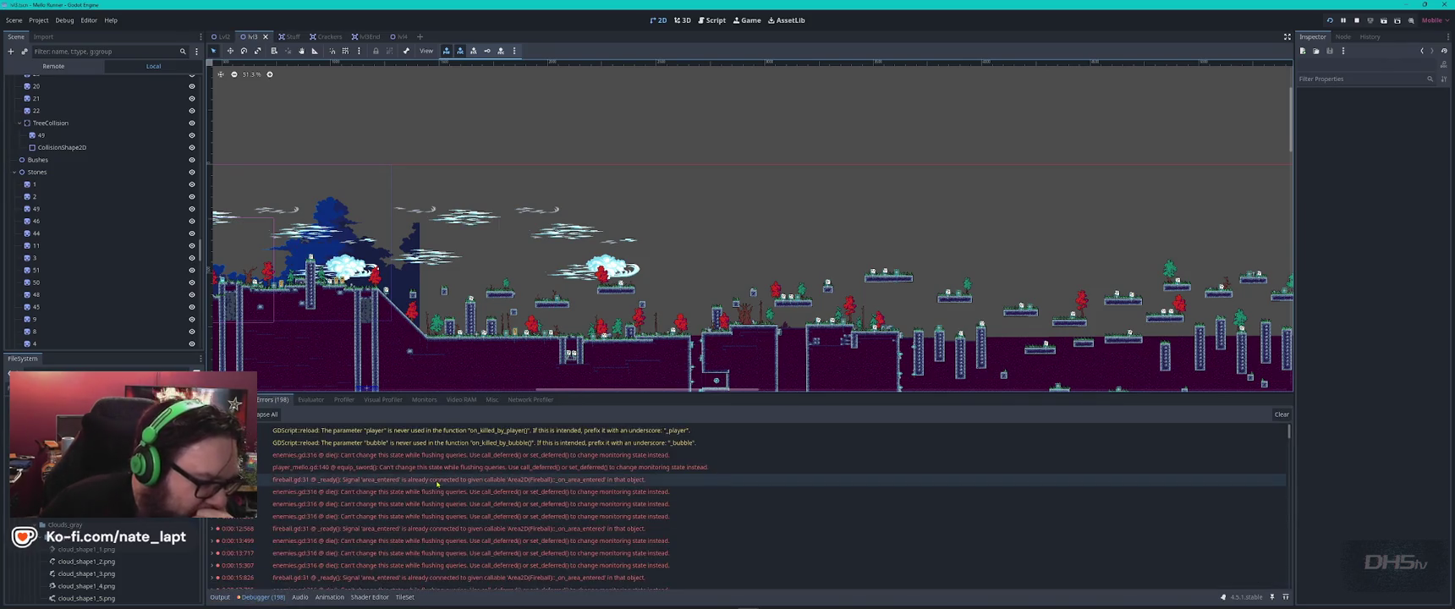
pyautogui.scroll(-15, 454, 485)
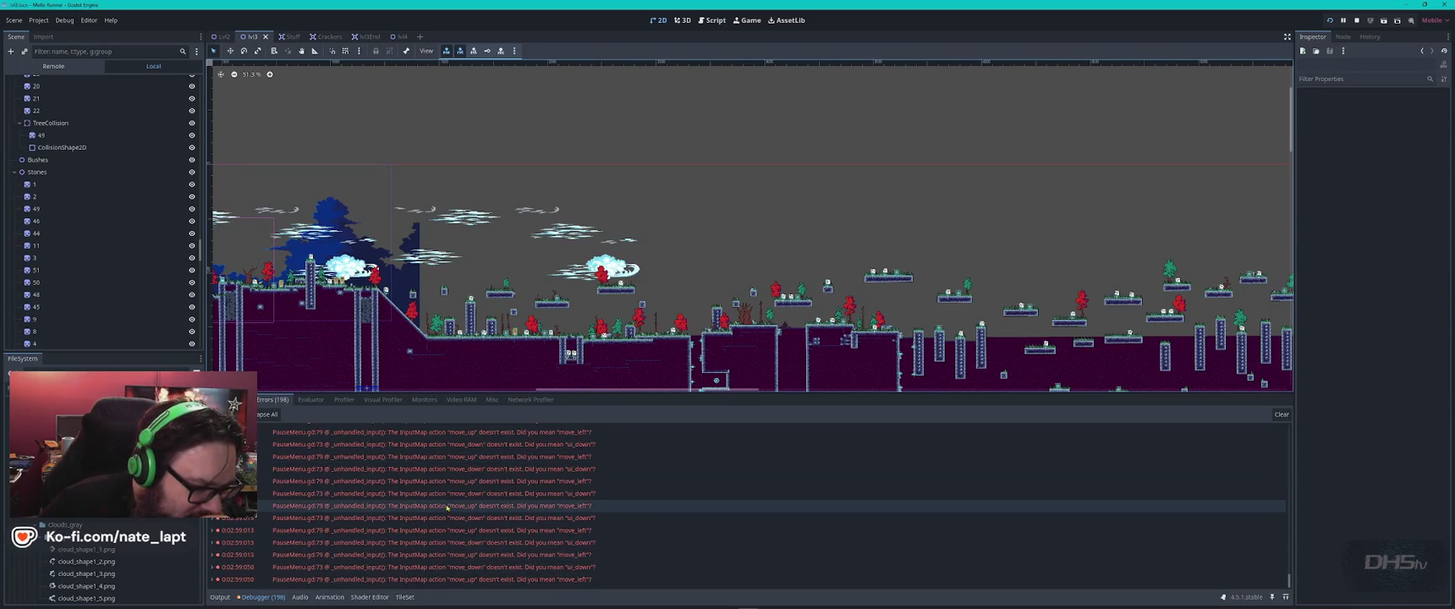
pyautogui.click(473, 518)
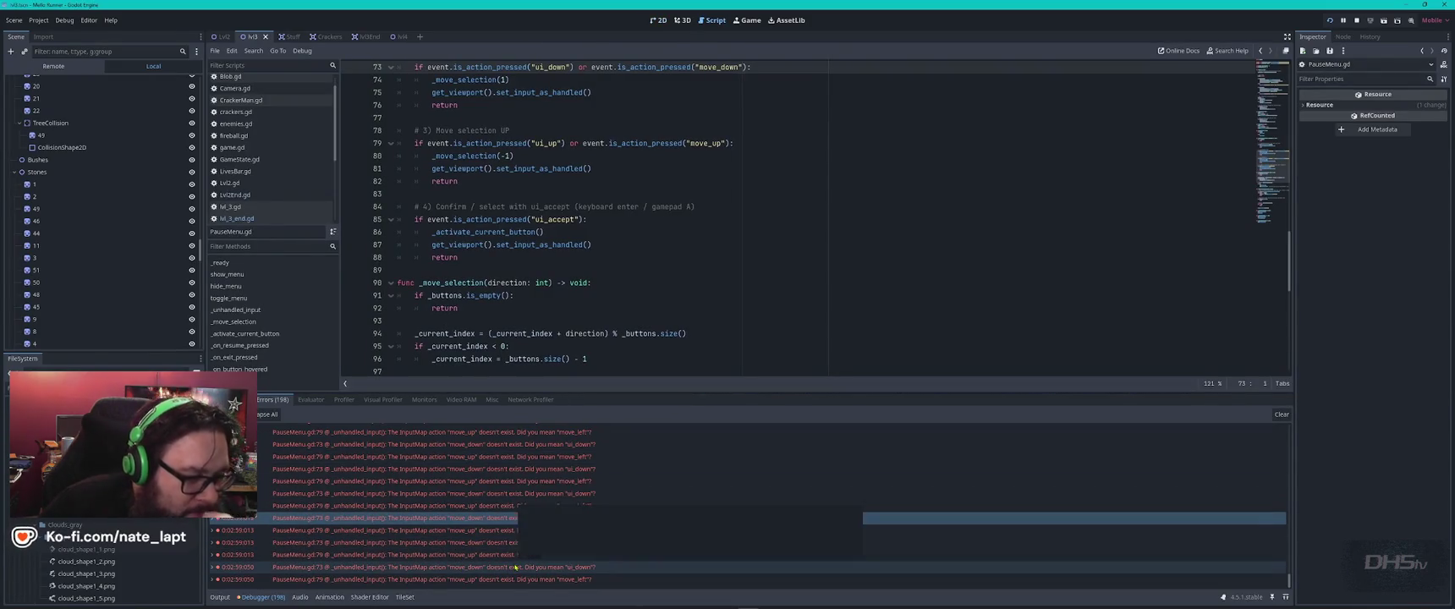
pyautogui.moveTo(704, 492)
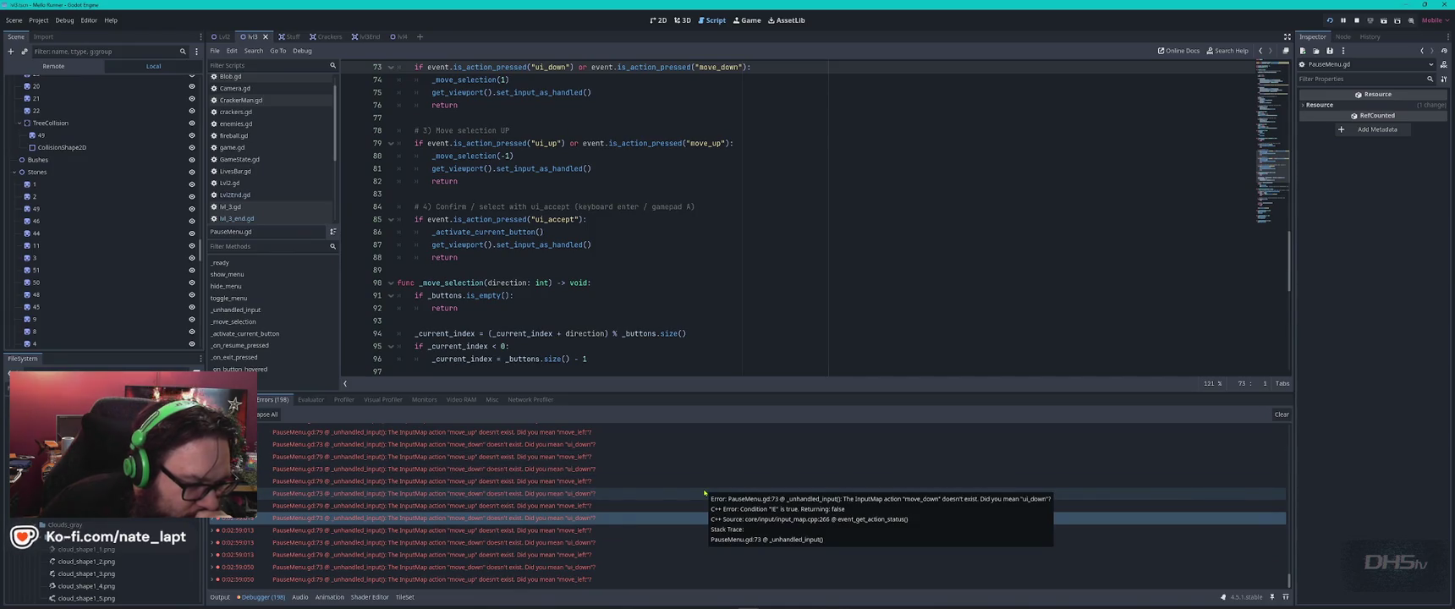
pyautogui.moveTo(647, 527)
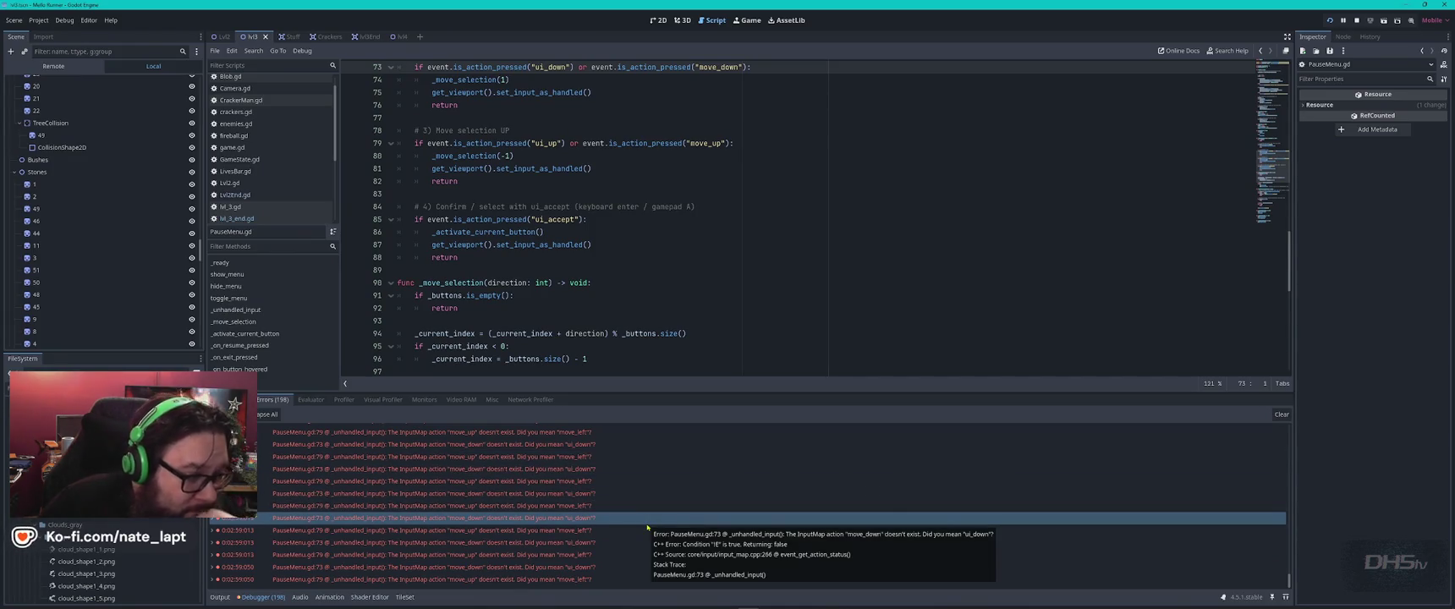
pyautogui.scroll(5, 575, 528)
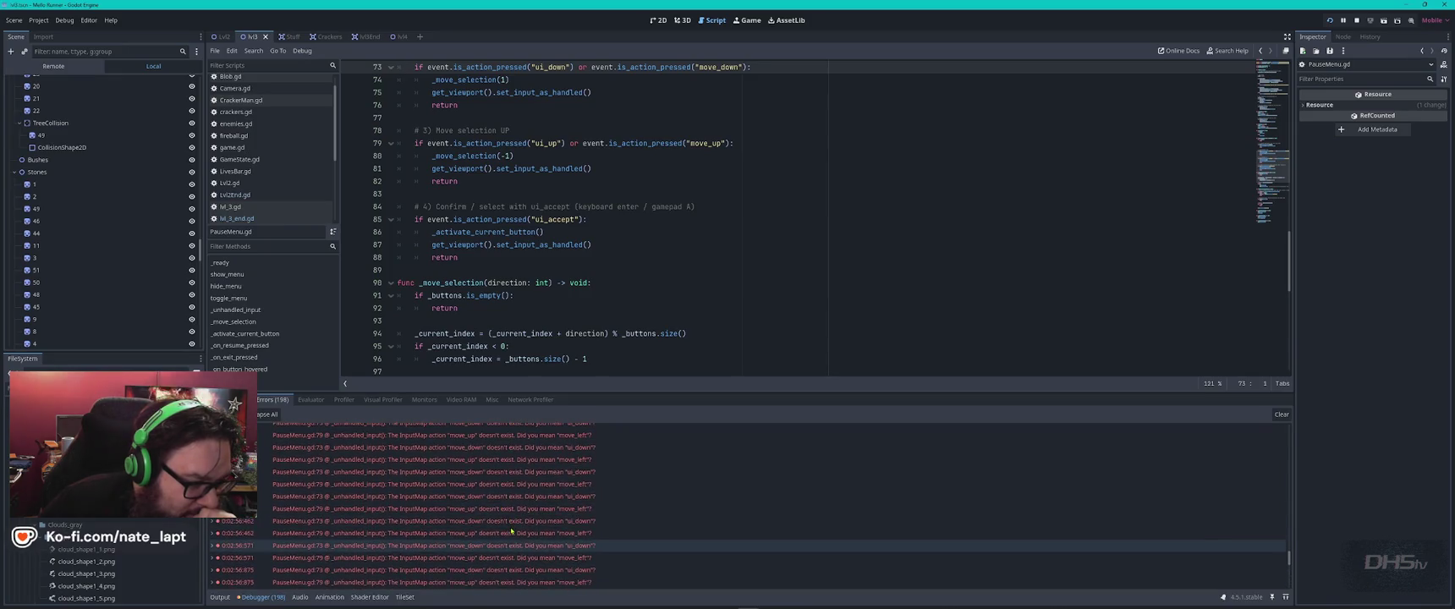
pyautogui.scroll(-5, 511, 531)
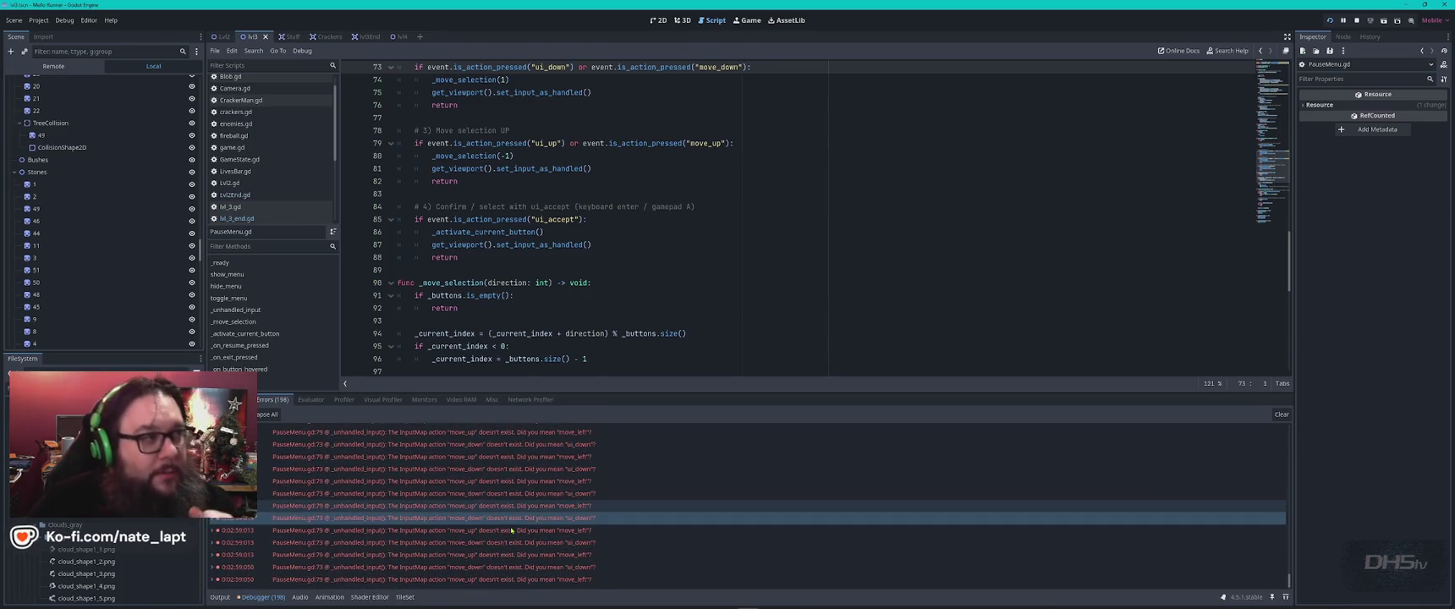
# - Zoom into the level's teal end area in the 2D view, then resume the running game
pyautogui.click(665, 24)
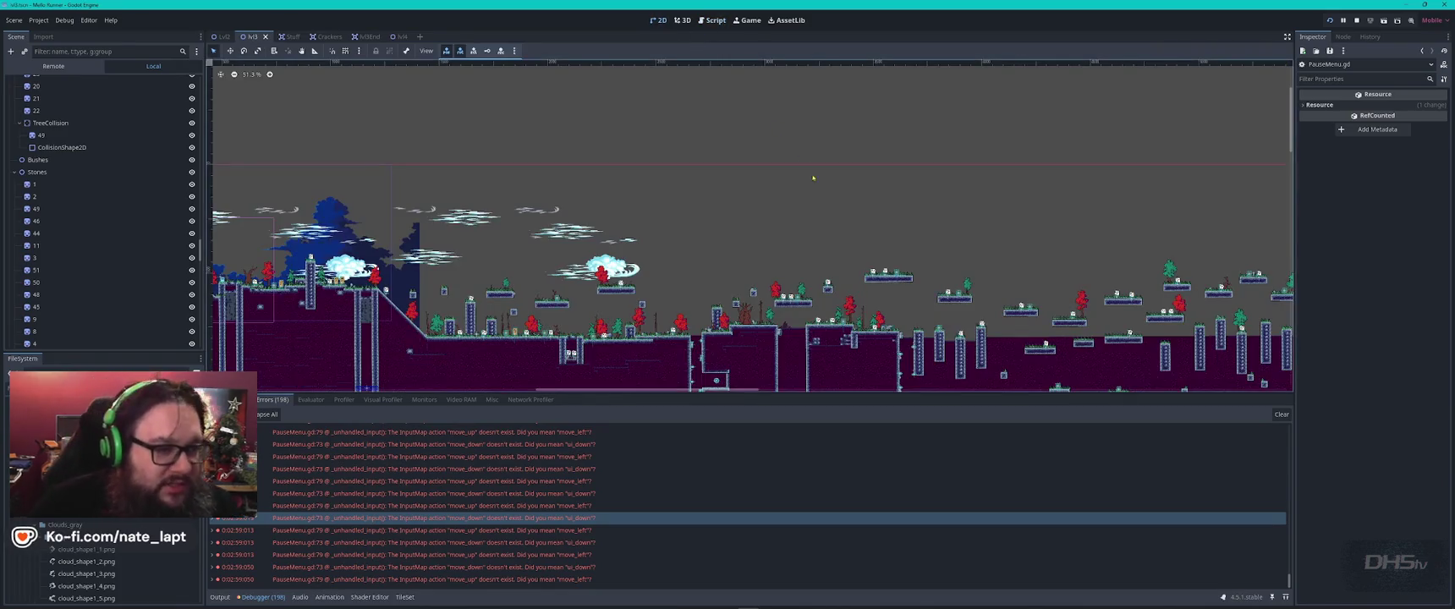
pyautogui.scroll(10, 1150, 268)
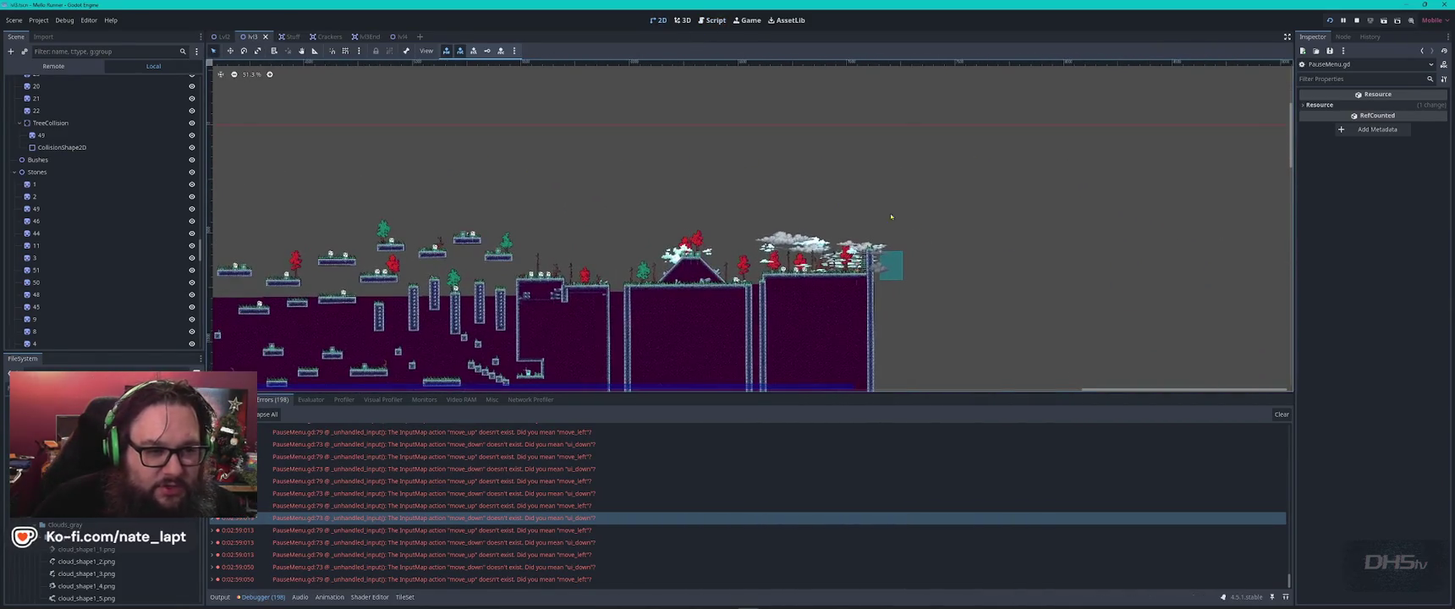
pyautogui.scroll(3, 899, 247)
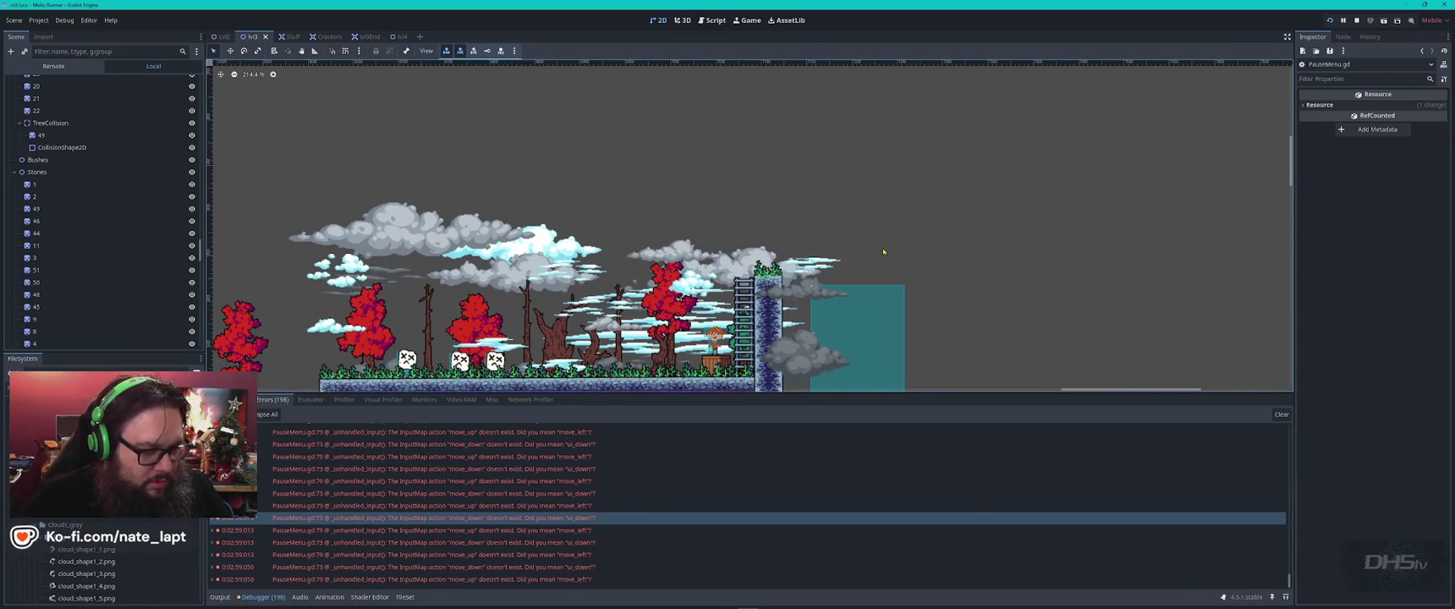
pyautogui.hotkey('alt', 'Tab')
pyautogui.press('Escape')
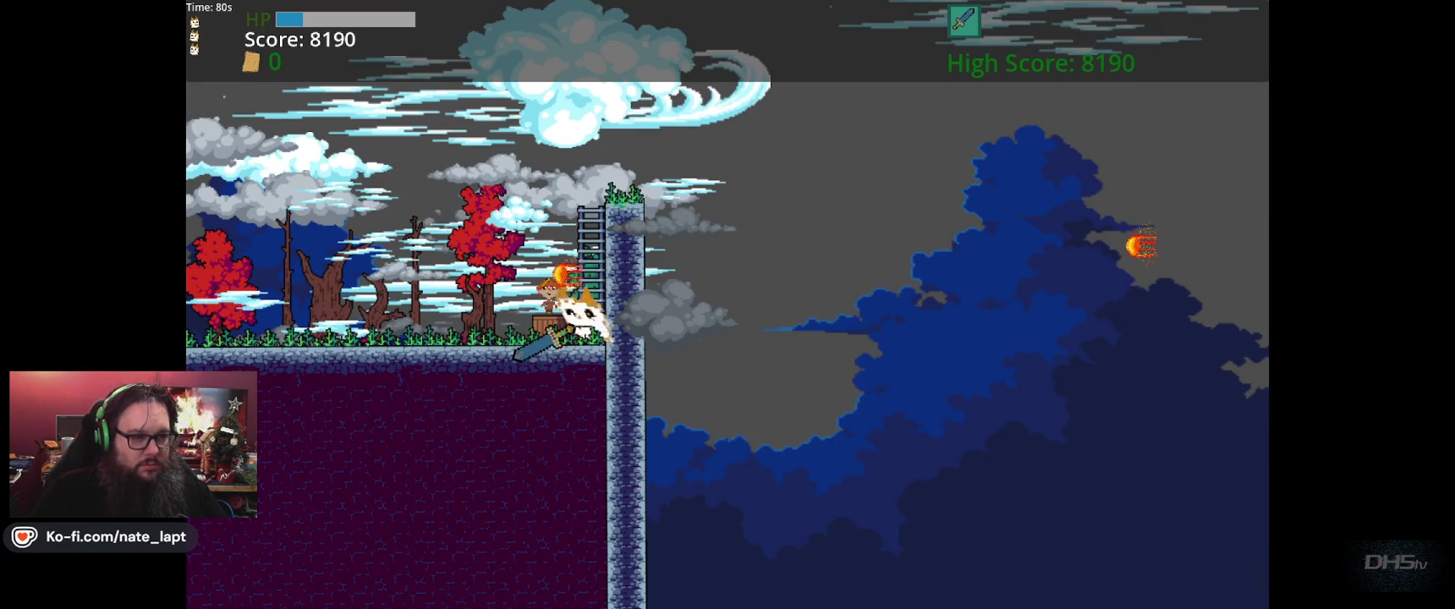
# - Climb the ladder onto the pillar, jump off to the right past it, then stop the game
pyautogui.press('Up')
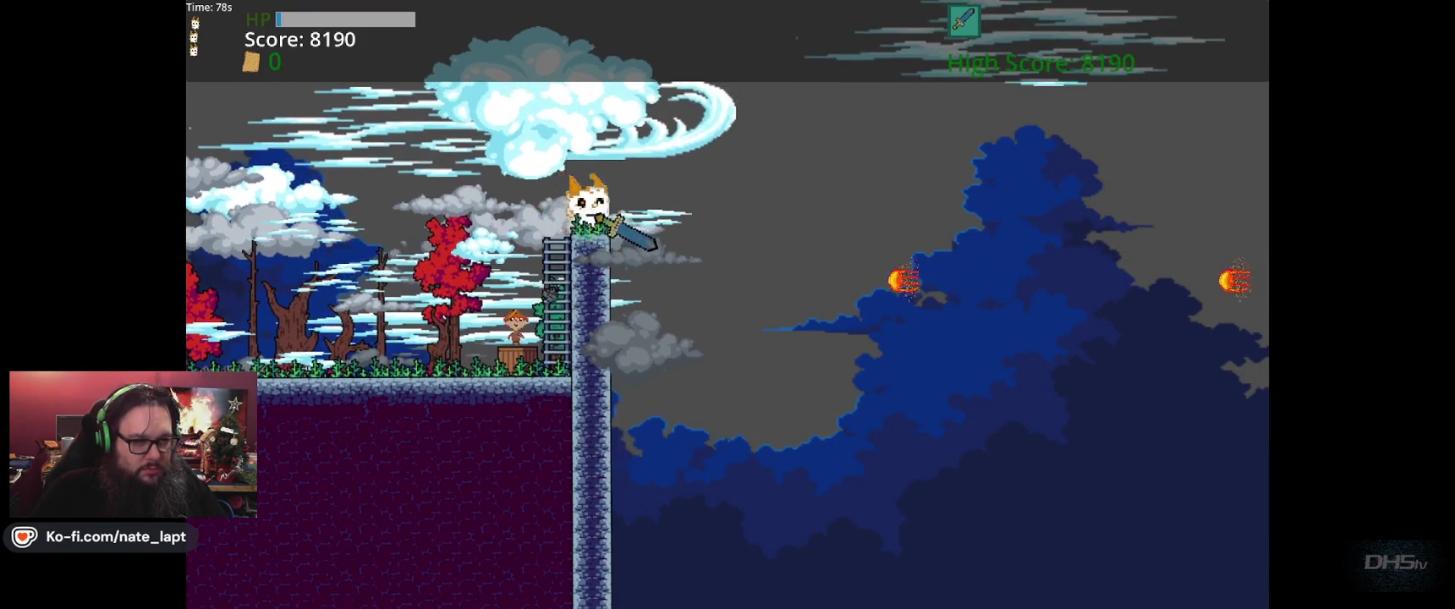
pyautogui.press('space')
pyautogui.press('Right')
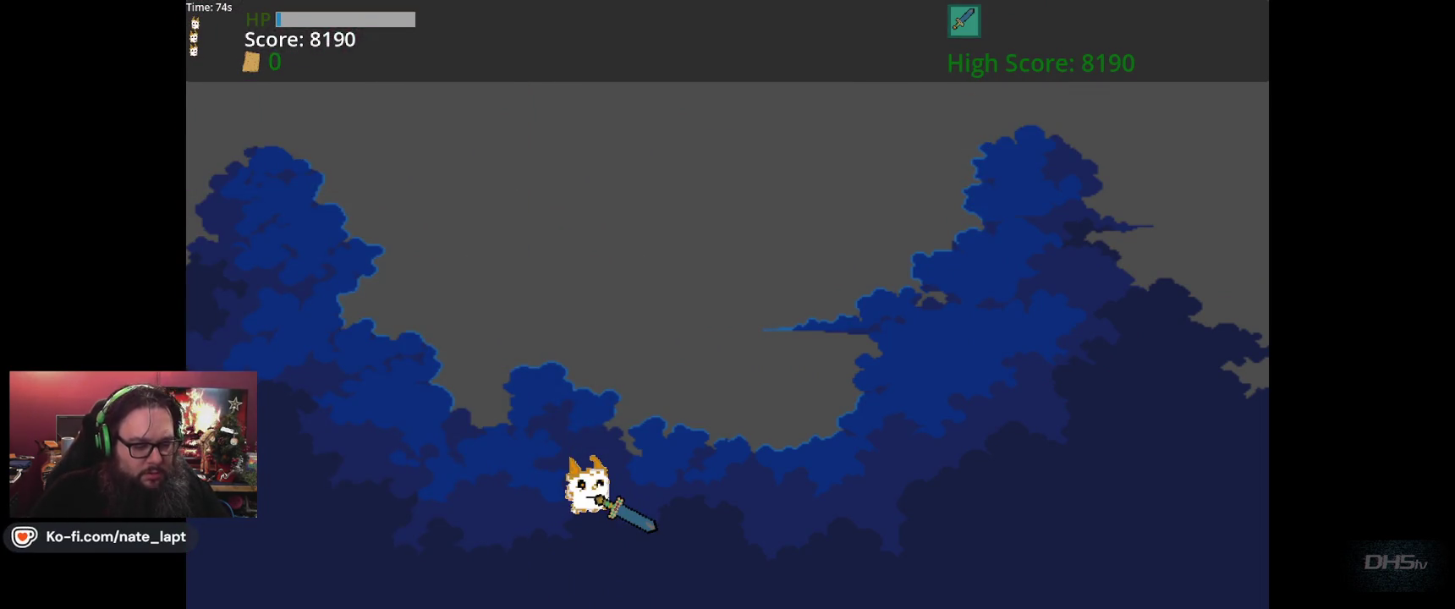
pyautogui.press('F8')
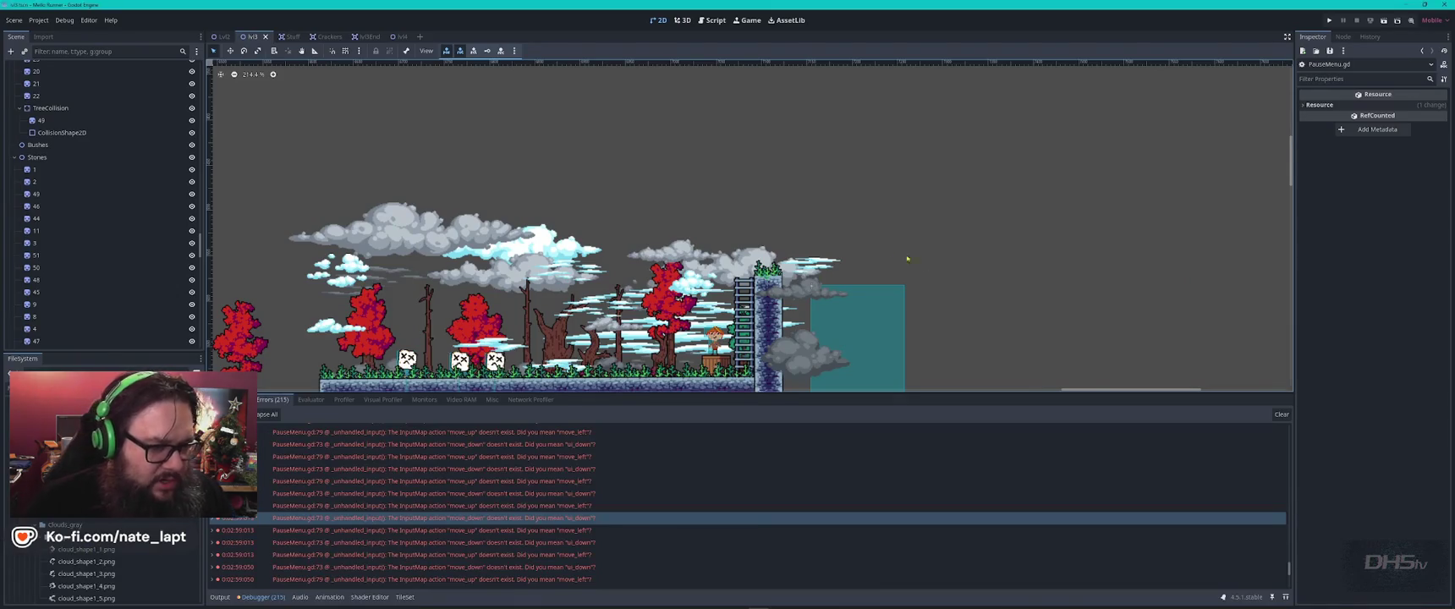
# - Select the Lvl3End trigger at the level's right end and open its scene in its own tab
pyautogui.scroll(-4, 981, 334)
pyautogui.scroll(3, 980, 343)
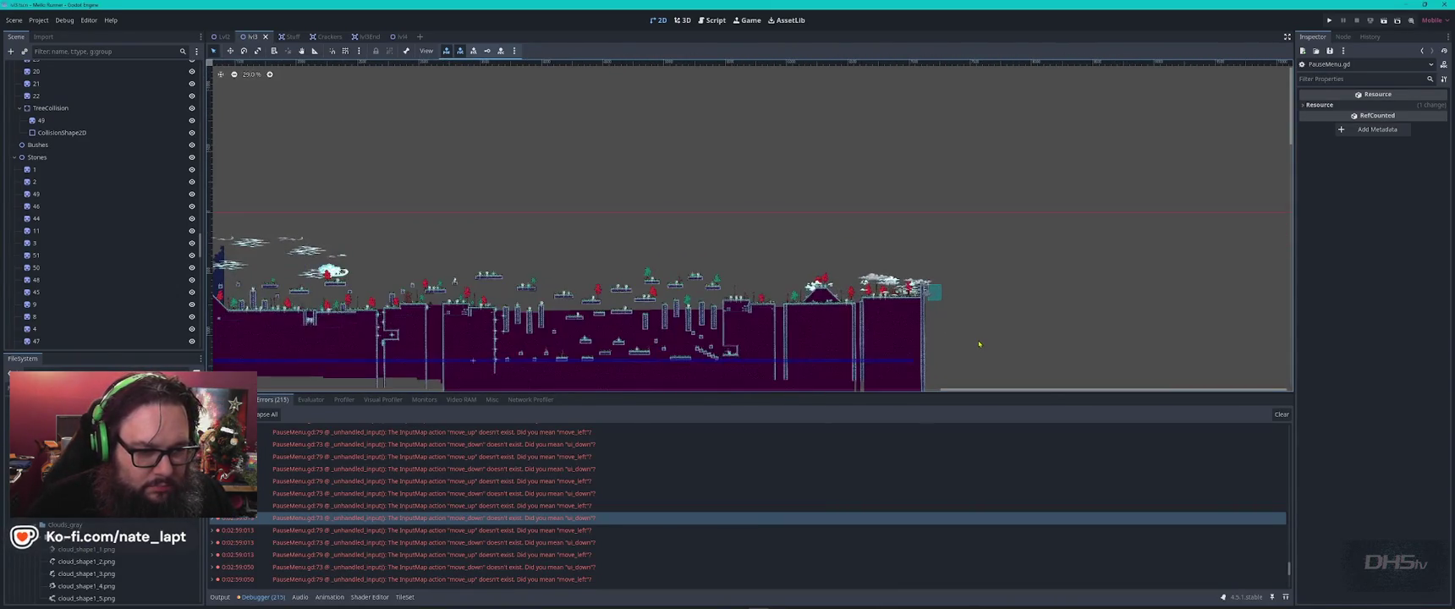
pyautogui.click(913, 362)
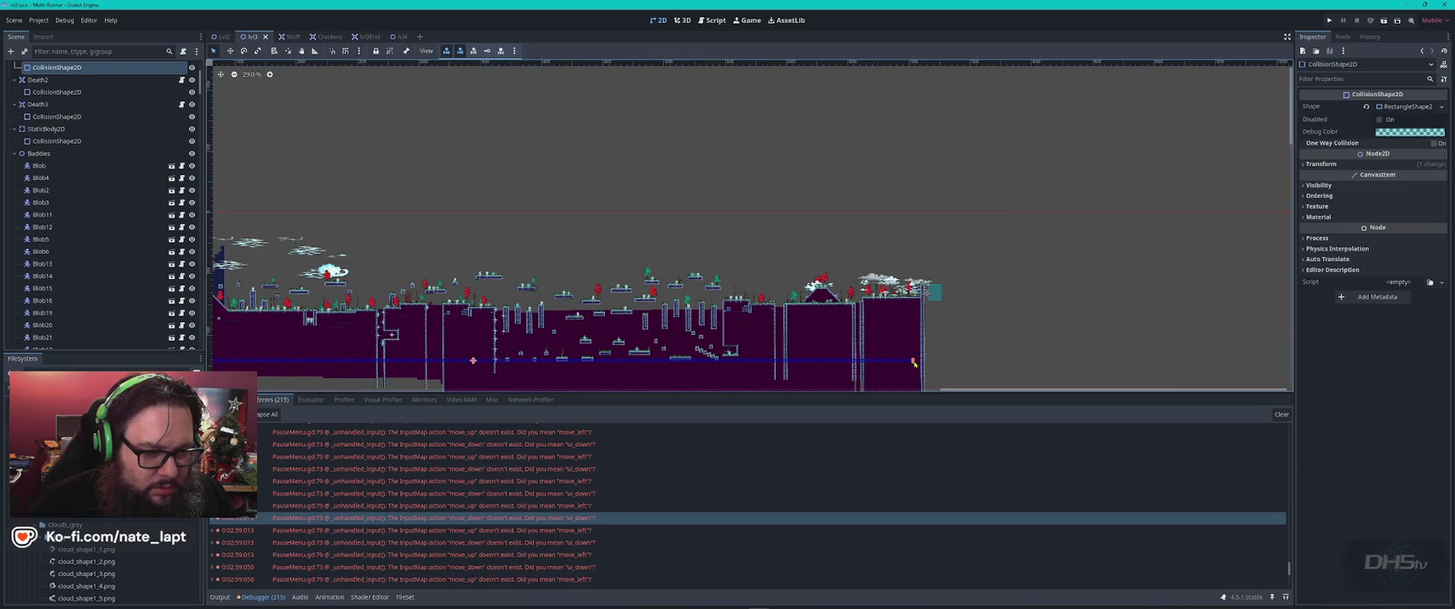
pyautogui.scroll(10, 913, 362)
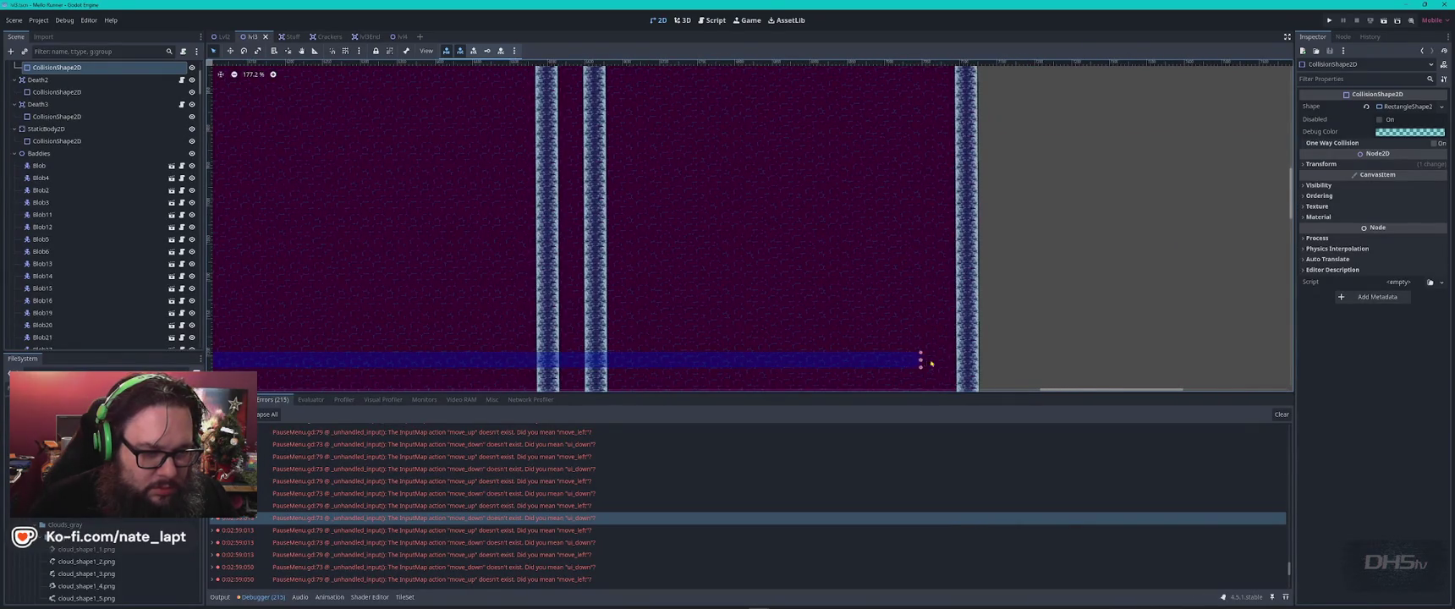
pyautogui.scroll(-12, 928, 350)
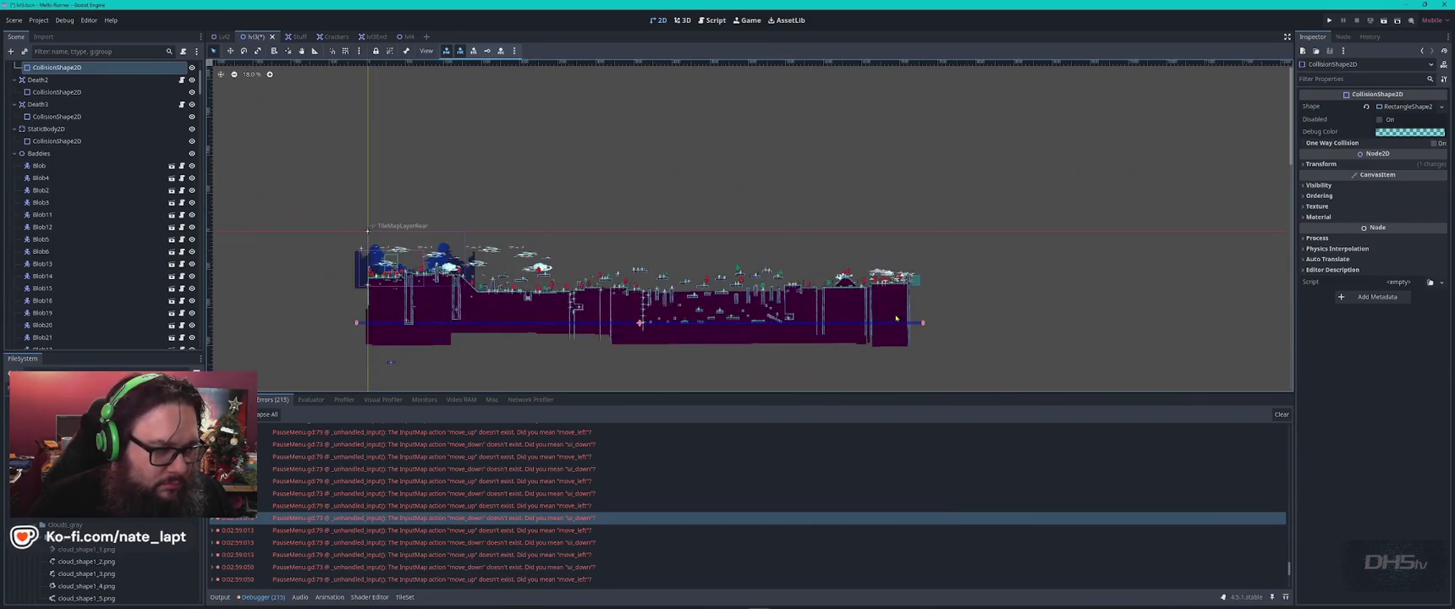
pyautogui.scroll(6, 918, 320)
pyautogui.click(899, 244)
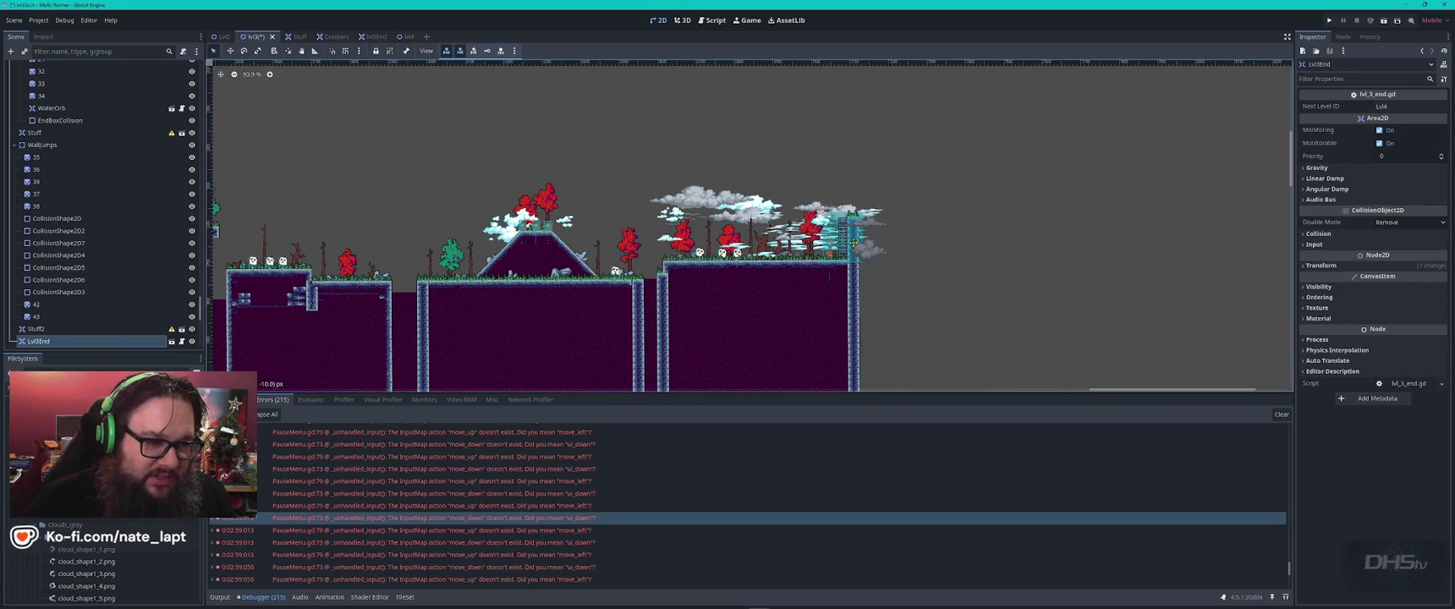
pyautogui.click(171, 342)
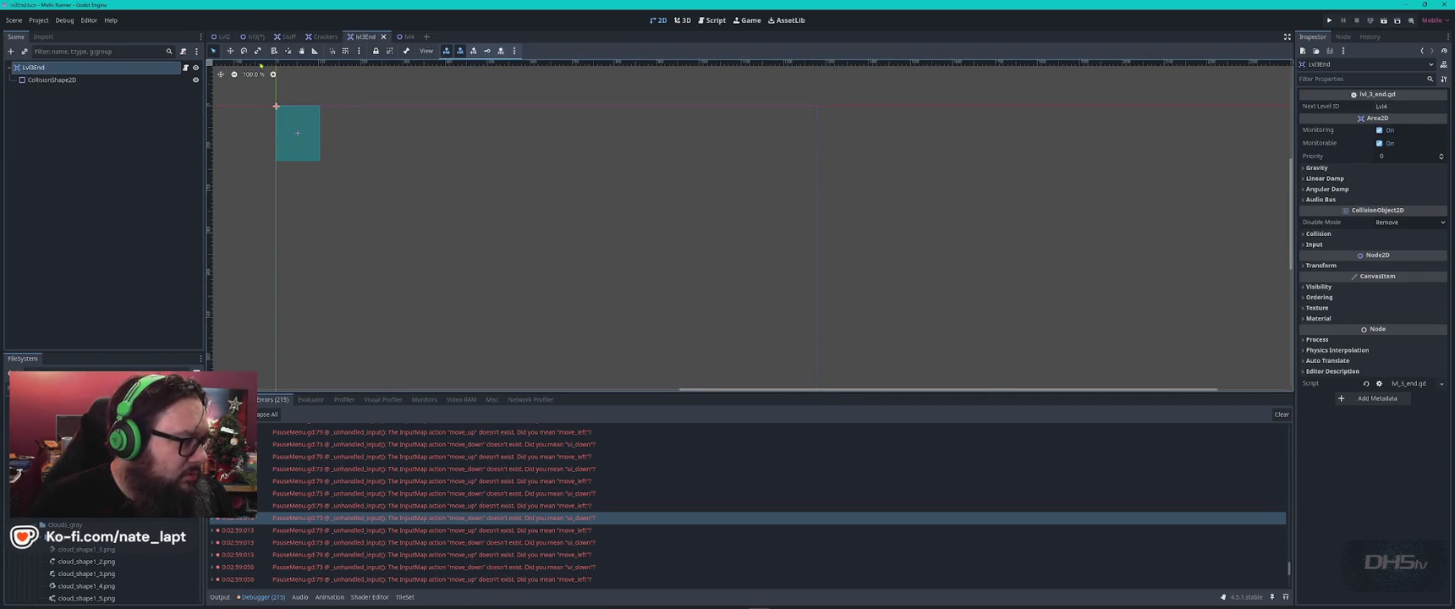
# - Review the lvl_3_end.gd script, then switch to SceneManager.gd showing its SCENES dictionary
pyautogui.click(185, 68)
pyautogui.click(704, 205)
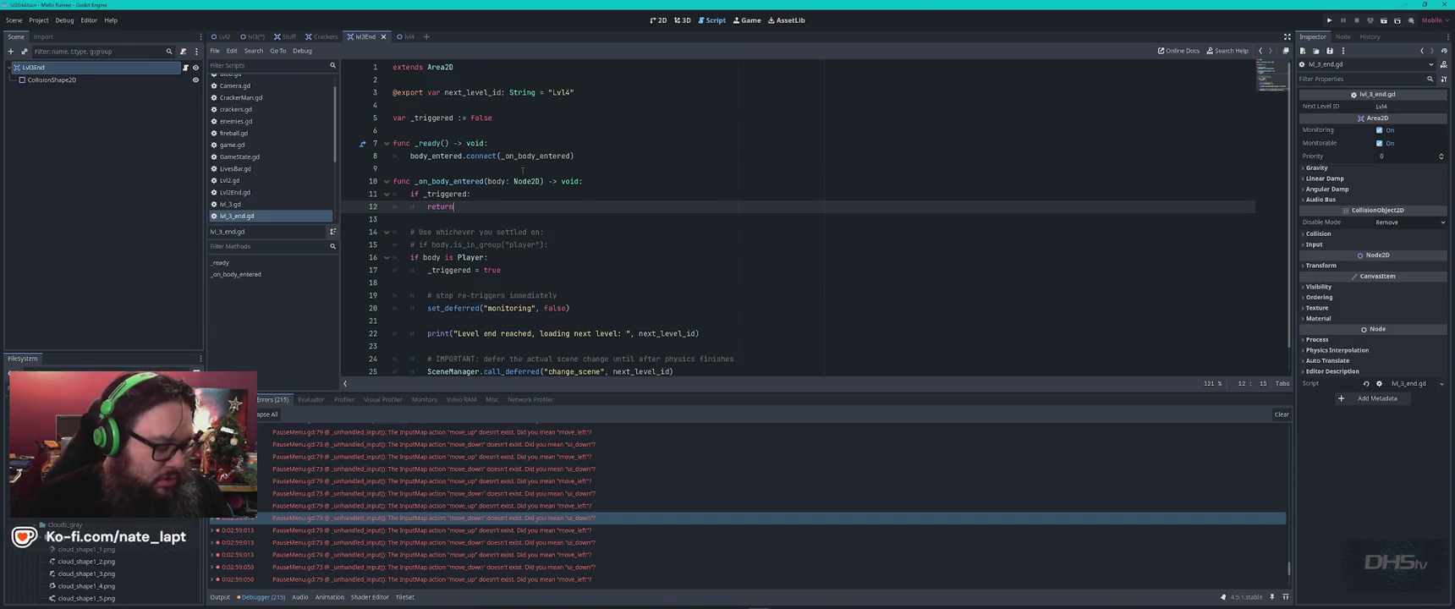
pyautogui.scroll(-3, 269, 173)
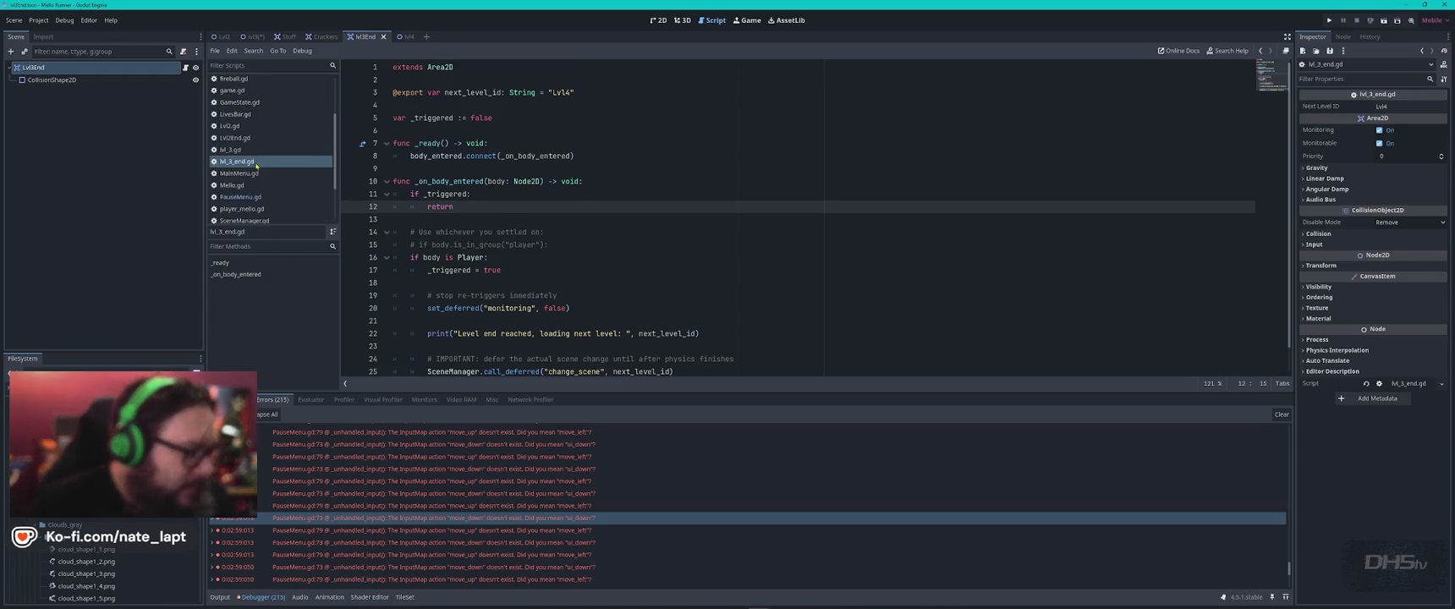
pyautogui.scroll(-2, 263, 196)
pyautogui.click(260, 185)
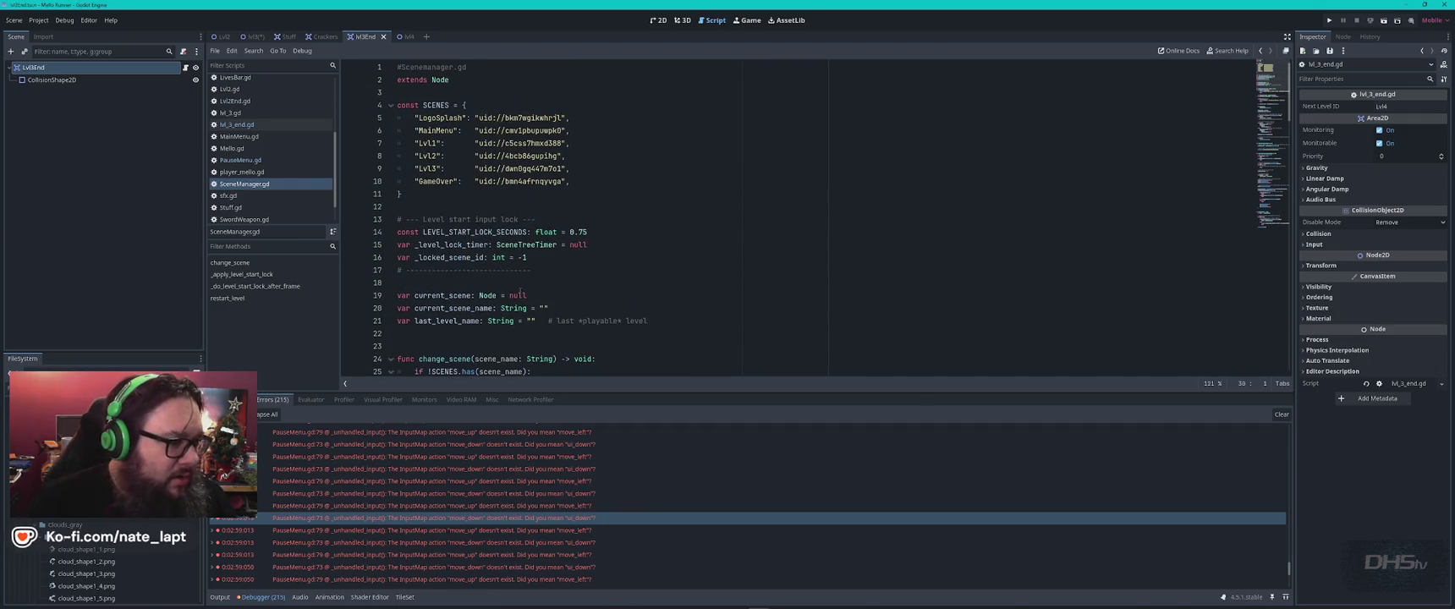
# - Duplicate the Lvl3 entry in SCENES and rename the copy's key to Lvl4
pyautogui.click(592, 169)
pyautogui.hotkey('ctrl', 'shift', 'd')
pyautogui.click(437, 181)
pyautogui.write('4')
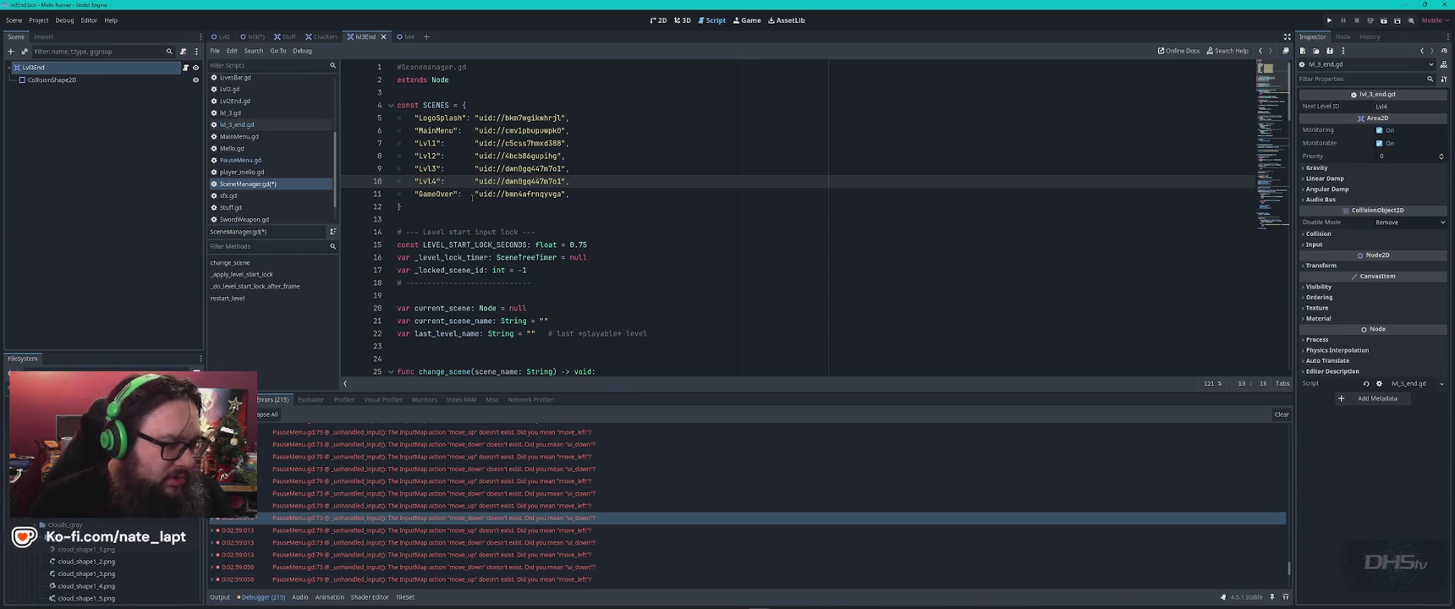
pyautogui.scroll(-3, 101, 571)
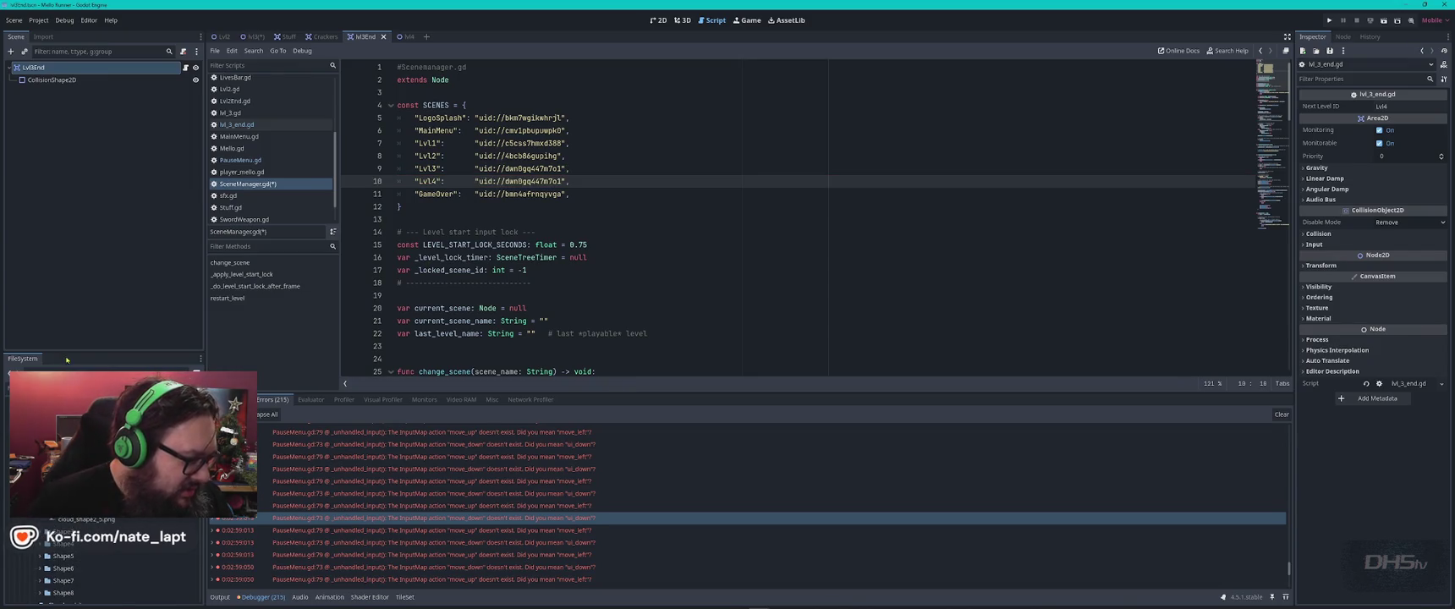
pyautogui.scroll(-5, 102, 559)
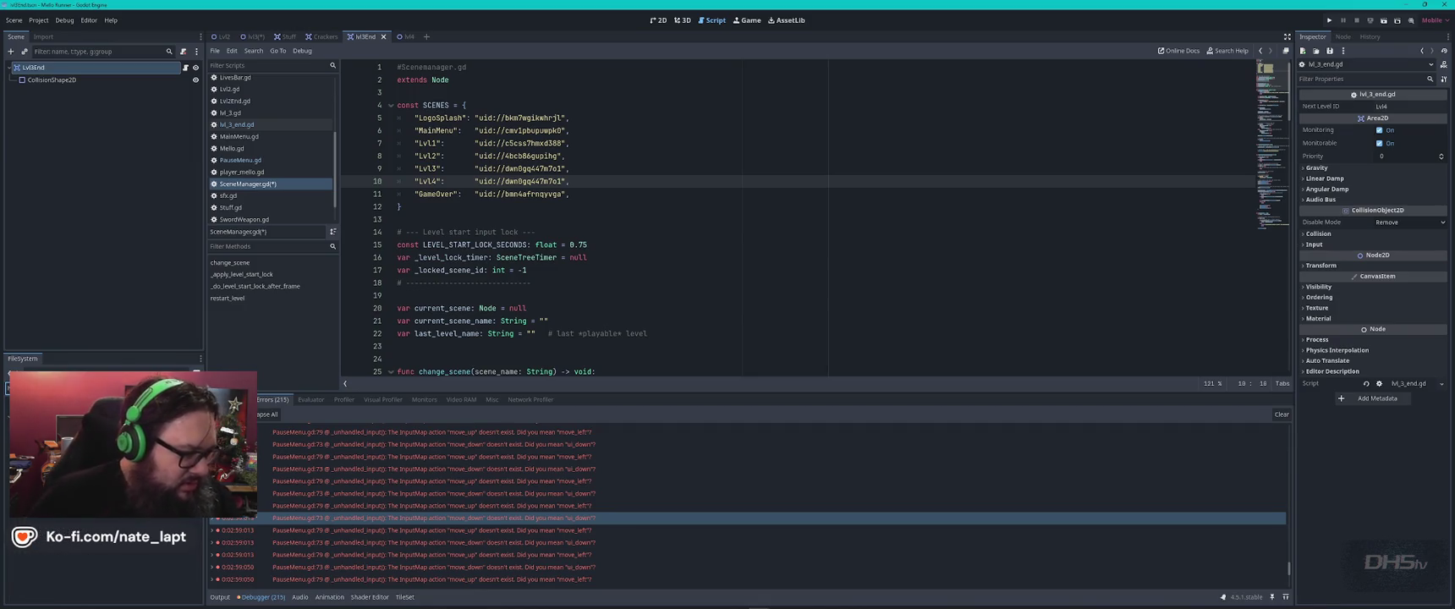
# - Paste lvl4.tscn's copied UID over the Lvl4 entry's old uid and save SceneManager.gd
pyautogui.rightClick(73, 473)
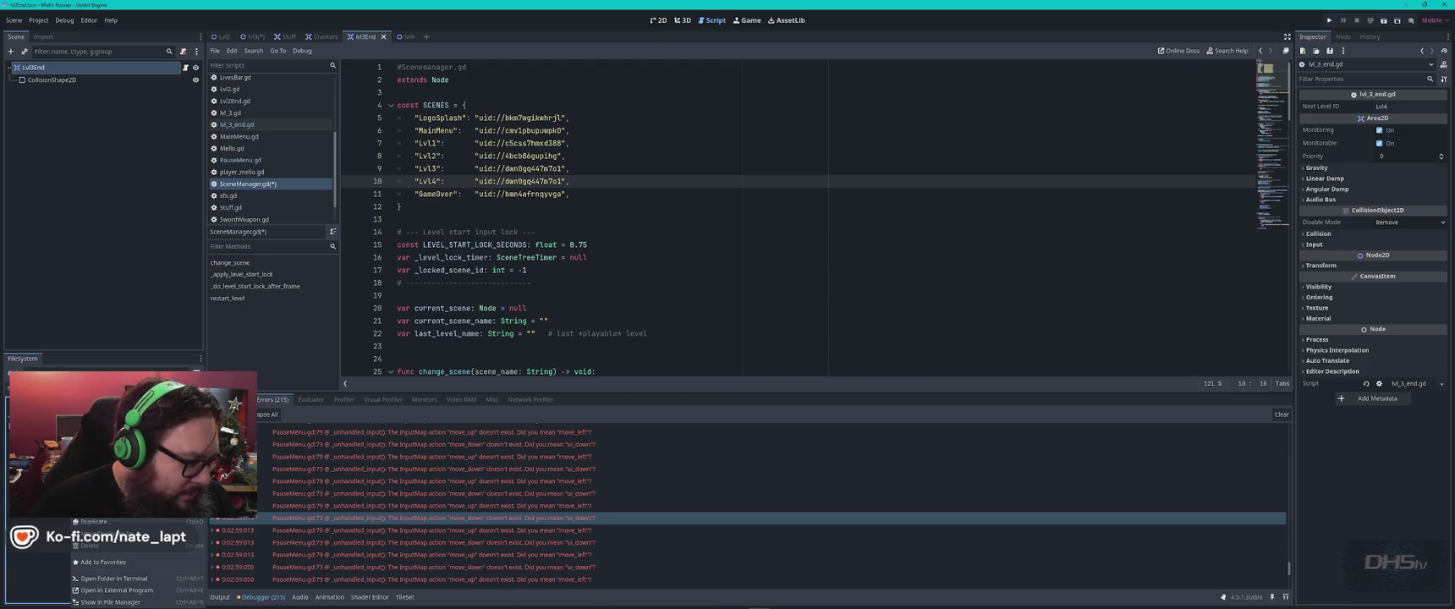
pyautogui.press('Escape')
pyautogui.click(477, 193)
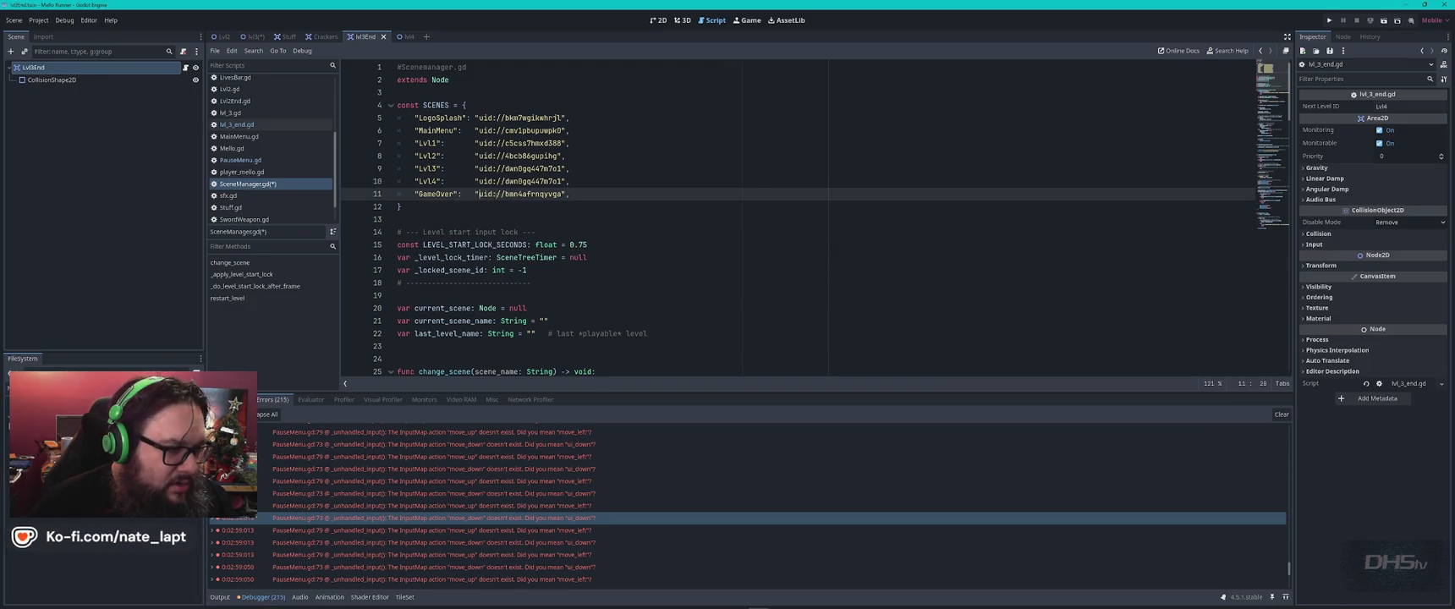
pyautogui.click(483, 181)
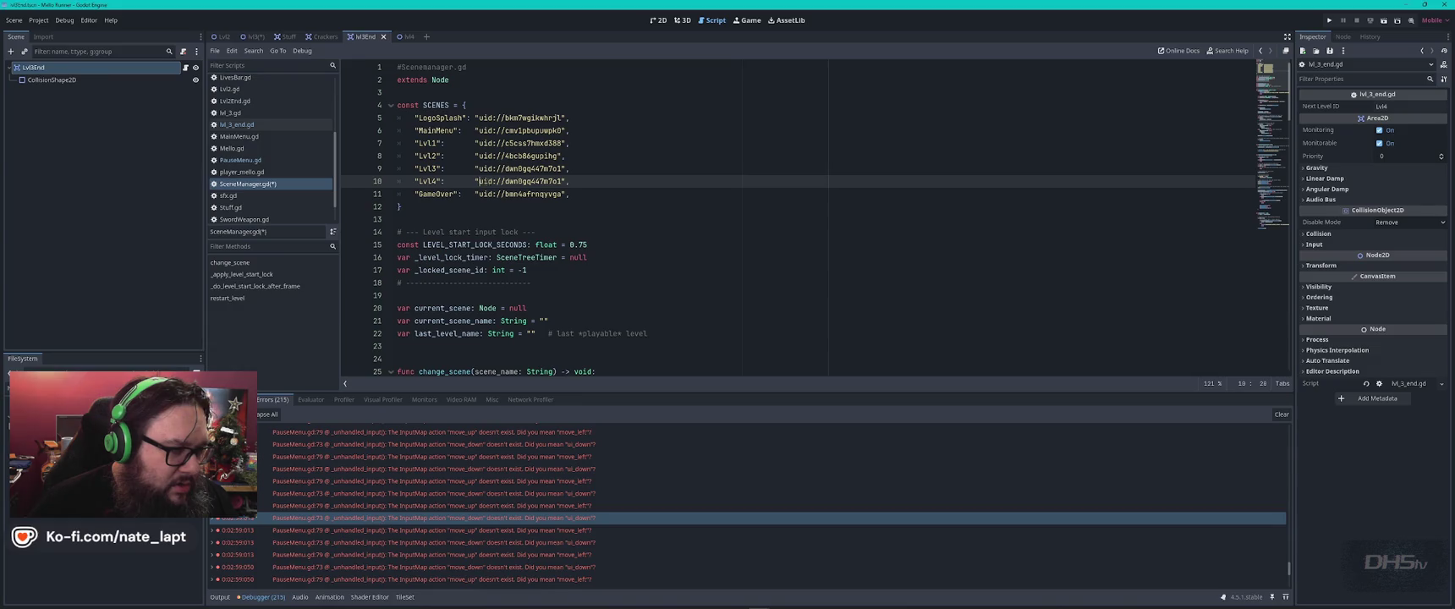
pyautogui.moveTo(552, 181); pyautogui.dragTo(566, 181)
pyautogui.write('uid://6i0pdbmjgnwv')
pyautogui.hotkey('ctrl', 's')
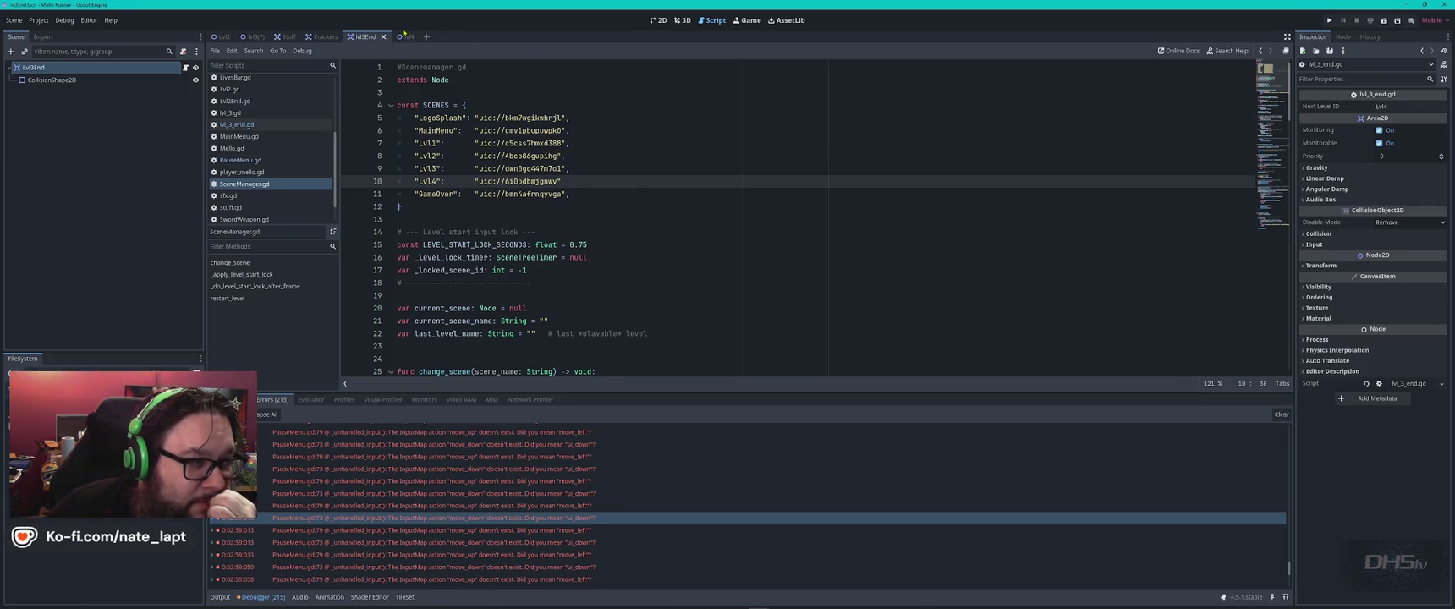
pyautogui.click(406, 37)
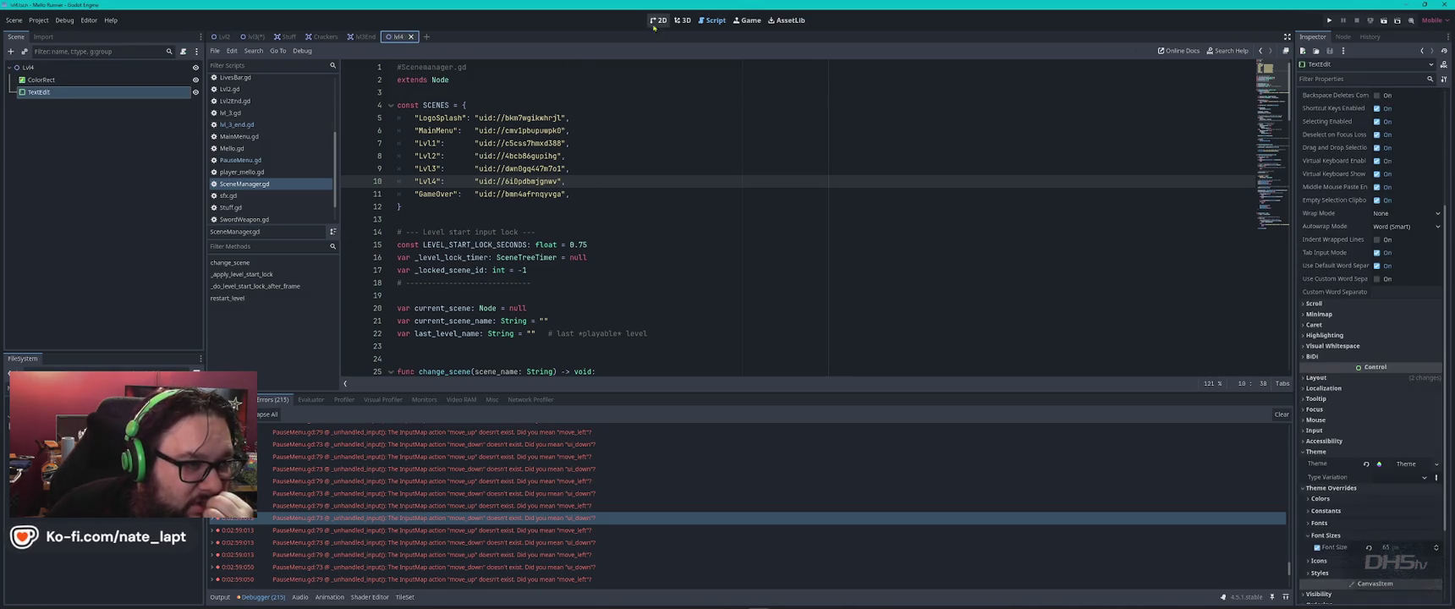
# - Show lvl4 in the 2D view with its "Congrats You Beat Da Game" label and select the Lvl4 root
pyautogui.click(658, 20)
pyautogui.scroll(-2, 743, 207)
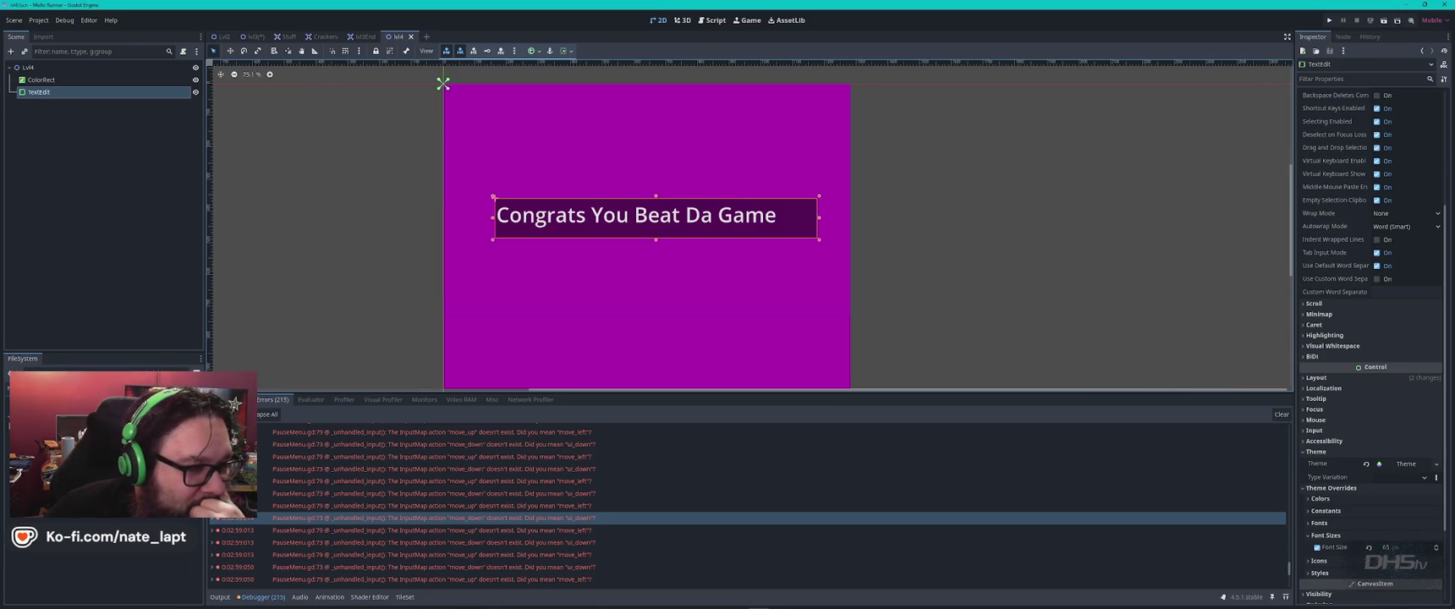
pyautogui.scroll(1, 666, 296)
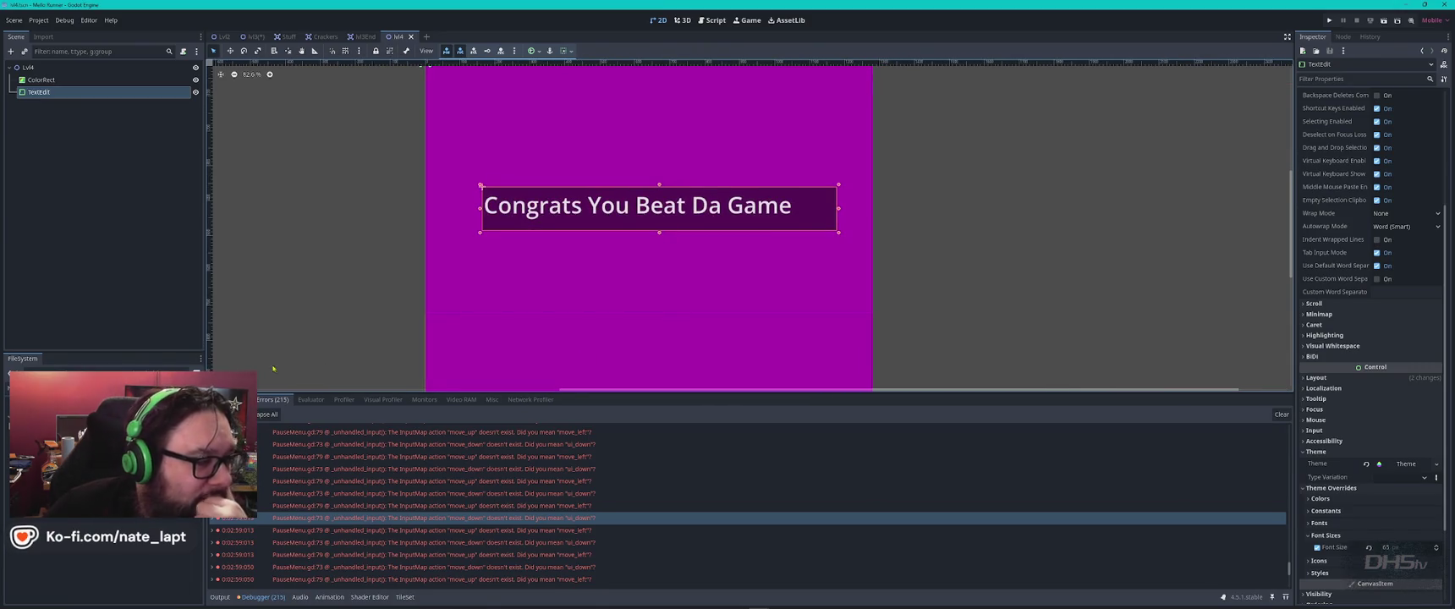
pyautogui.click(30, 67)
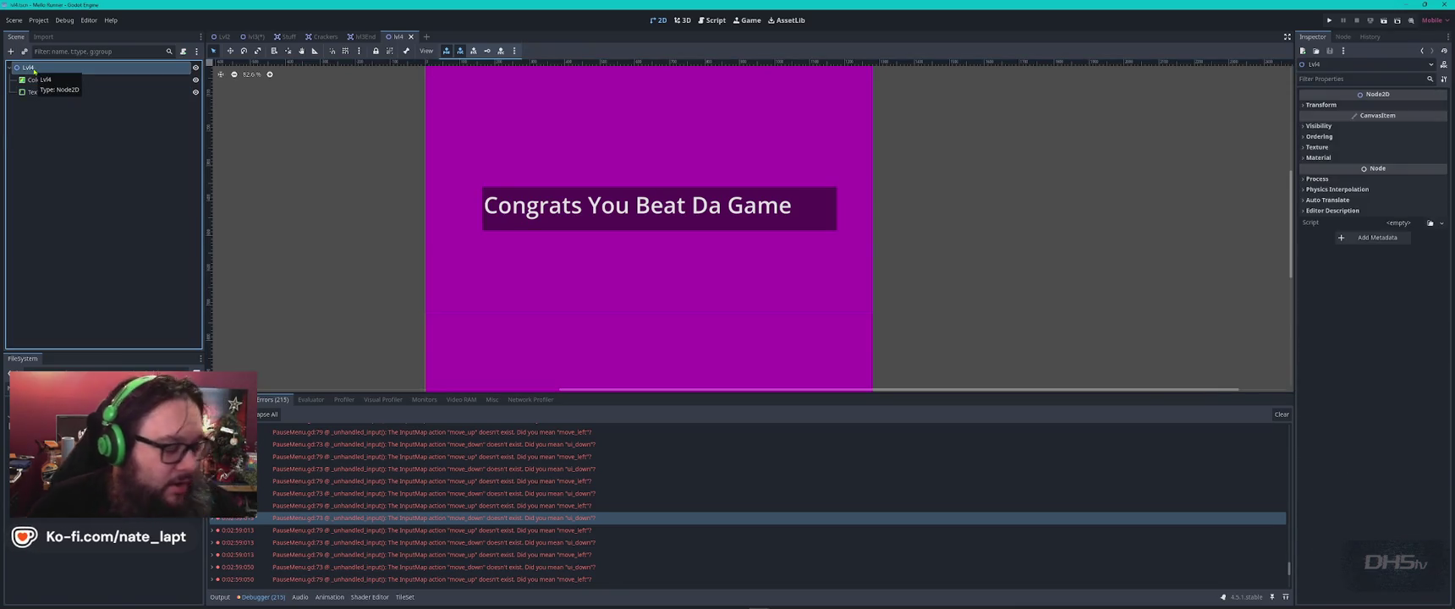
# - Add a StaticBody2D to Lvl4 with a CollisionShape2D child
pyautogui.hotkey('ctrl', 'a')
pyautogui.write('static')
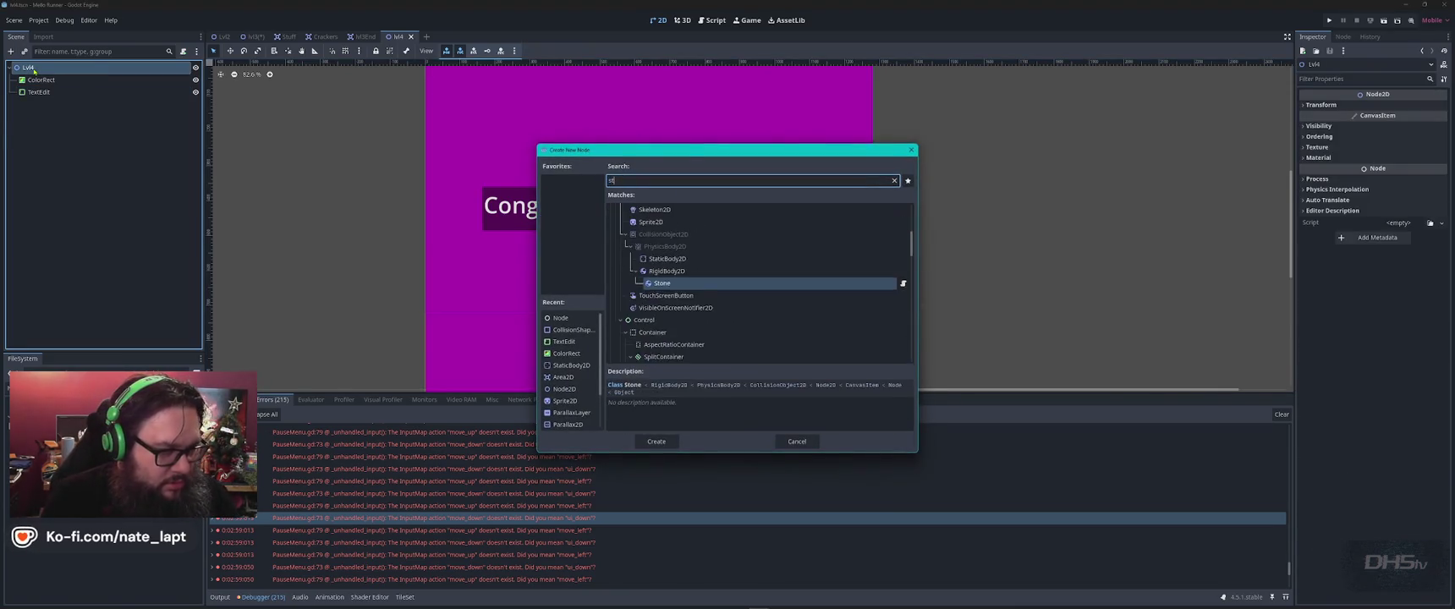
pyautogui.press('Return')
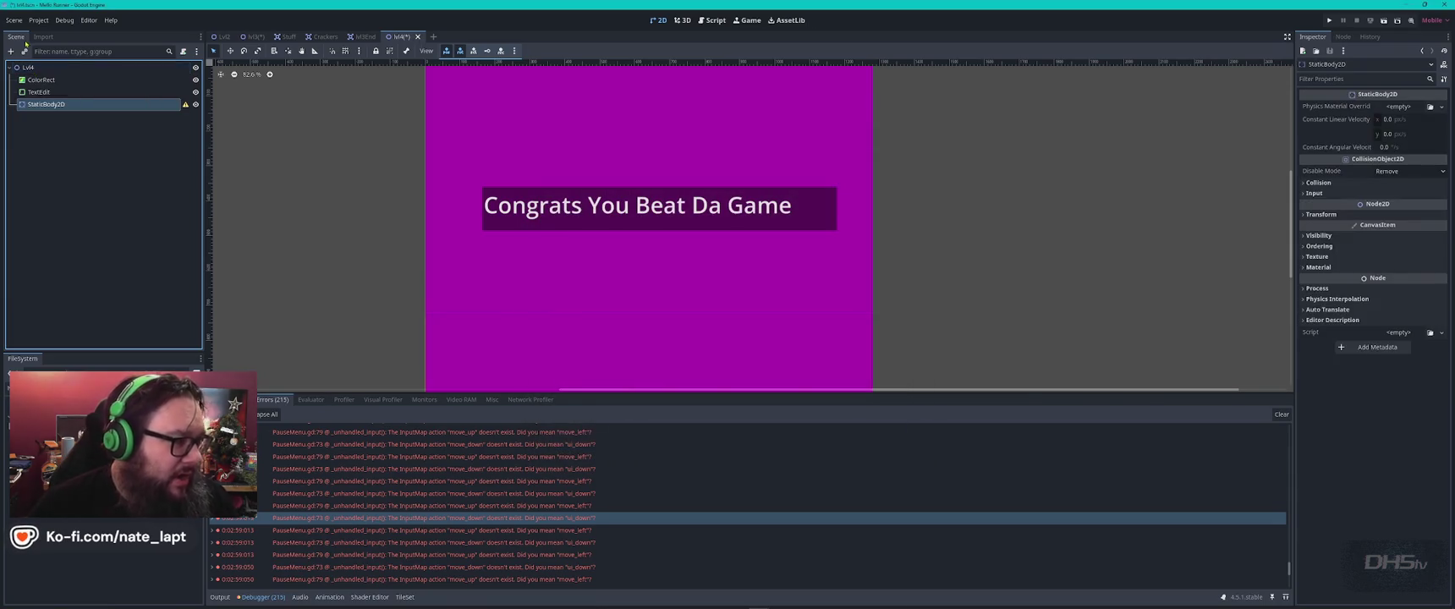
pyautogui.hotkey('ctrl', 'a')
pyautogui.write('co')
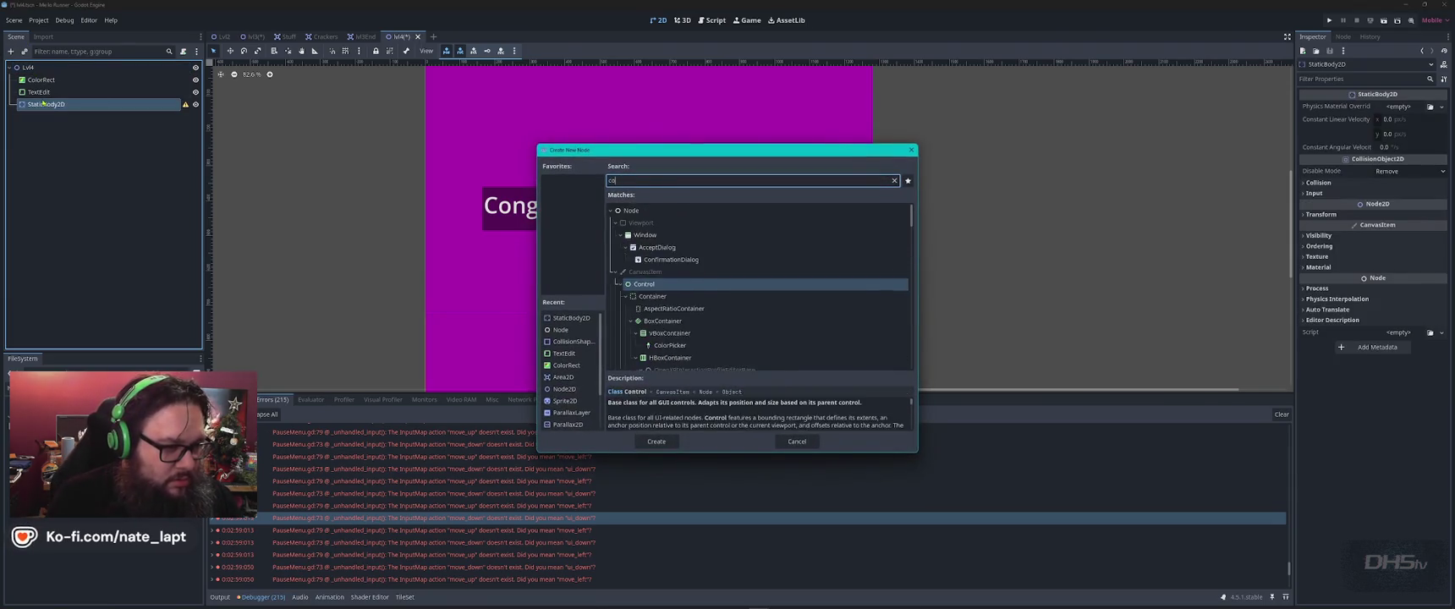
pyautogui.write('llision')
pyautogui.press('Return')
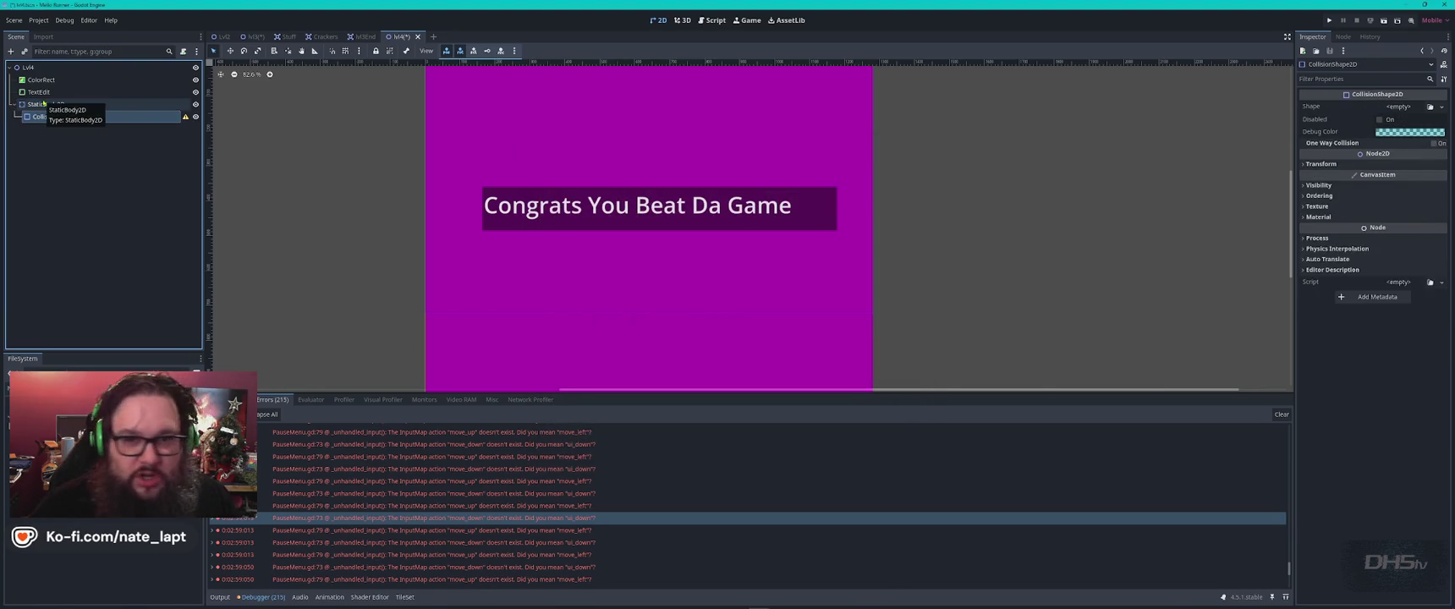
# - Give the collision shape a RectangleShape2D, stretch it into a wide thin floor and lower it
pyautogui.click(1442, 107)
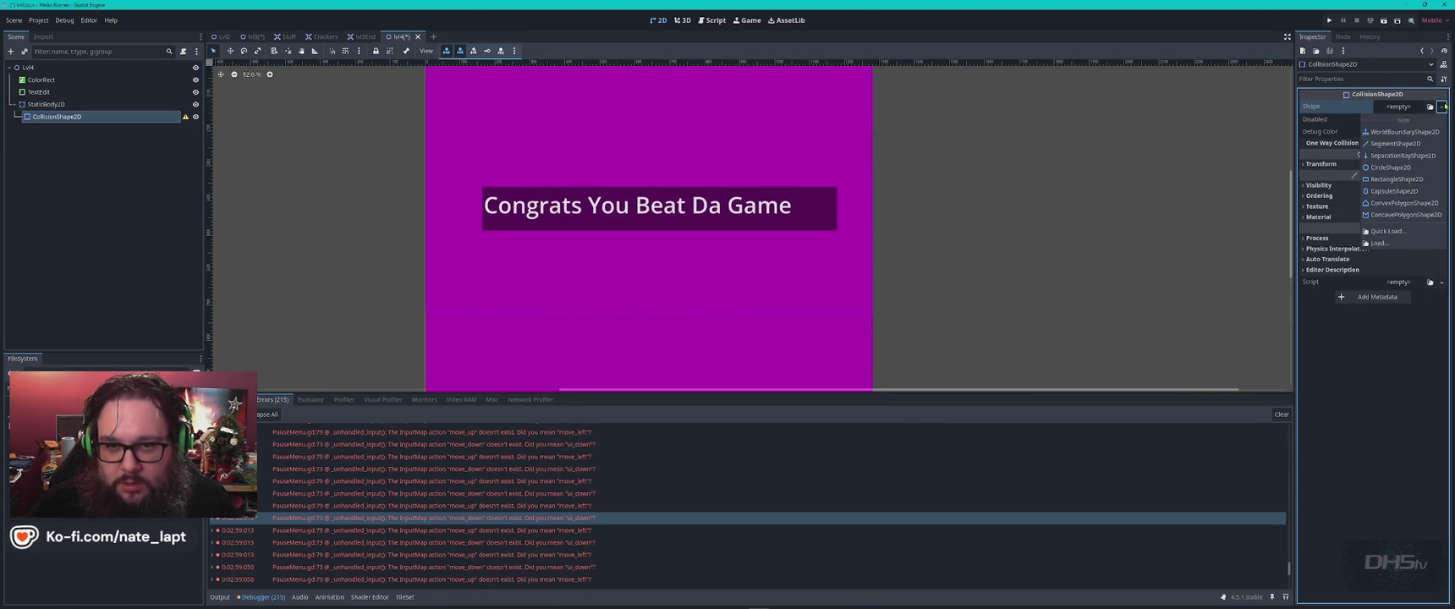
pyautogui.click(1396, 178)
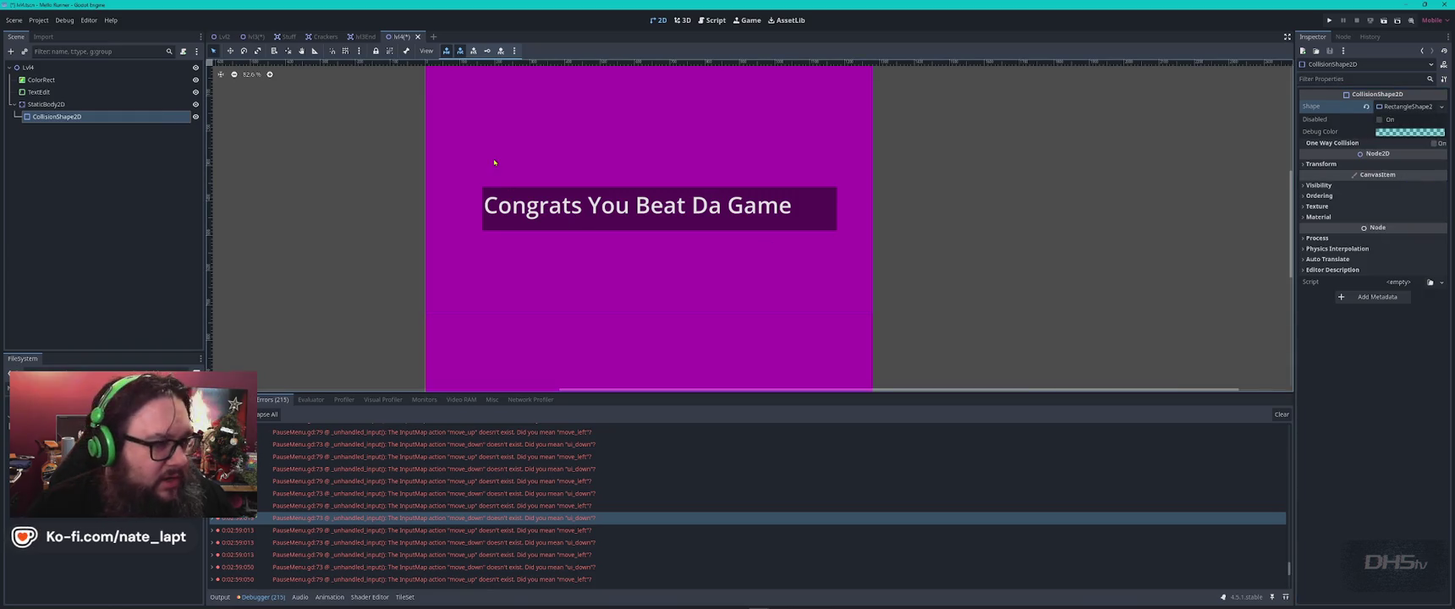
pyautogui.scroll(-5, 494, 162)
pyautogui.moveTo(455, 105); pyautogui.dragTo(612, 230)
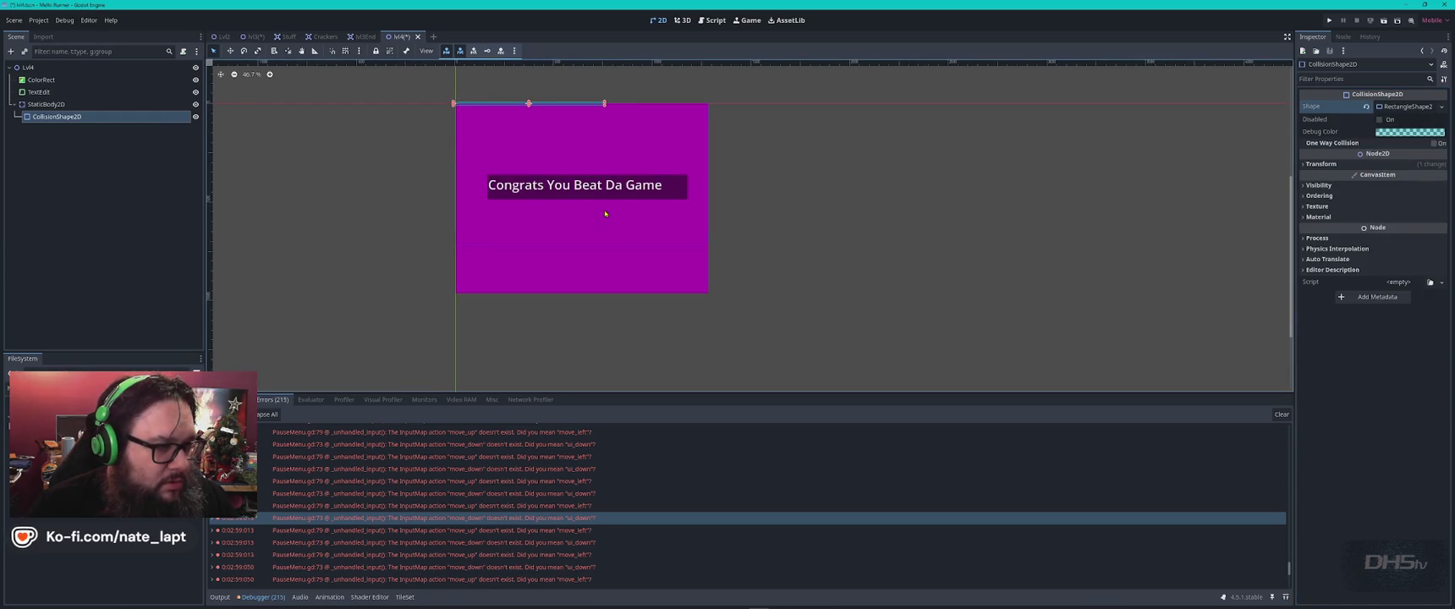
pyautogui.moveTo(574, 104)
pyautogui.mouseDown()
pyautogui.moveTo(641, 235)
pyautogui.moveTo(613, 249)
pyautogui.mouseUp()
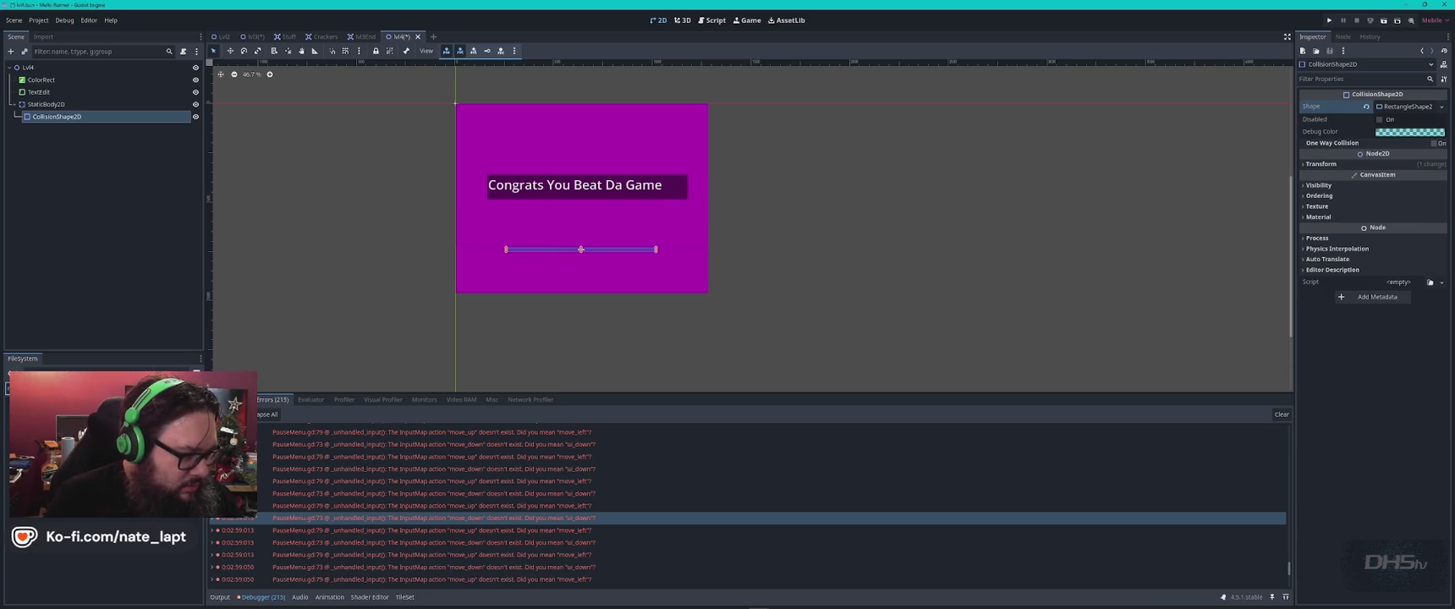
# - Drag a Melloboy enemy scene from the FileSystem onto the level
pyautogui.click(7, 389)
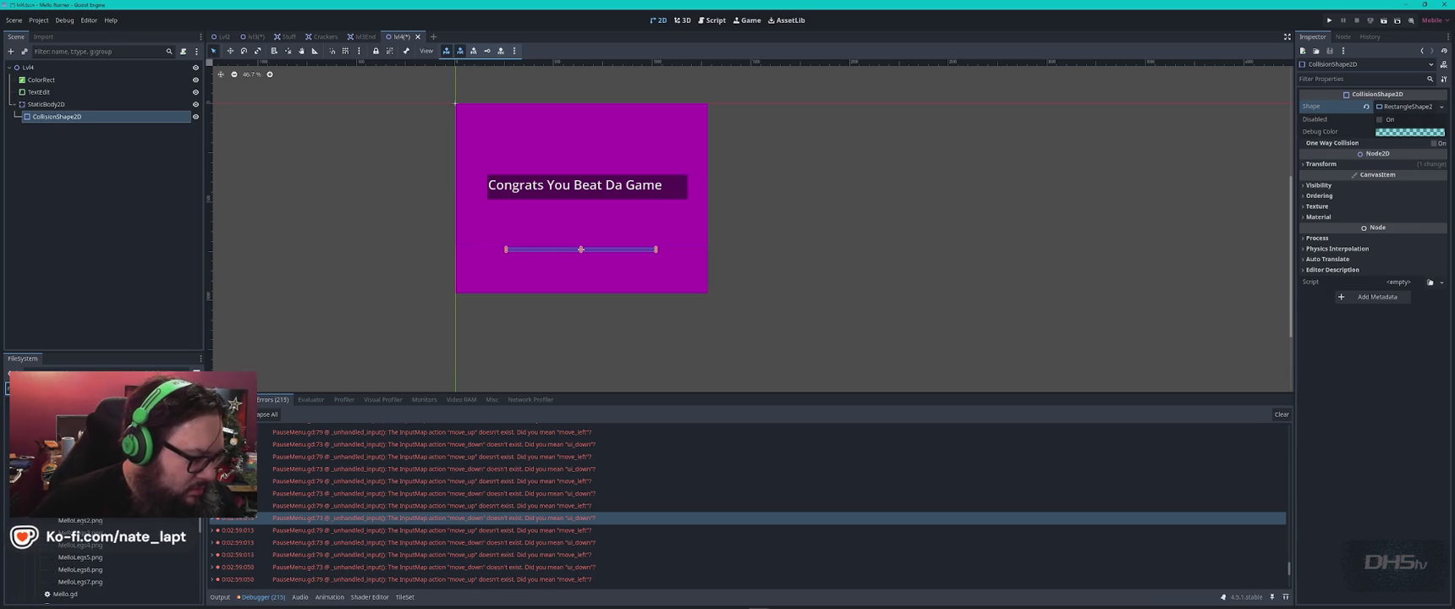
pyautogui.scroll(-3, 133, 559)
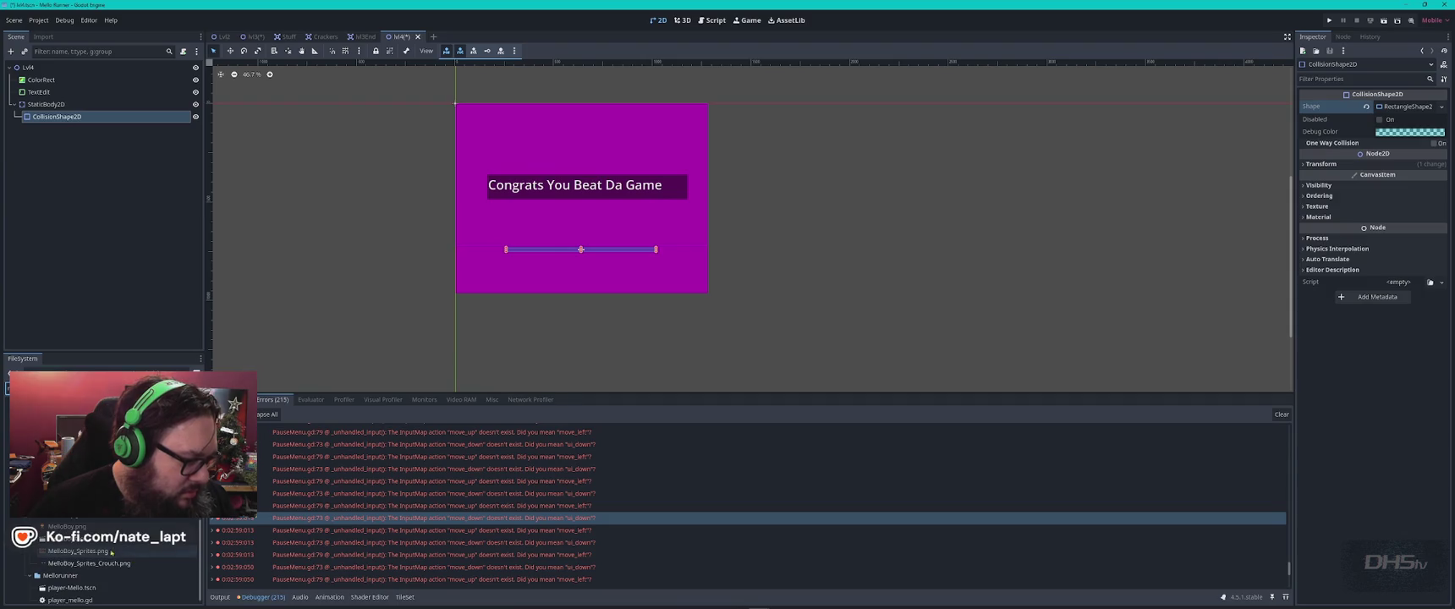
pyautogui.moveTo(72, 587)
pyautogui.mouseDown()
pyautogui.moveTo(380, 432)
pyautogui.moveTo(541, 228)
pyautogui.moveTo(490, 292)
pyautogui.mouseUp()
pyautogui.scroll(5, 550, 235)
# - Duplicate Melloboy into six enemies and space them evenly along the lvl4 floor
pyautogui.hotkey('ctrl', 'd')
pyautogui.hotkey('ctrl', 'd')
pyautogui.hotkey('ctrl', 'd')
pyautogui.moveTo(499, 288); pyautogui.dragTo(884, 292)
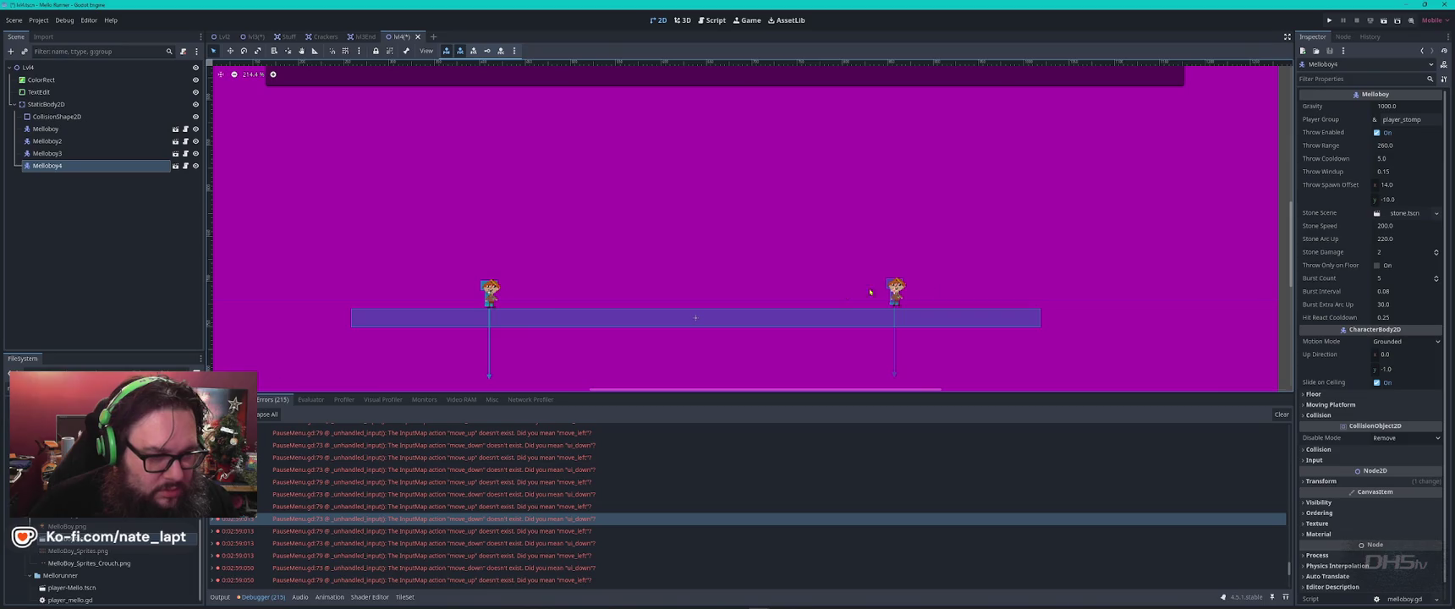
pyautogui.hotkey('ctrl', 'd')
pyautogui.moveTo(490, 290); pyautogui.dragTo(609, 290)
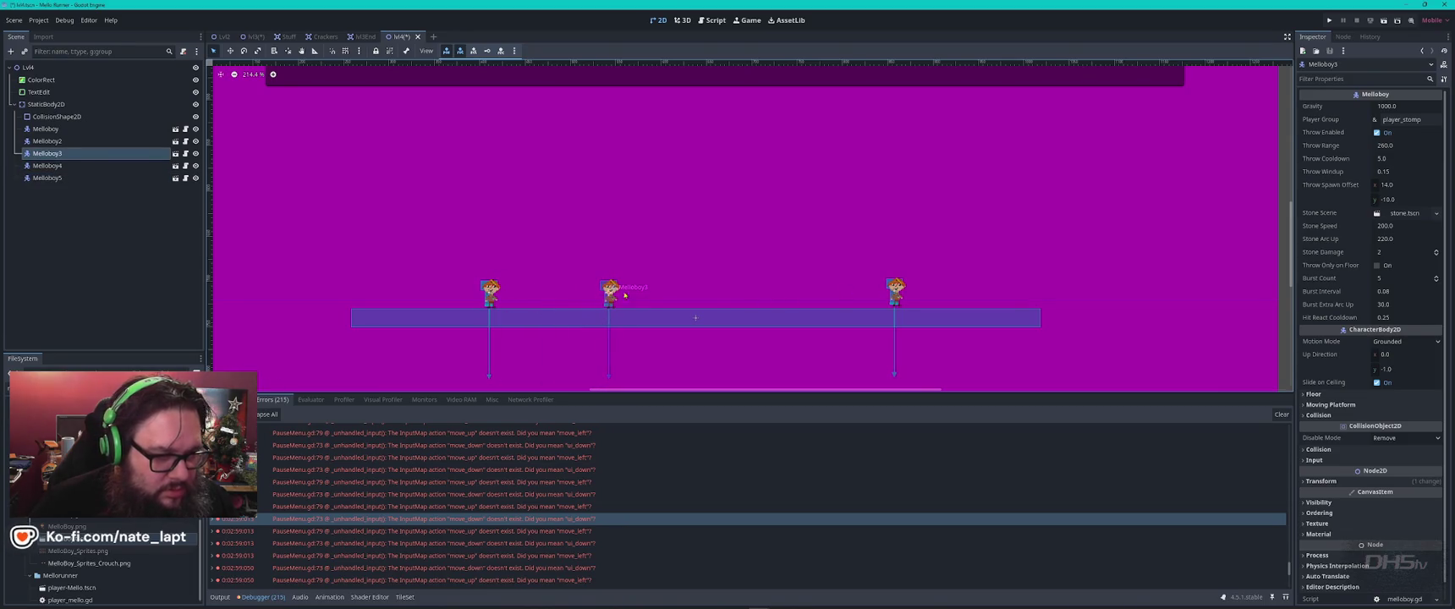
pyautogui.moveTo(895, 290); pyautogui.dragTo(776, 290)
pyautogui.moveTo(503, 292)
pyautogui.mouseDown()
pyautogui.moveTo(401, 292)
pyautogui.moveTo(467, 290)
pyautogui.mouseUp()
pyautogui.click(484, 290)
pyautogui.moveTo(609, 290); pyautogui.dragTo(548, 292)
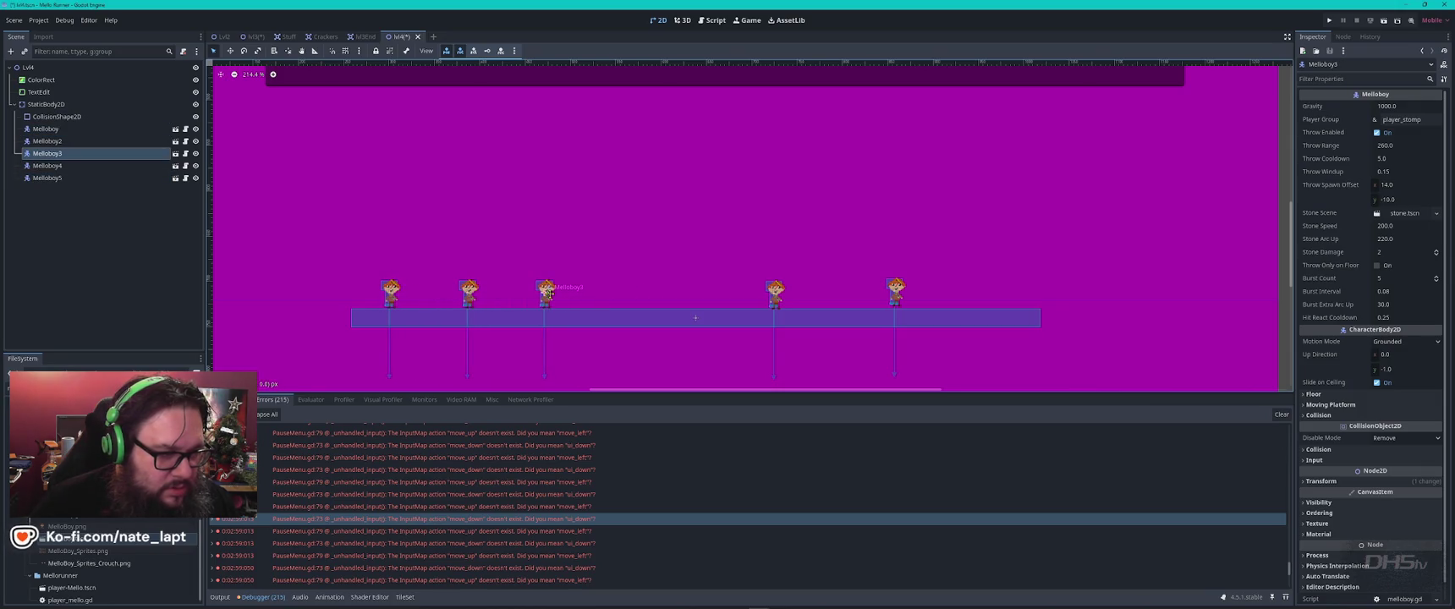
pyautogui.moveTo(897, 290); pyautogui.dragTo(990, 291)
pyautogui.moveTo(775, 287)
pyautogui.mouseDown()
pyautogui.moveTo(924, 286)
pyautogui.moveTo(838, 288)
pyautogui.mouseUp()
pyautogui.hotkey('ctrl', 'd')
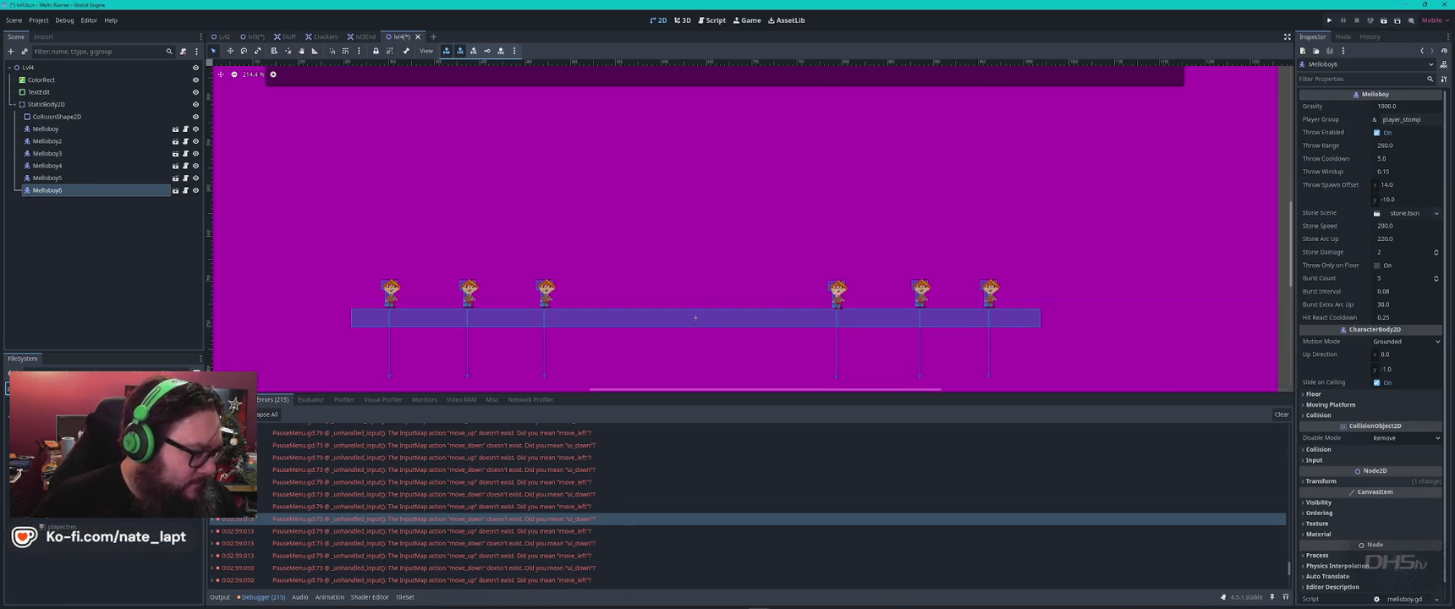
# - Place a Player-Mello instance in the middle of the enemy line
pyautogui.moveTo(68, 567); pyautogui.dragTo(709, 290)
pyautogui.scroll(4, 709, 289)
pyautogui.scroll(2, 709, 289)
pyautogui.scroll(-5, 713, 304)
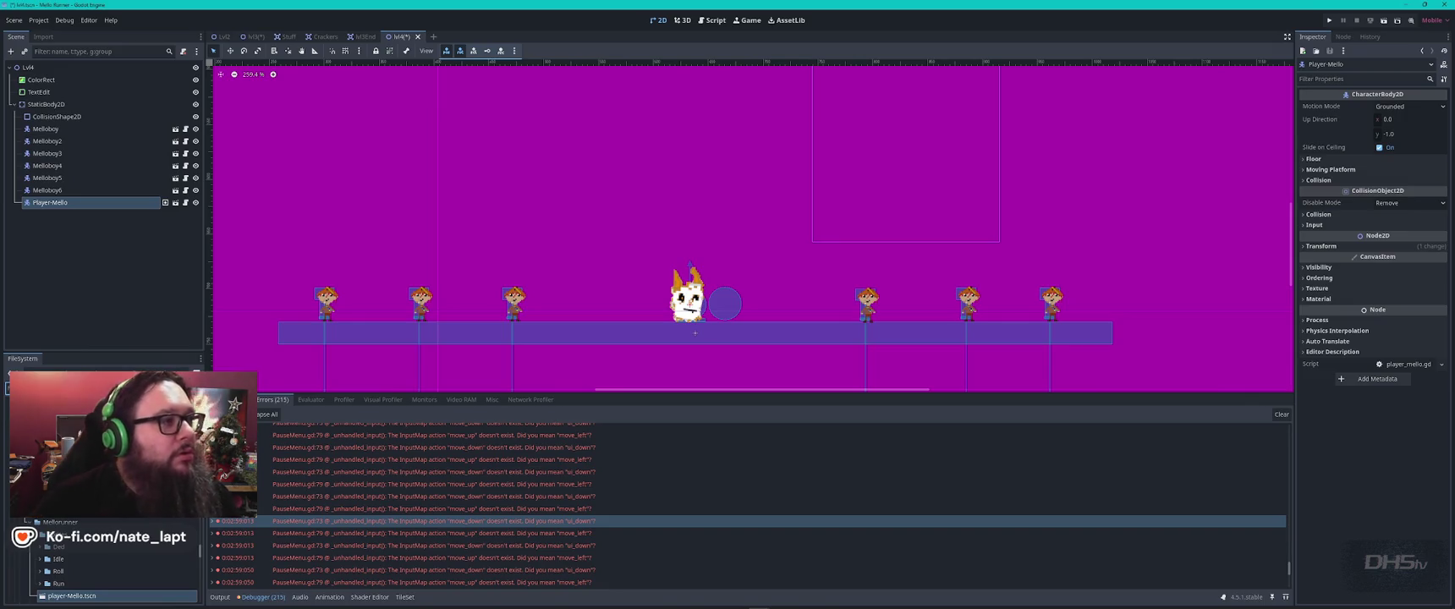
# - Save Lvl4, reparent Player-Mello directly under Lvl4, and begin adding a CollisionShape2D under Lvl4
pyautogui.hotkey('ctrl', 's')
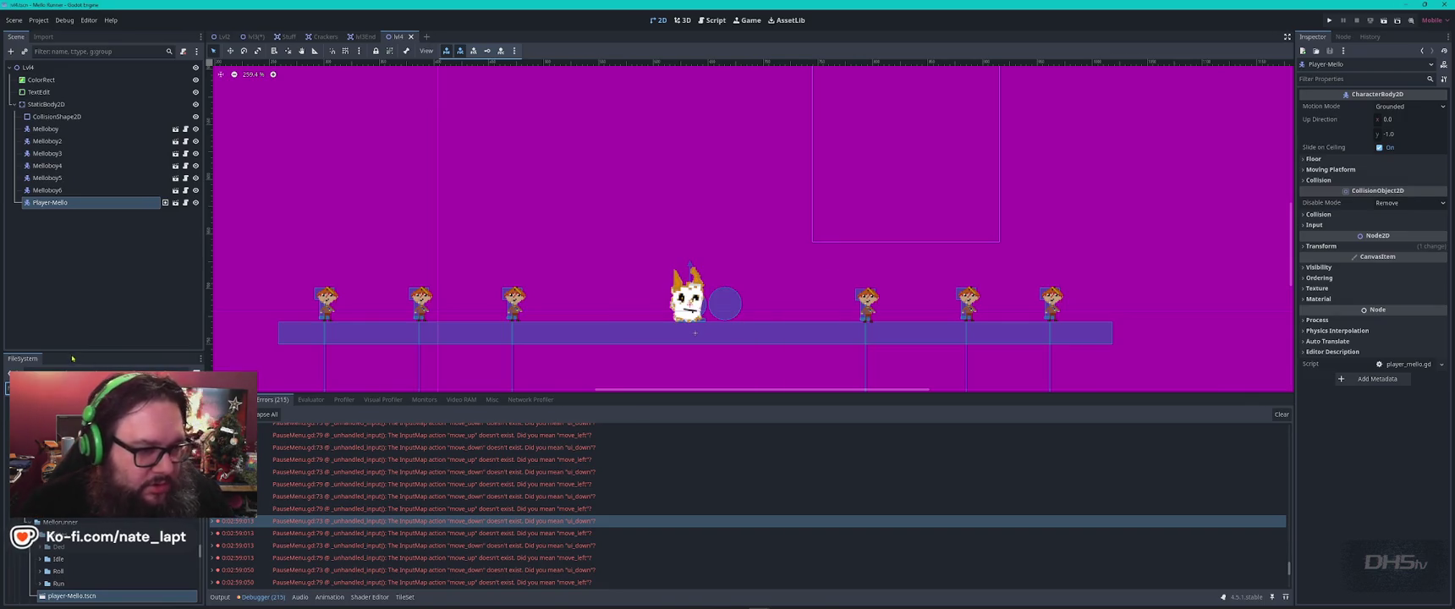
pyautogui.scroll(-5, 797, 157)
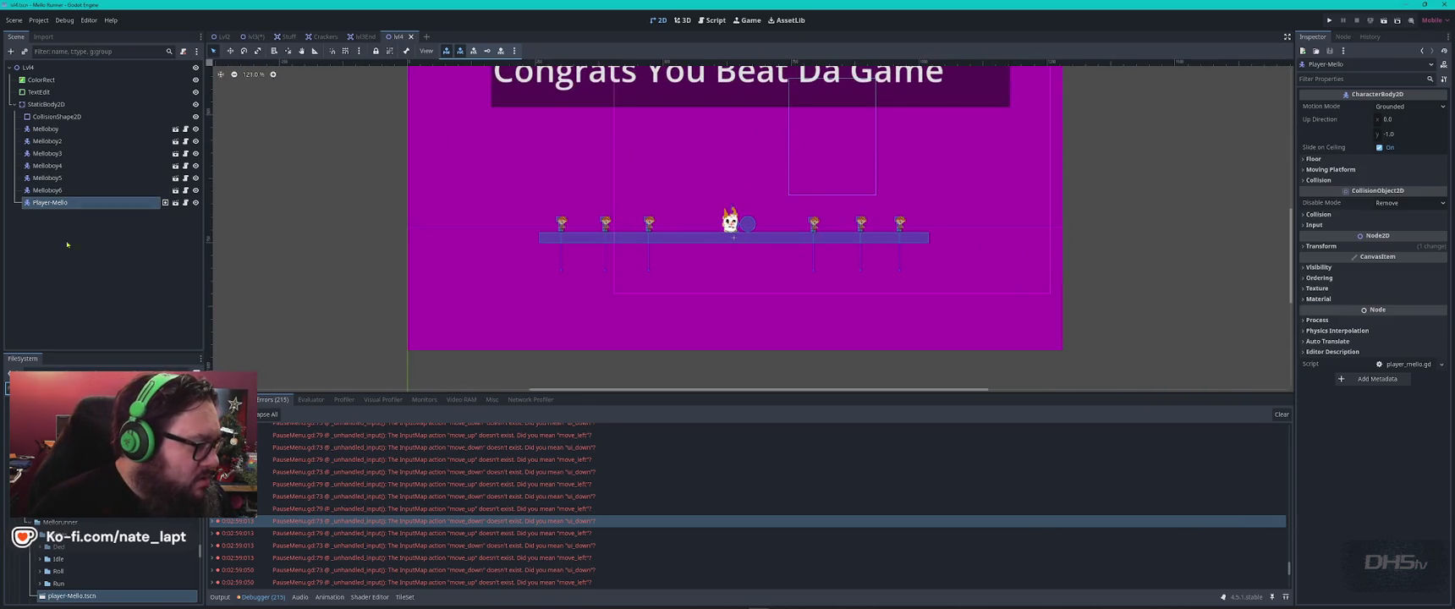
pyautogui.moveTo(61, 204); pyautogui.dragTo(48, 70)
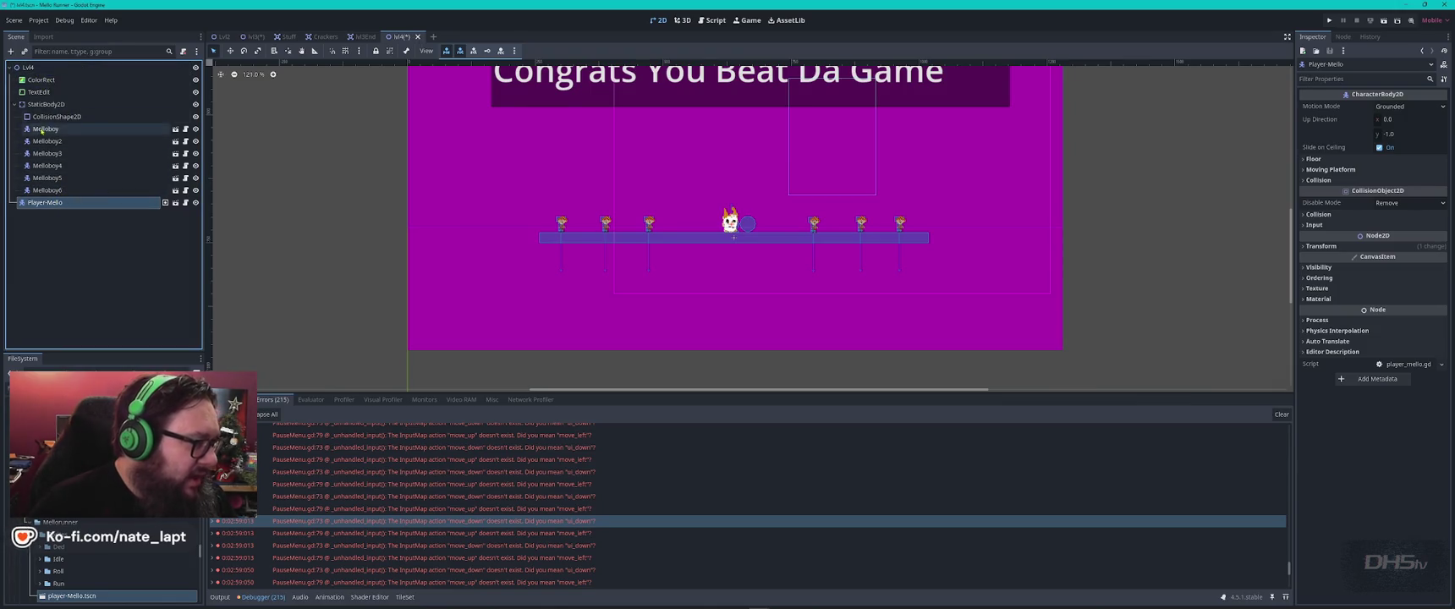
pyautogui.click(32, 69)
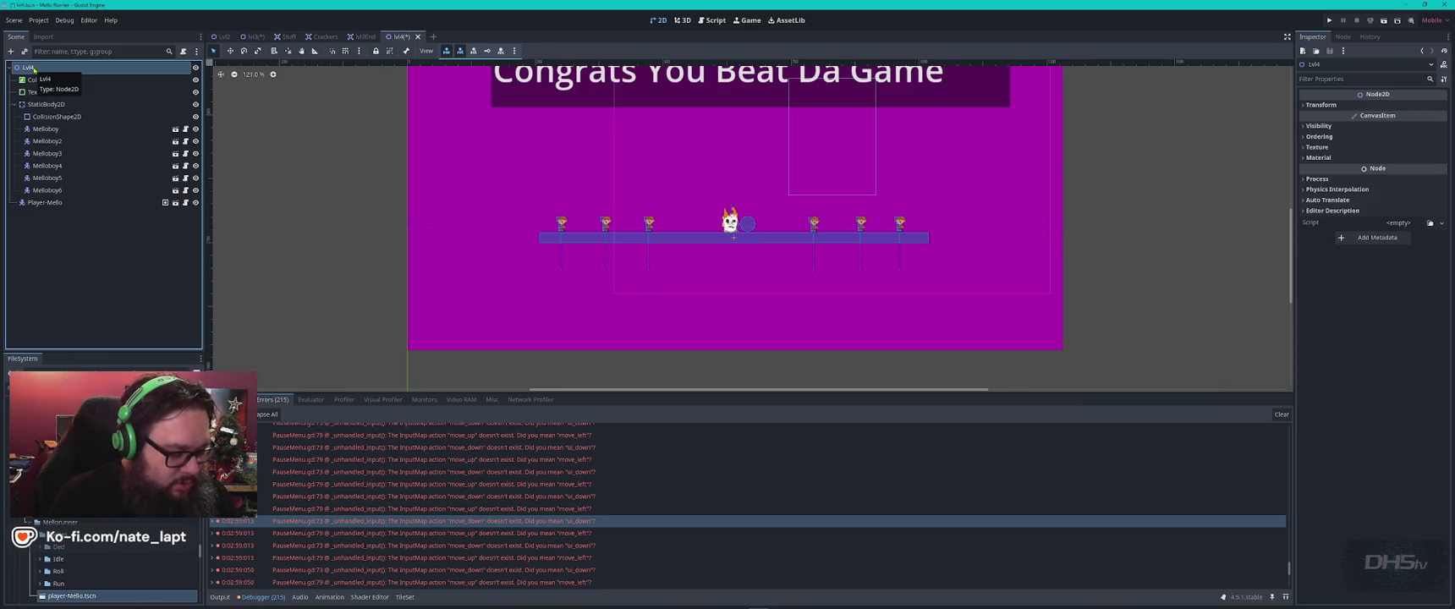
pyautogui.hotkey('ctrl', 'a')
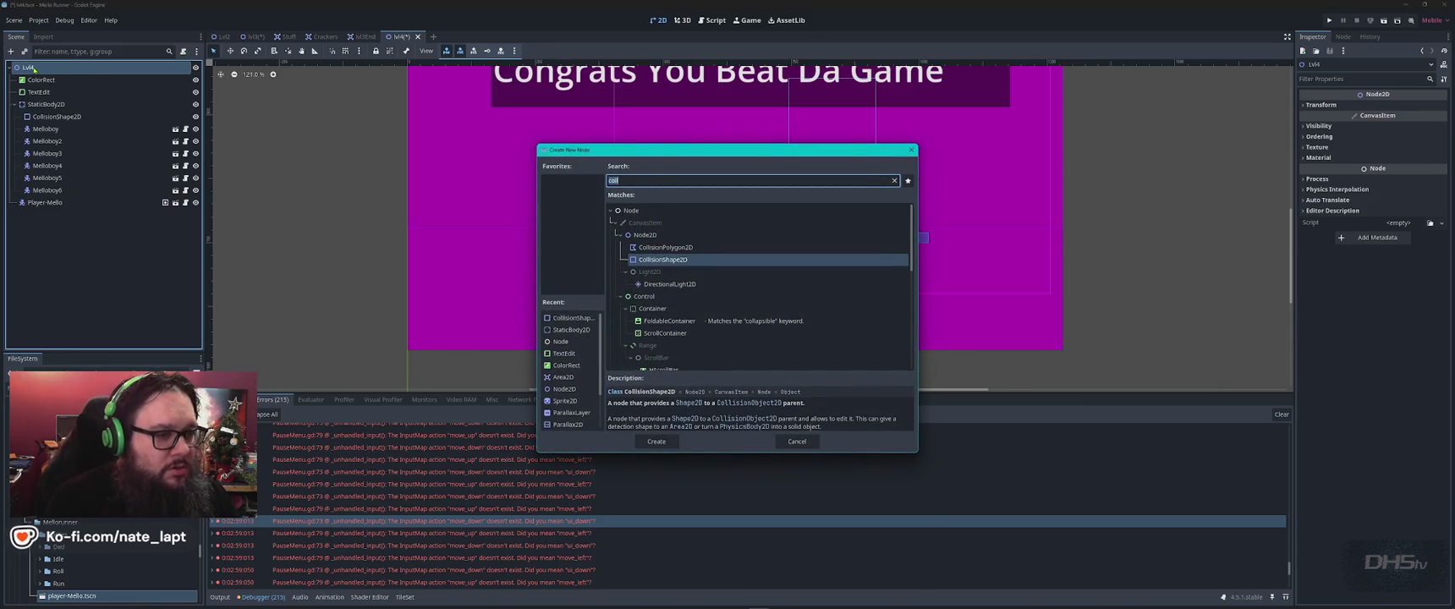